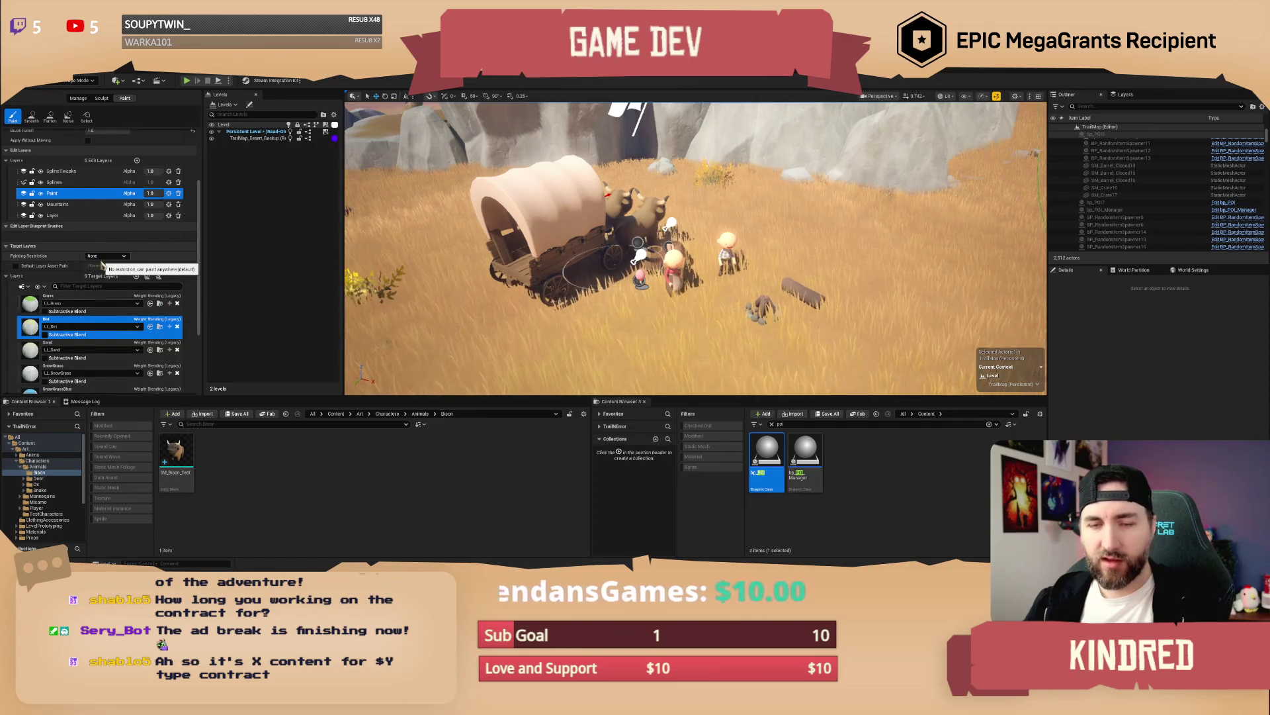
# Step: Paint a lighter strip and darker dirt patches on the ground around the wagon and characters
pyautogui.moveTo(567, 291); pyautogui.dragTo(725, 285)
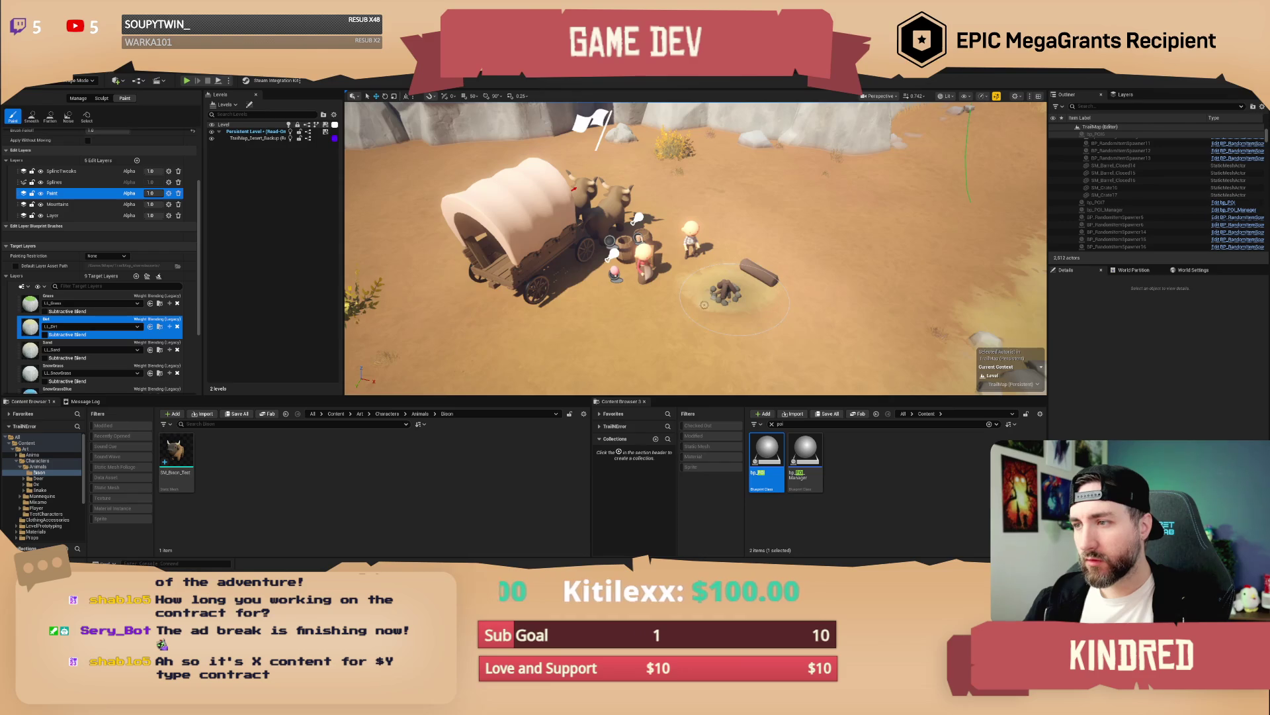
pyautogui.moveTo(744, 287)
pyautogui.mouseDown()
pyautogui.moveTo(651, 286)
pyautogui.moveTo(559, 261)
pyautogui.moveTo(430, 334)
pyautogui.mouseUp()
pyautogui.scroll(-5, 551, 334)
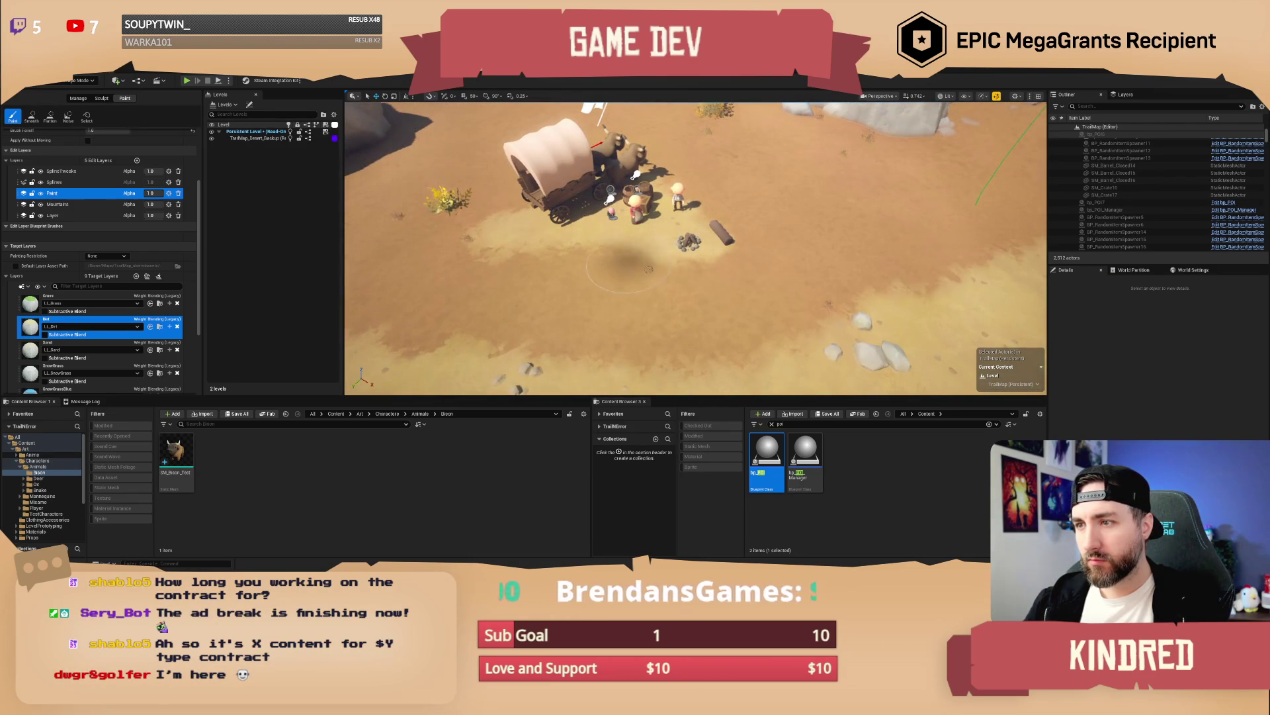
pyautogui.press('d')
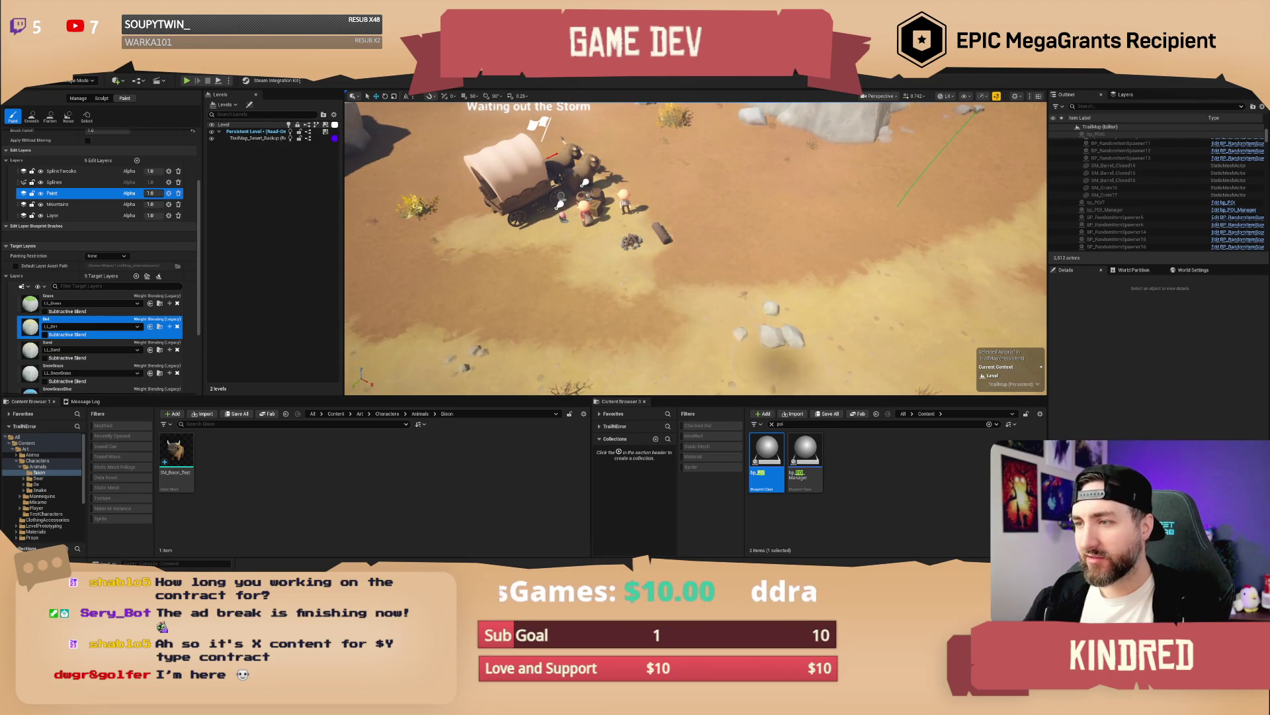
pyautogui.moveTo(832, 311); pyautogui.dragTo(761, 311)
pyautogui.moveTo(665, 315); pyautogui.dragTo(652, 312)
pyautogui.press('d')
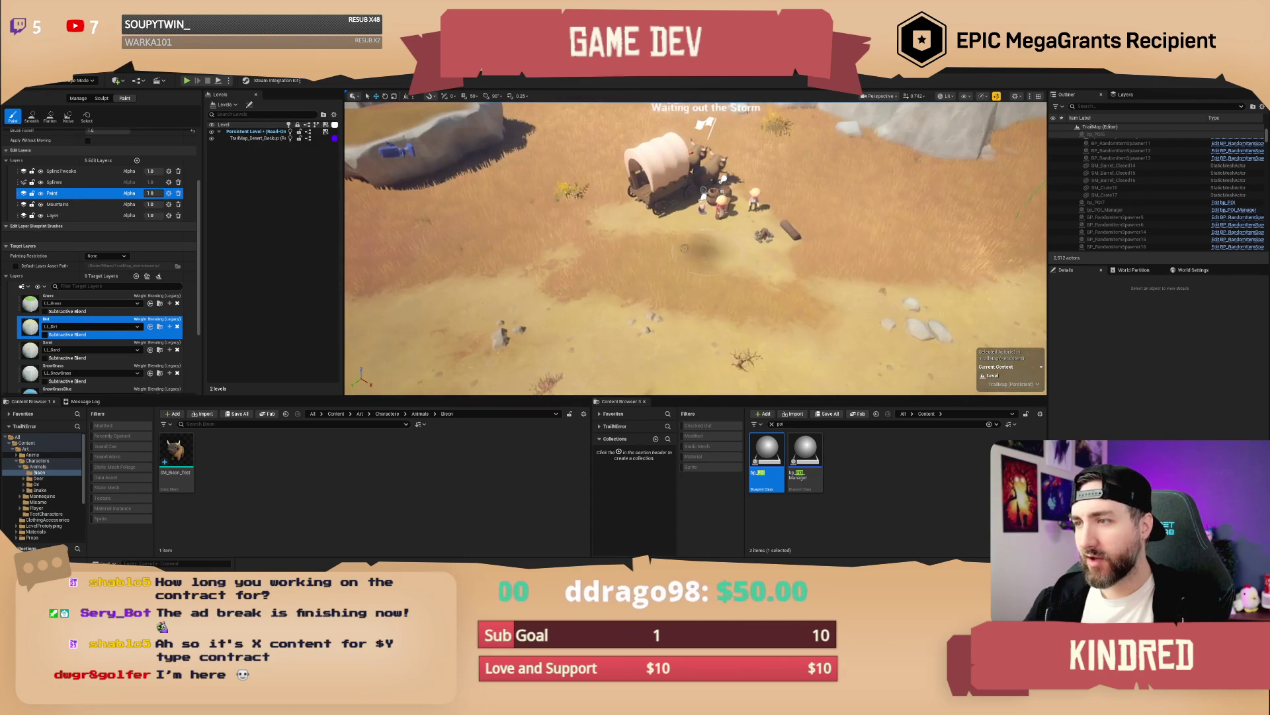
pyautogui.click(641, 266)
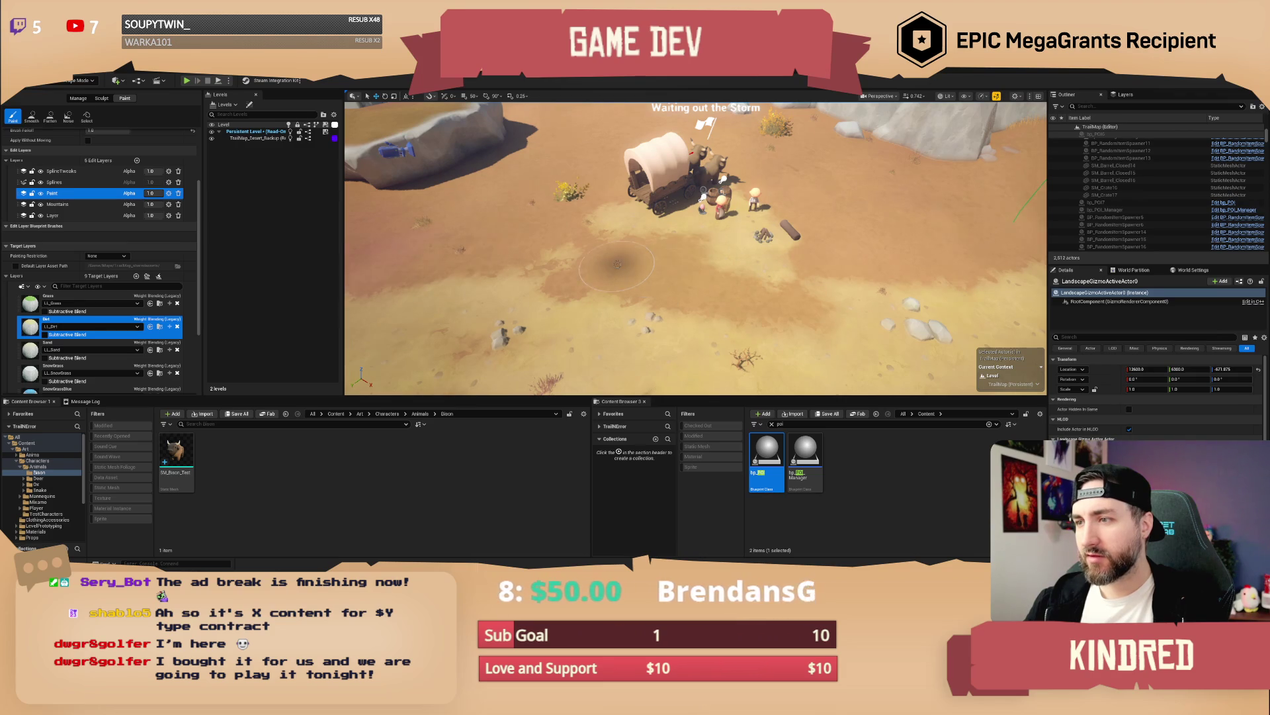
pyautogui.press('d')
pyautogui.press('w')
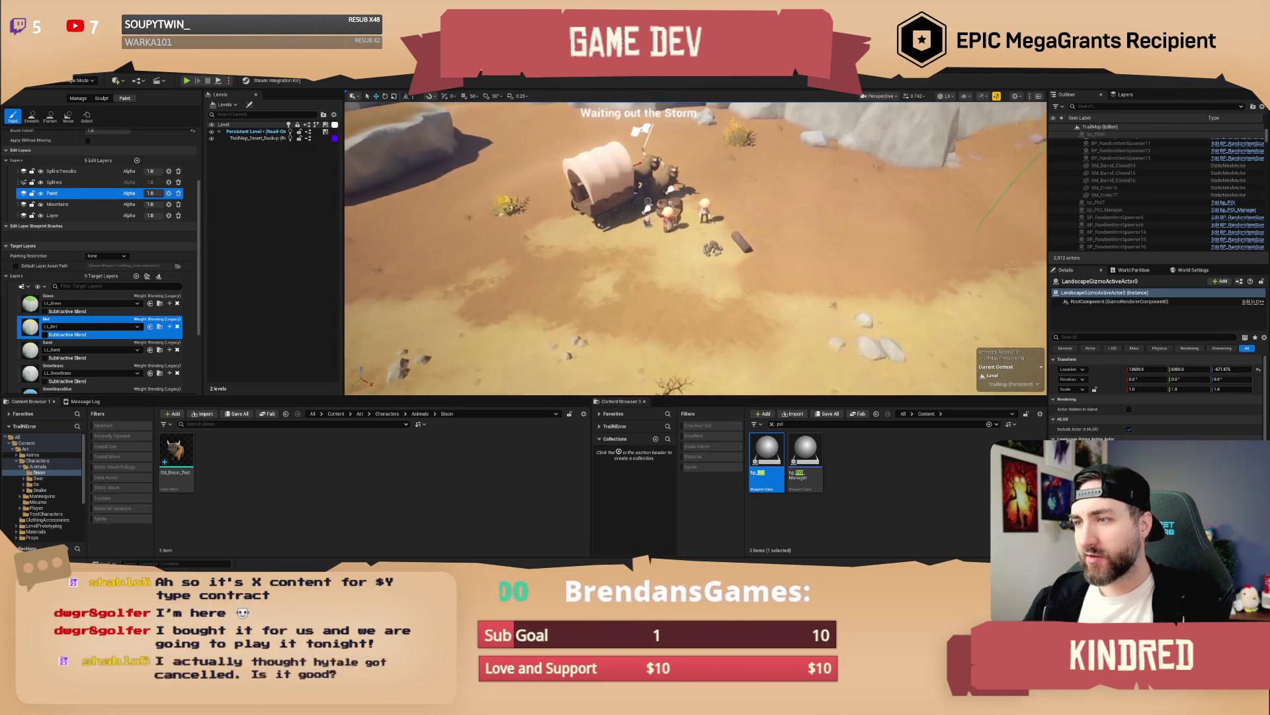
pyautogui.press('s')
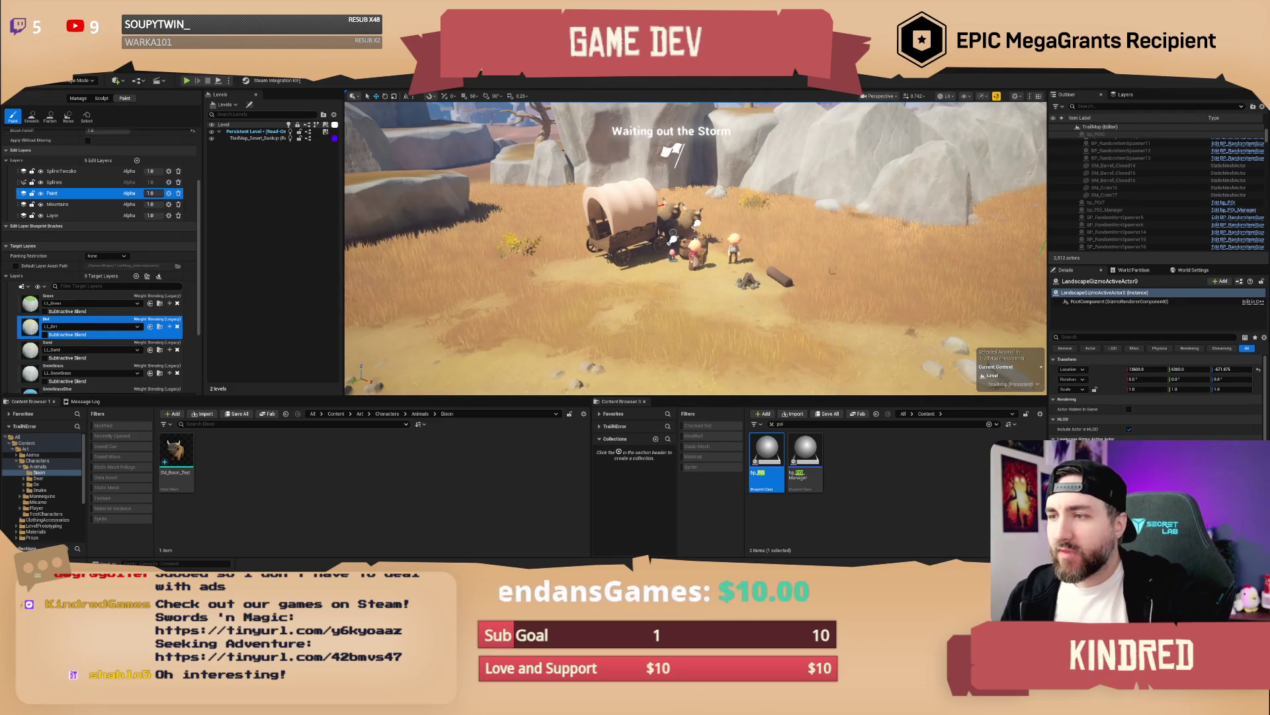
pyautogui.moveTo(668, 228); pyautogui.dragTo(693, 259)
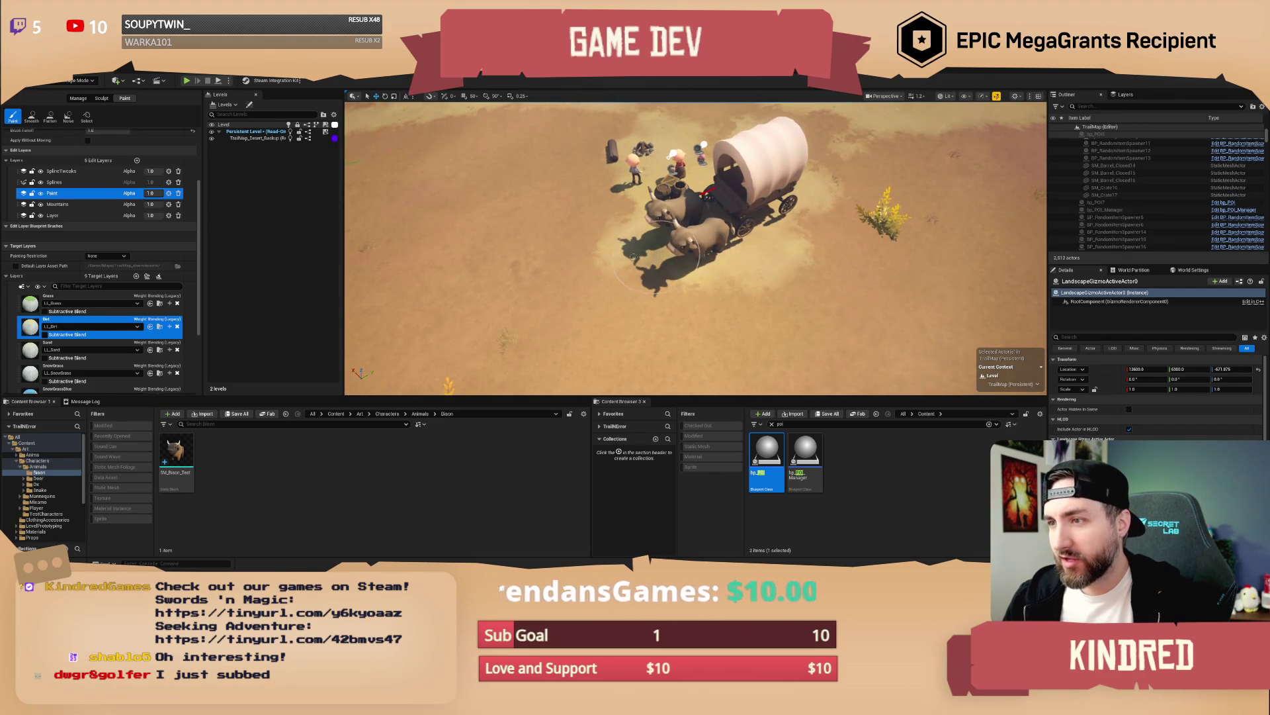
pyautogui.moveTo(632, 257)
pyautogui.mouseDown()
pyautogui.moveTo(641, 248)
pyautogui.moveTo(503, 251)
pyautogui.mouseUp()
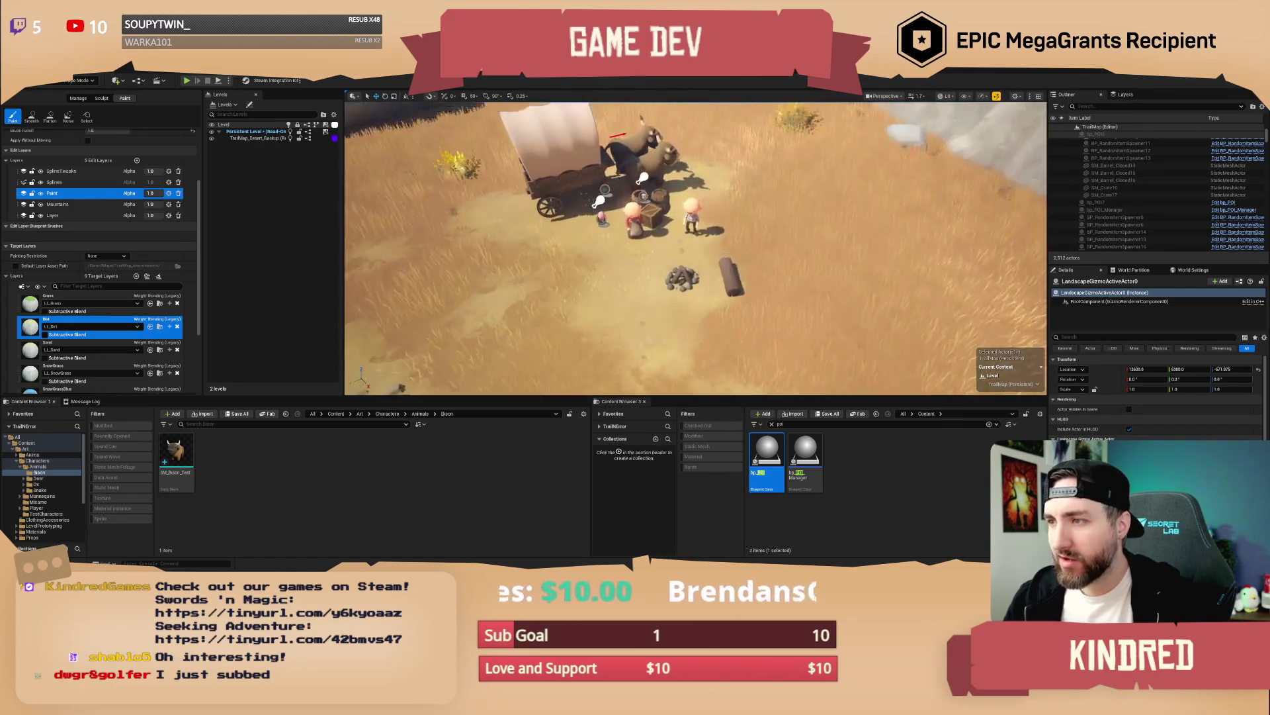
pyautogui.moveTo(695, 251); pyautogui.dragTo(695, 198)
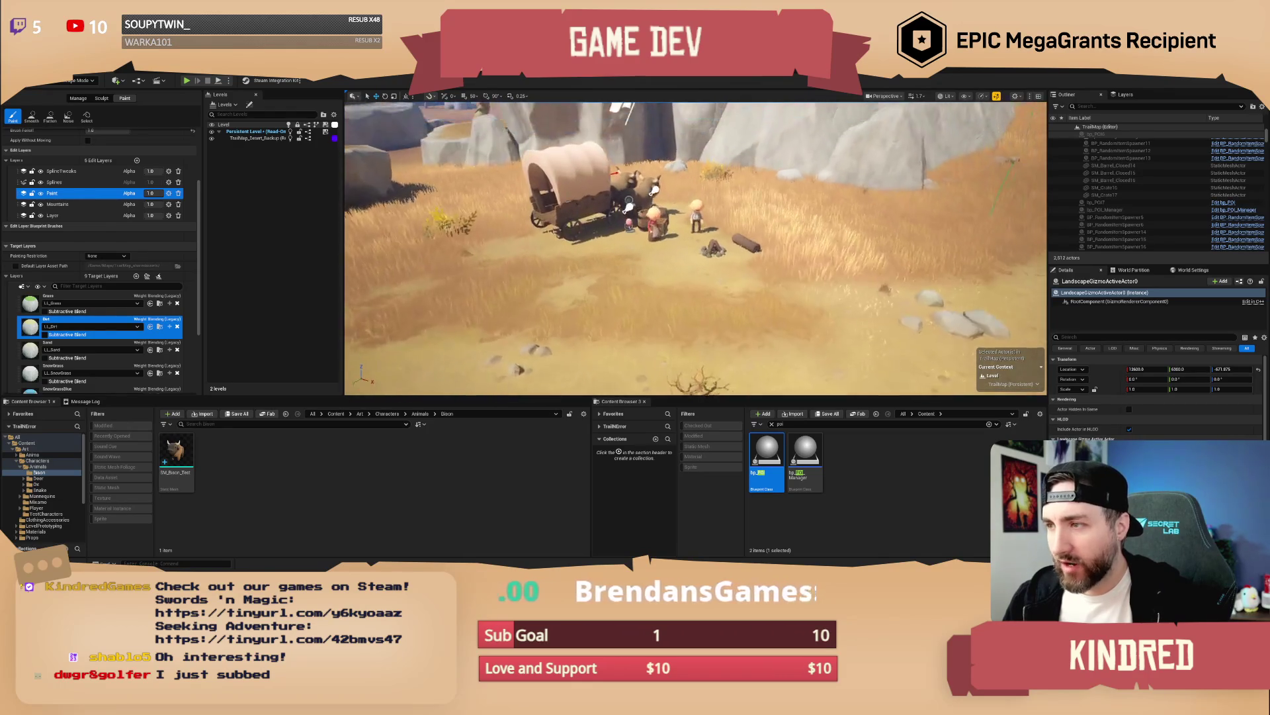
pyautogui.scroll(3, 695, 252)
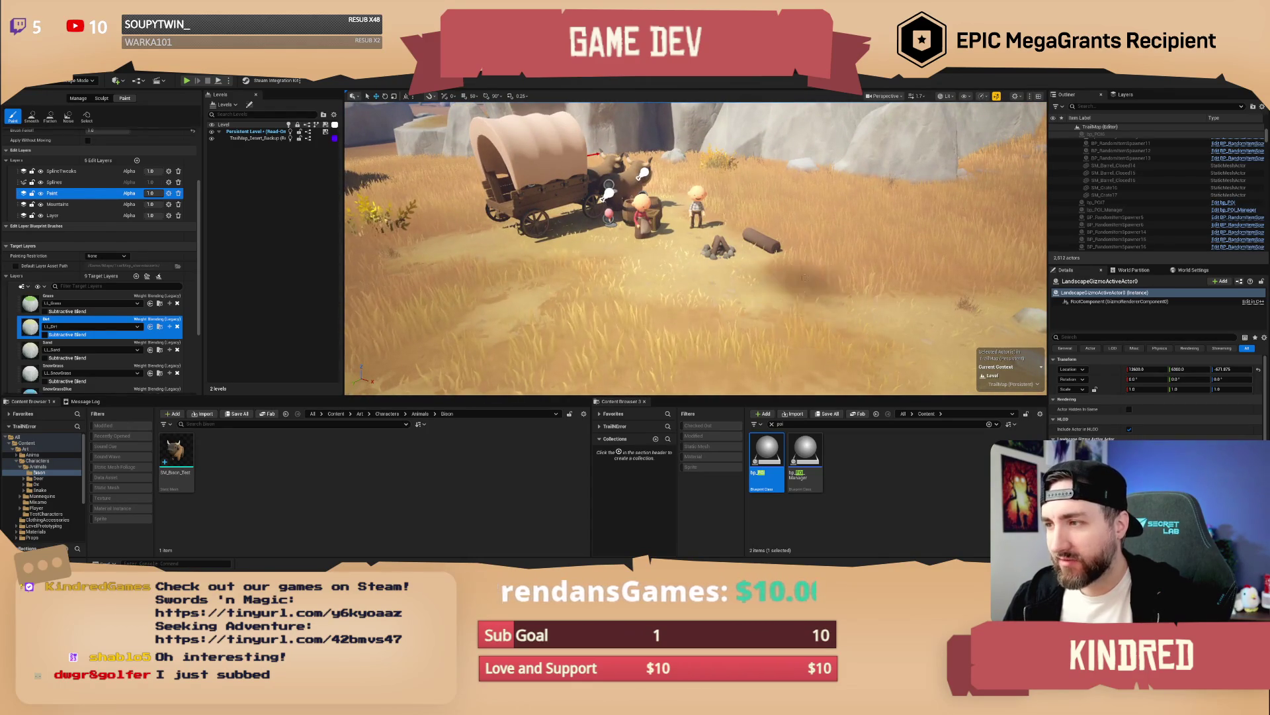
pyautogui.scroll(-3, 805, 278)
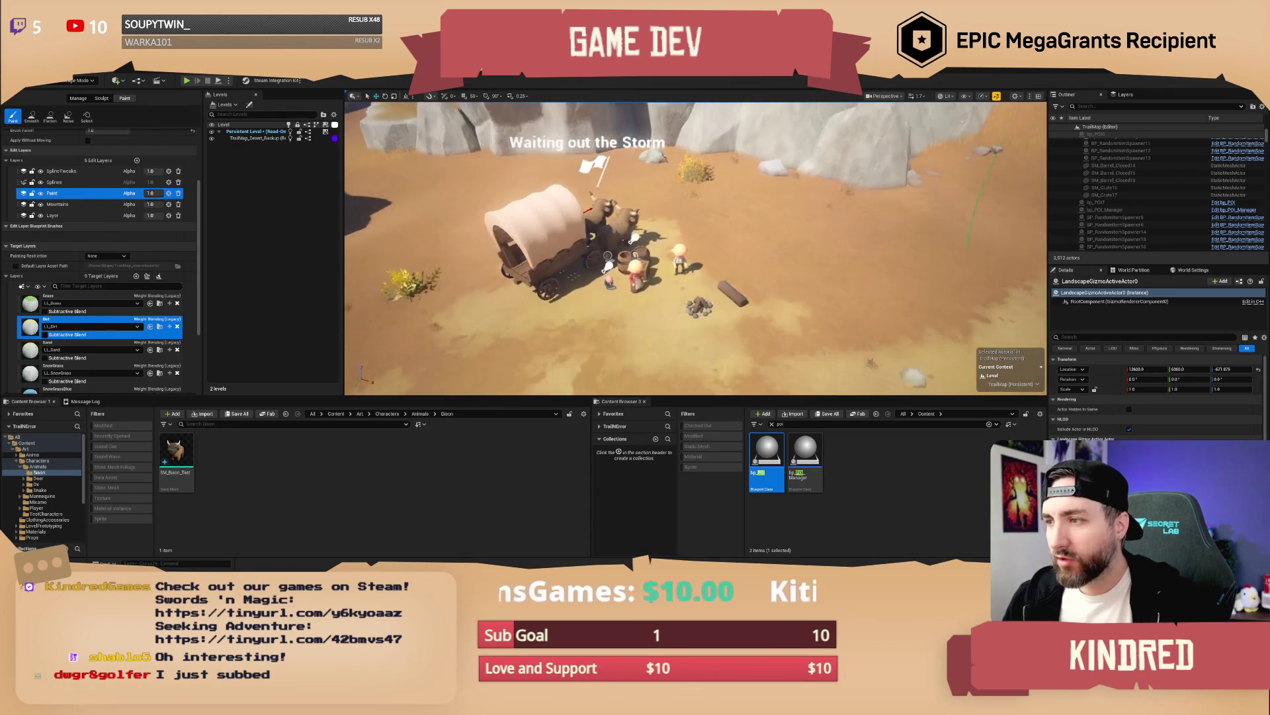
pyautogui.scroll(1, 803, 307)
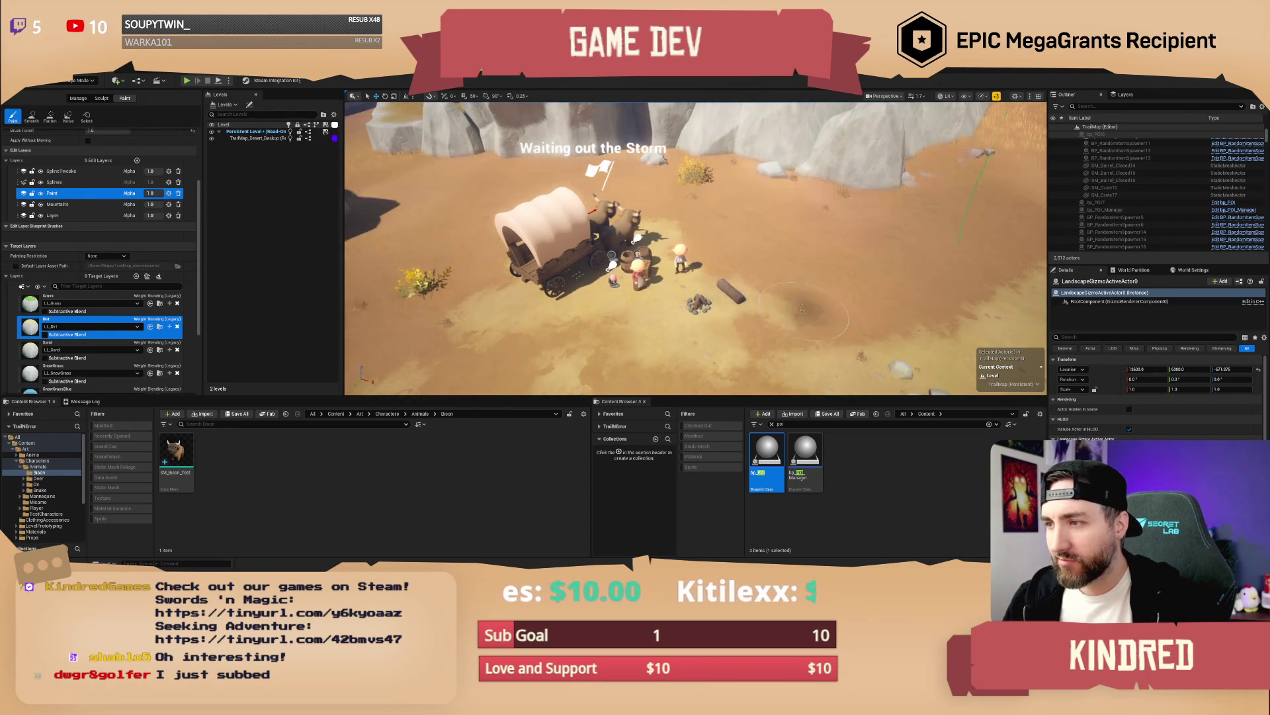
pyautogui.scroll(2, 802, 307)
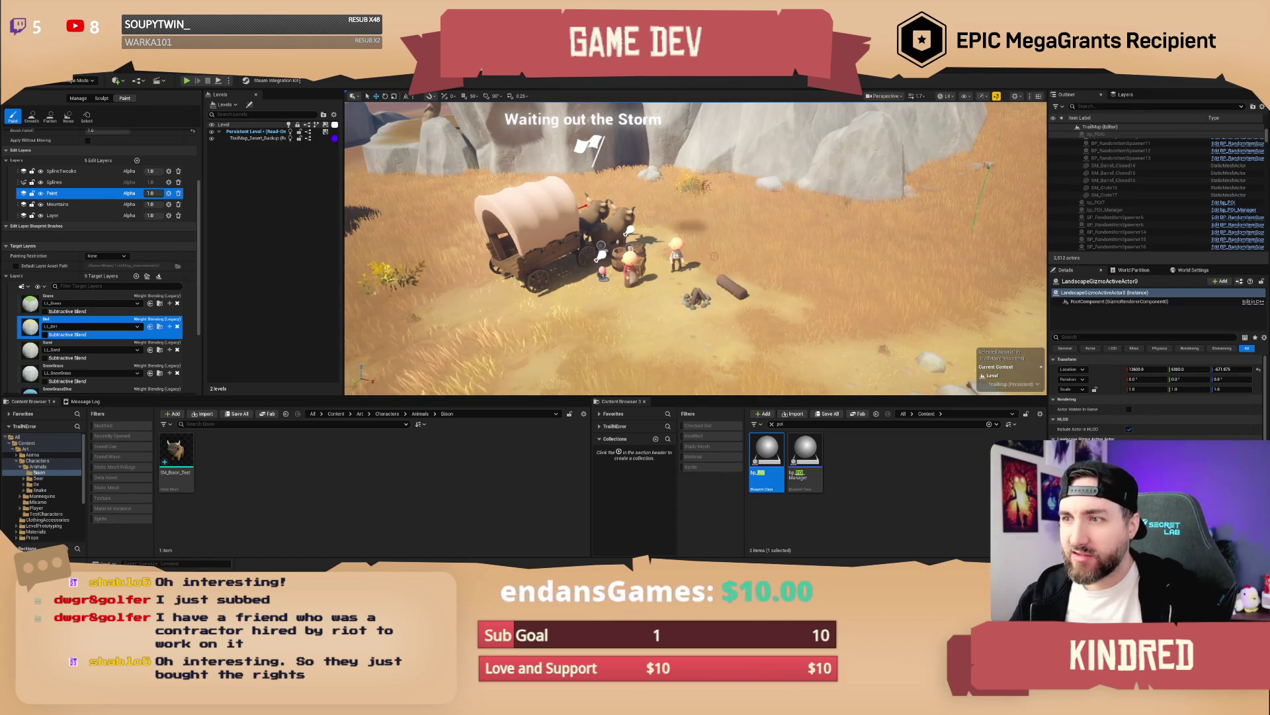
# Step: Switch from Landscape mode to Selection mode
pyautogui.scroll(-5, 719, 256)
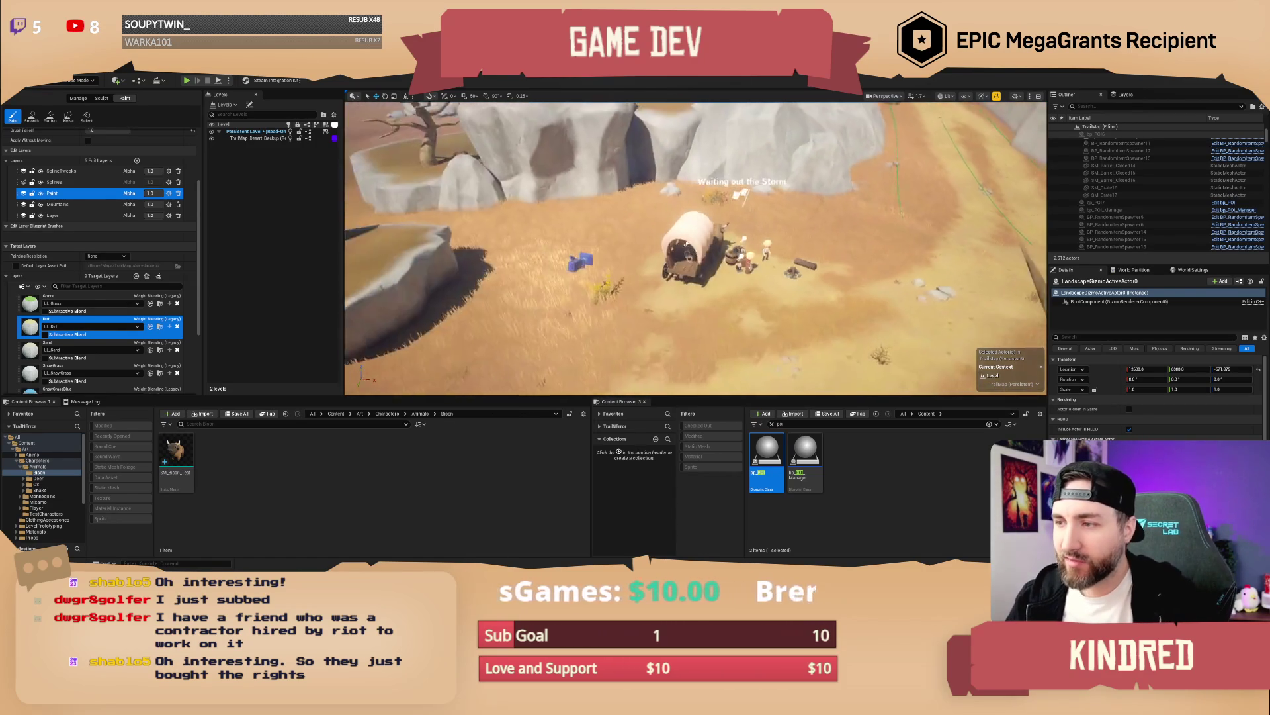
pyautogui.scroll(5, 695, 248)
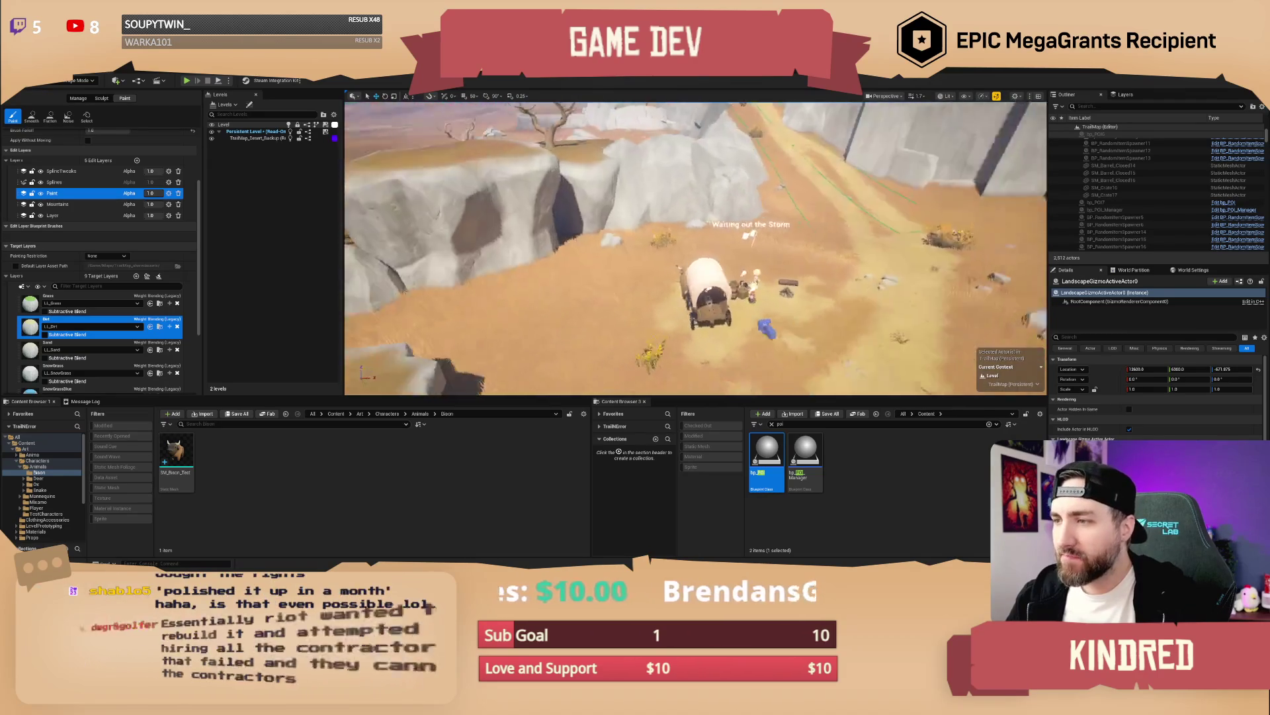
pyautogui.scroll(5, 695, 249)
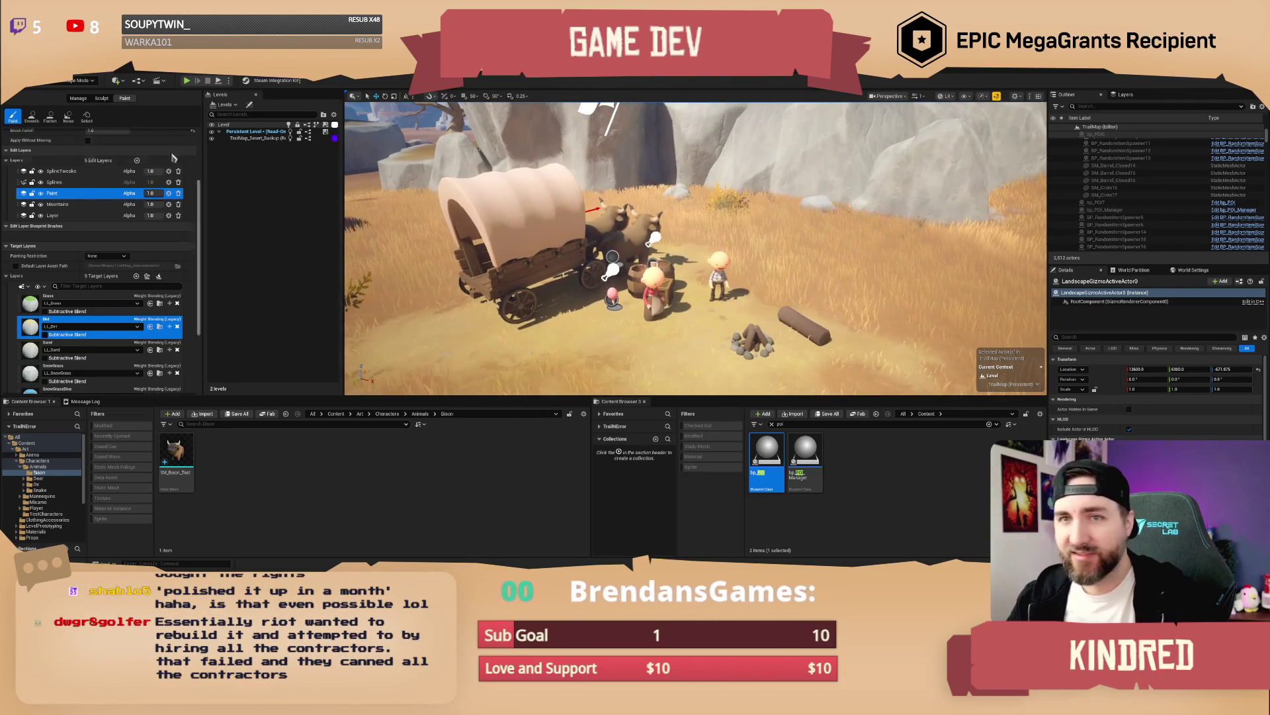
pyautogui.click(83, 81)
pyautogui.click(78, 100)
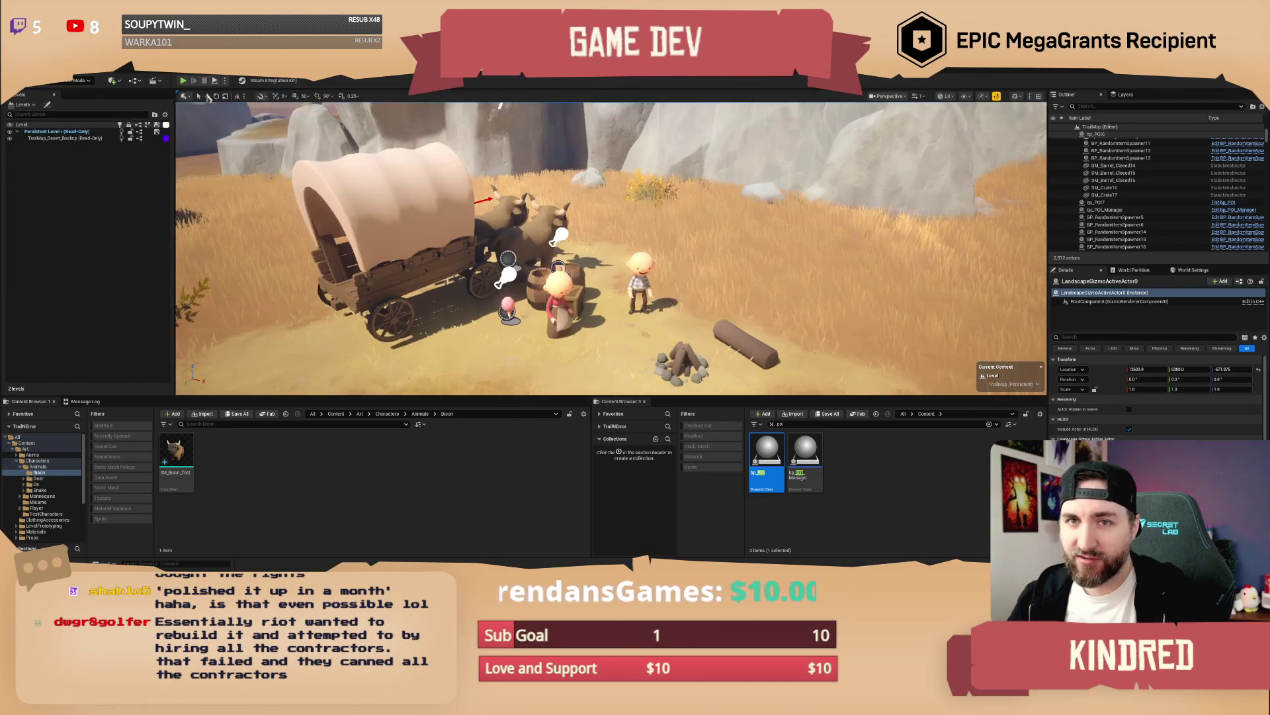
# Step: Select the wagon, female character, barrel, male character, firepit and log together
pyautogui.scroll(3, 578, 249)
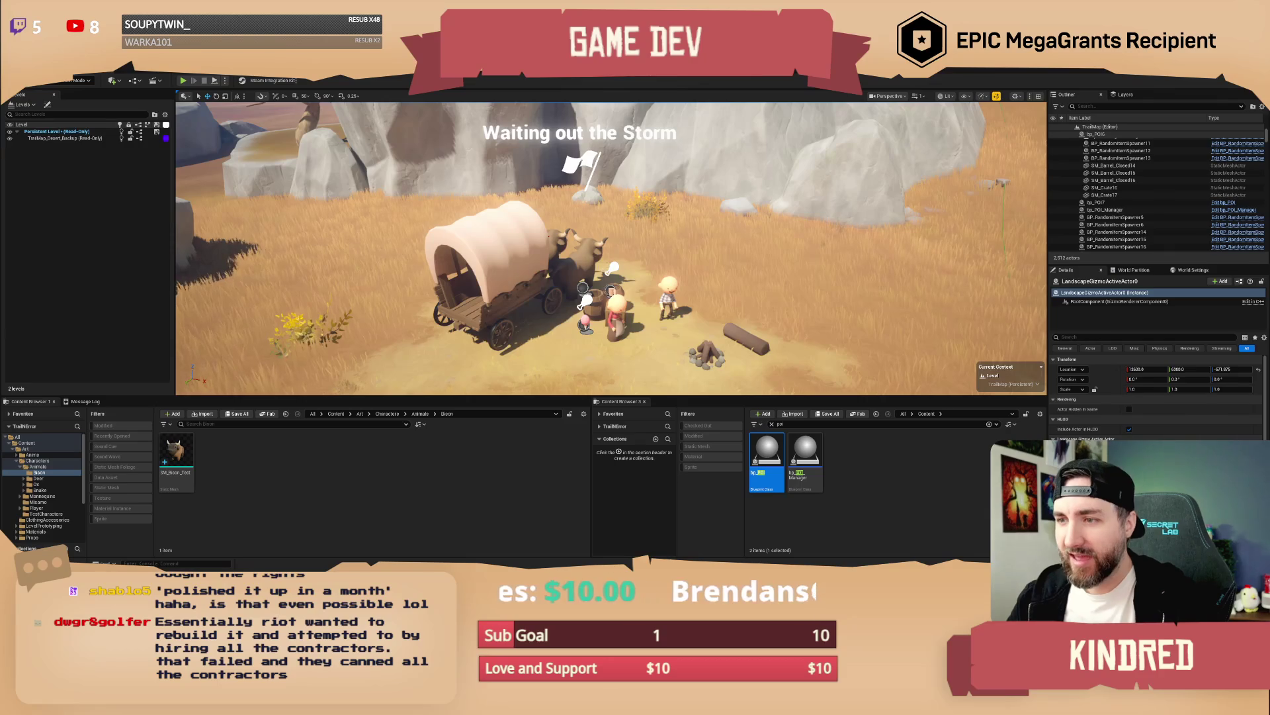
pyautogui.click(492, 265)
pyautogui.keyDown('ctrl'); pyautogui.click(615, 311); pyautogui.keyUp('ctrl')
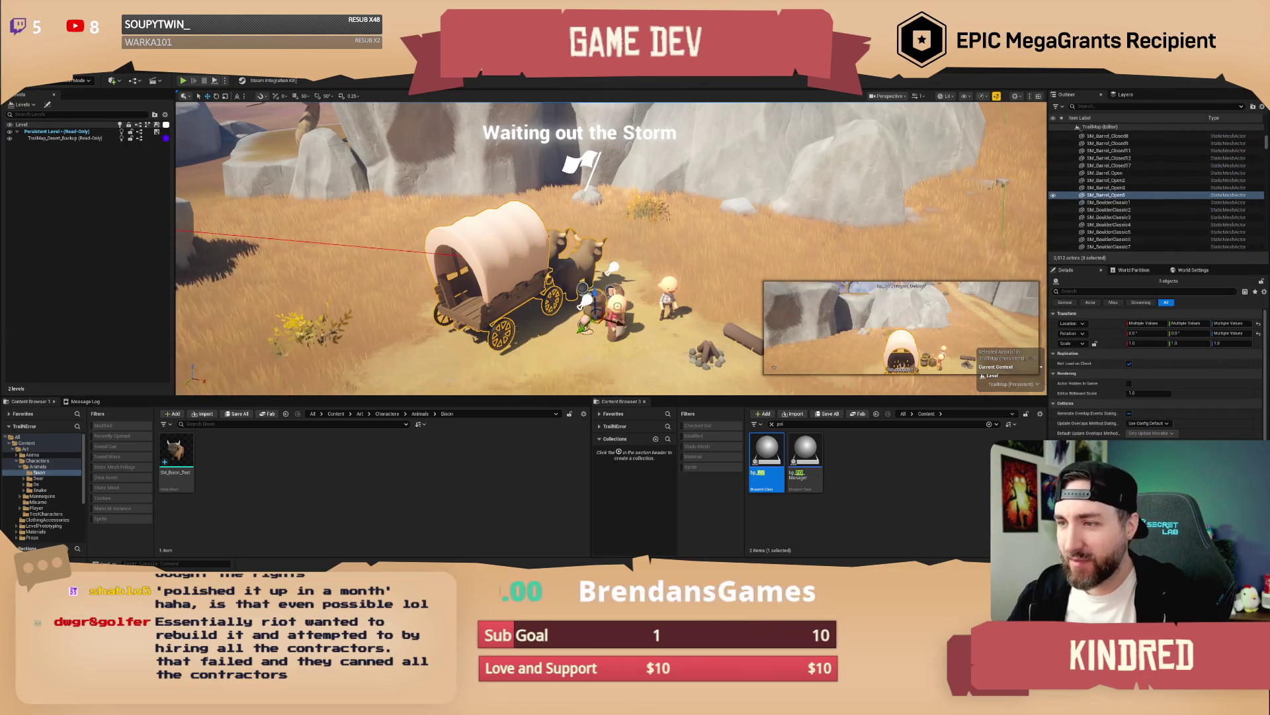
pyautogui.scroll(2, 615, 318)
pyautogui.keyDown('ctrl'); pyautogui.click(576, 284); pyautogui.keyUp('ctrl')
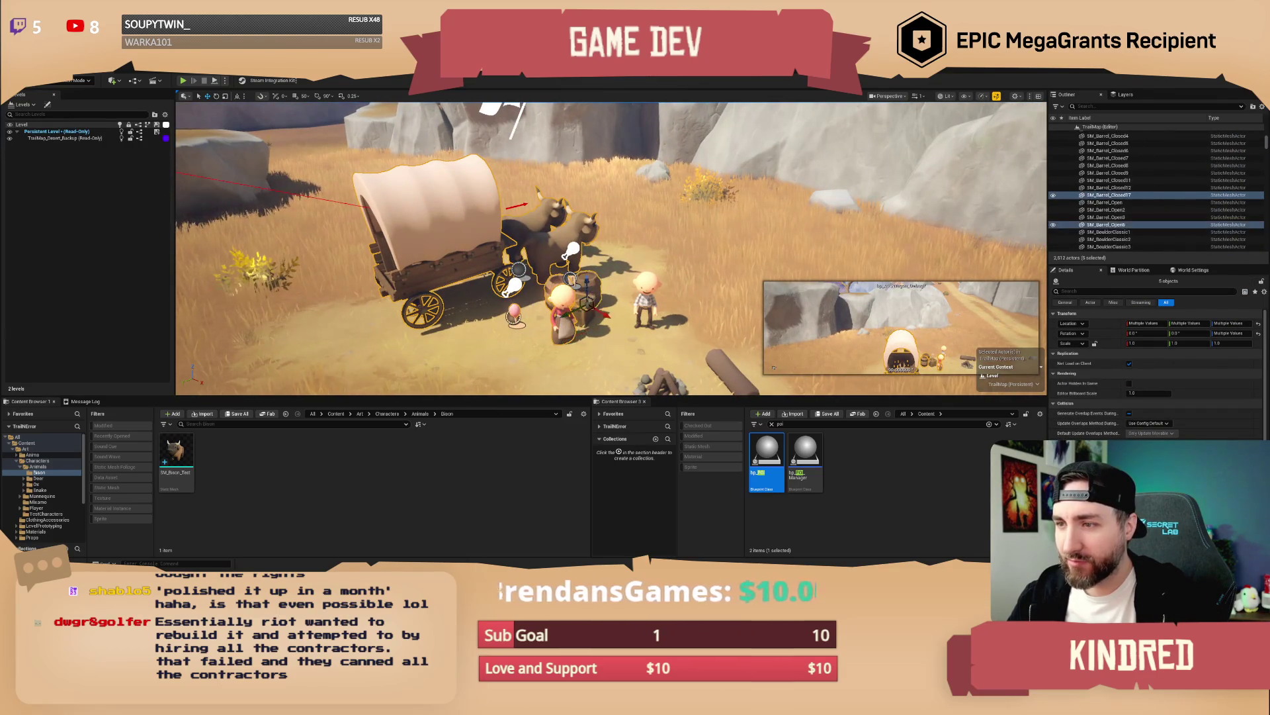
pyautogui.keyDown('ctrl'); pyautogui.click(645, 301); pyautogui.keyUp('ctrl')
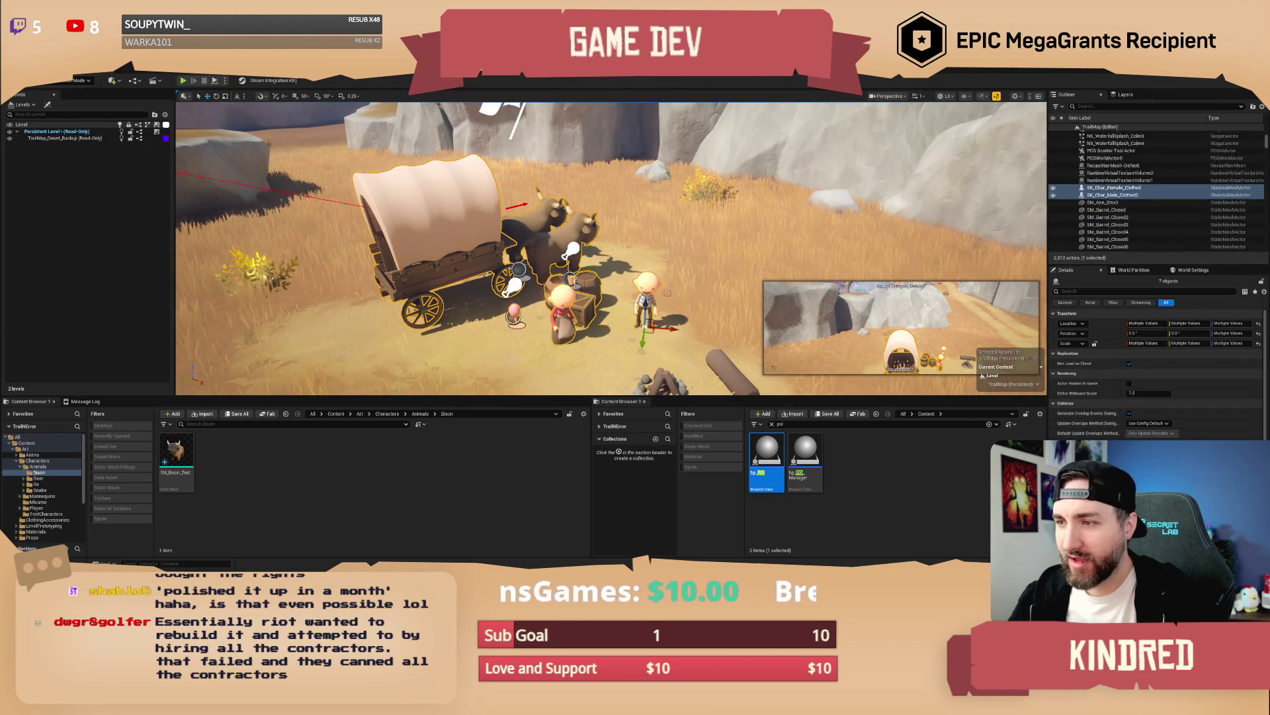
pyautogui.scroll(-2, 645, 301)
pyautogui.keyDown('ctrl'); pyautogui.click(655, 310); pyautogui.keyUp('ctrl')
pyautogui.keyDown('ctrl'); pyautogui.click(705, 296); pyautogui.keyUp('ctrl')
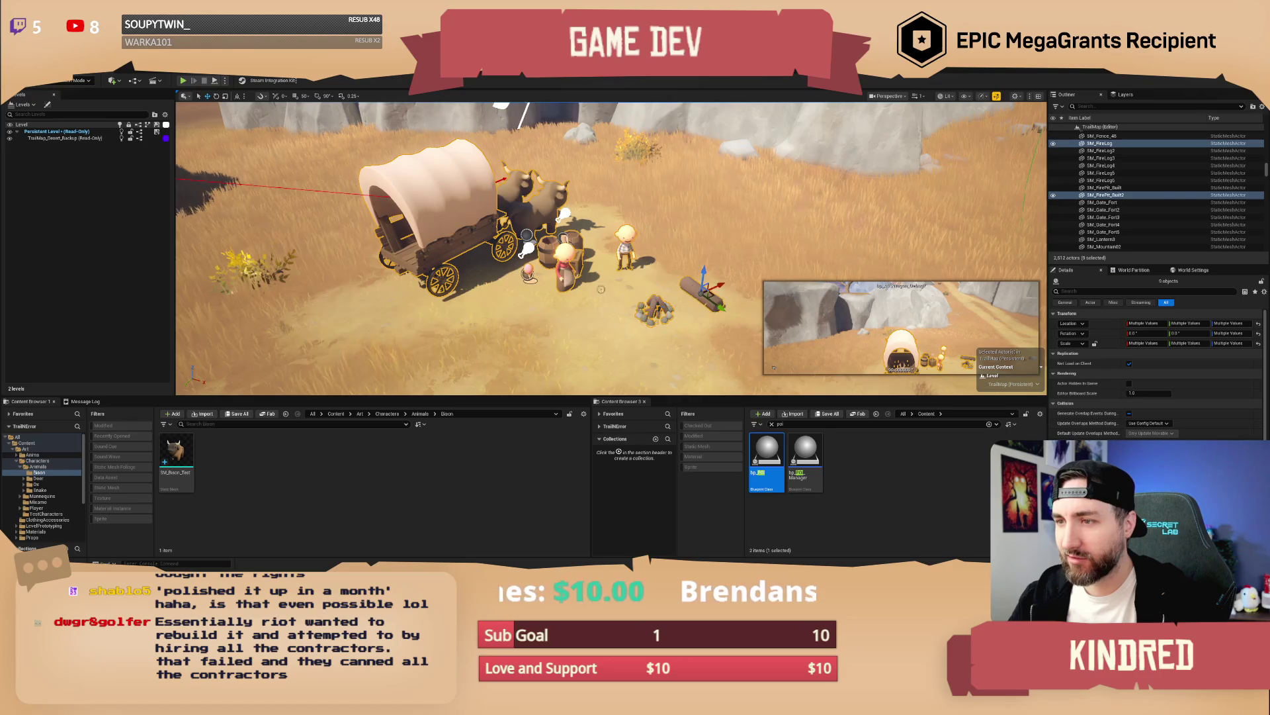
# Step: Add the two item spawners behind the wagon to the selection
pyautogui.scroll(2, 705, 295)
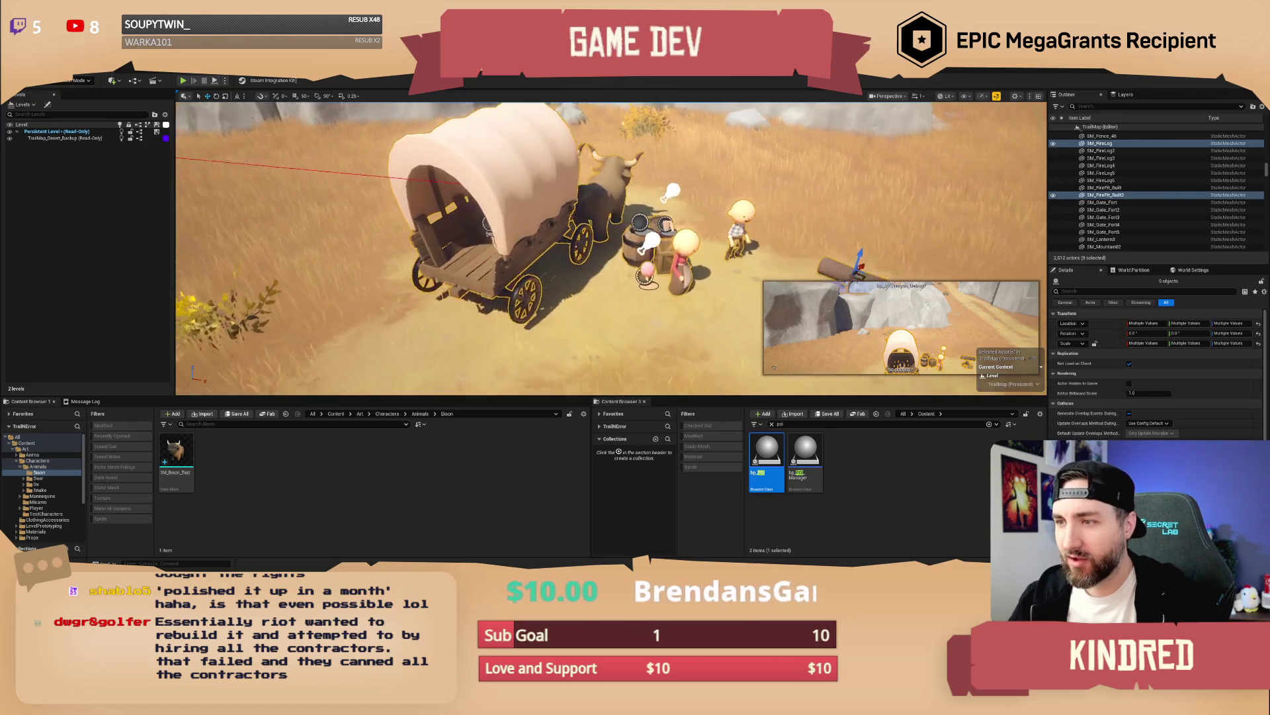
pyautogui.moveTo(537, 244)
pyautogui.mouseDown()
pyautogui.moveTo(595, 236)
pyautogui.moveTo(463, 240)
pyautogui.mouseUp()
pyautogui.keyDown('ctrl'); pyautogui.click(554, 231); pyautogui.keyUp('ctrl')
pyautogui.keyDown('ctrl'); pyautogui.click(592, 244); pyautogui.keyUp('ctrl')
pyautogui.scroll(-6, 592, 244)
pyautogui.moveTo(689, 258); pyautogui.dragTo(688, 252)
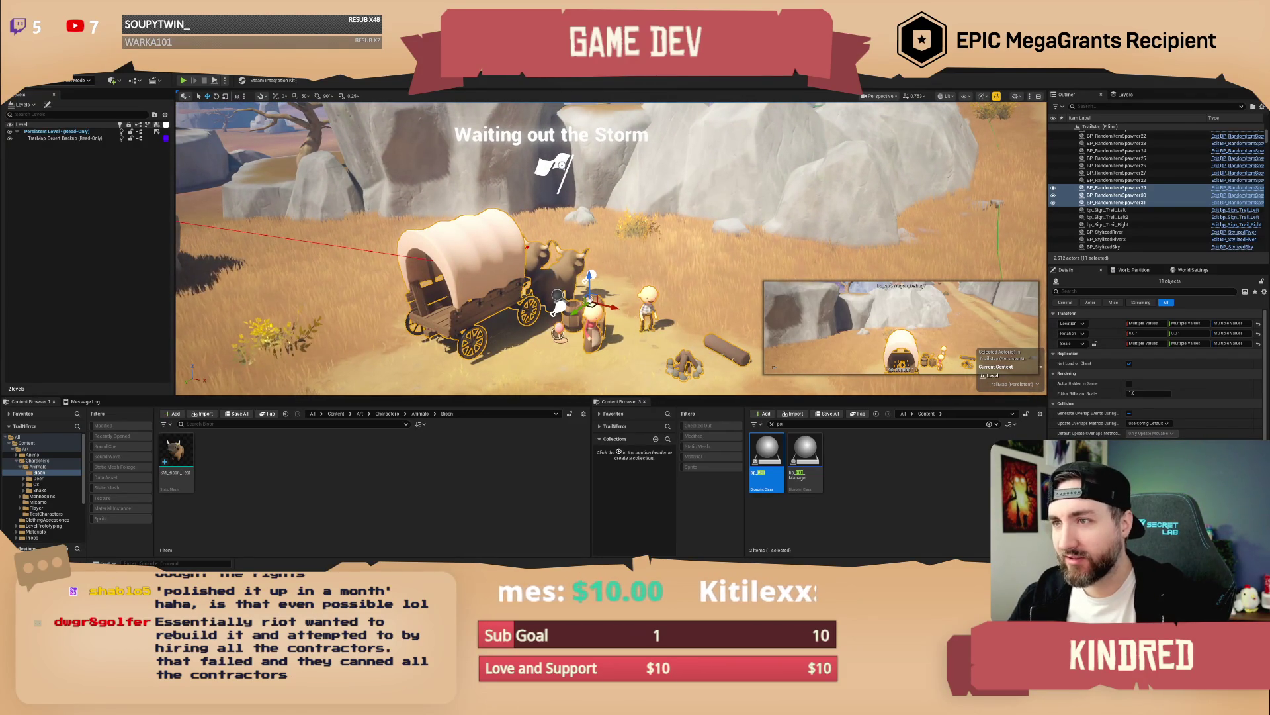
pyautogui.moveTo(637, 210); pyautogui.dragTo(637, 201)
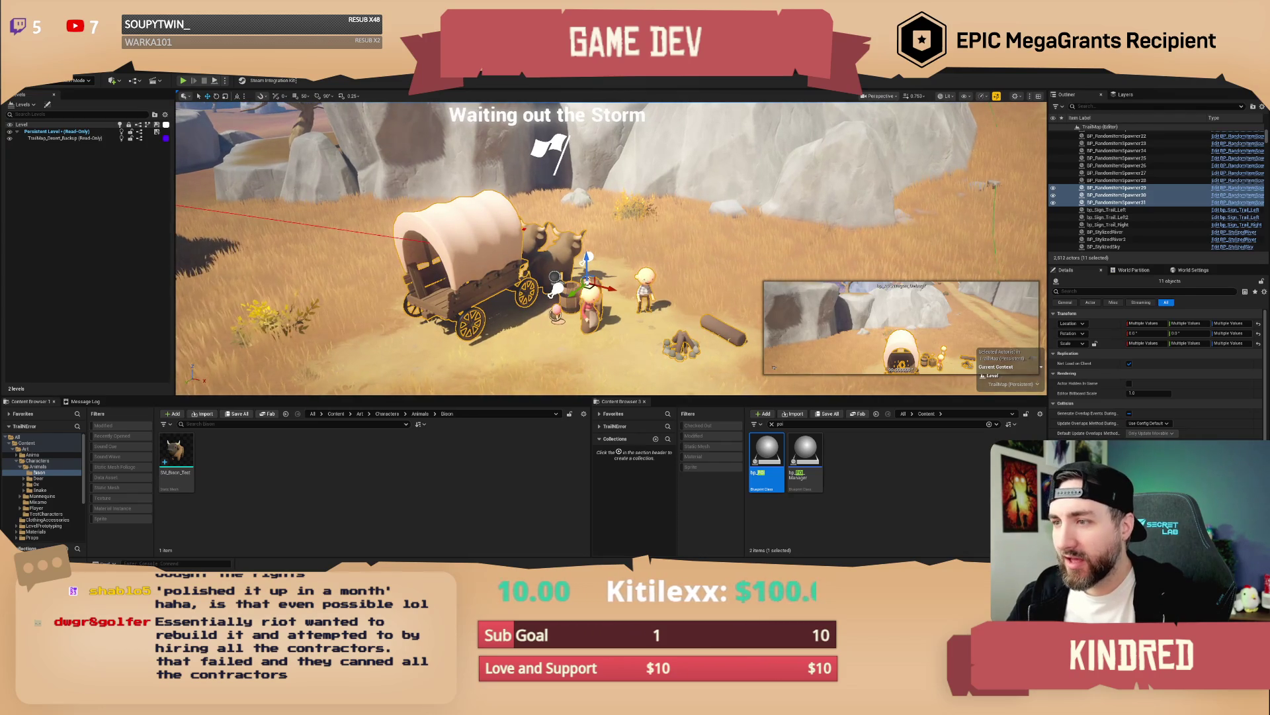
# Step: Use Attach To on the selected actors and pick a parent actor
pyautogui.rightClick(648, 283)
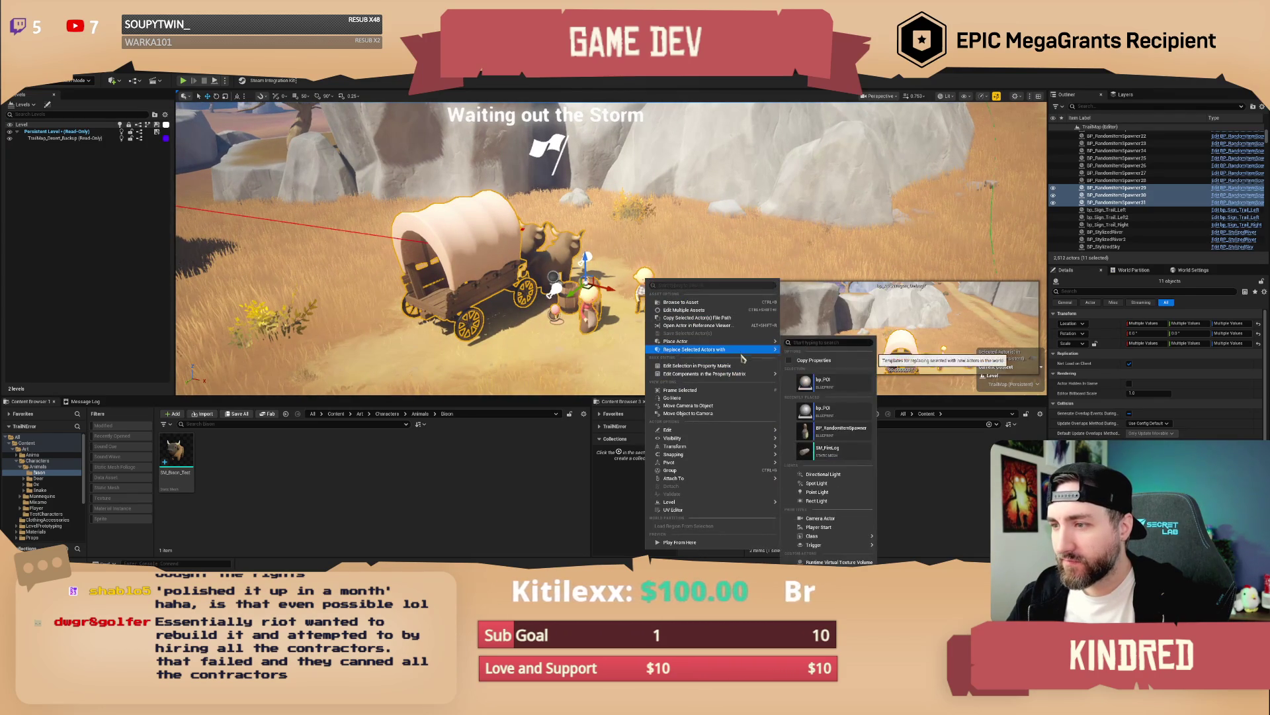
pyautogui.moveTo(726, 439)
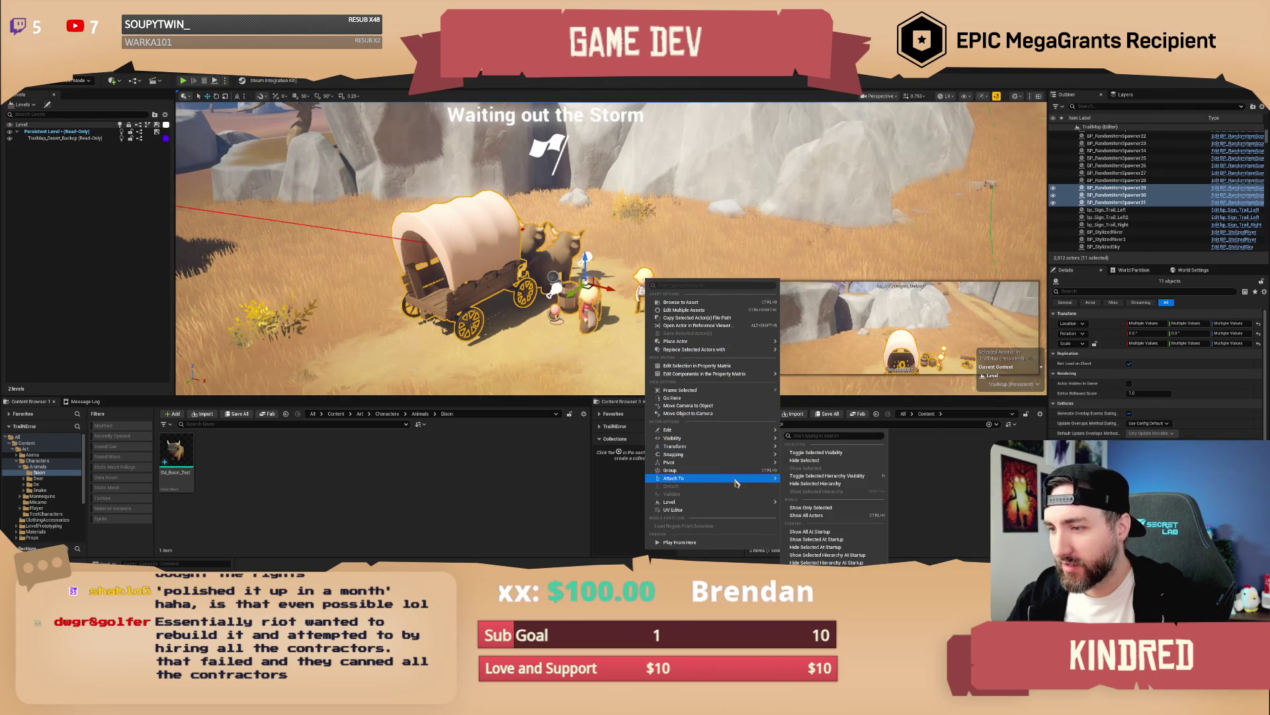
pyautogui.moveTo(734, 478)
pyautogui.click(933, 424)
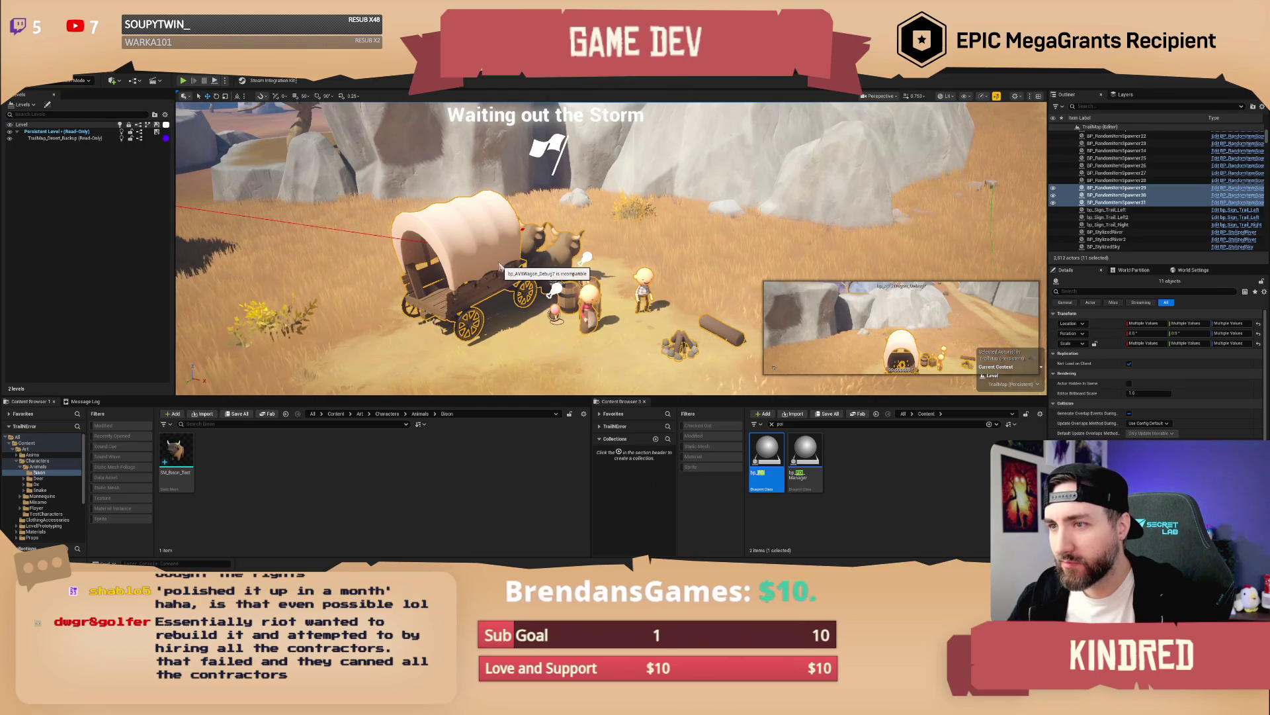
pyautogui.click(606, 301)
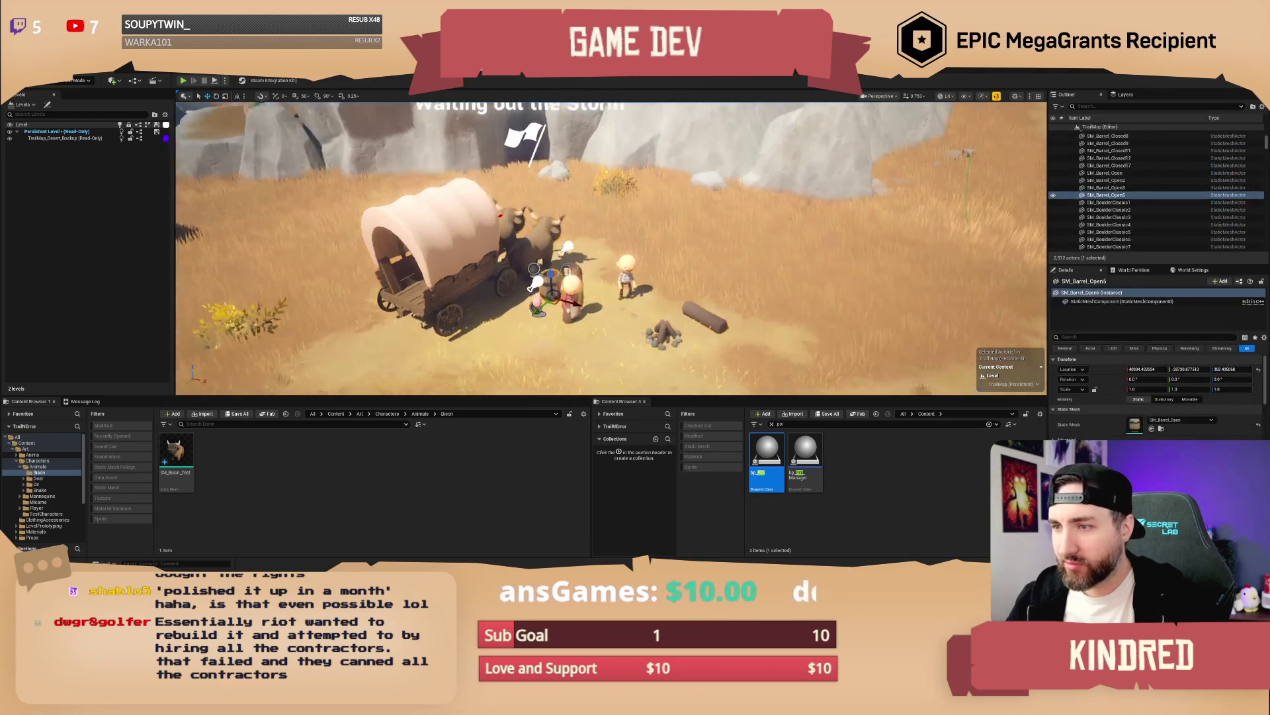
# Step: Set the two barrels, fire log and firepit to Movable
pyautogui.click(512, 262)
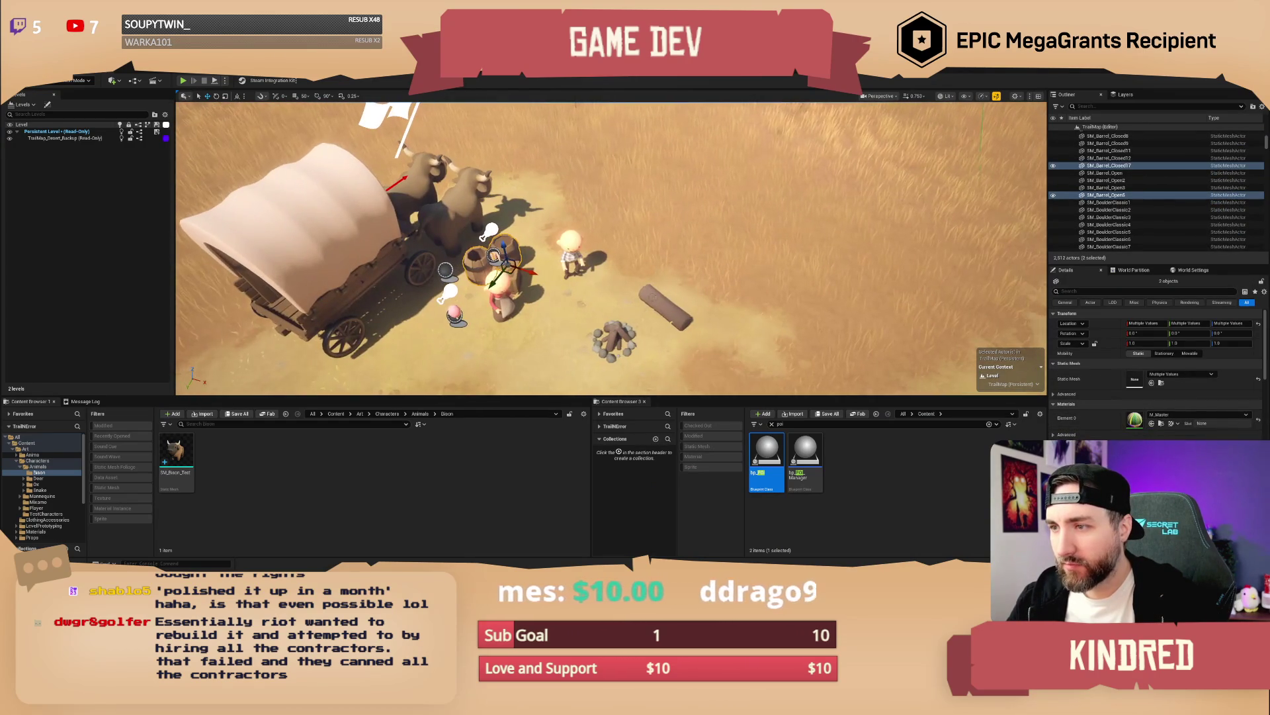
pyautogui.keyDown('ctrl'); pyautogui.click(665, 305); pyautogui.keyUp('ctrl')
pyautogui.keyDown('ctrl'); pyautogui.click(616, 338); pyautogui.keyUp('ctrl')
pyautogui.click(1189, 353)
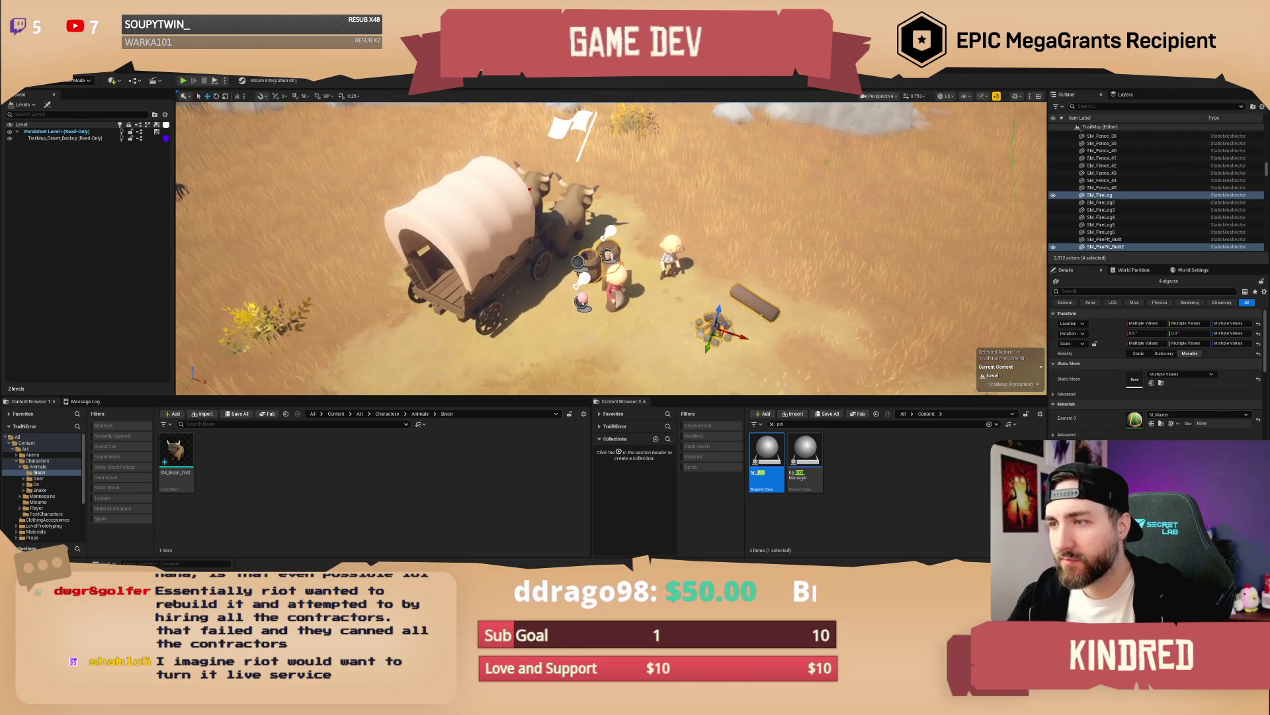
# Step: Select the two characters, wagon and item spawners together as one group
pyautogui.keyDown('ctrl'); pyautogui.click(671, 253); pyautogui.keyUp('ctrl')
pyautogui.keyDown('ctrl'); pyautogui.click(616, 281); pyautogui.keyUp('ctrl')
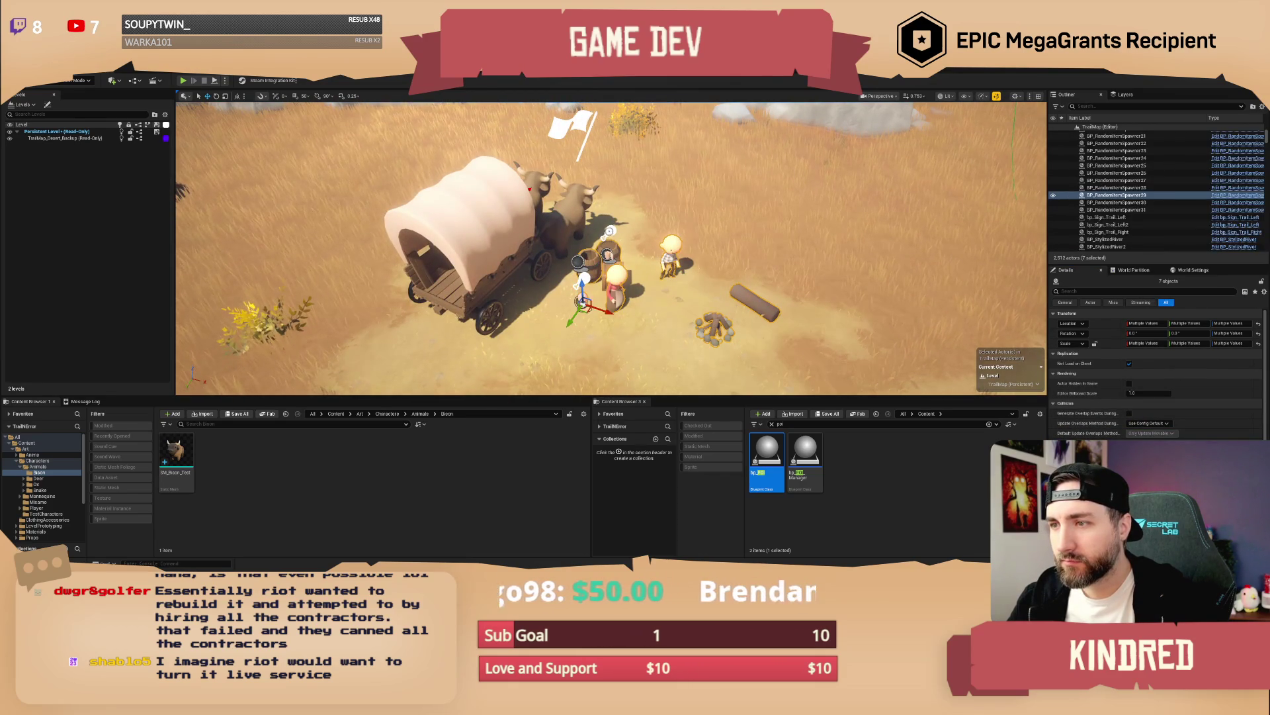
pyautogui.keyDown('ctrl'); pyautogui.click(463, 218); pyautogui.keyUp('ctrl')
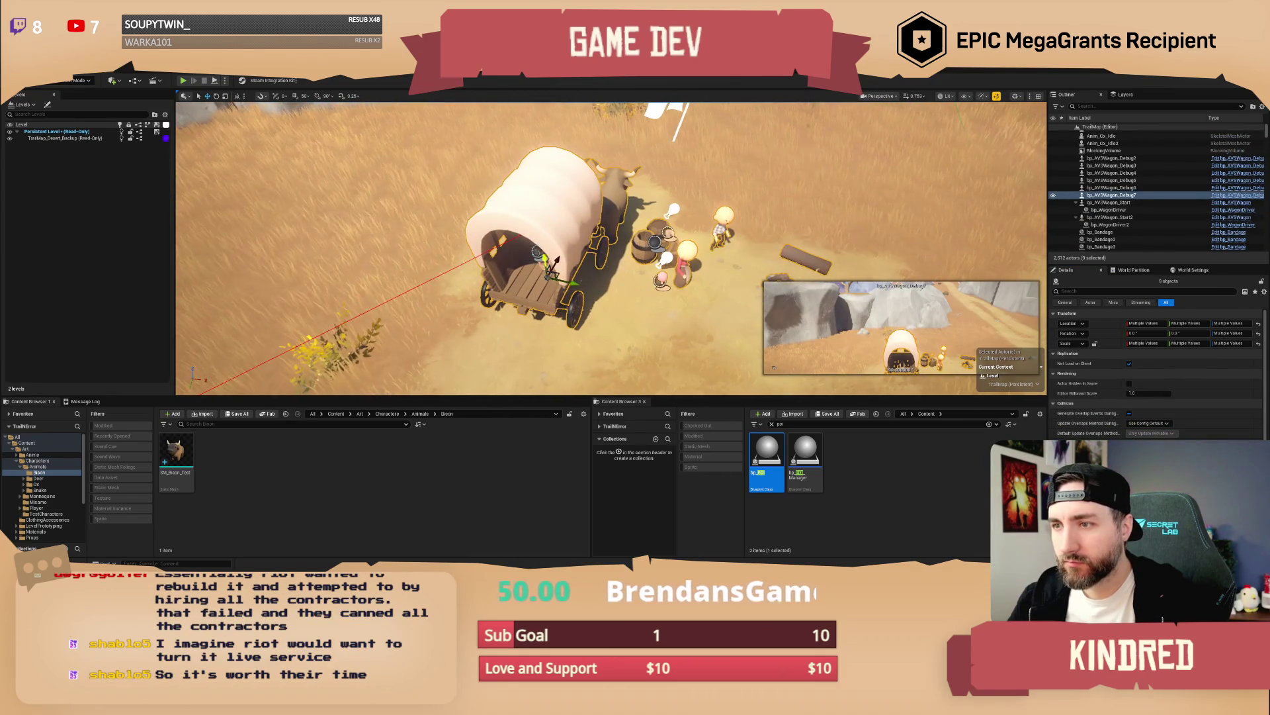
pyautogui.keyDown('ctrl'); pyautogui.click(348, 359); pyautogui.keyUp('ctrl')
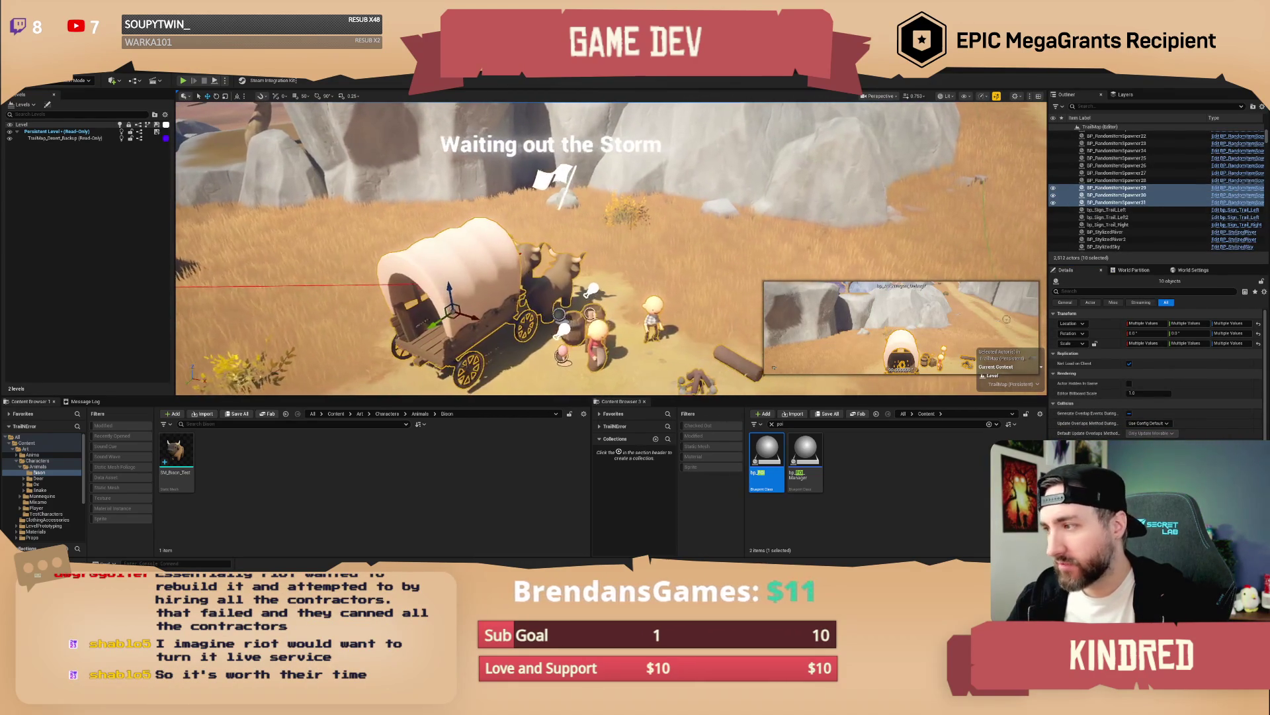
pyautogui.rightClick(653, 299)
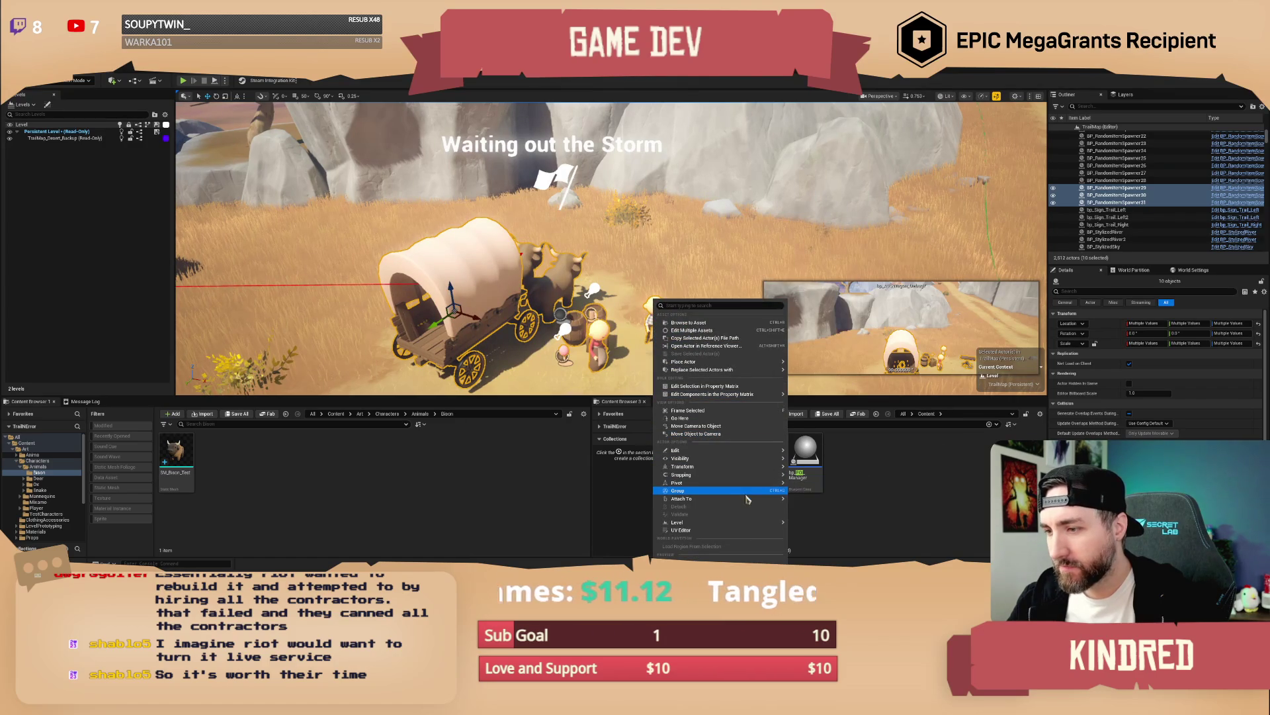
# Step: Attach the wagon group to the bp_POI7 flag actor
pyautogui.moveTo(742, 498)
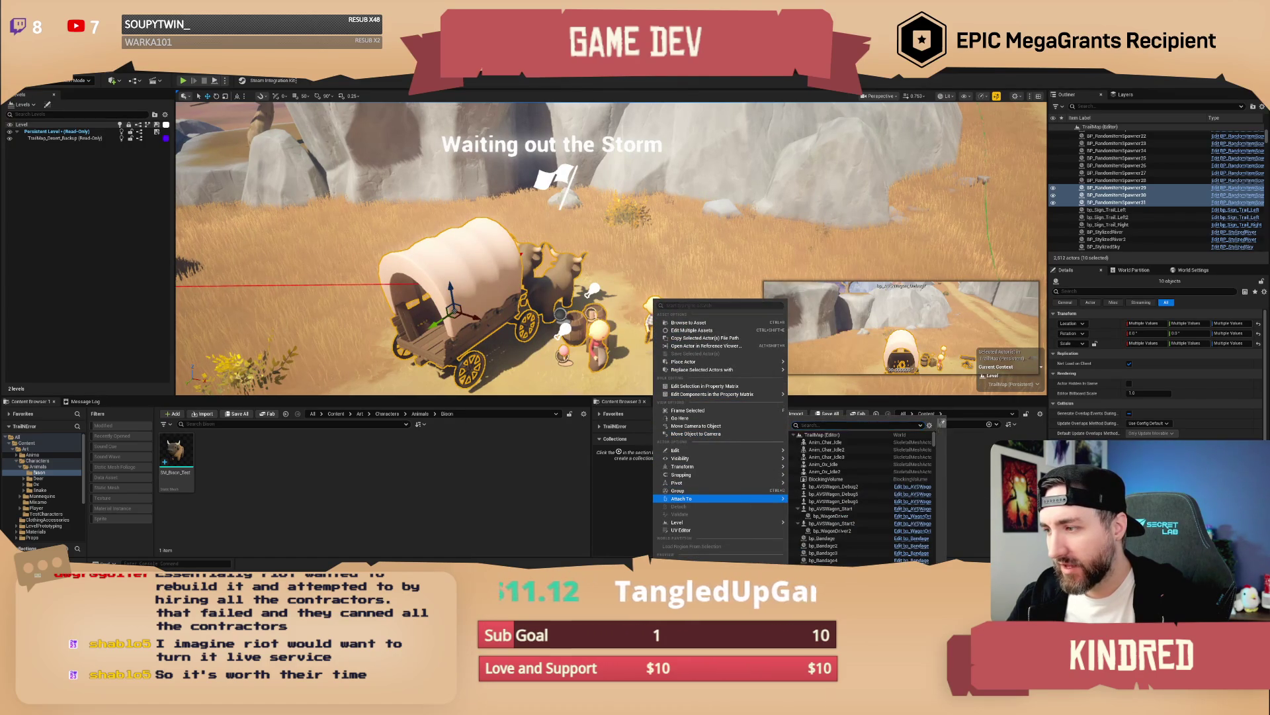
pyautogui.click(940, 424)
pyautogui.click(567, 173)
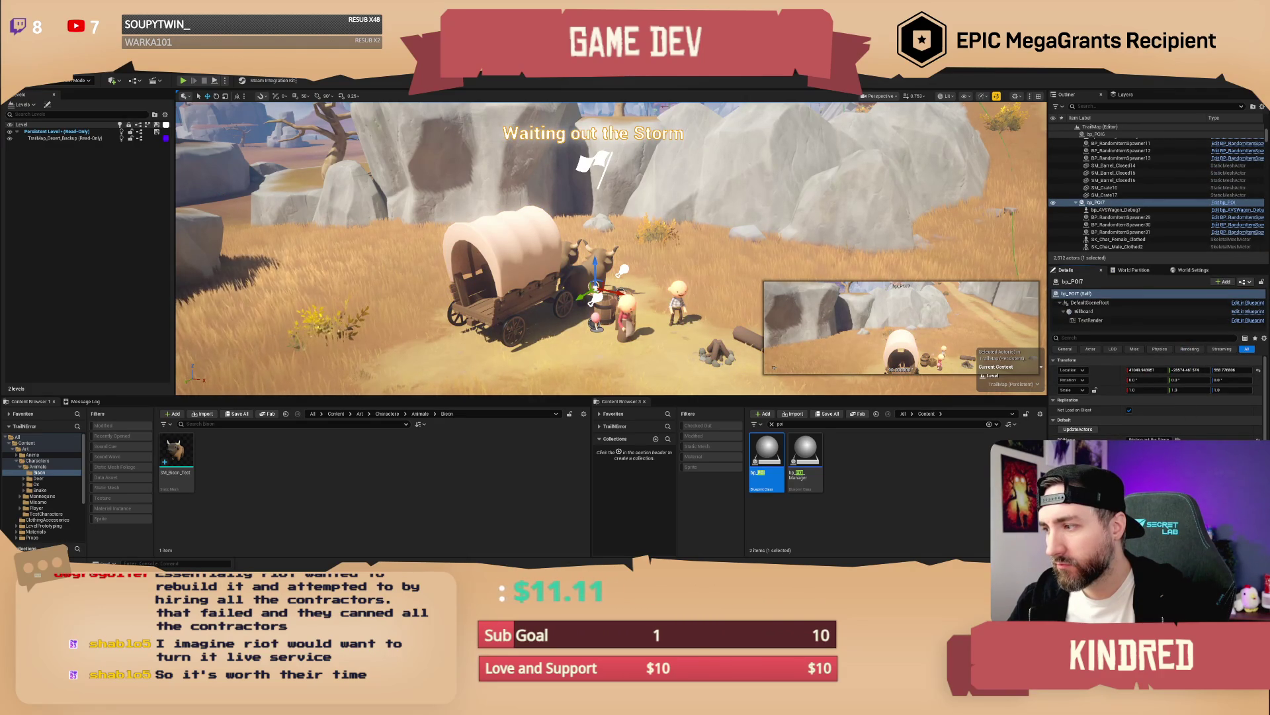
pyautogui.click(1078, 429)
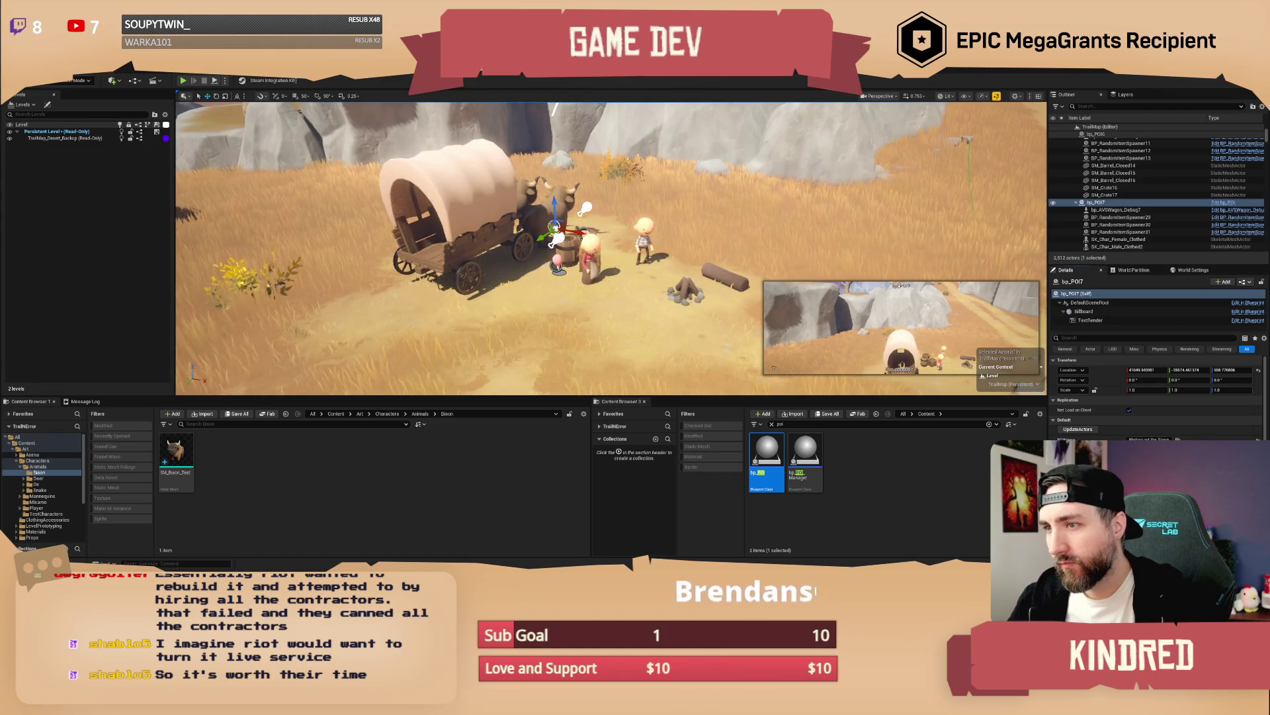
# Step: Select crate SM_Crate18 and set it to Movable
pyautogui.scroll(5, 575, 299)
pyautogui.click(552, 258)
pyautogui.rightClick(553, 259)
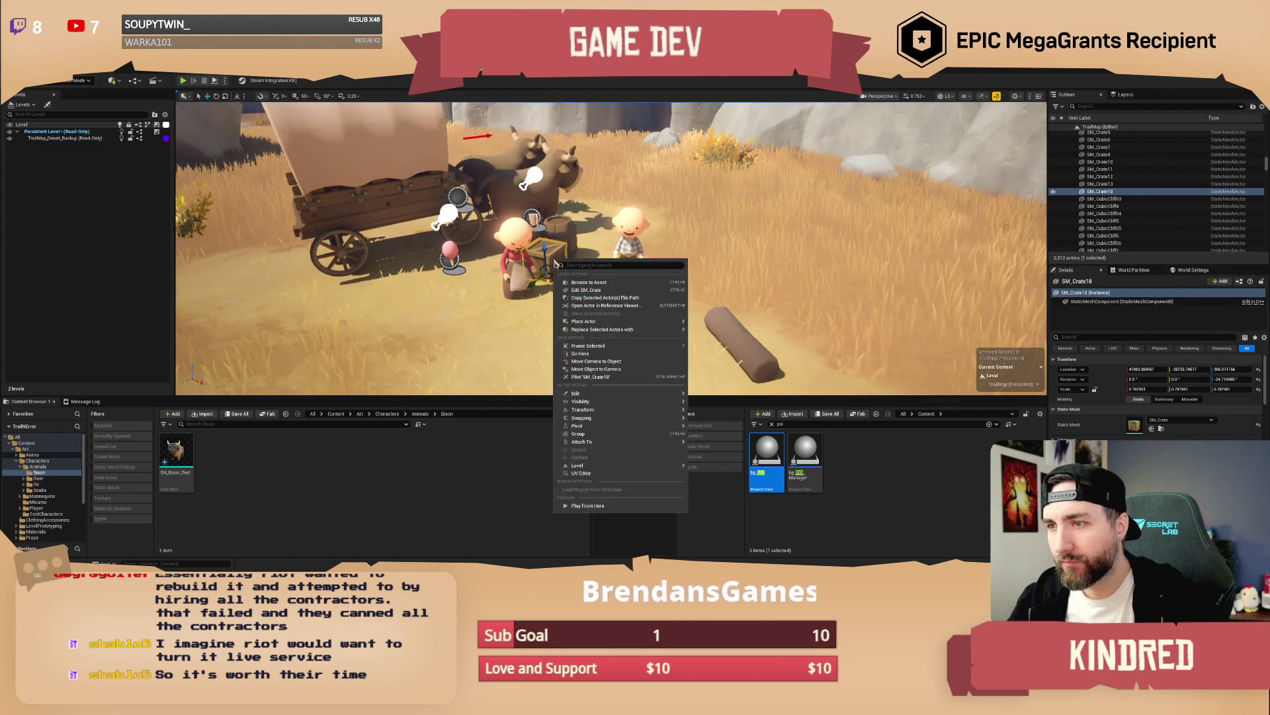
pyautogui.moveTo(645, 329)
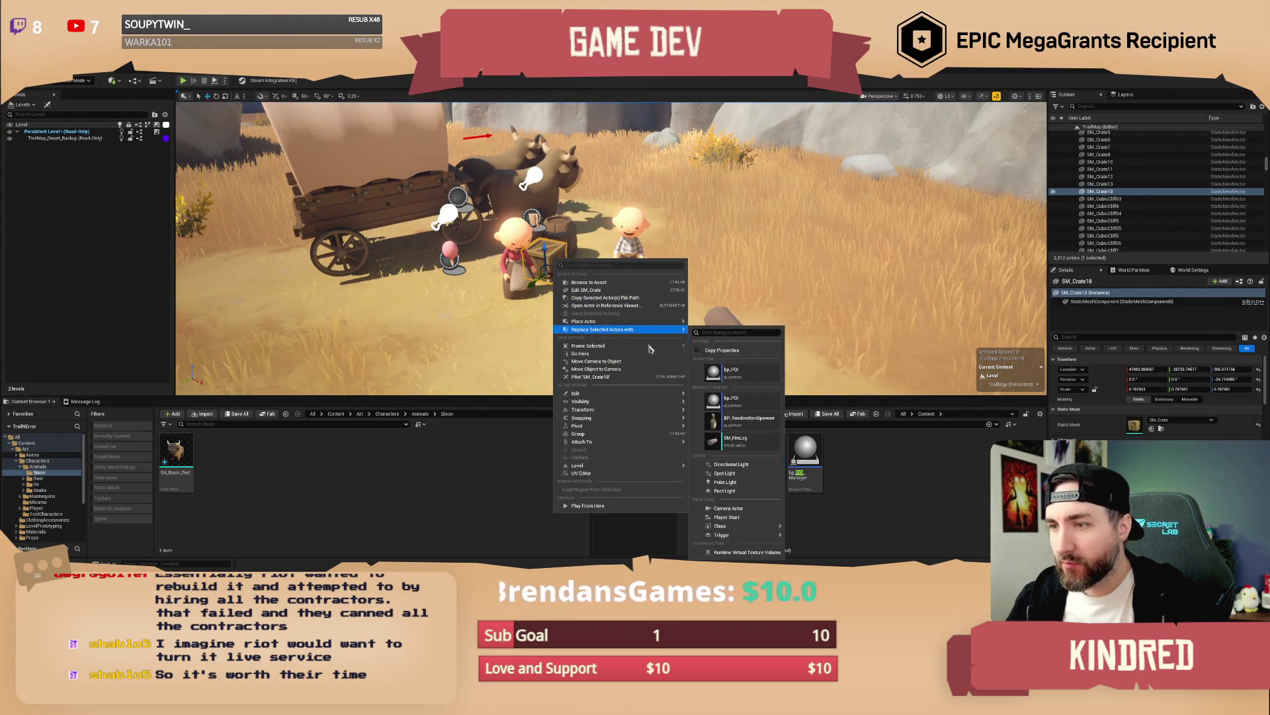
pyautogui.moveTo(651, 446)
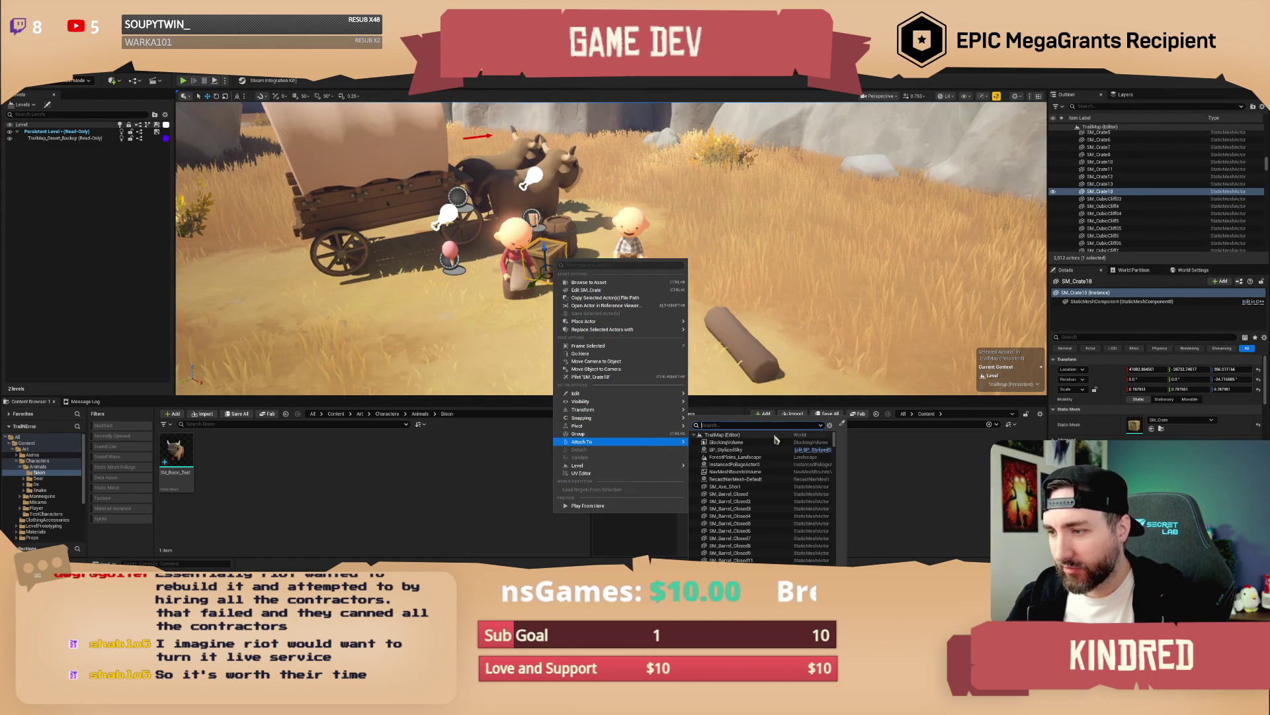
pyautogui.click(842, 424)
pyautogui.moveTo(531, 212); pyautogui.dragTo(529, 136)
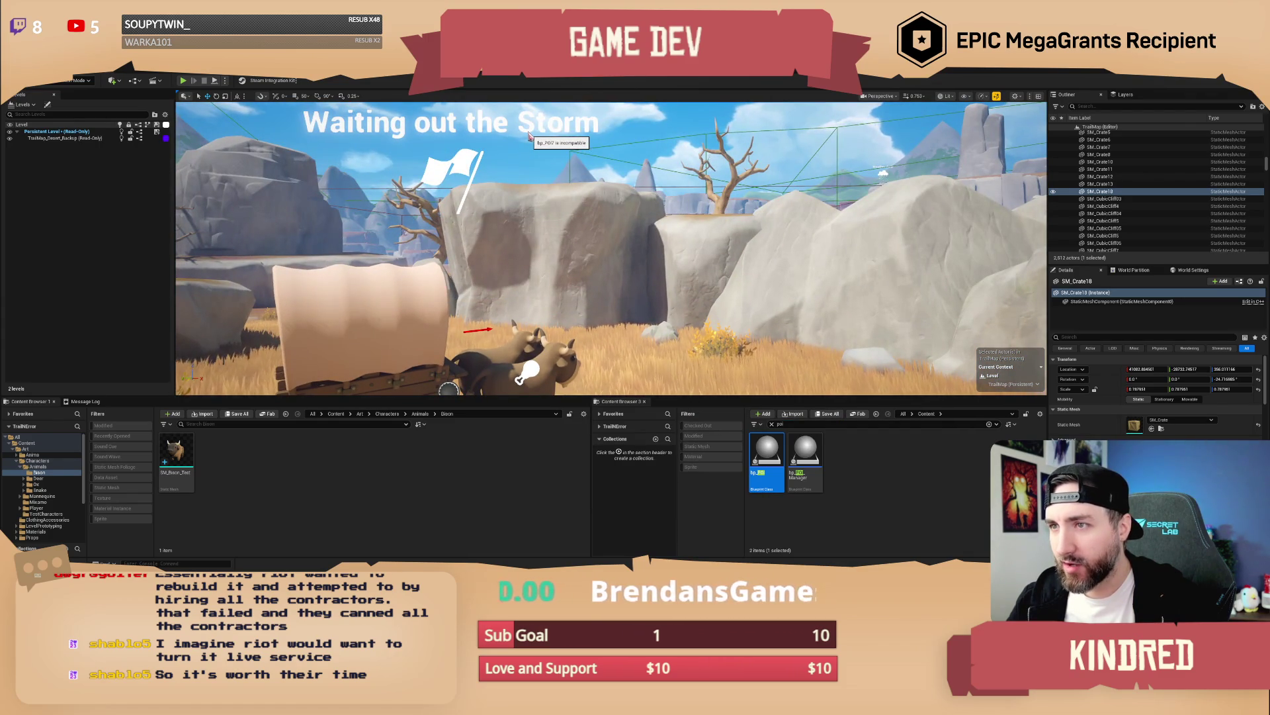
pyautogui.press('f')
pyautogui.click(1190, 399)
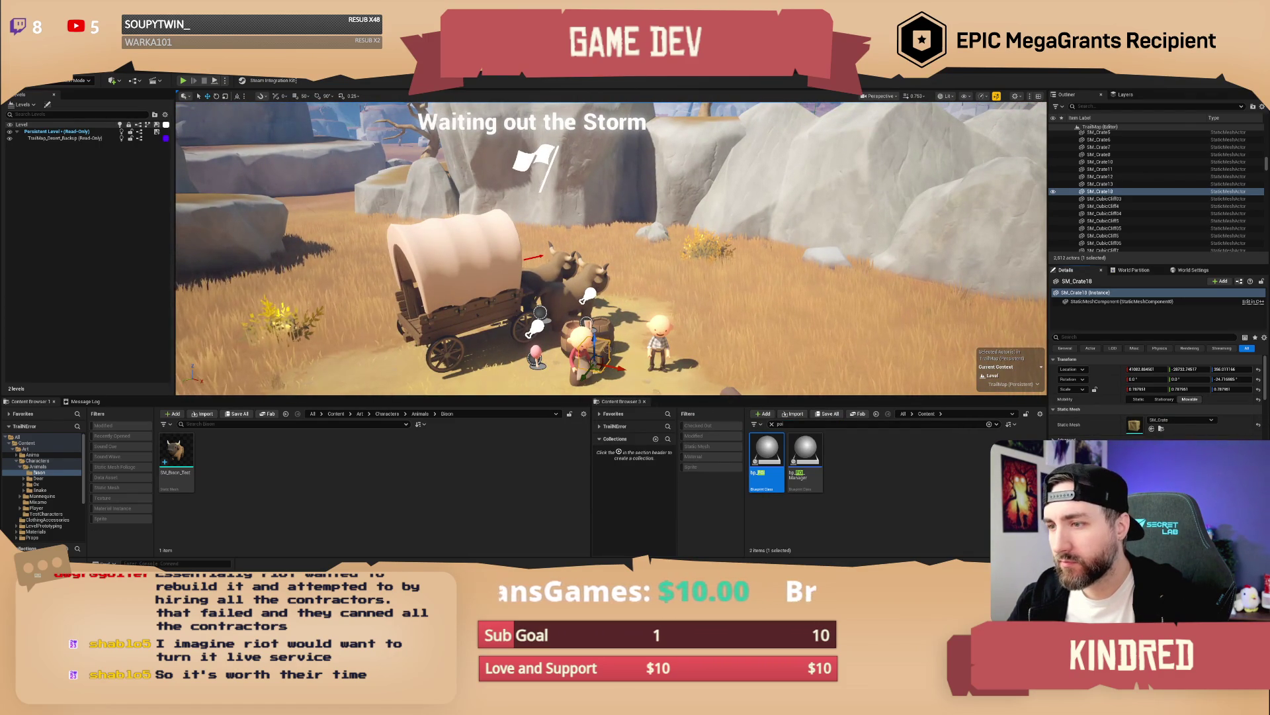
# Step: Attach SM_Crate18 to the shelf
pyautogui.rightClick(605, 349)
pyautogui.moveTo(688, 237)
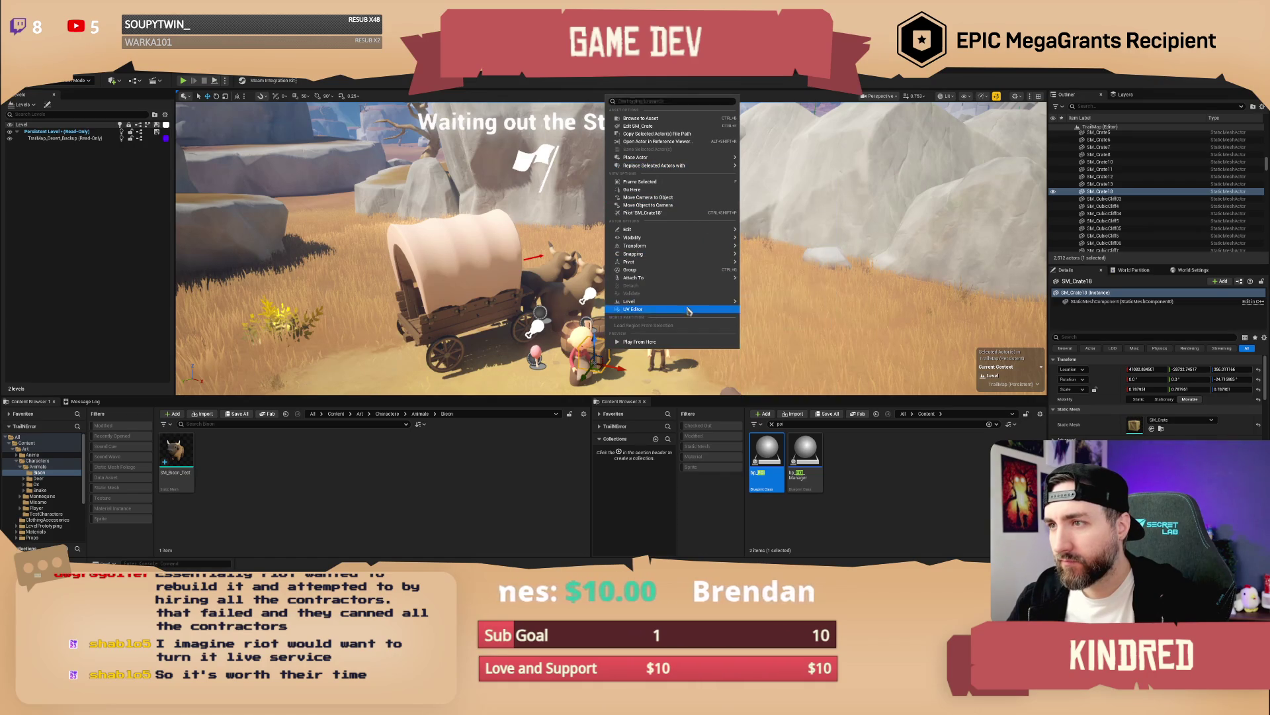
pyautogui.moveTo(694, 277)
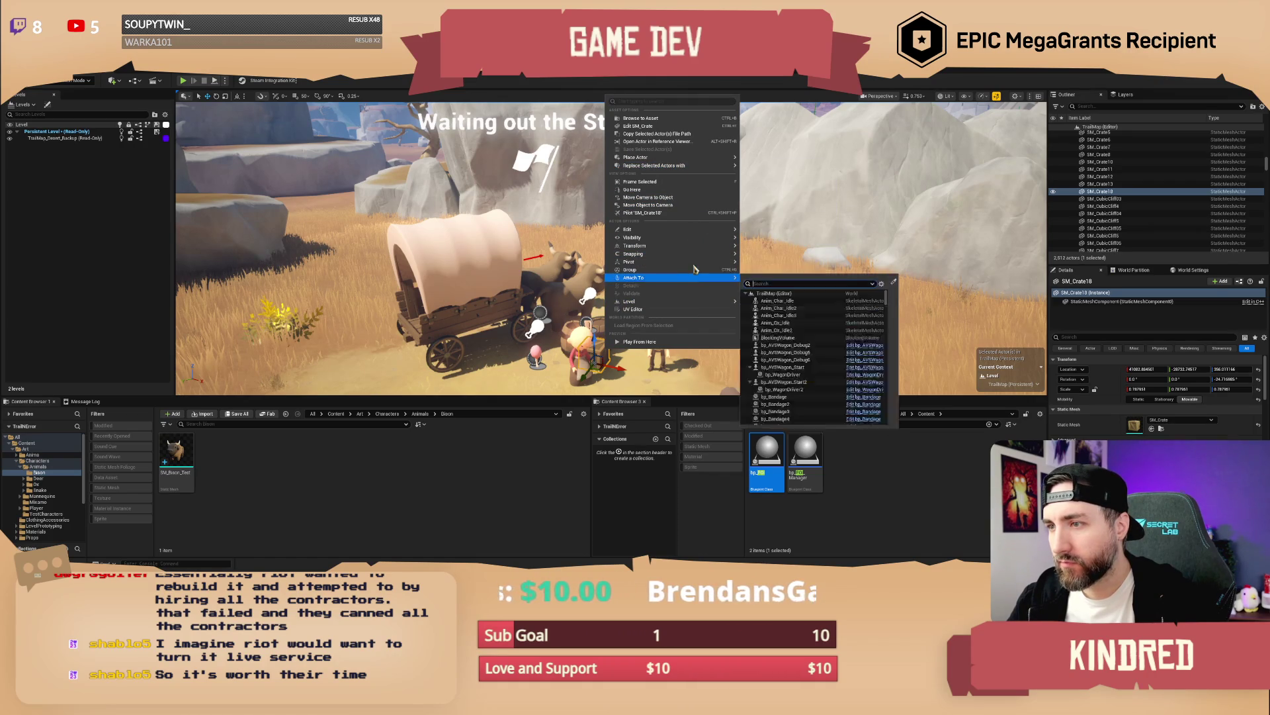
pyautogui.click(893, 282)
pyautogui.click(570, 122)
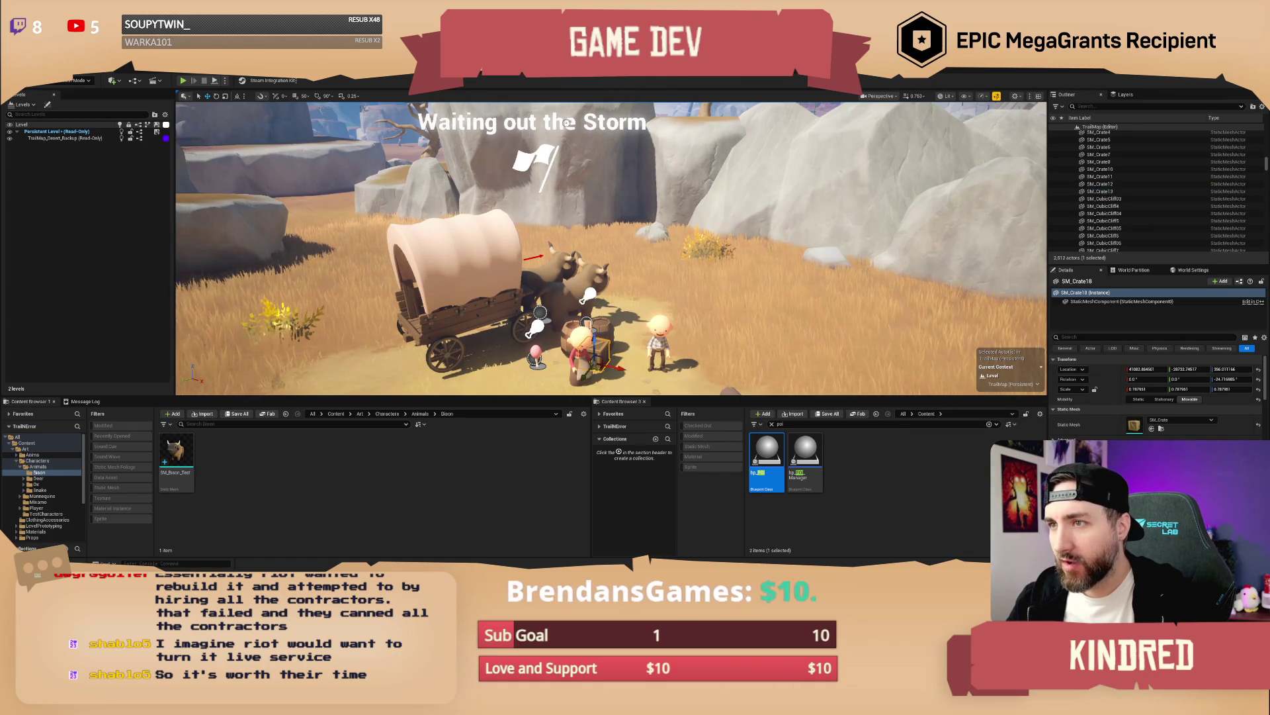
# Step: Select and frame bp_POI7, clear the selection, and save the level with Ctrl+S
pyautogui.press('Escape')
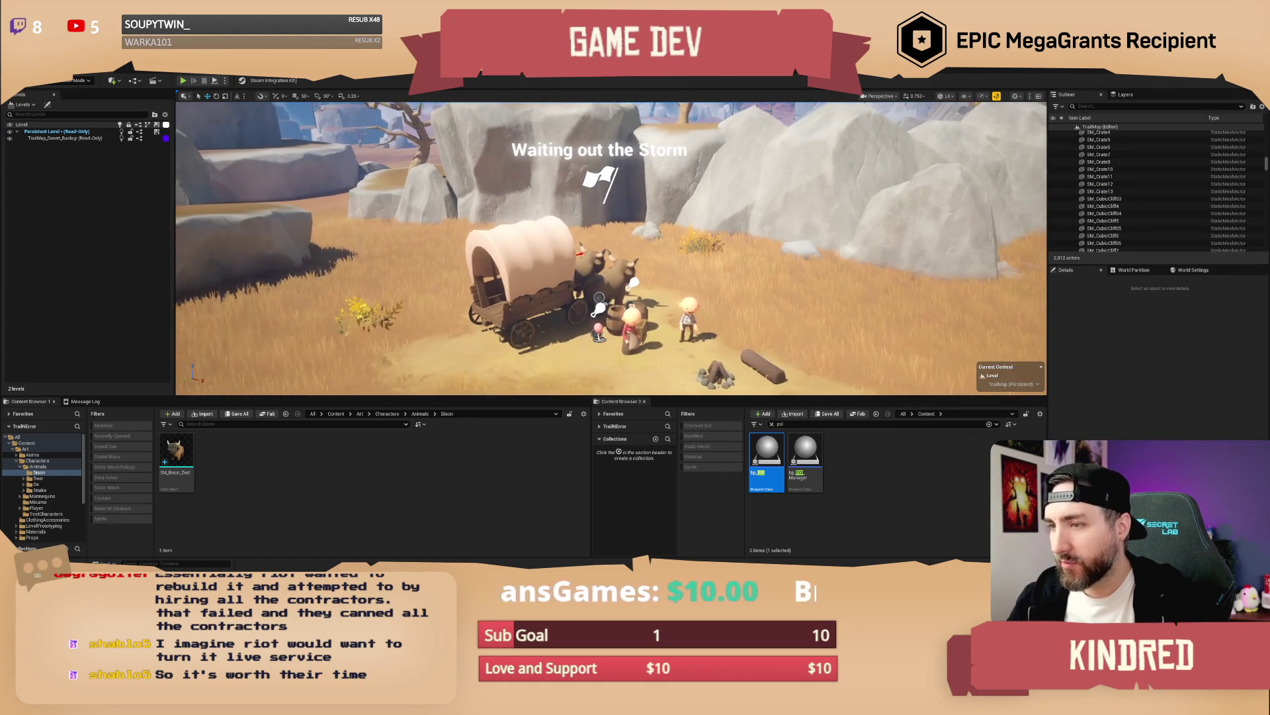
pyautogui.click(554, 305)
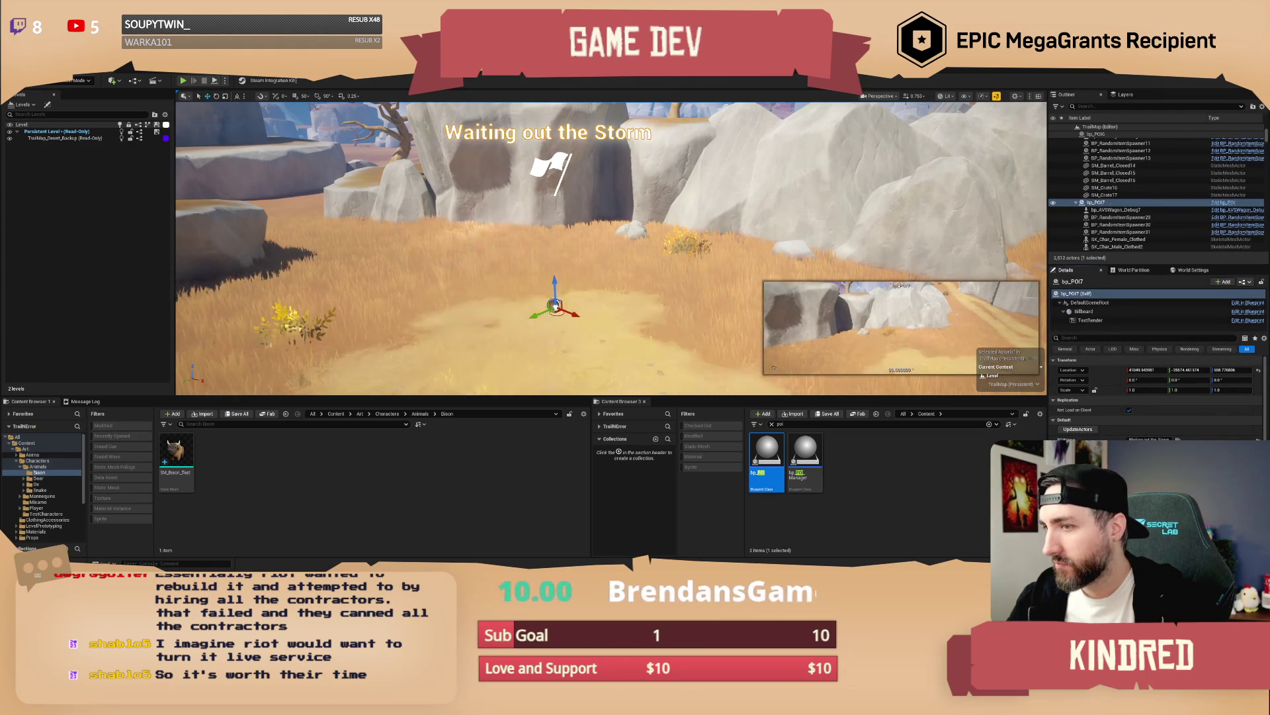
pyautogui.press('f')
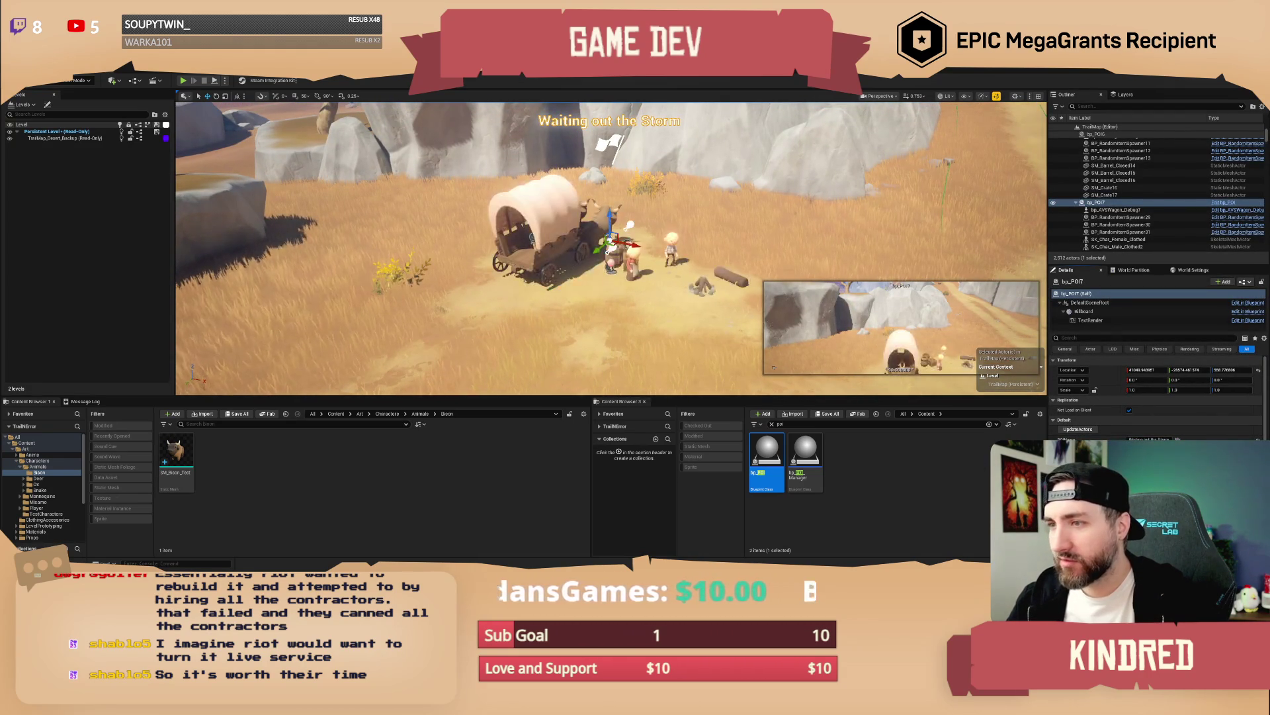
pyautogui.press('Escape')
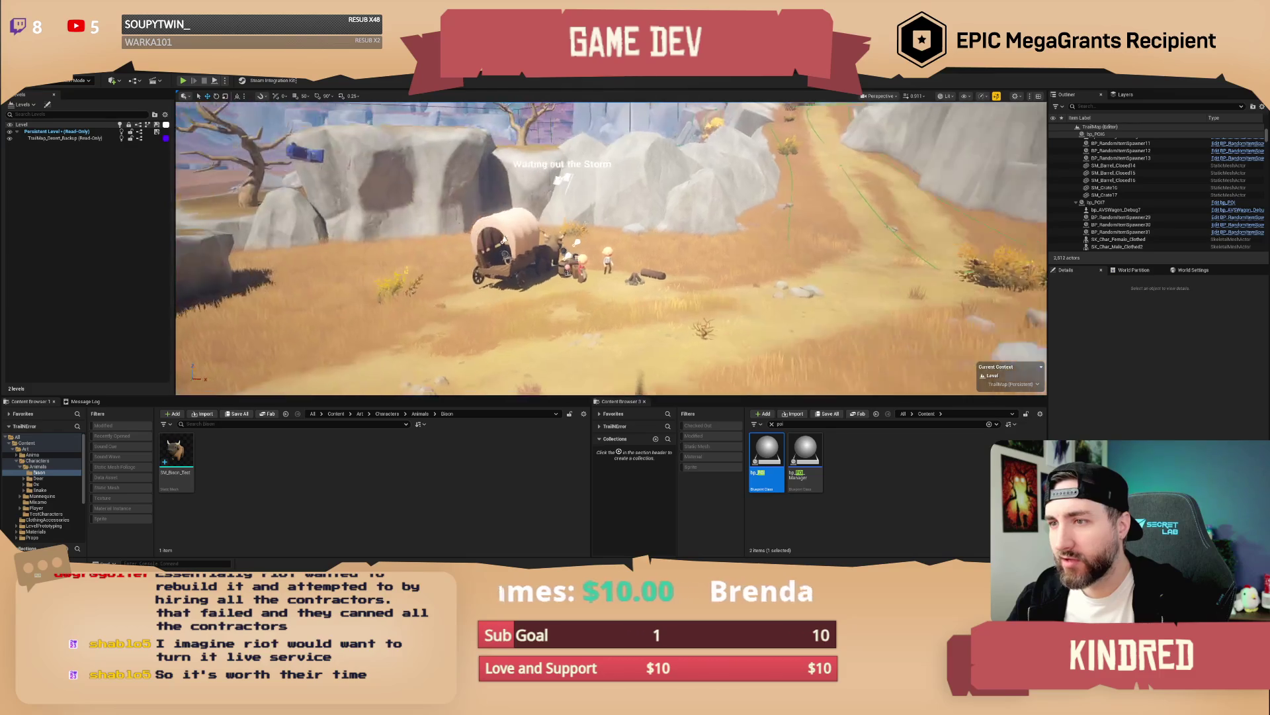
pyautogui.hotkey('ctrl', 's')
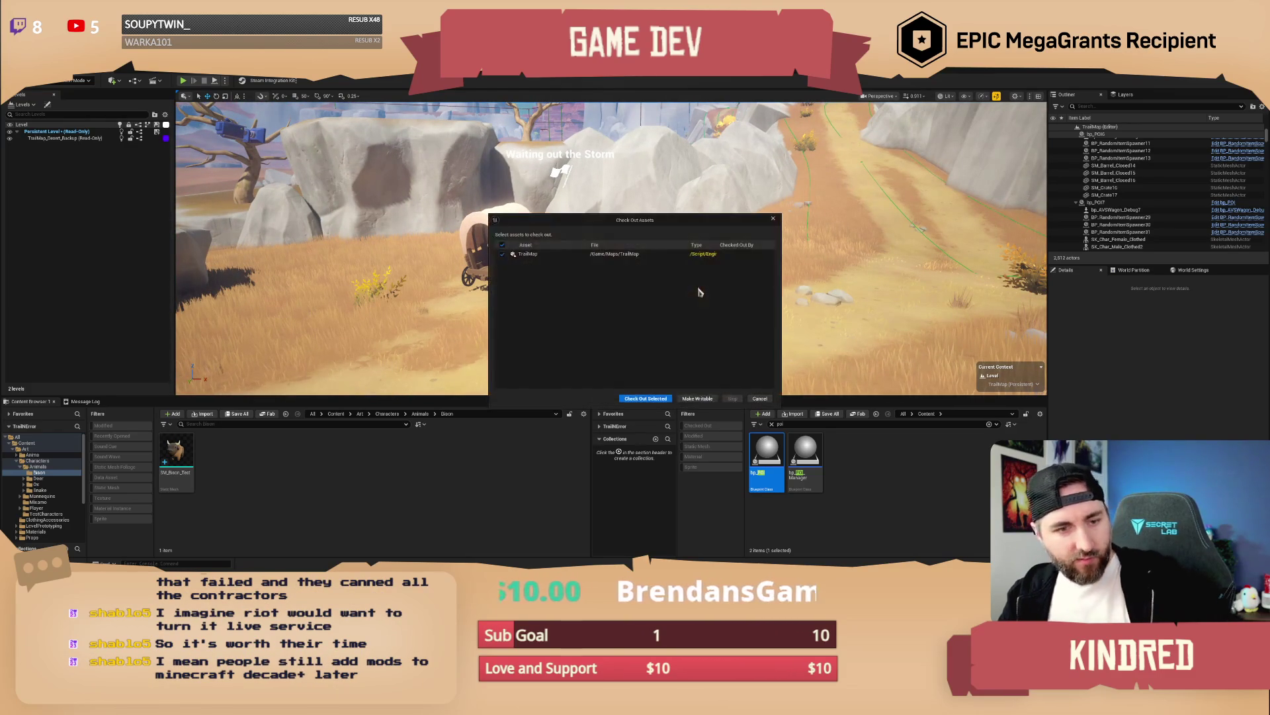
# Step: Check out TrailMap with Check Out Selected so the level saves
pyautogui.click(655, 401)
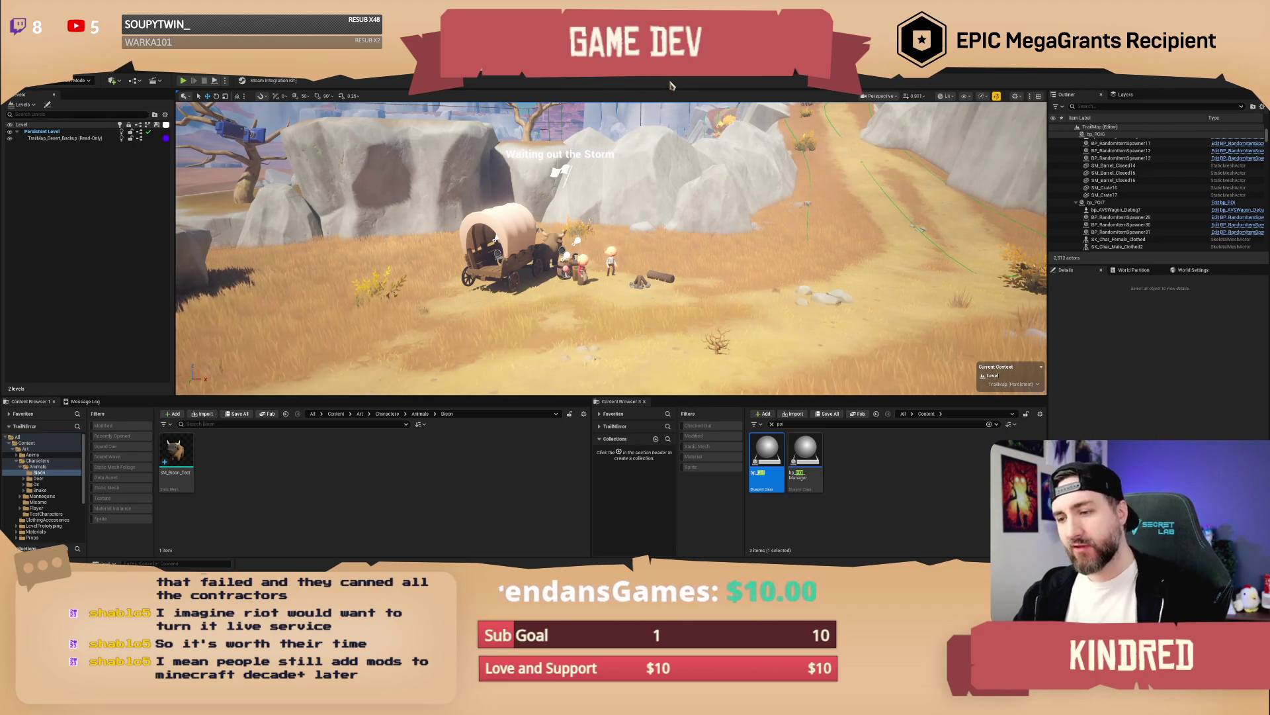
# Step: Fly up and forward along the dirt canyon path to the rock wall by the boulder
pyautogui.moveTo(727, 274); pyautogui.dragTo(727, 274)
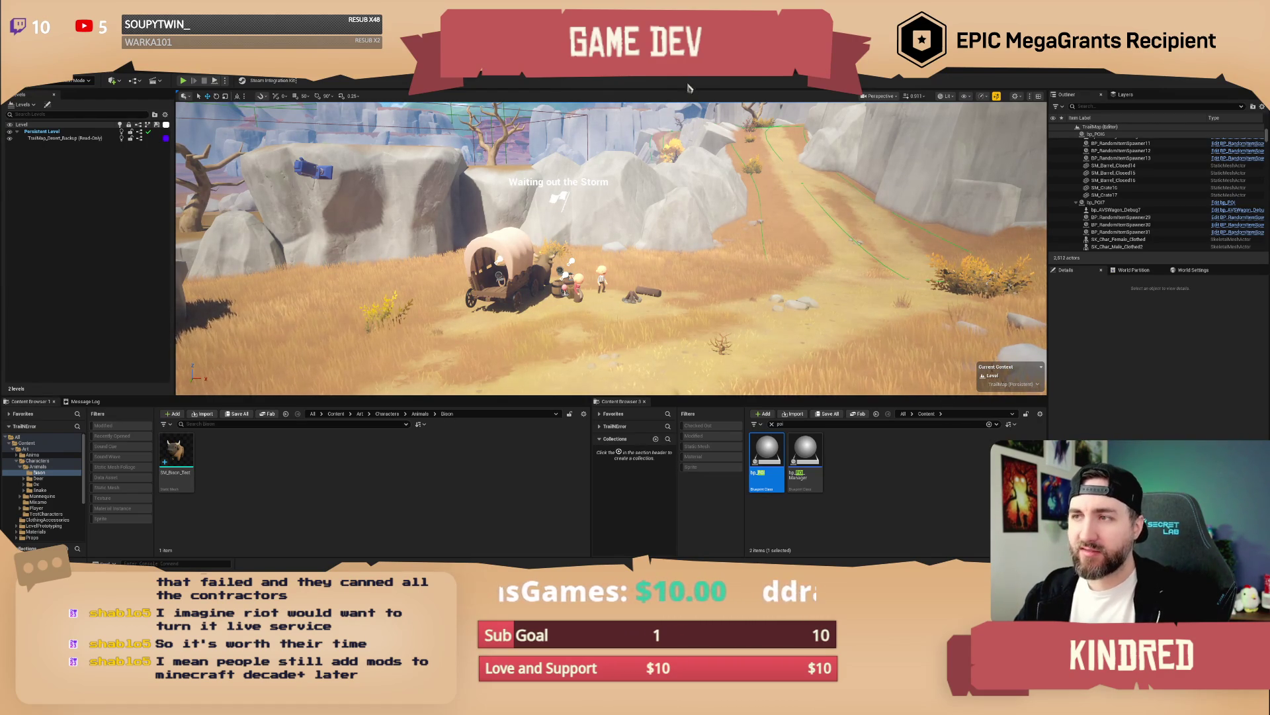
pyautogui.moveTo(697, 106); pyautogui.dragTo(665, 136)
pyautogui.scroll(2, 611, 248)
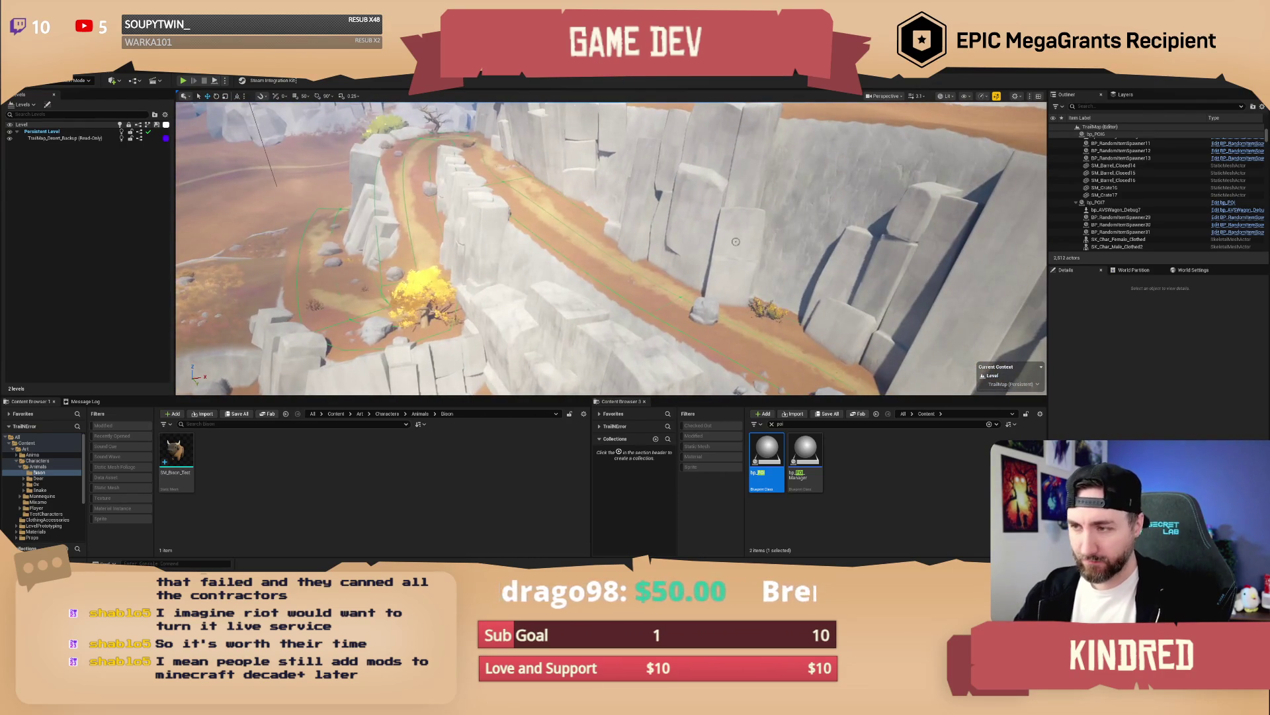
pyautogui.moveTo(736, 241)
pyautogui.mouseDown()
pyautogui.moveTo(729, 210)
pyautogui.moveTo(735, 240)
pyautogui.mouseUp()
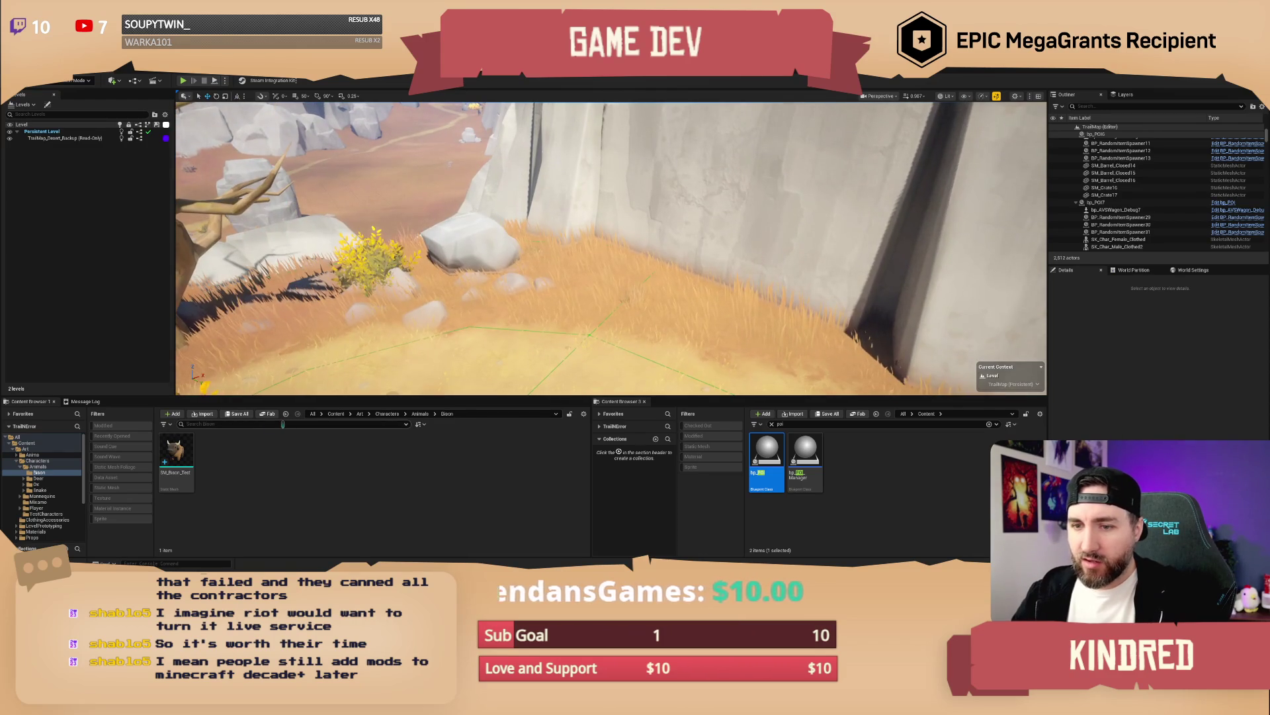
pyautogui.click(262, 424)
# Step: Search all content for 'wagon', place SM_Wagon_Hull with SM_Wagon, and delete the canvas cover
pyautogui.write('wagon')
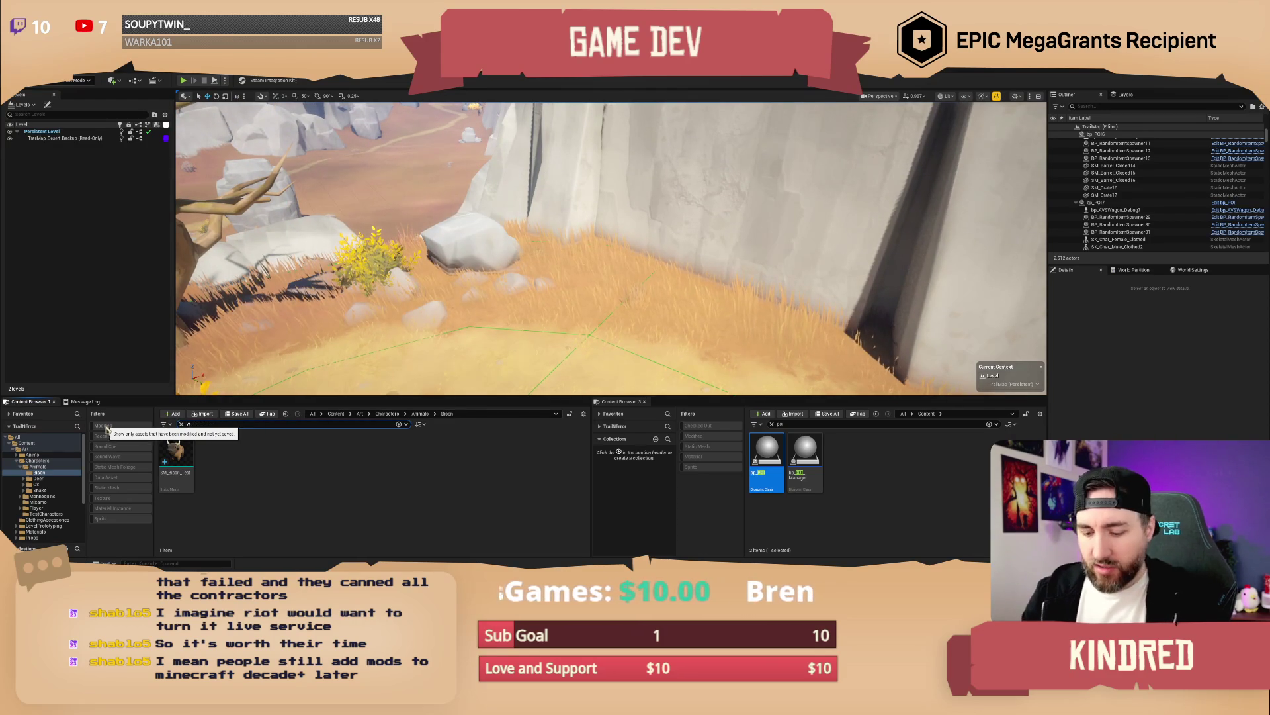
pyautogui.click(336, 413)
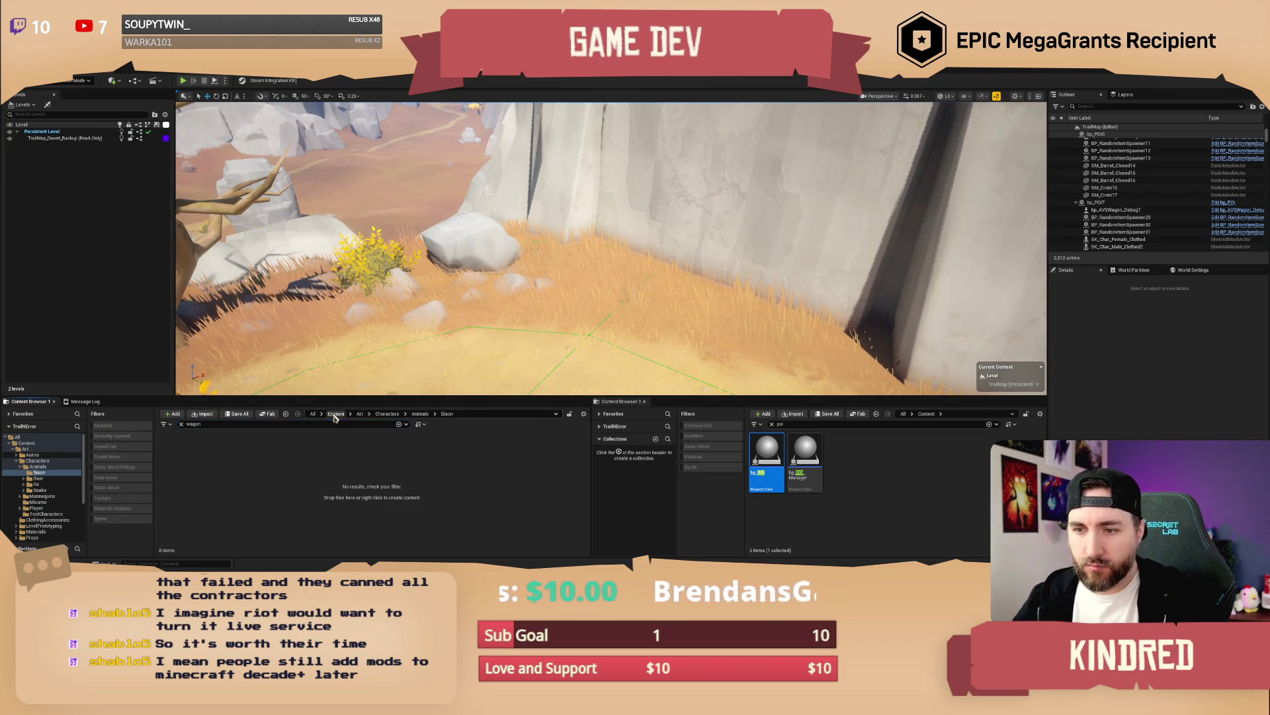
pyautogui.click(253, 516)
pyautogui.keyDown('ctrl'); pyautogui.click(329, 516); pyautogui.keyUp('ctrl')
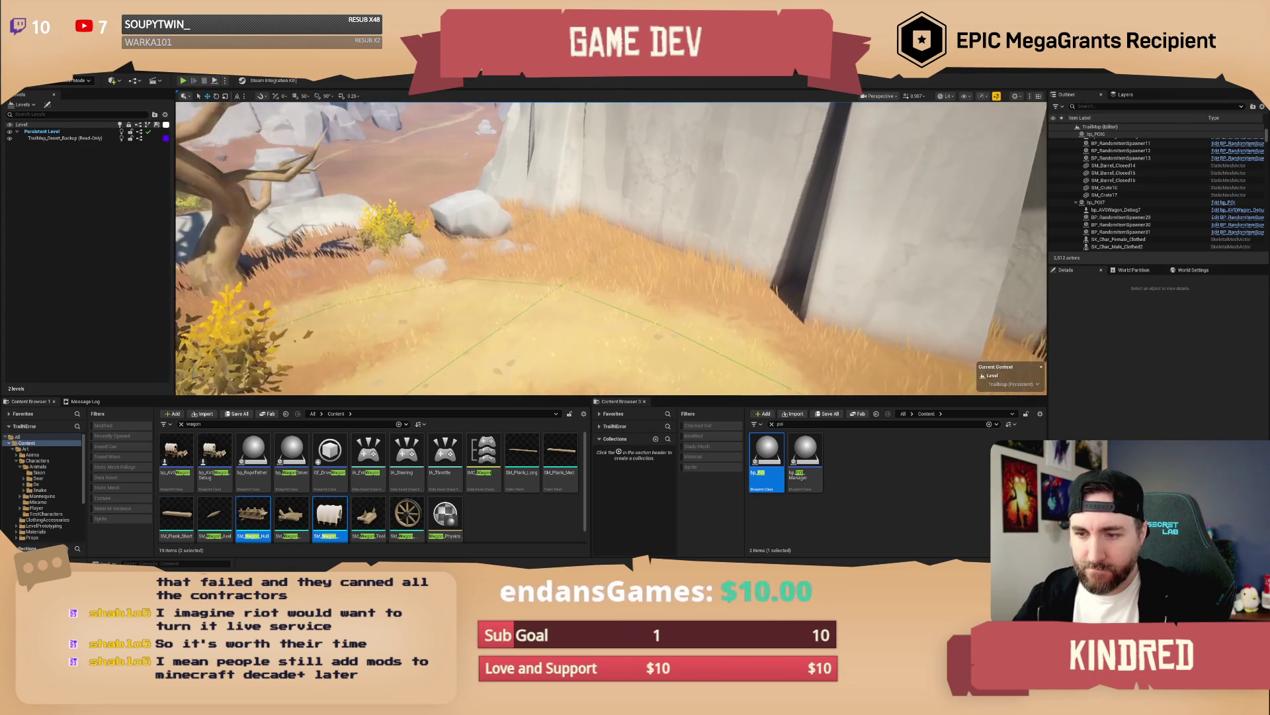
pyautogui.moveTo(254, 519)
pyautogui.mouseDown()
pyautogui.moveTo(532, 322)
pyautogui.moveTo(553, 249)
pyautogui.moveTo(578, 243)
pyautogui.mouseUp()
pyautogui.click(598, 196)
pyautogui.press('Delete')
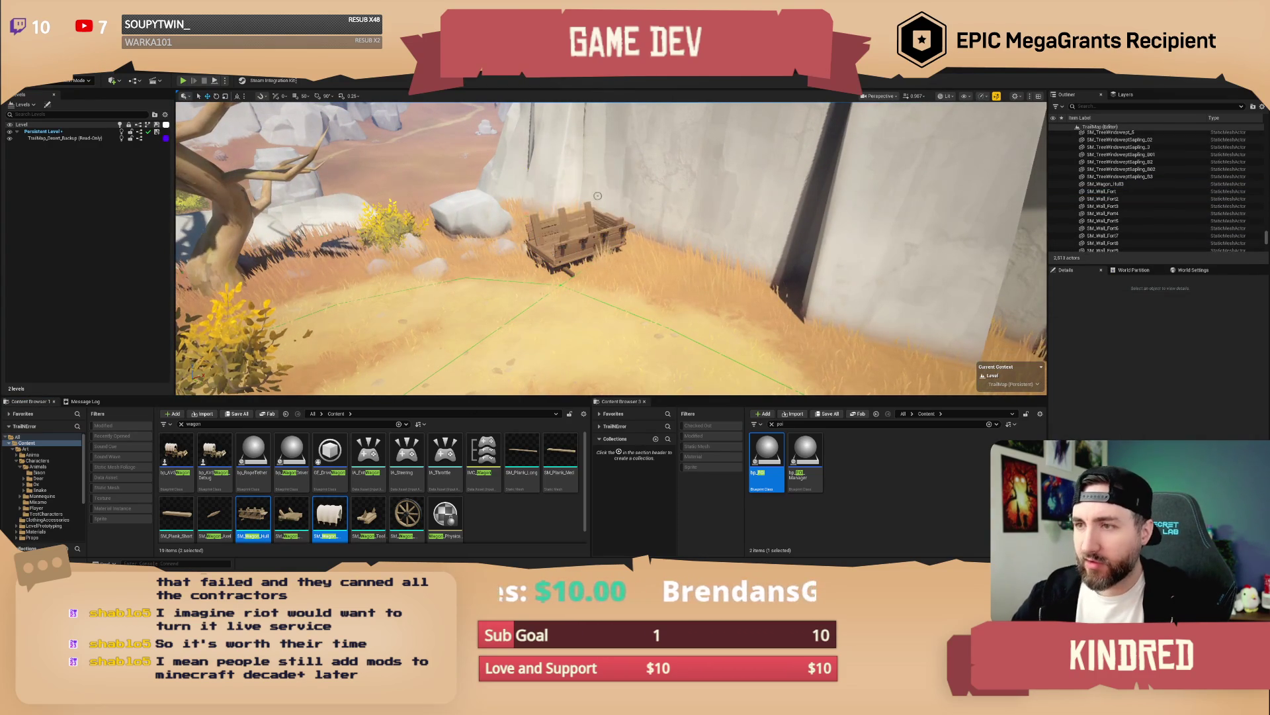
# Step: Tilt the wagon hull over with the rotate gizmo, as if abandoned
pyautogui.click(579, 228)
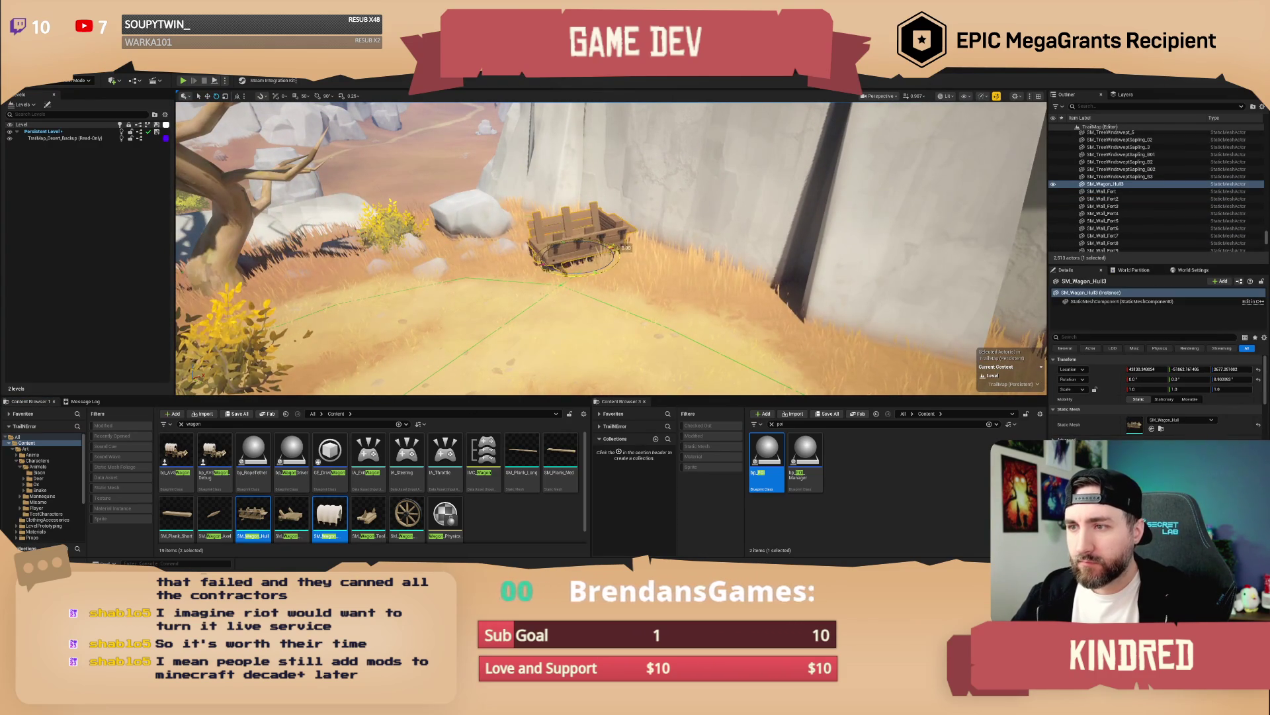
pyautogui.moveTo(614, 246); pyautogui.dragTo(568, 216)
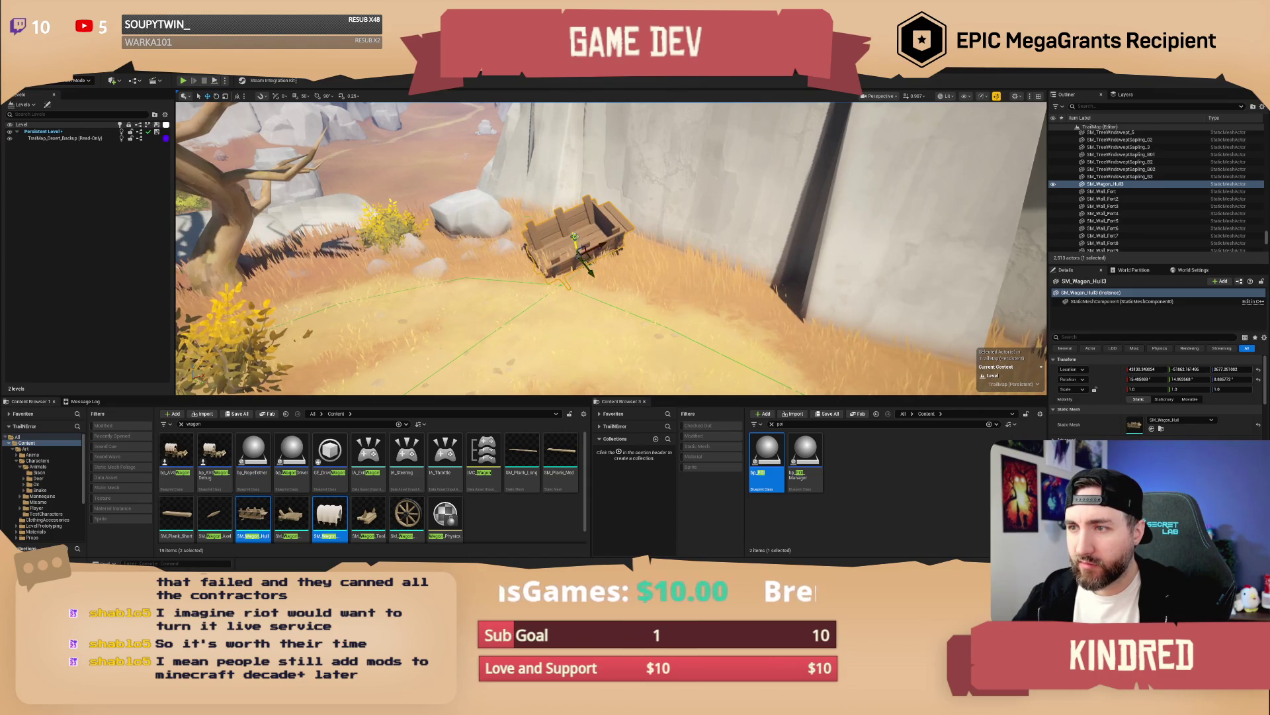
pyautogui.press('Escape')
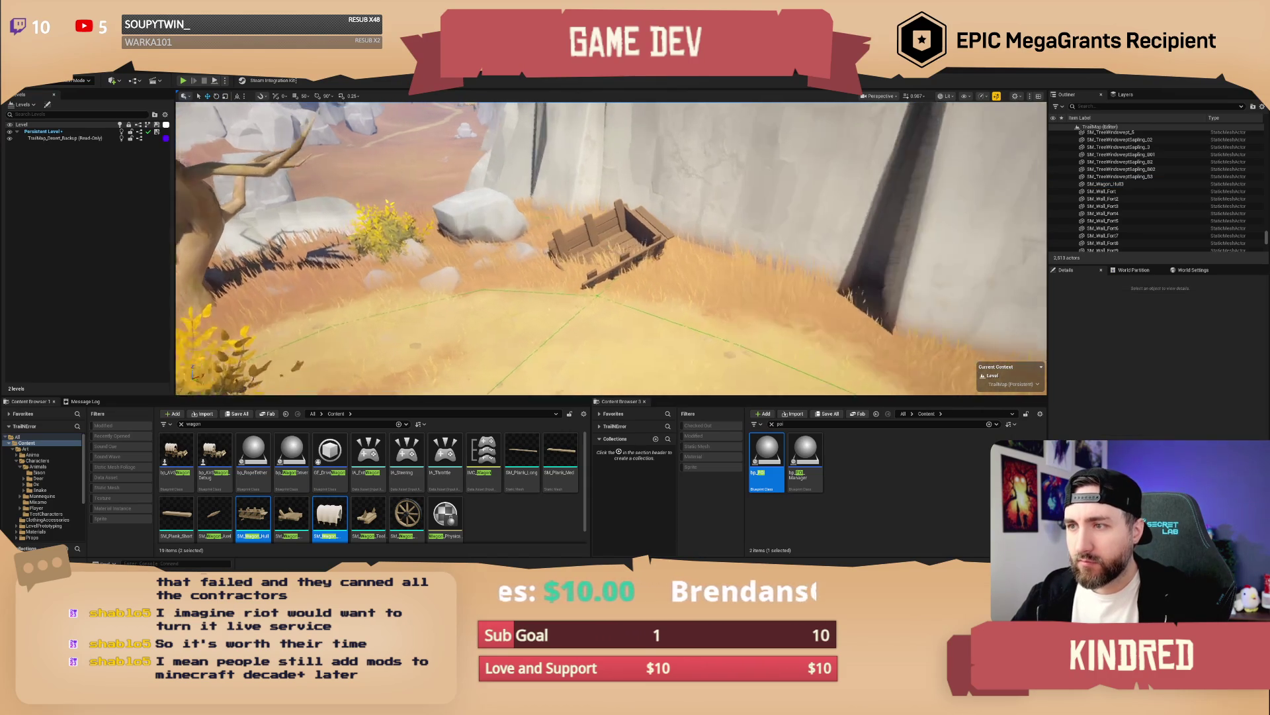
pyautogui.click(576, 245)
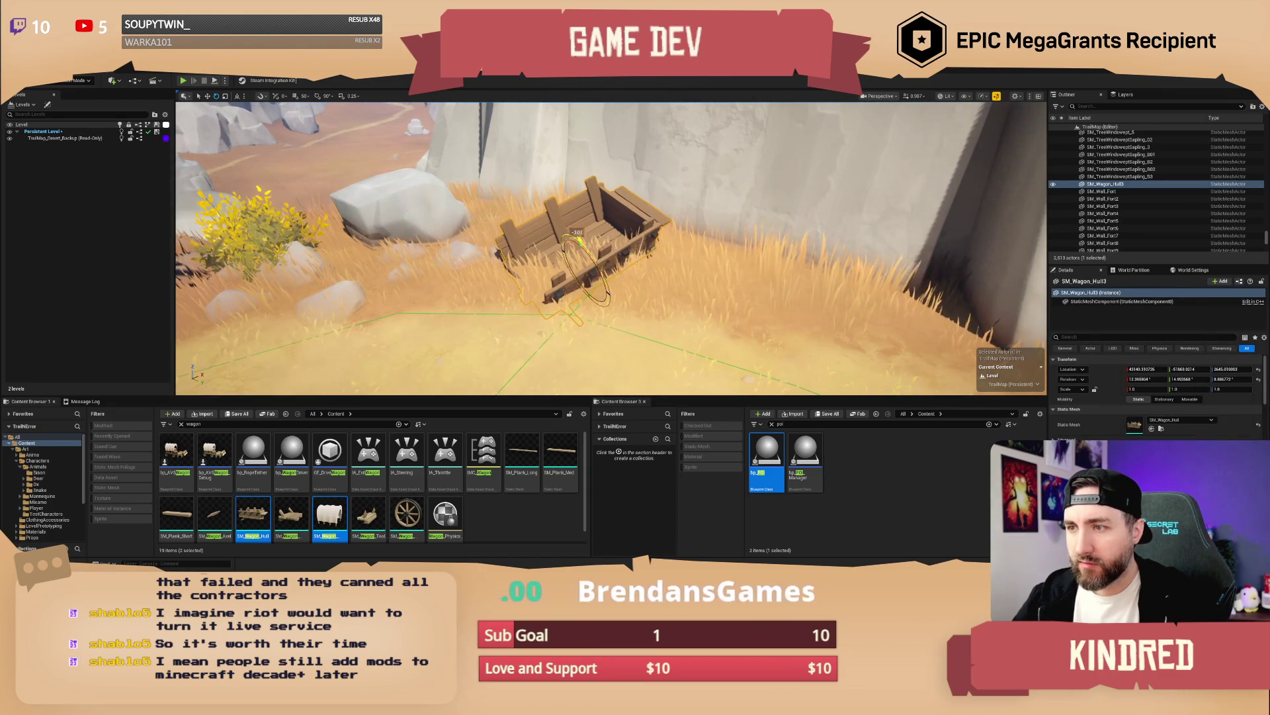
pyautogui.moveTo(579, 241); pyautogui.dragTo(620, 250)
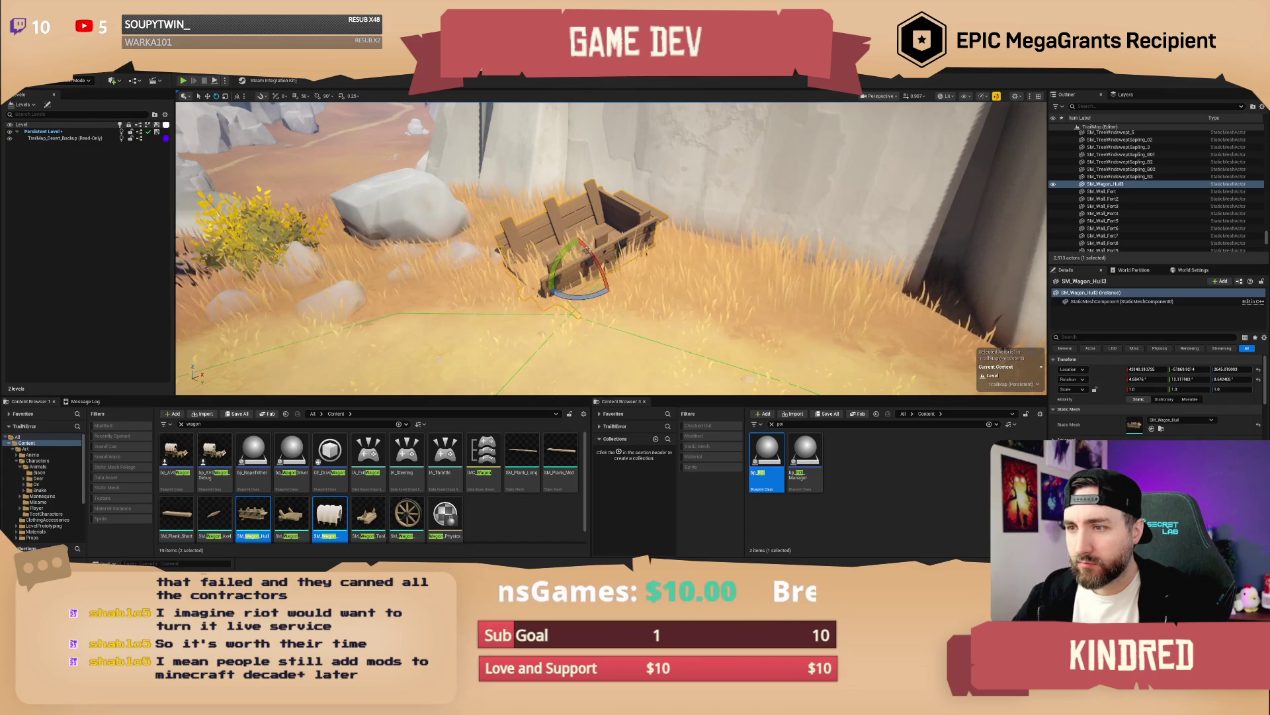
pyautogui.press('Escape')
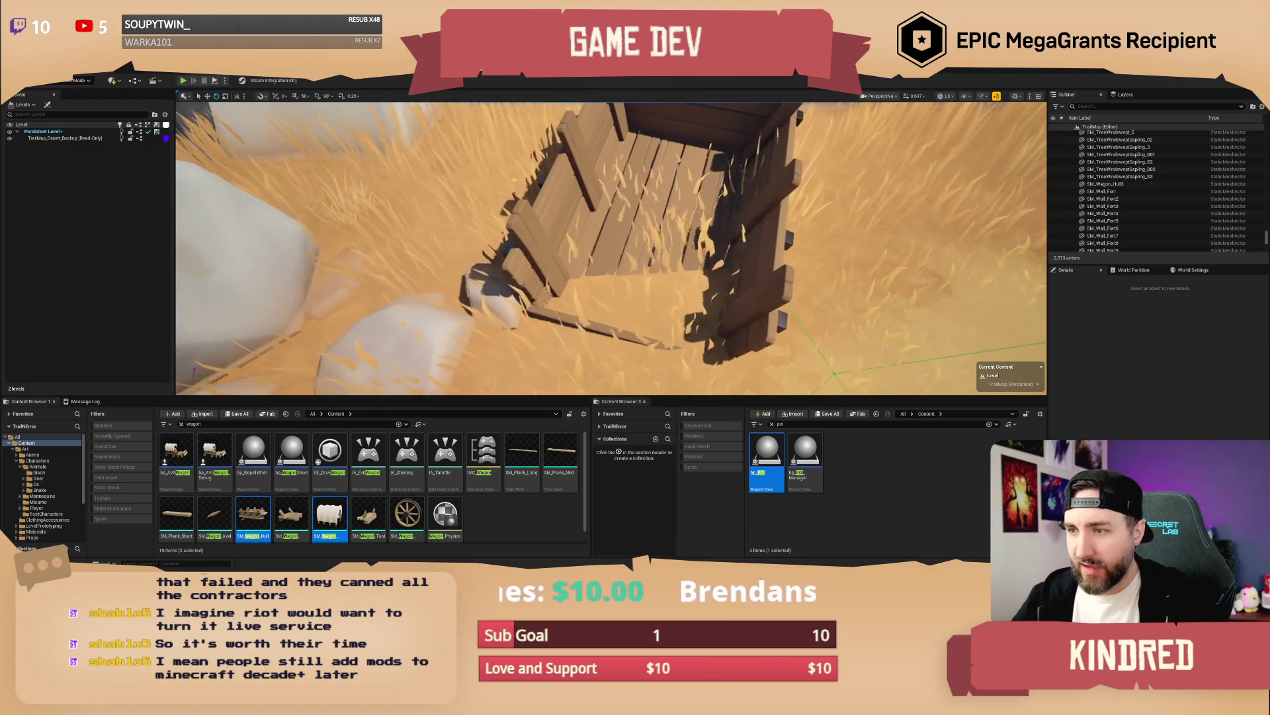
pyautogui.scroll(-5, 472, 370)
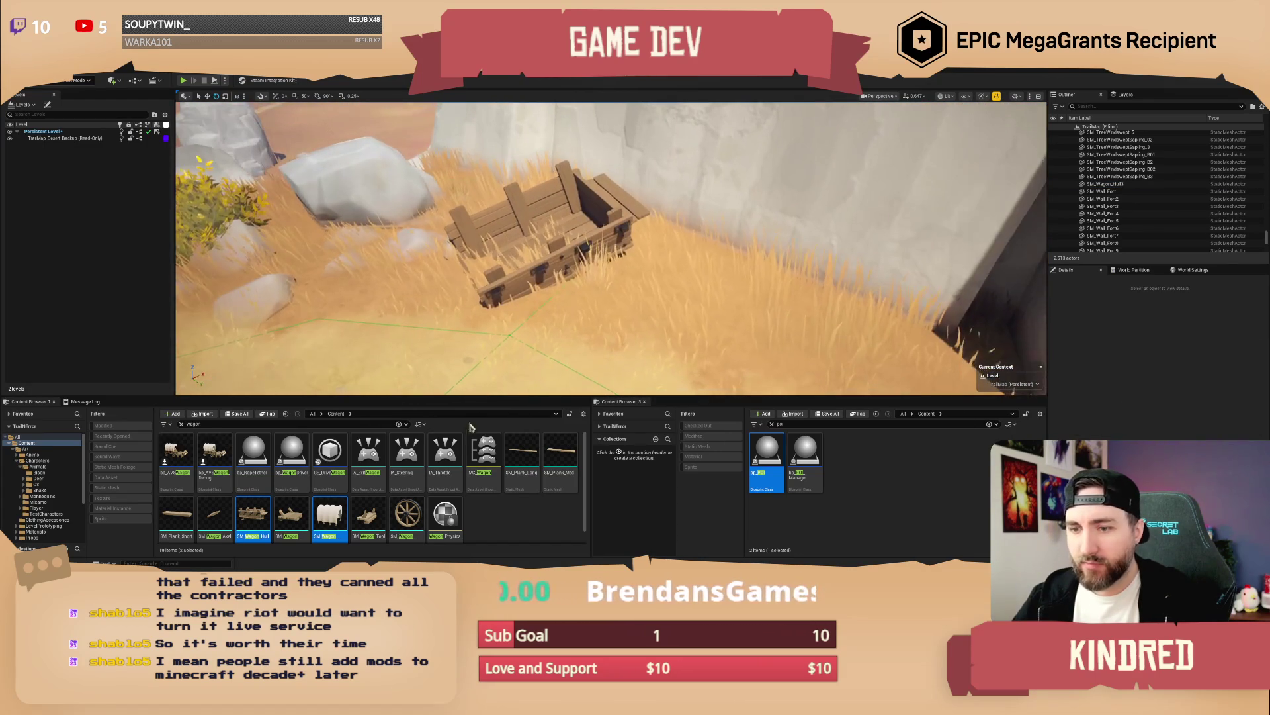
# Step: Place SM_Wagon_Wheel lying loose beside the tilted hull
pyautogui.moveTo(417, 511)
pyautogui.mouseDown()
pyautogui.moveTo(407, 321)
pyautogui.moveTo(627, 286)
pyautogui.moveTo(652, 259)
pyautogui.moveTo(668, 316)
pyautogui.moveTo(670, 304)
pyautogui.mouseUp()
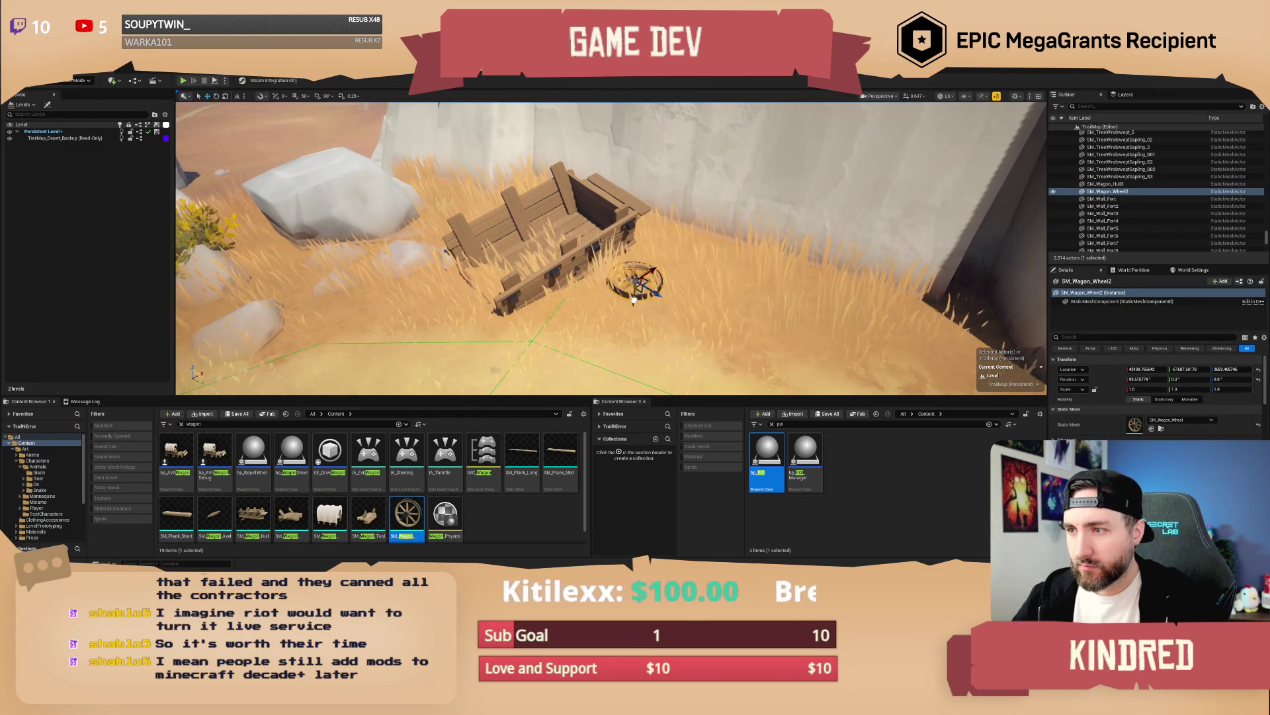
pyautogui.press('Escape')
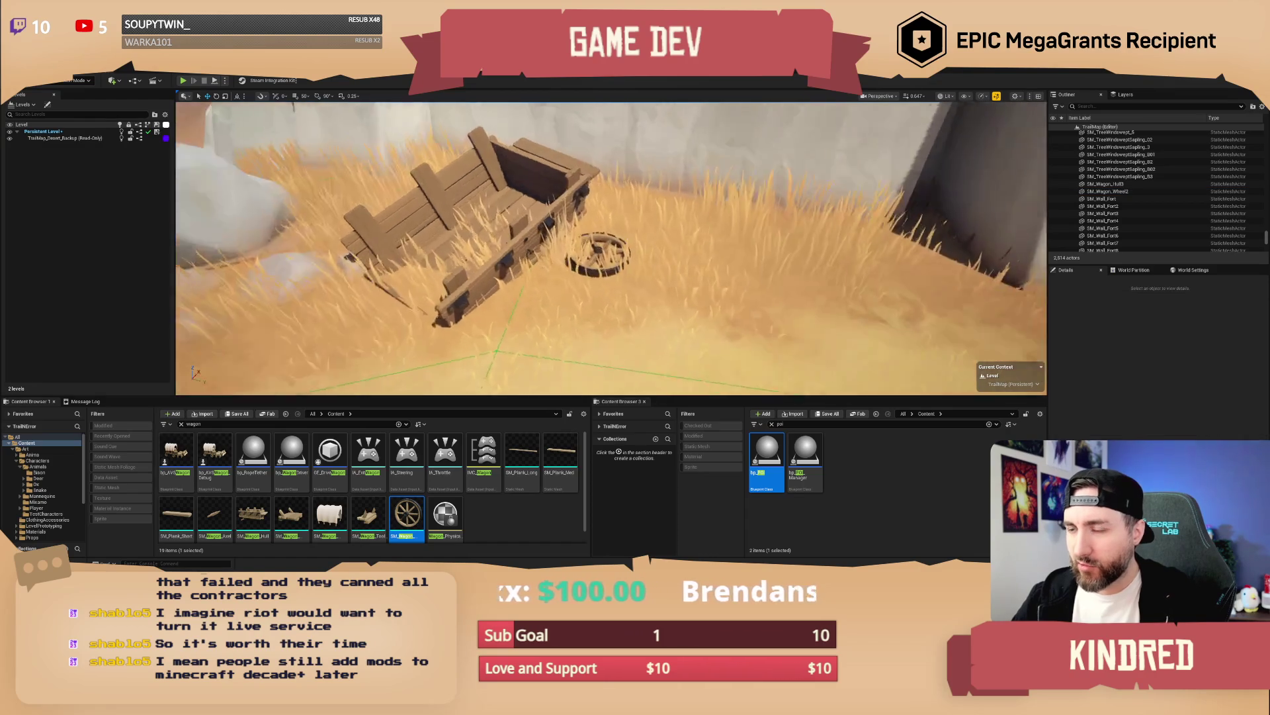
pyautogui.scroll(8, 602, 217)
pyautogui.scroll(-8, 602, 217)
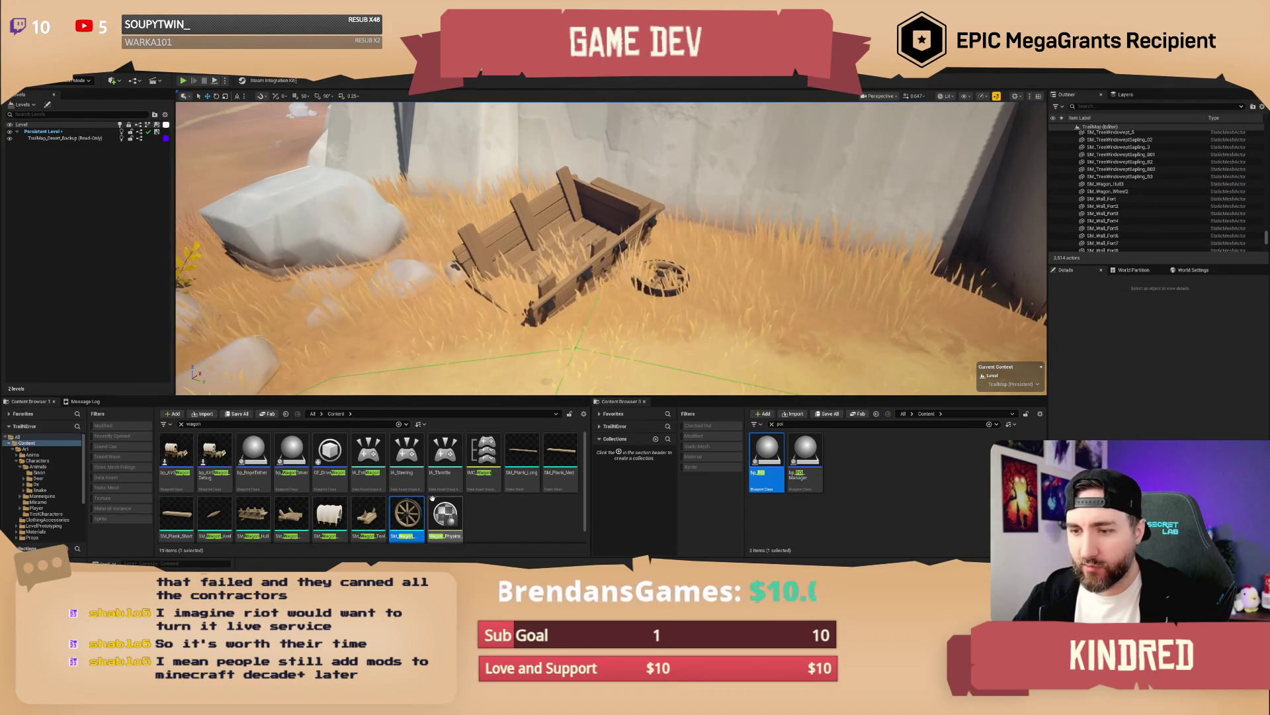
pyautogui.scroll(1, 611, 248)
pyautogui.scroll(3, 611, 249)
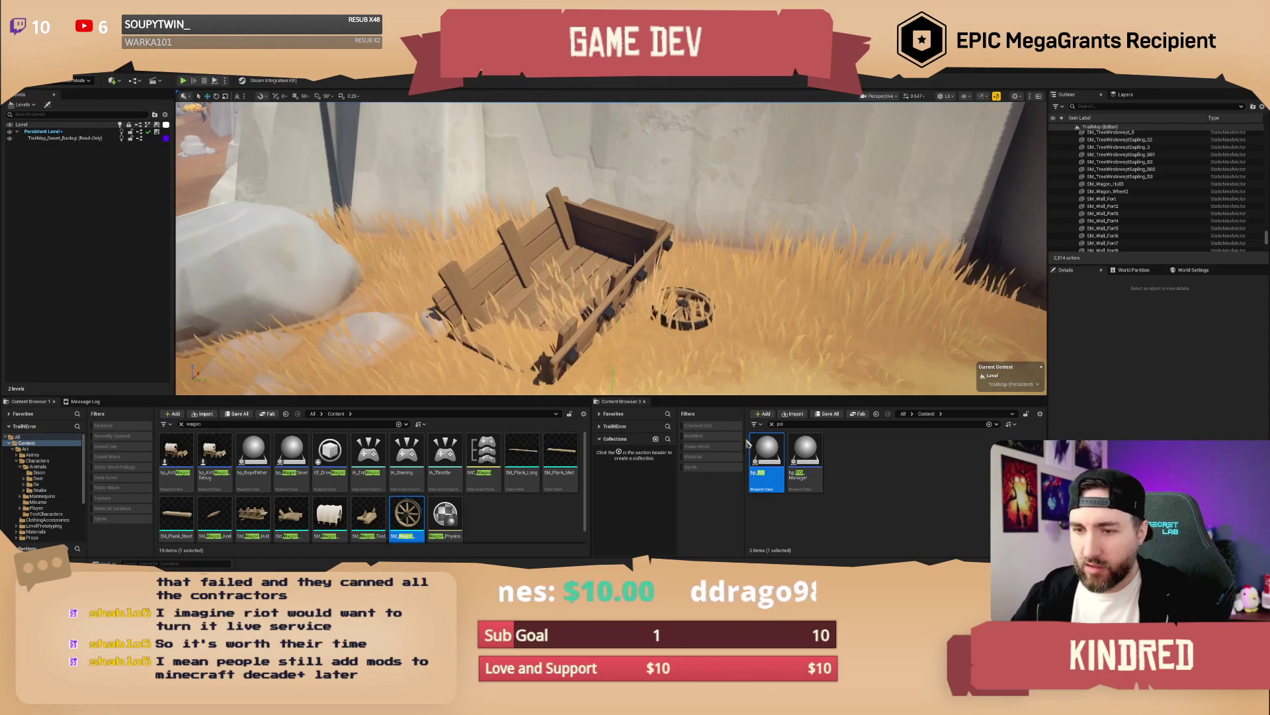
pyautogui.click(777, 424)
# Step: Place bp_POI at the wagon and raise two BP_RandomItemSpawners onto the wagon bed
pyautogui.moveTo(767, 457)
pyautogui.mouseDown()
pyautogui.moveTo(622, 336)
pyautogui.moveTo(677, 358)
pyautogui.mouseUp()
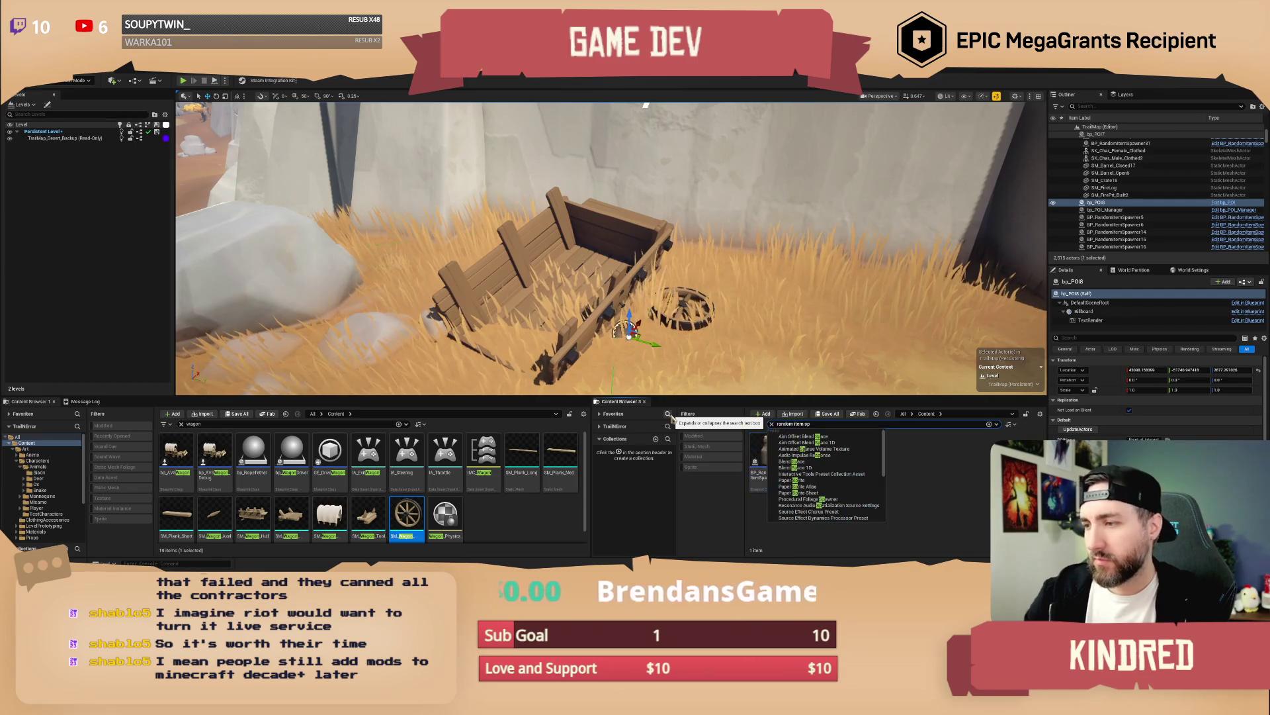
pyautogui.moveTo(767, 460)
pyautogui.mouseDown()
pyautogui.moveTo(516, 266)
pyautogui.moveTo(652, 320)
pyautogui.moveTo(587, 241)
pyautogui.moveTo(575, 250)
pyautogui.mouseUp()
pyautogui.keyDown('ctrl'); pyautogui.click(522, 300); pyautogui.keyUp('ctrl')
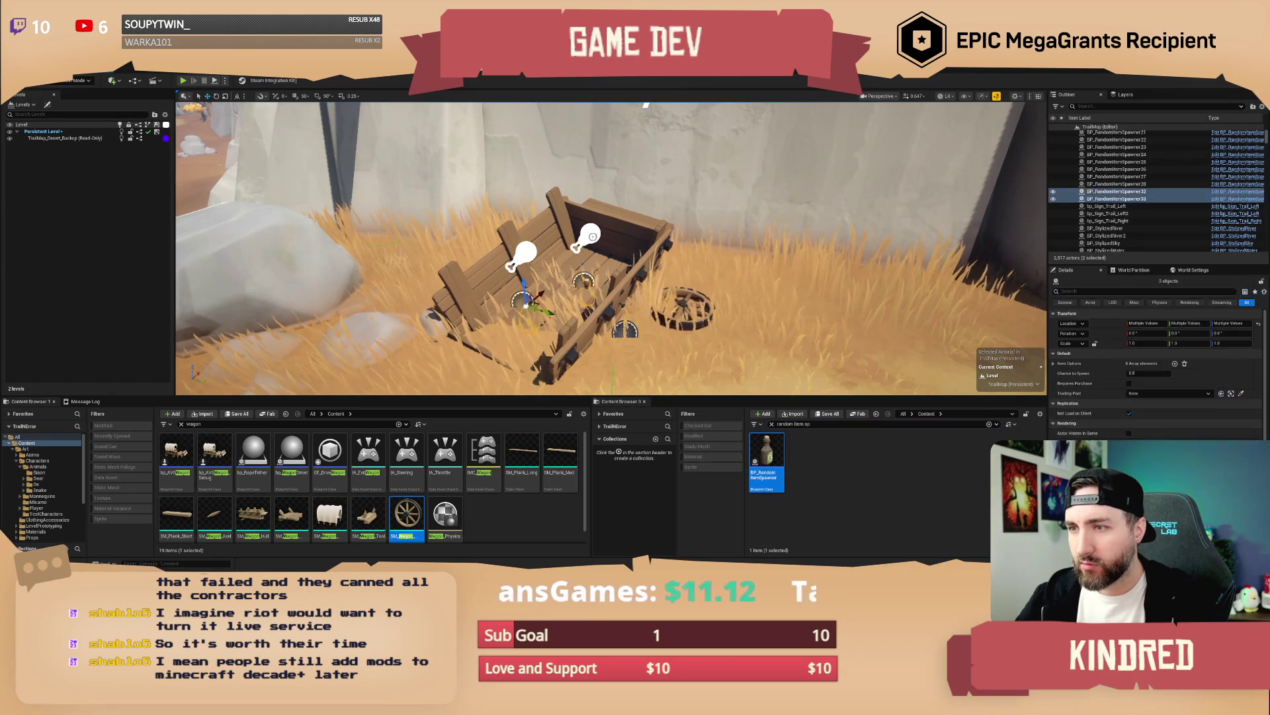
pyautogui.moveTo(524, 291); pyautogui.dragTo(521, 246)
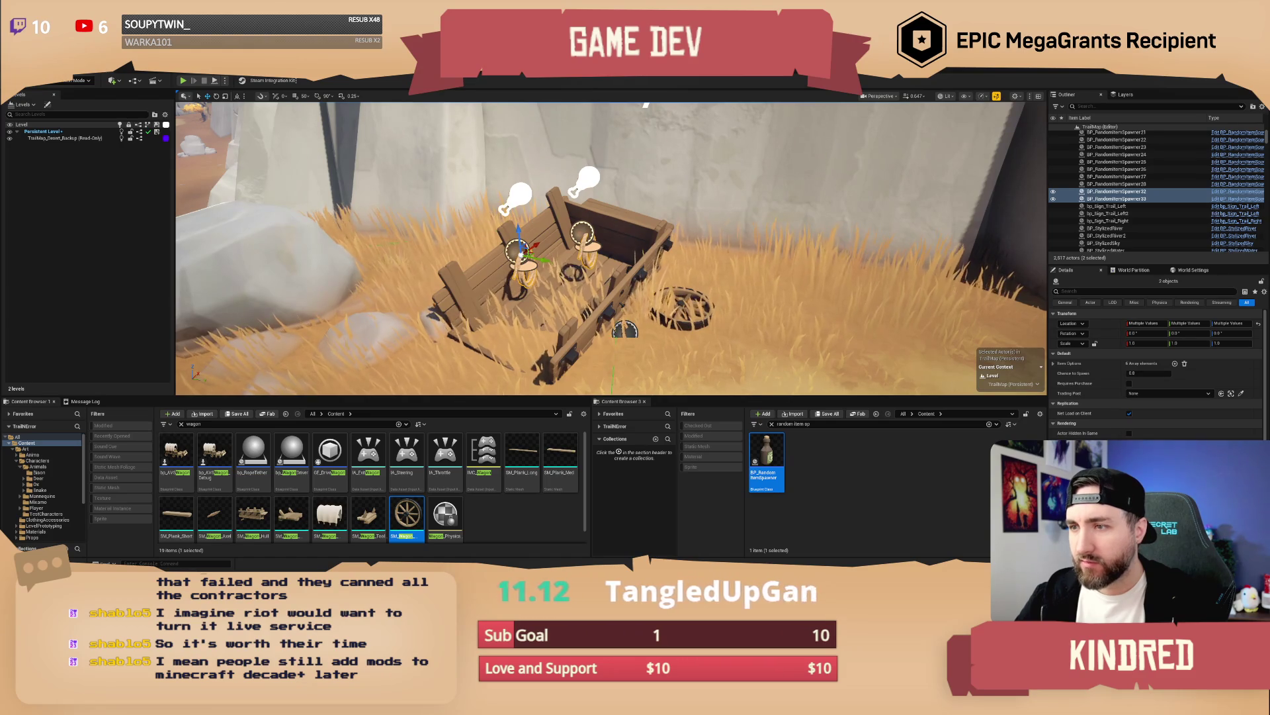
pyautogui.scroll(-5, 612, 248)
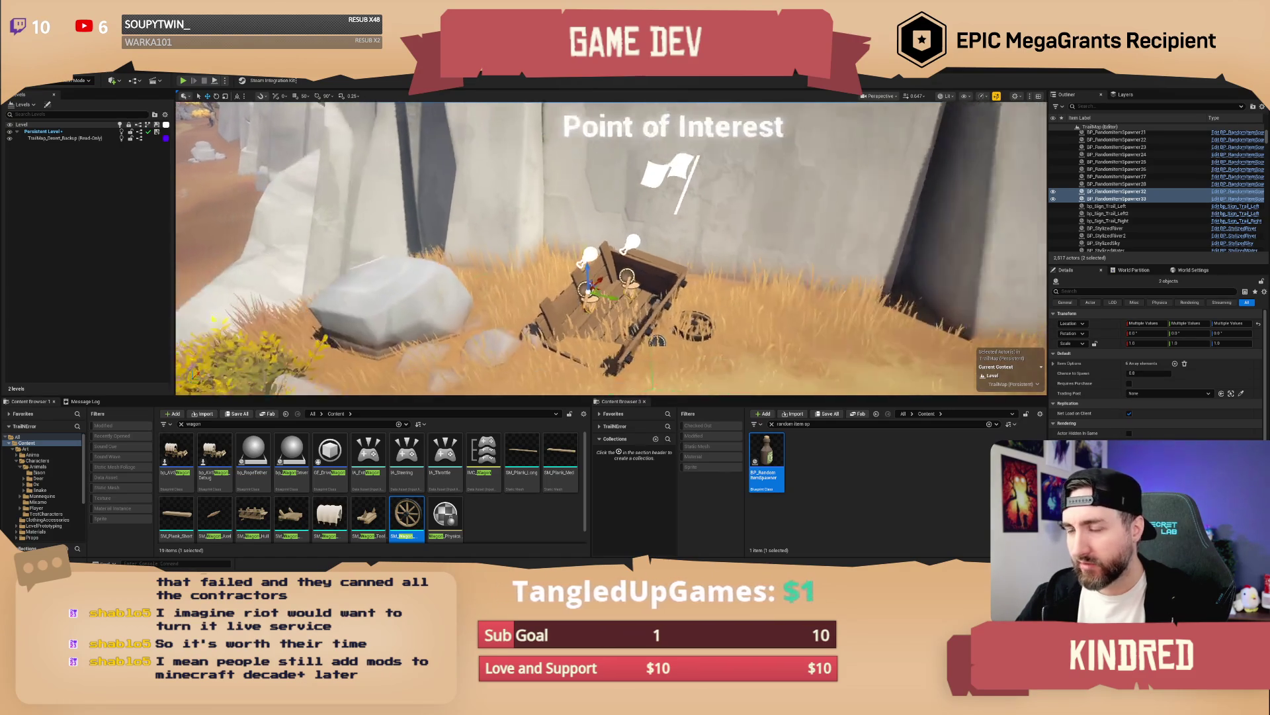
pyautogui.scroll(5, 612, 248)
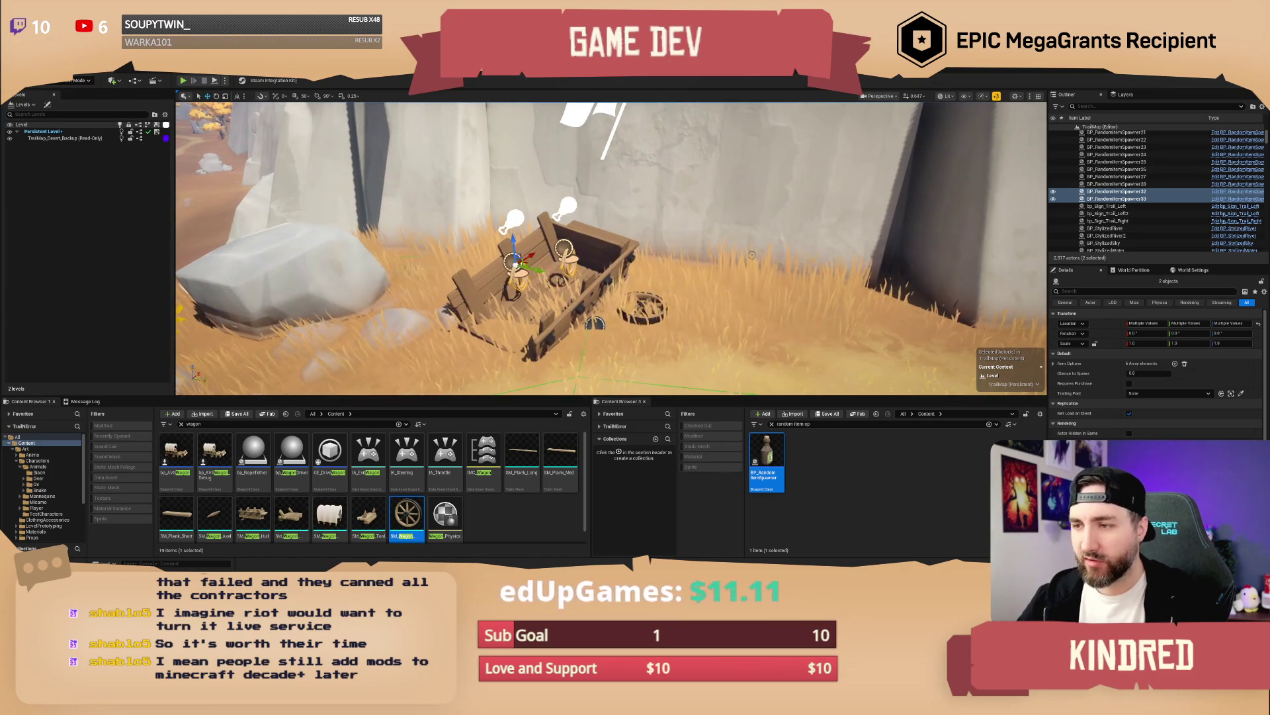
pyautogui.scroll(-4, 612, 248)
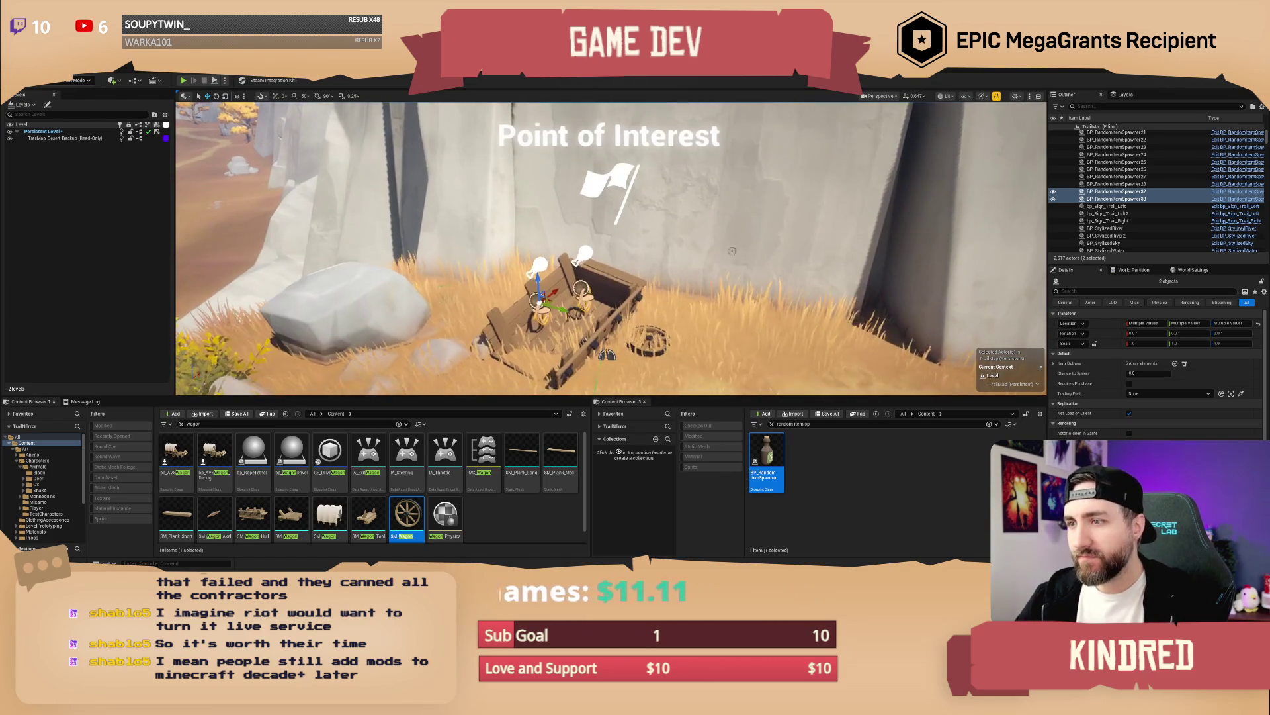
pyautogui.click(626, 286)
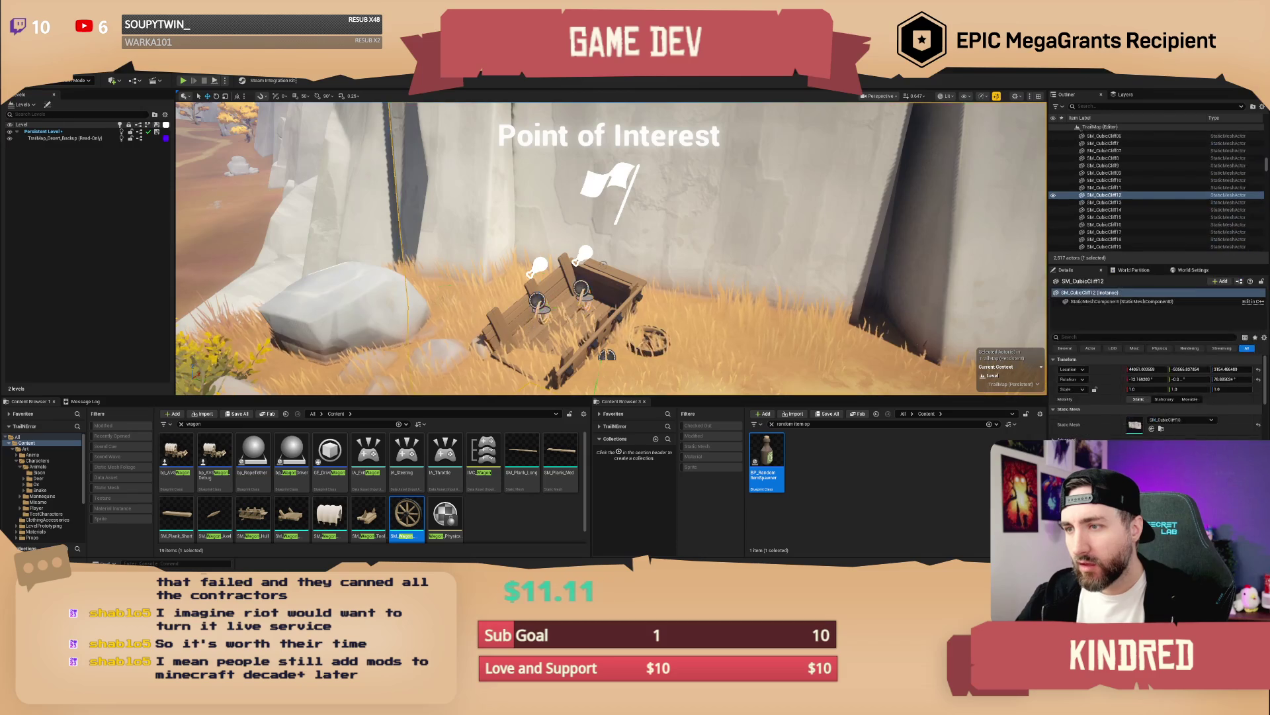
# Step: Set the wagon hull and wheel to Movable, then add both item spawners to the selection
pyautogui.keyDown('ctrl'); pyautogui.click(657, 338); pyautogui.keyUp('ctrl')
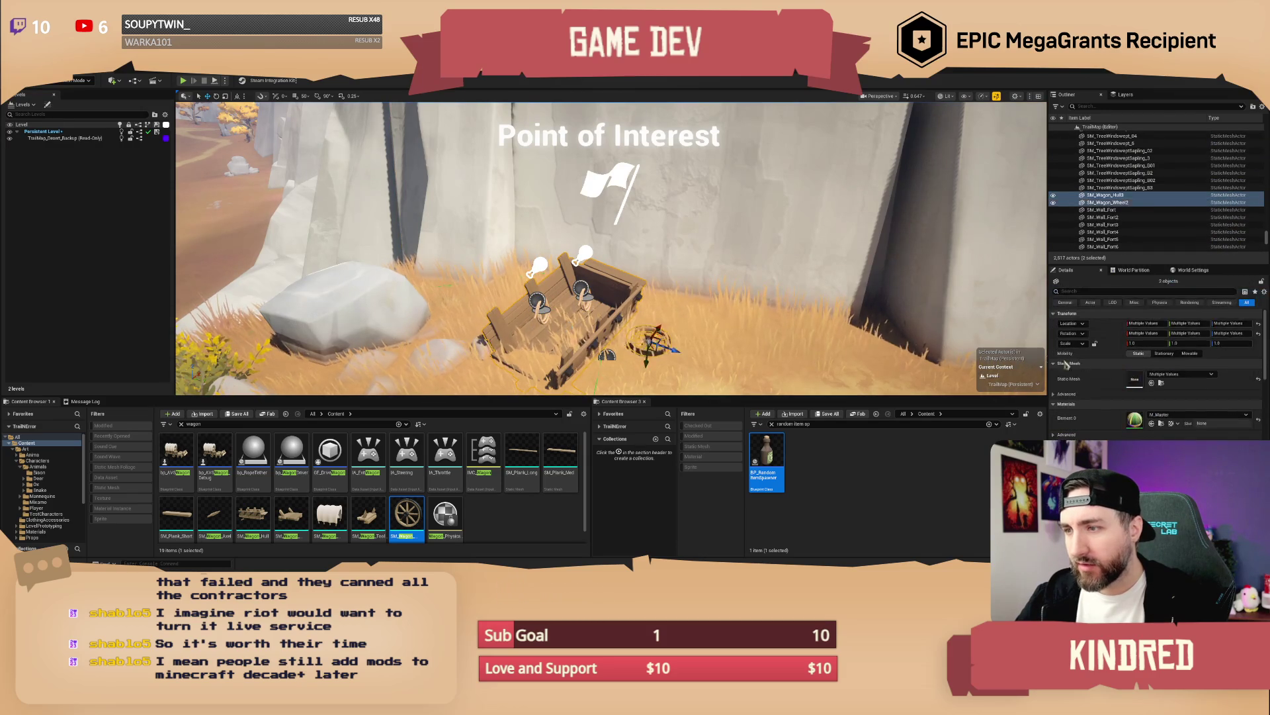
pyautogui.click(1190, 353)
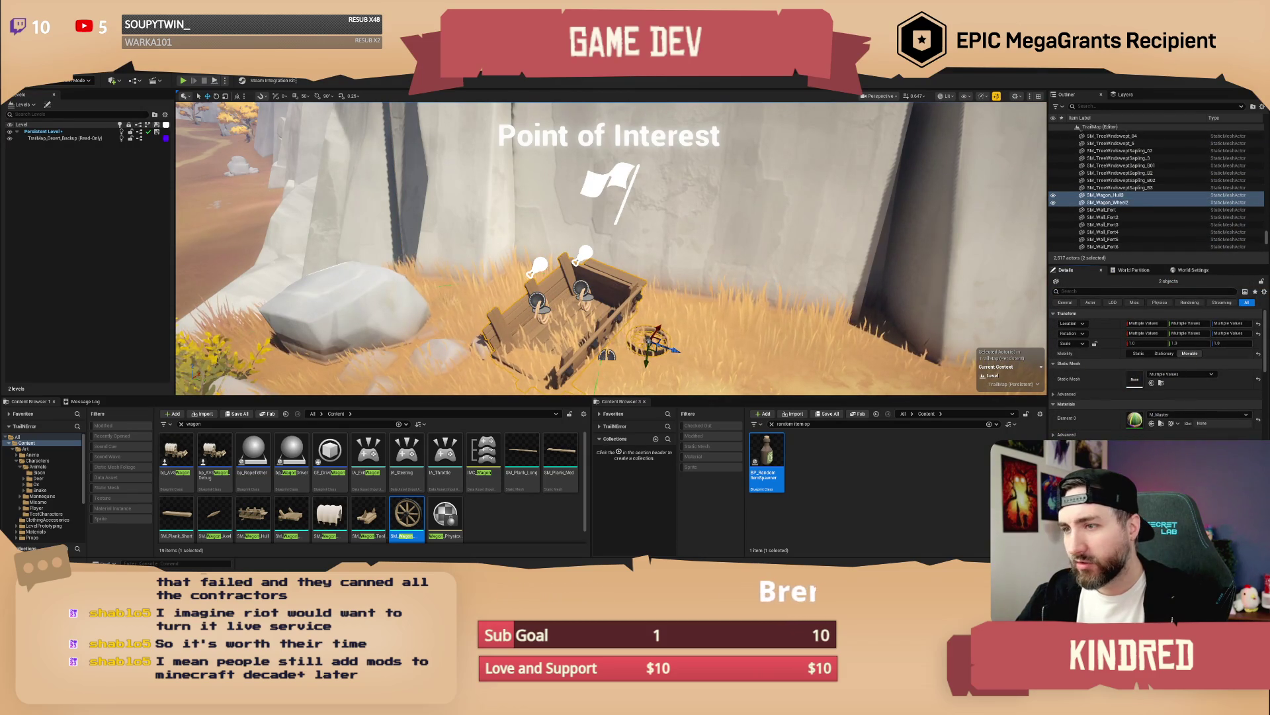
pyautogui.keyDown('ctrl'); pyautogui.click(580, 289); pyautogui.keyUp('ctrl')
pyautogui.keyDown('ctrl'); pyautogui.click(538, 300); pyautogui.keyUp('ctrl')
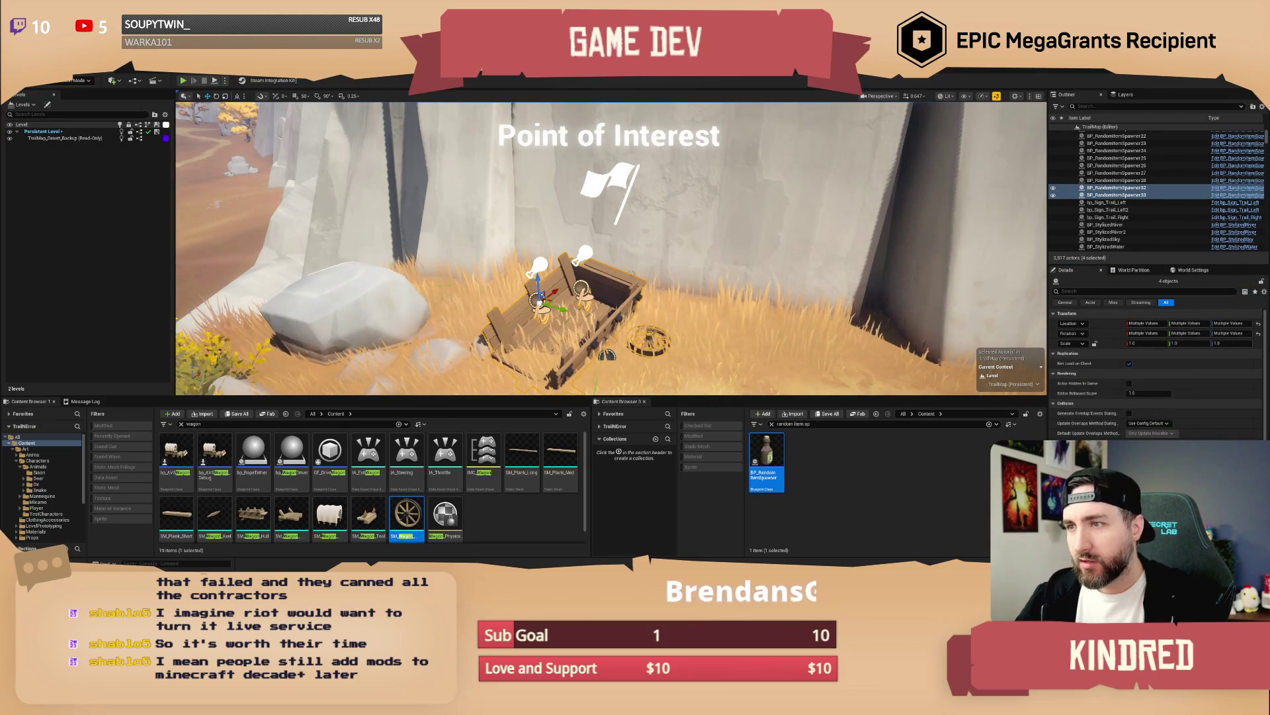
# Step: Cancel the Attach To menu, then select bp_POI8 and highlight its POIName field
pyautogui.rightClick(630, 293)
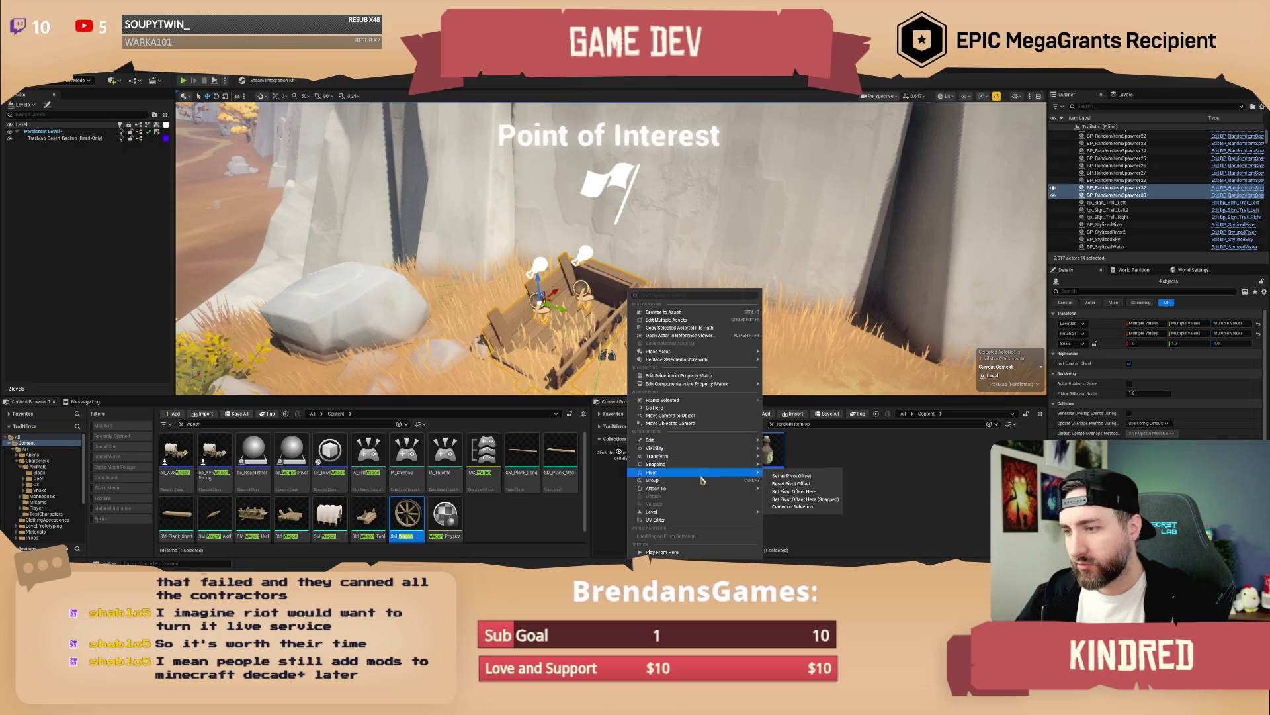
pyautogui.moveTo(727, 489)
pyautogui.press('Escape')
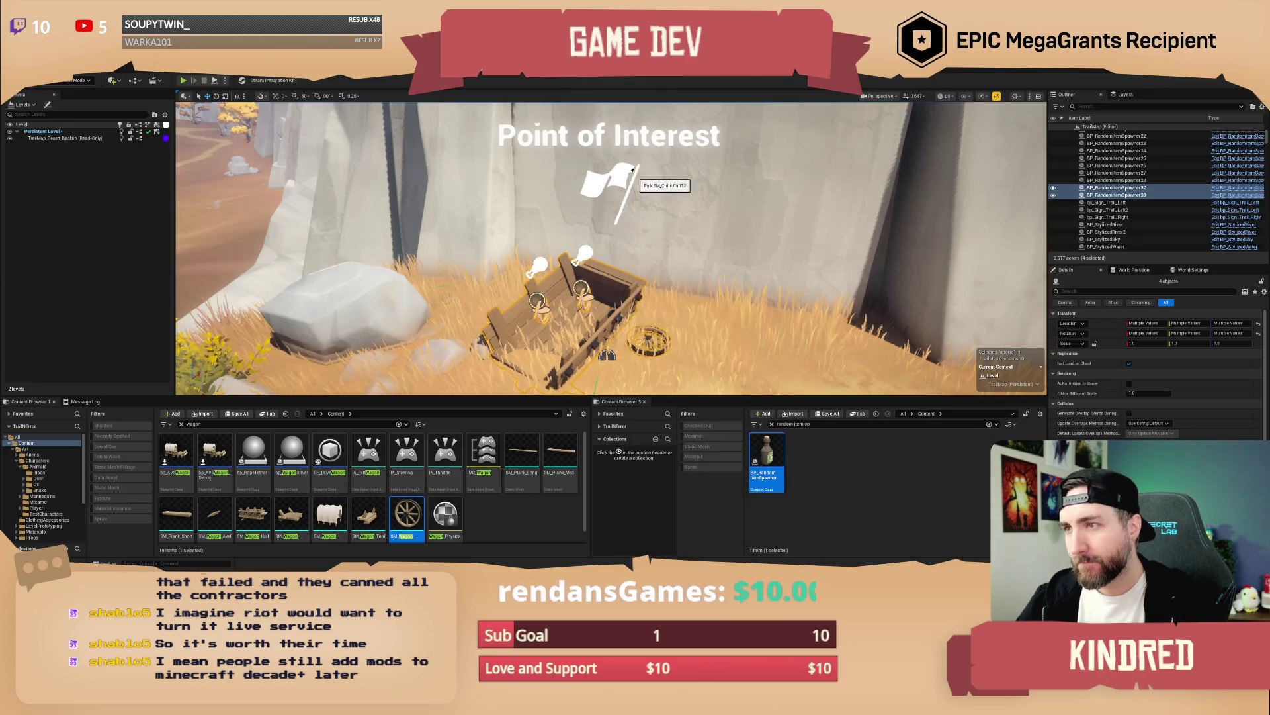
pyautogui.click(620, 179)
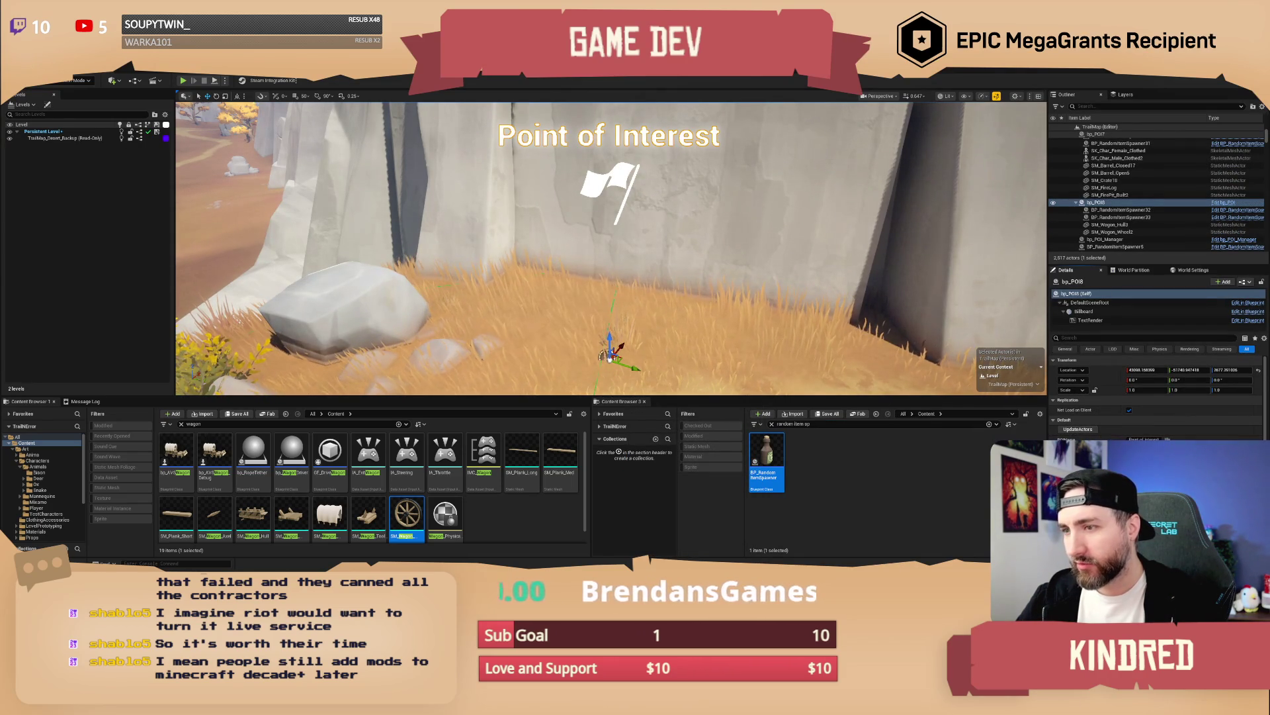
pyautogui.click(1143, 438)
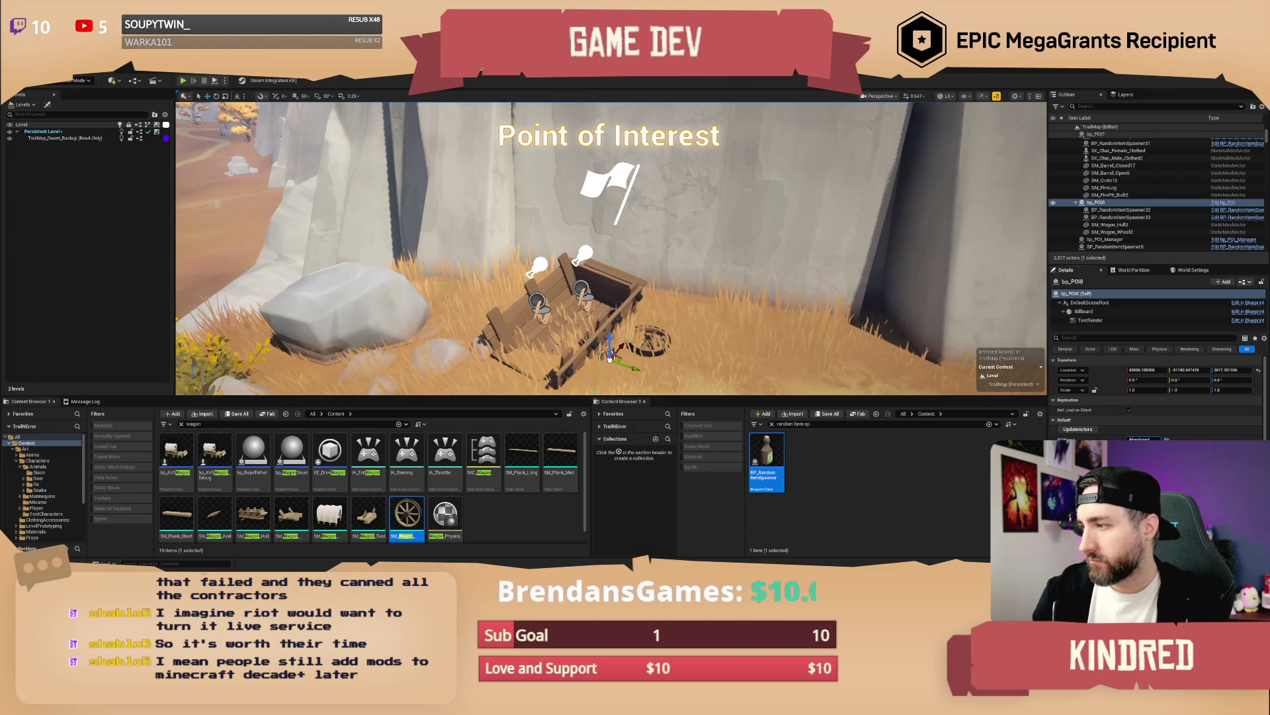
# Step: Rename the marker to 'Abandoned Wagon' and frame it in a wide view
pyautogui.write(' Wagon')
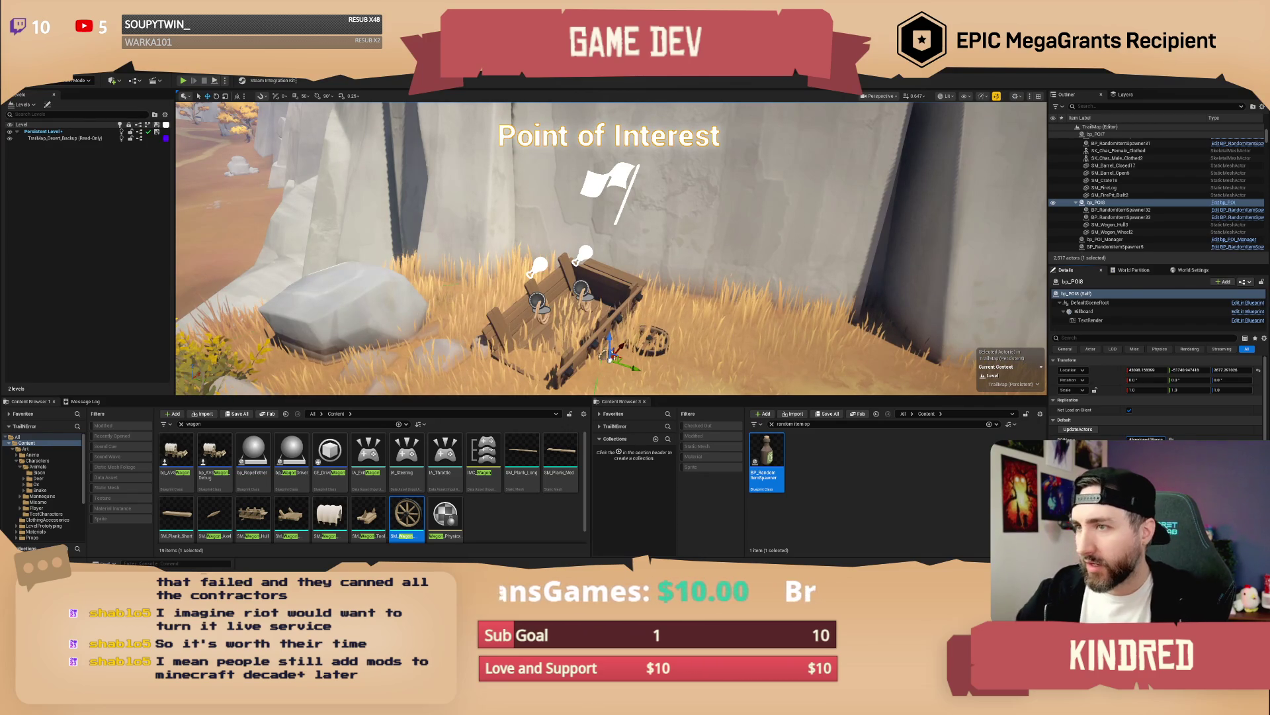
pyautogui.press('Return')
pyautogui.press('f')
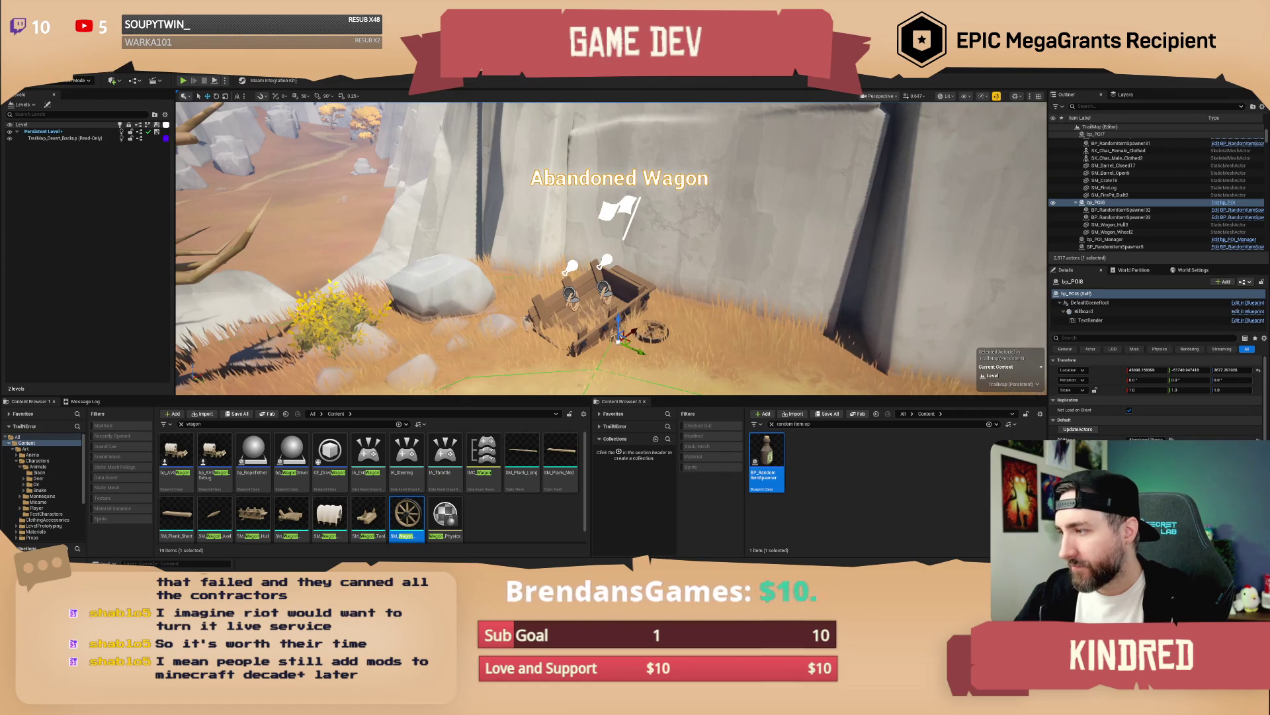
pyautogui.press('s')
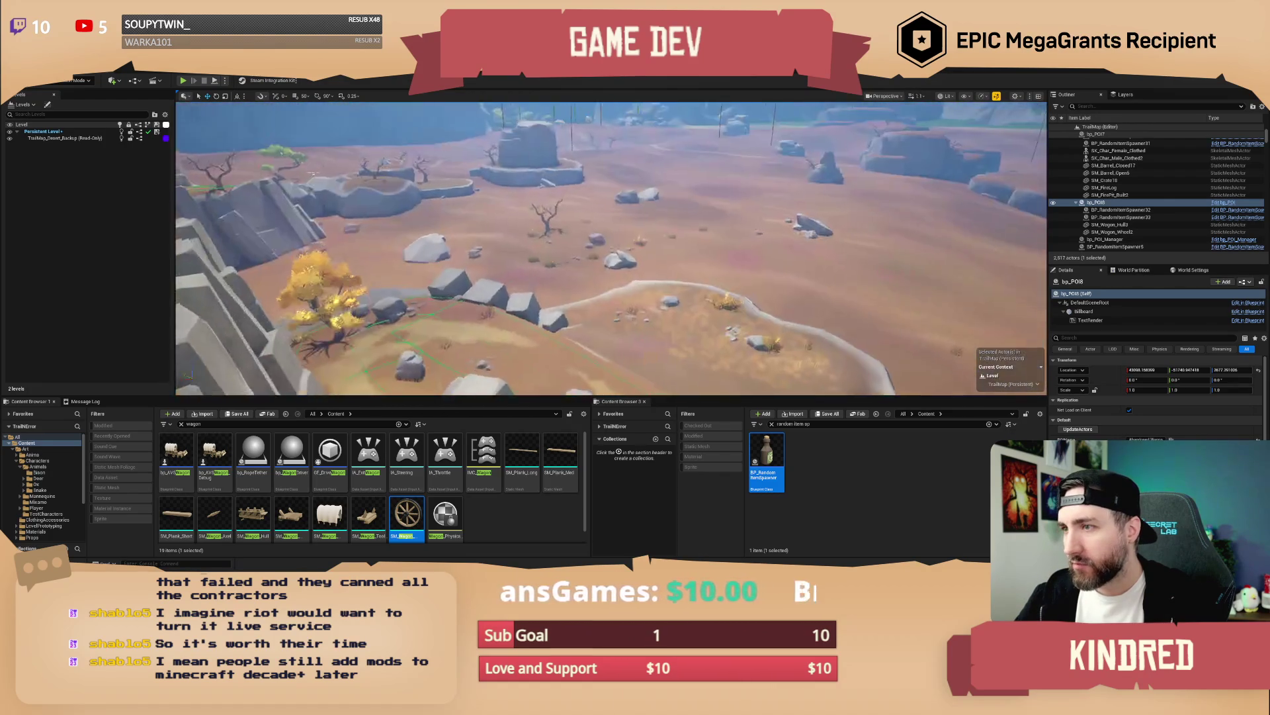
pyautogui.scroll(2, 611, 248)
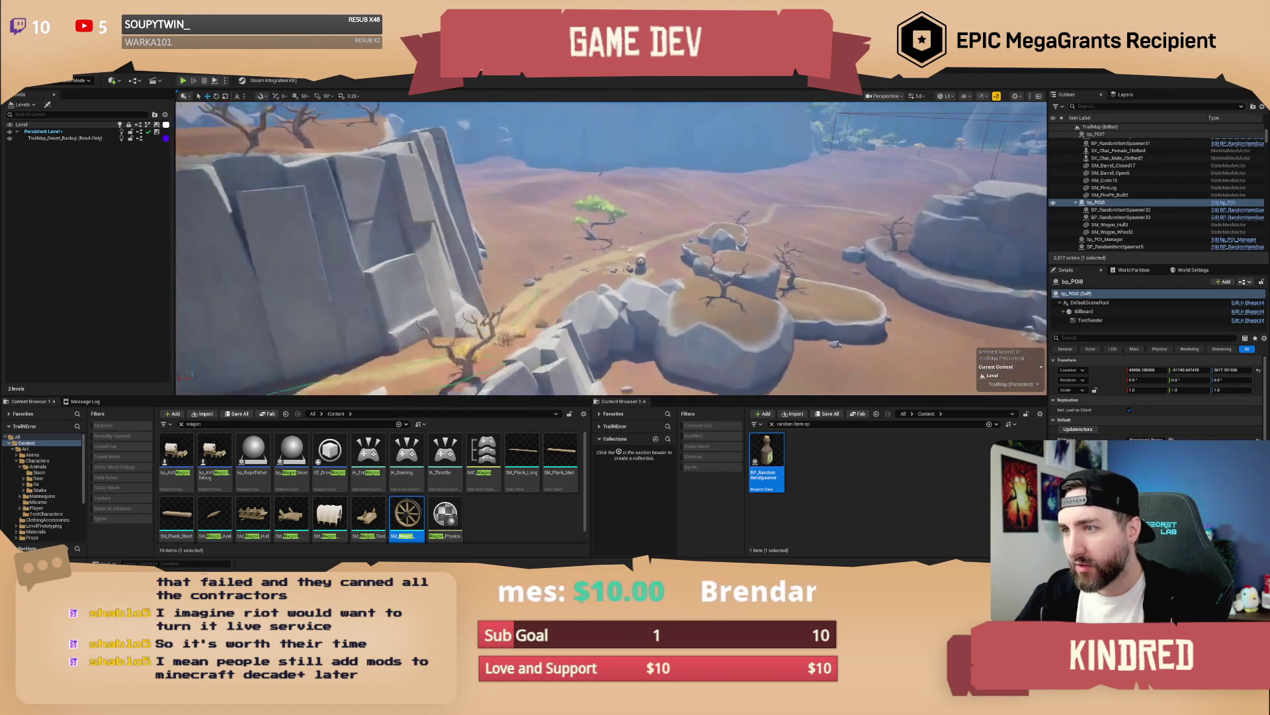
# Step: Set the Waiting out the Storm POI's biome to Plains
pyautogui.press('f')
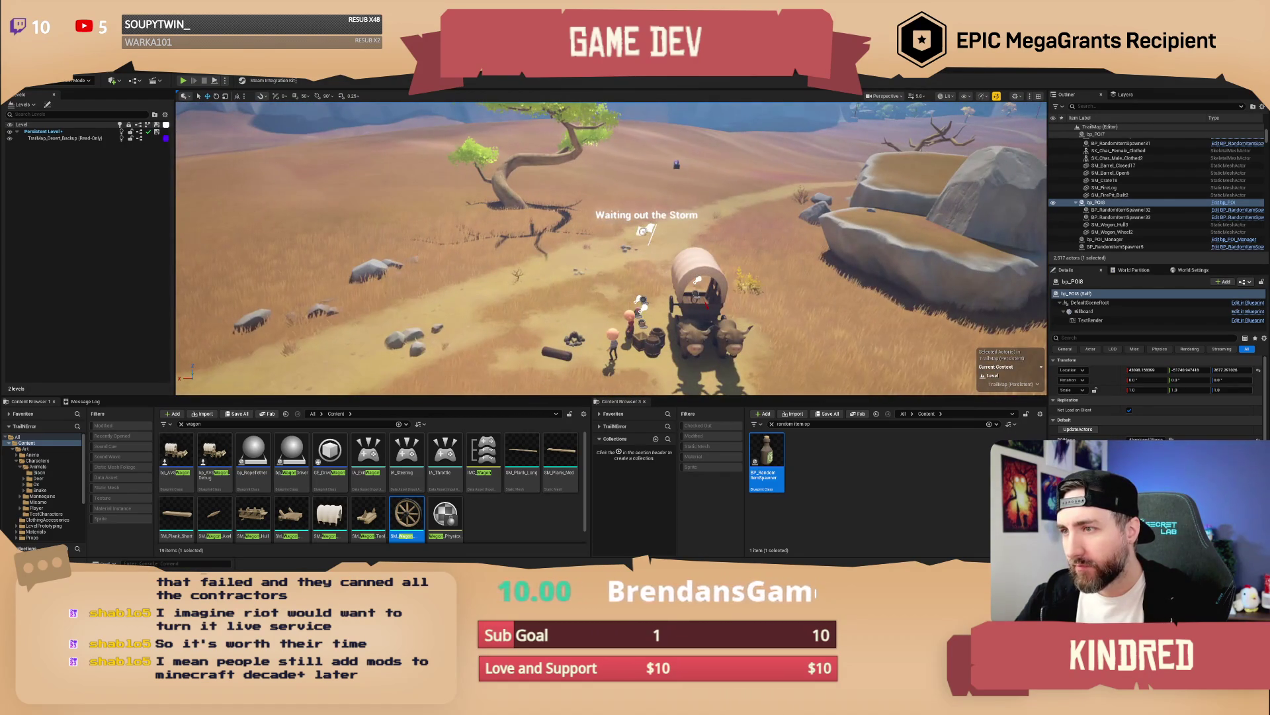
pyautogui.click(640, 298)
pyautogui.click(1151, 403)
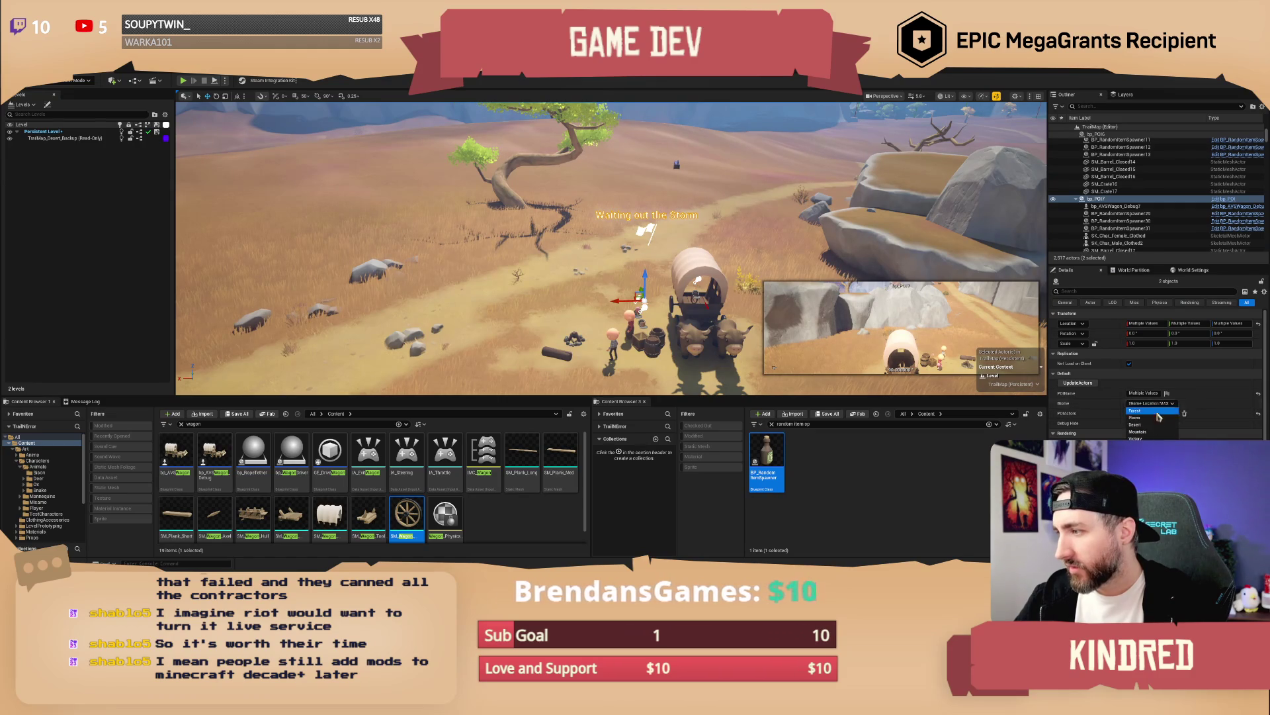
pyautogui.click(1141, 419)
pyautogui.press('Escape')
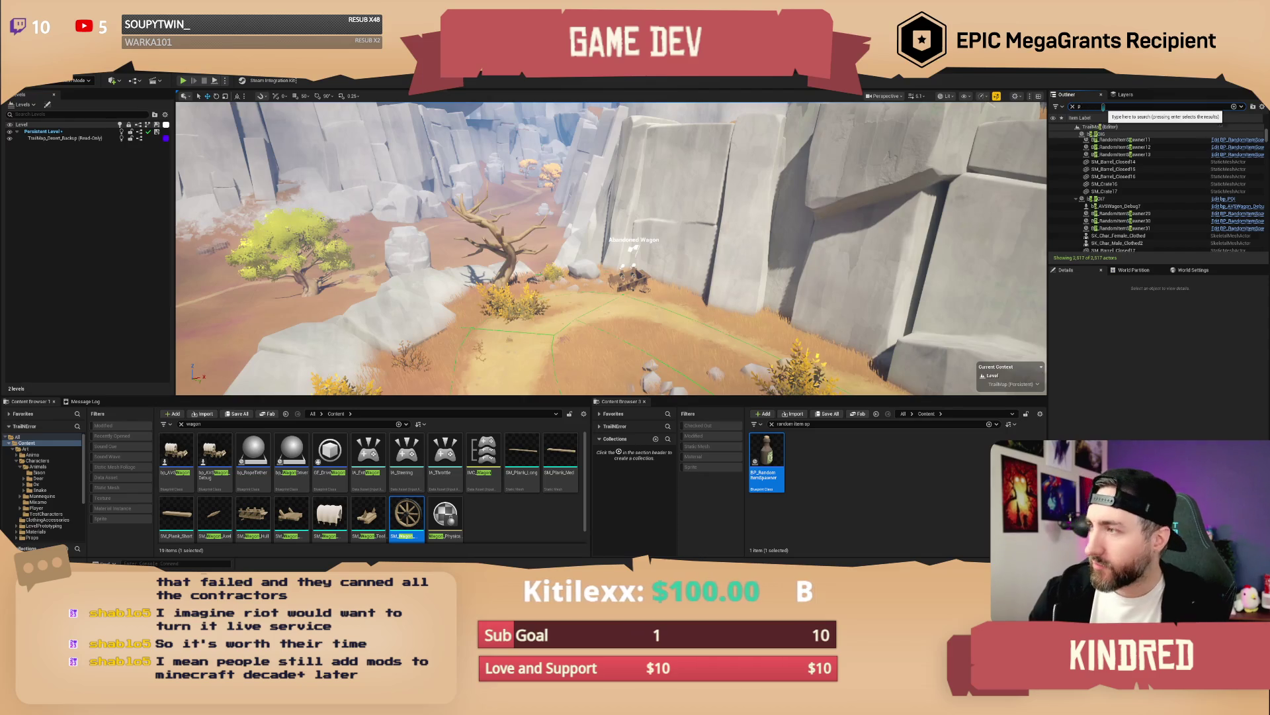
# Step: Set the biome of bp_POI through bp_POI6 to Forest and save the TrailMap level
pyautogui.write('poi')
pyautogui.press('Return')
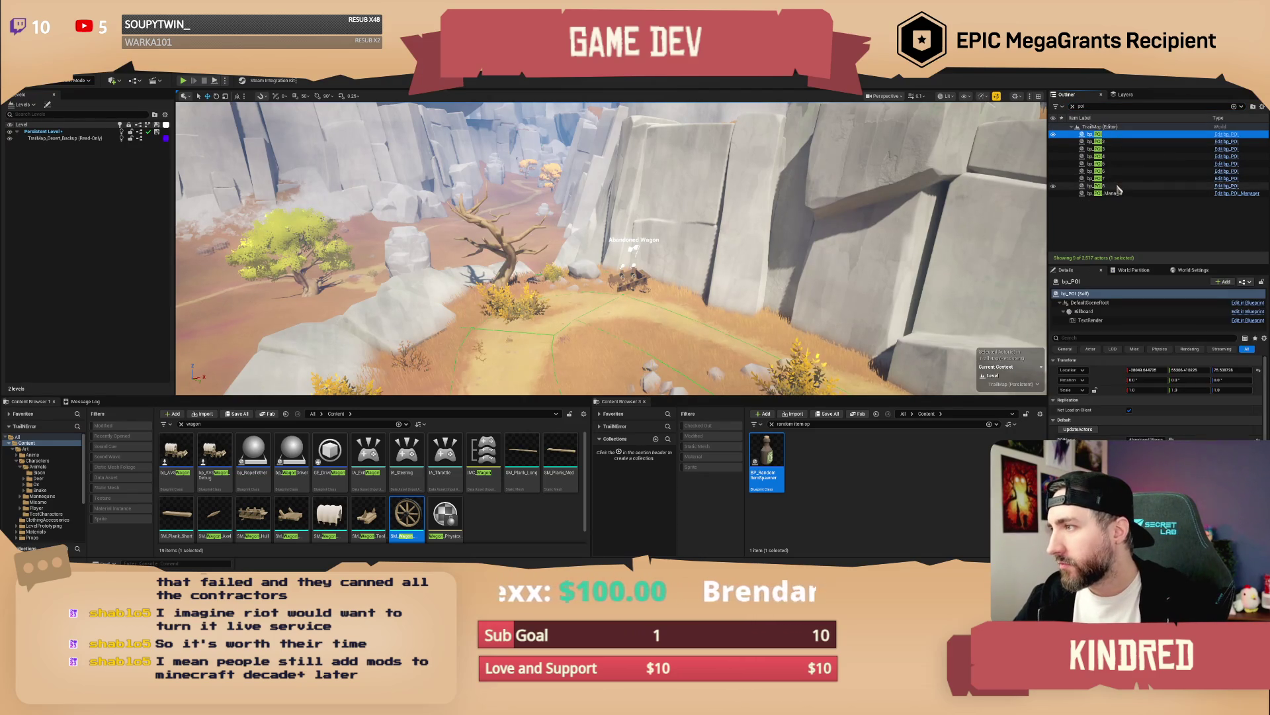
pyautogui.keyDown('shift'); pyautogui.click(1118, 187); pyautogui.keyUp('shift')
pyautogui.keyDown('ctrl'); pyautogui.click(1116, 186); pyautogui.keyUp('ctrl')
pyautogui.keyDown('ctrl'); pyautogui.click(1112, 179); pyautogui.keyUp('ctrl')
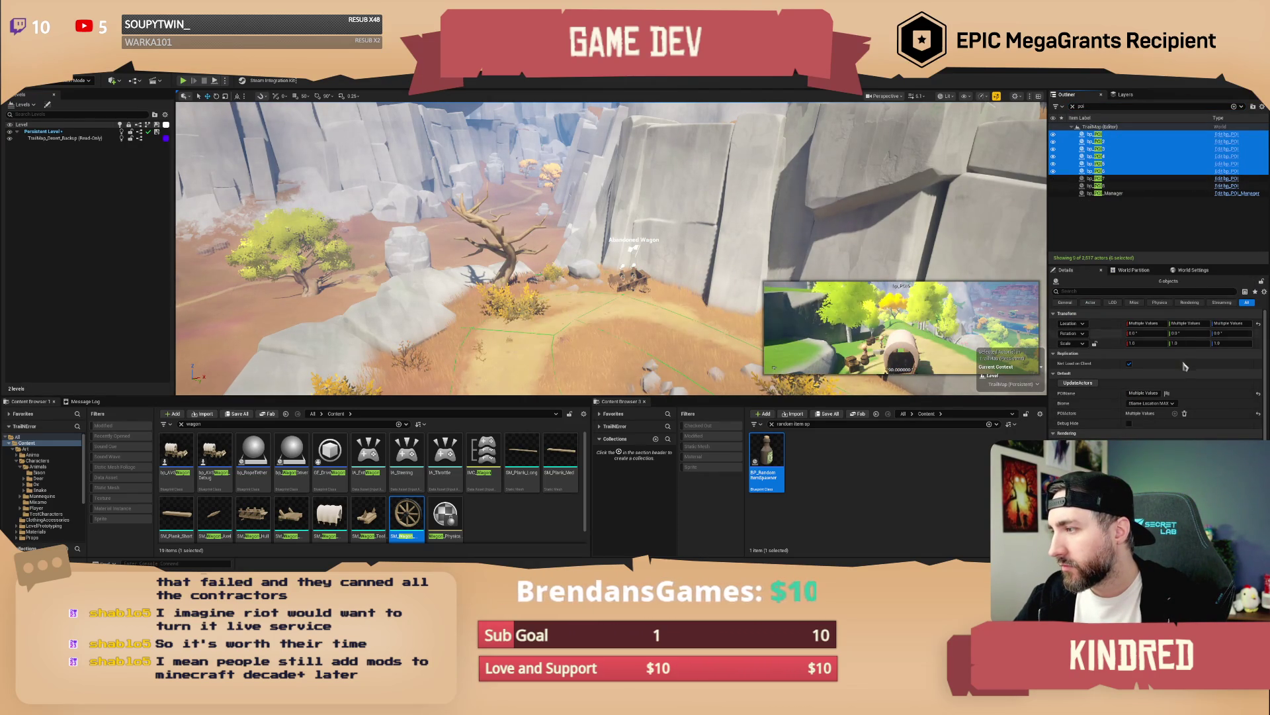
pyautogui.click(1151, 403)
pyautogui.click(1151, 410)
pyautogui.press('Escape')
pyautogui.moveTo(779, 204); pyautogui.dragTo(774, 199)
pyautogui.hotkey('ctrl', 's')
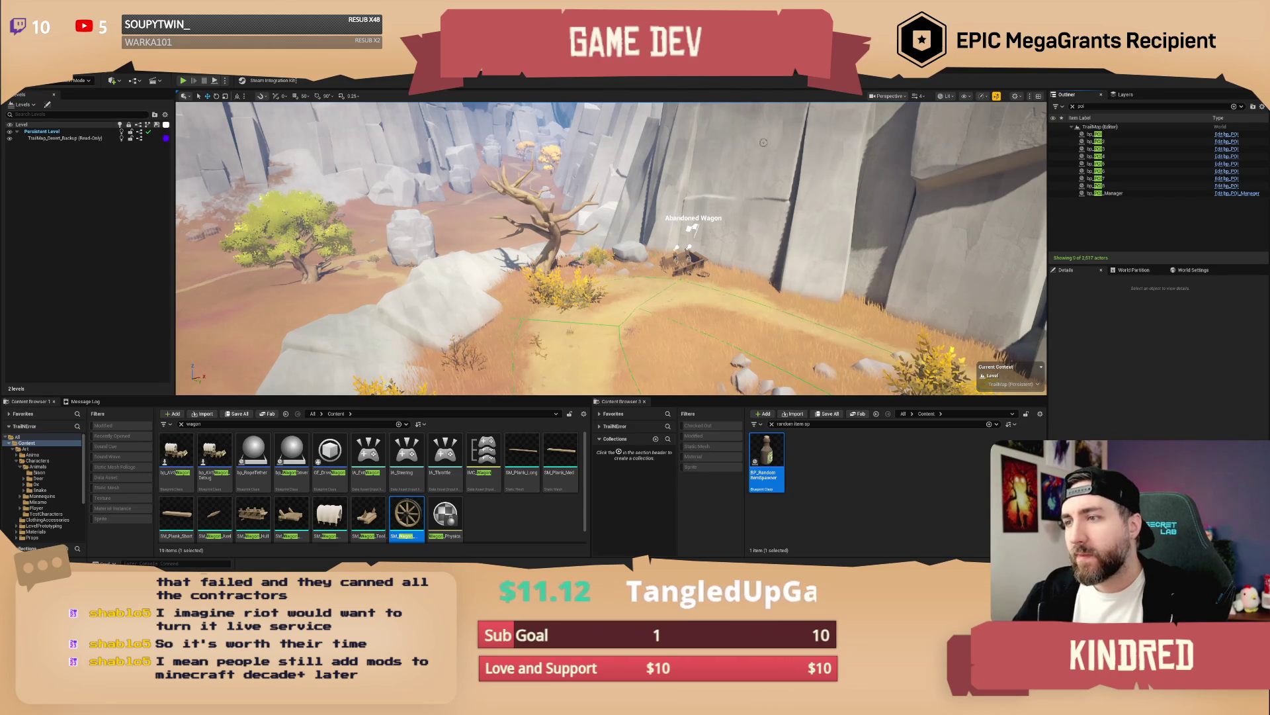
pyautogui.moveTo(742, 180); pyautogui.dragTo(749, 216)
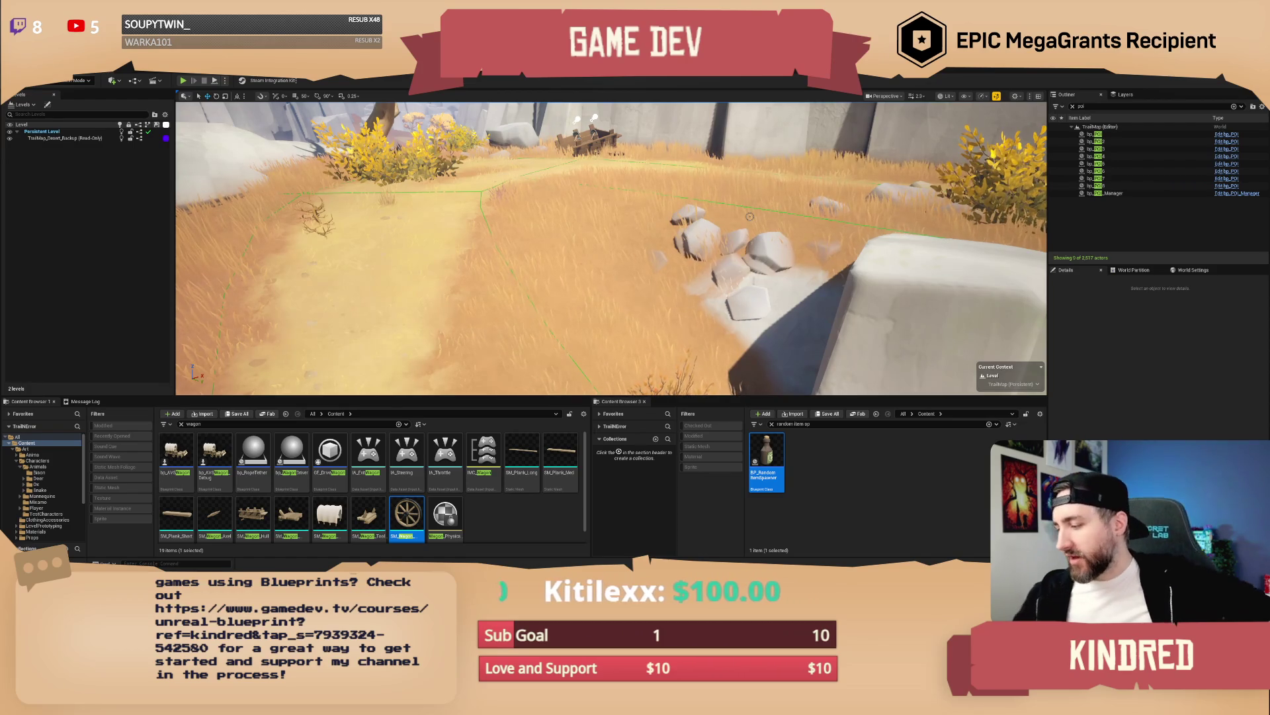
pyautogui.moveTo(750, 217); pyautogui.dragTo(714, 232)
pyautogui.press('w')
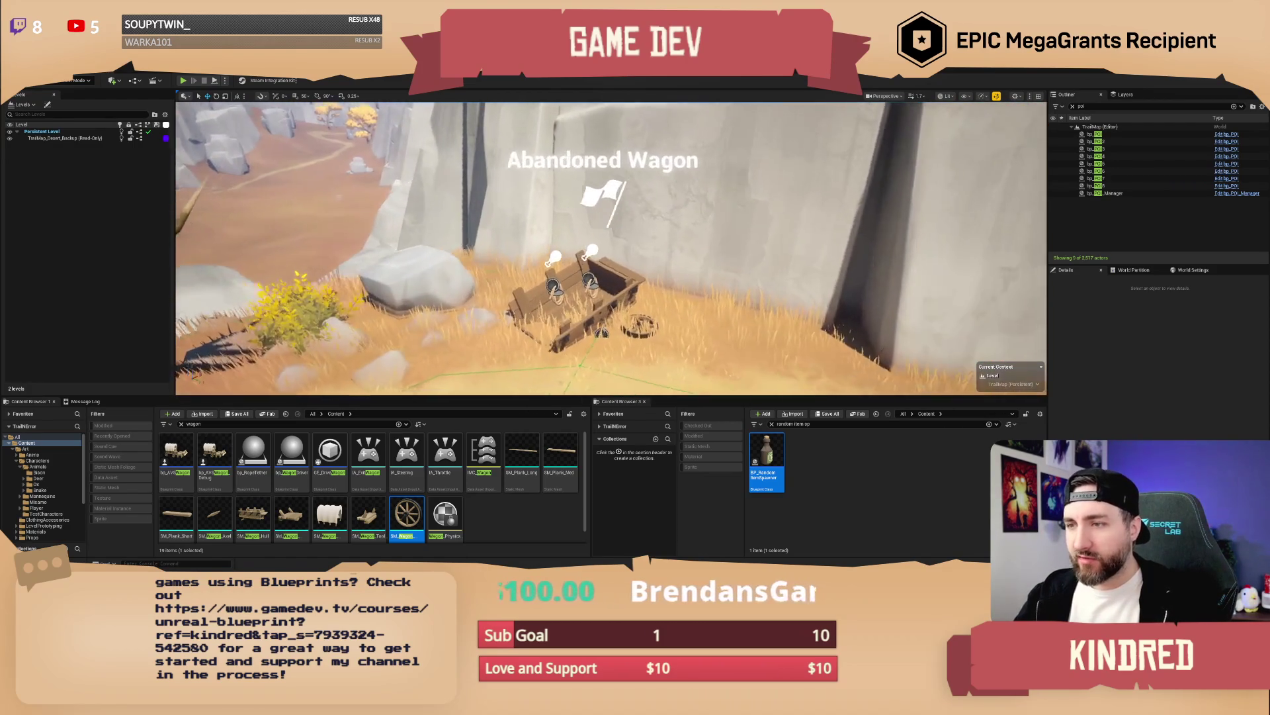
pyautogui.press('s')
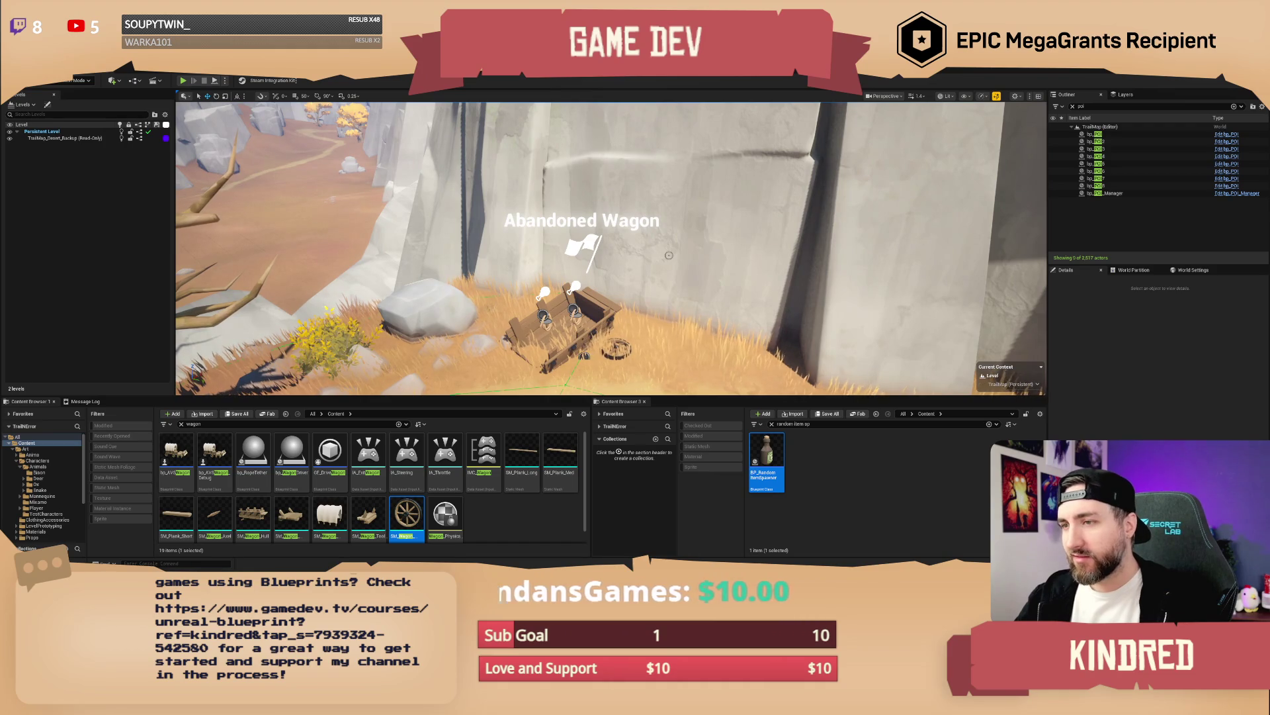
pyautogui.press('s')
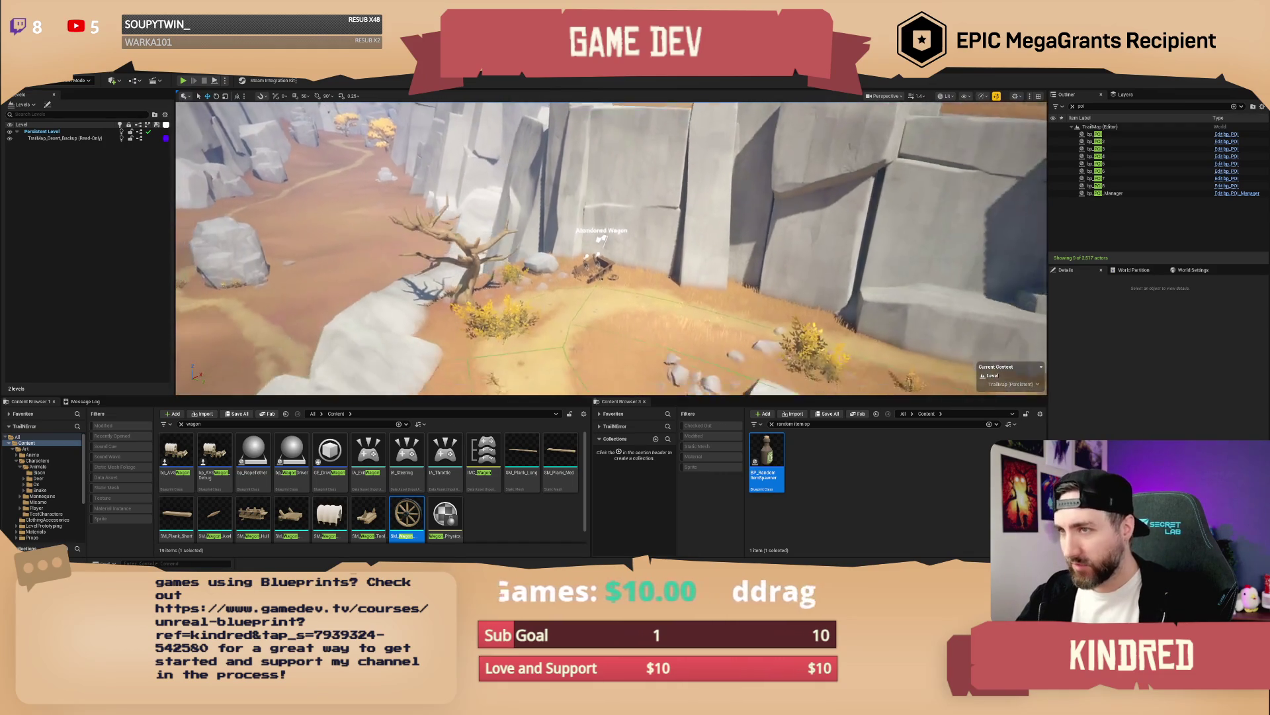
pyautogui.press('s')
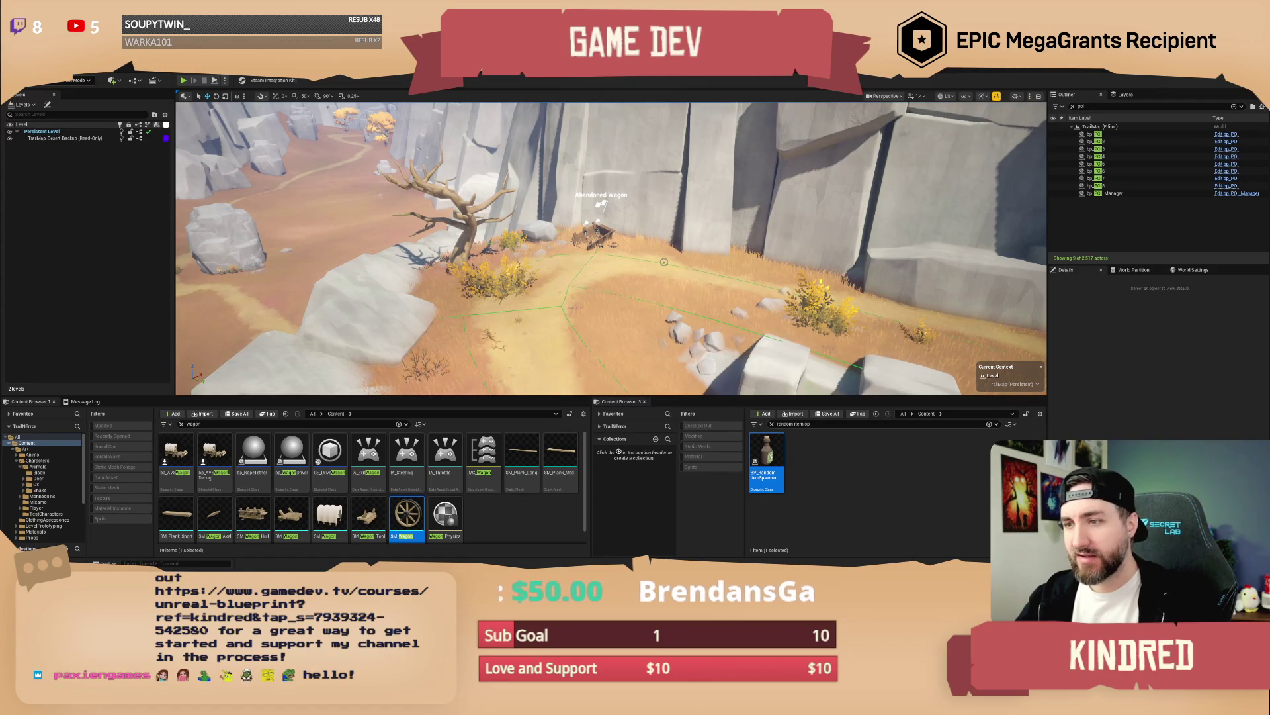
pyautogui.moveTo(665, 262)
pyautogui.mouseDown()
pyautogui.moveTo(734, 262)
pyautogui.moveTo(672, 261)
pyautogui.mouseUp()
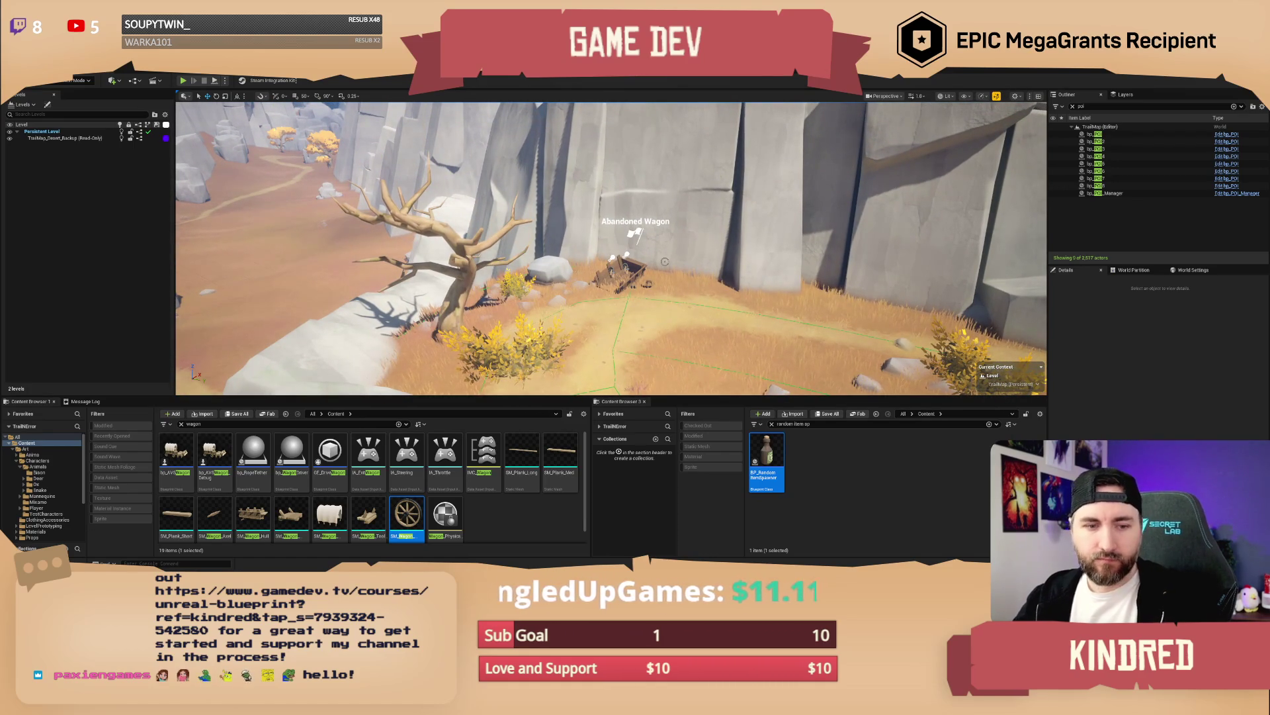
pyautogui.moveTo(665, 264); pyautogui.dragTo(703, 257)
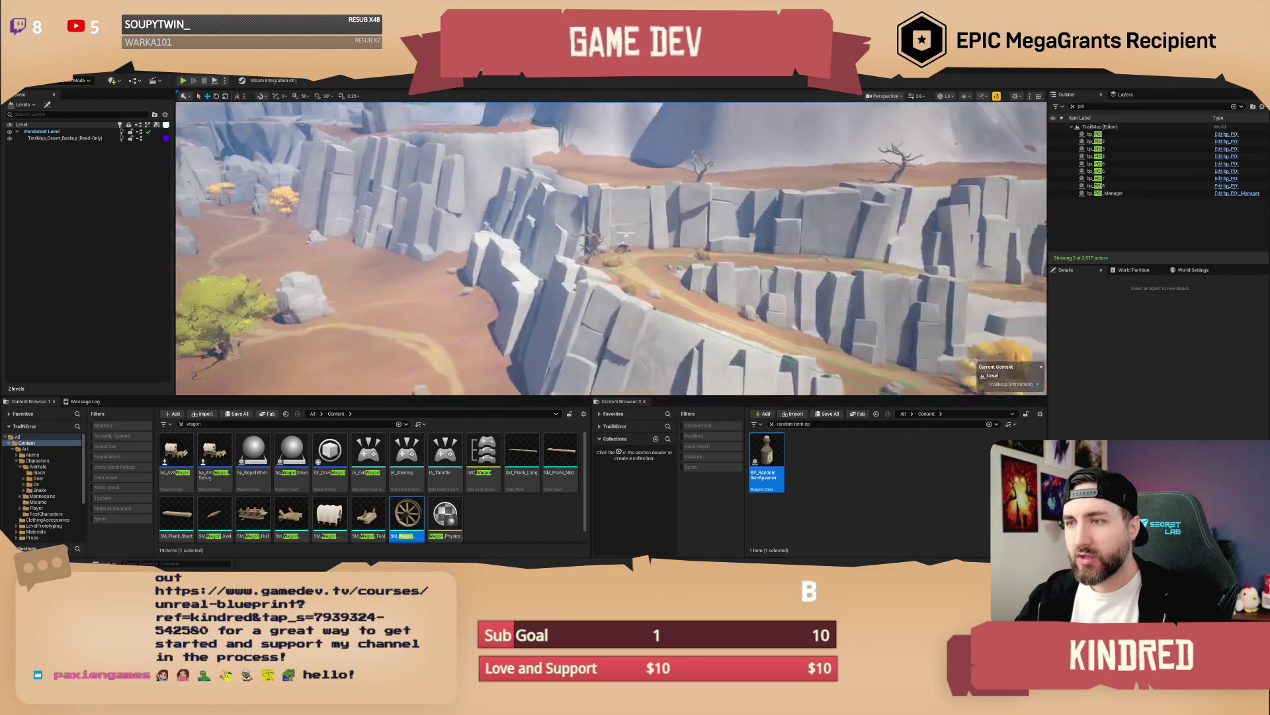
pyautogui.moveTo(703, 257); pyautogui.dragTo(688, 259)
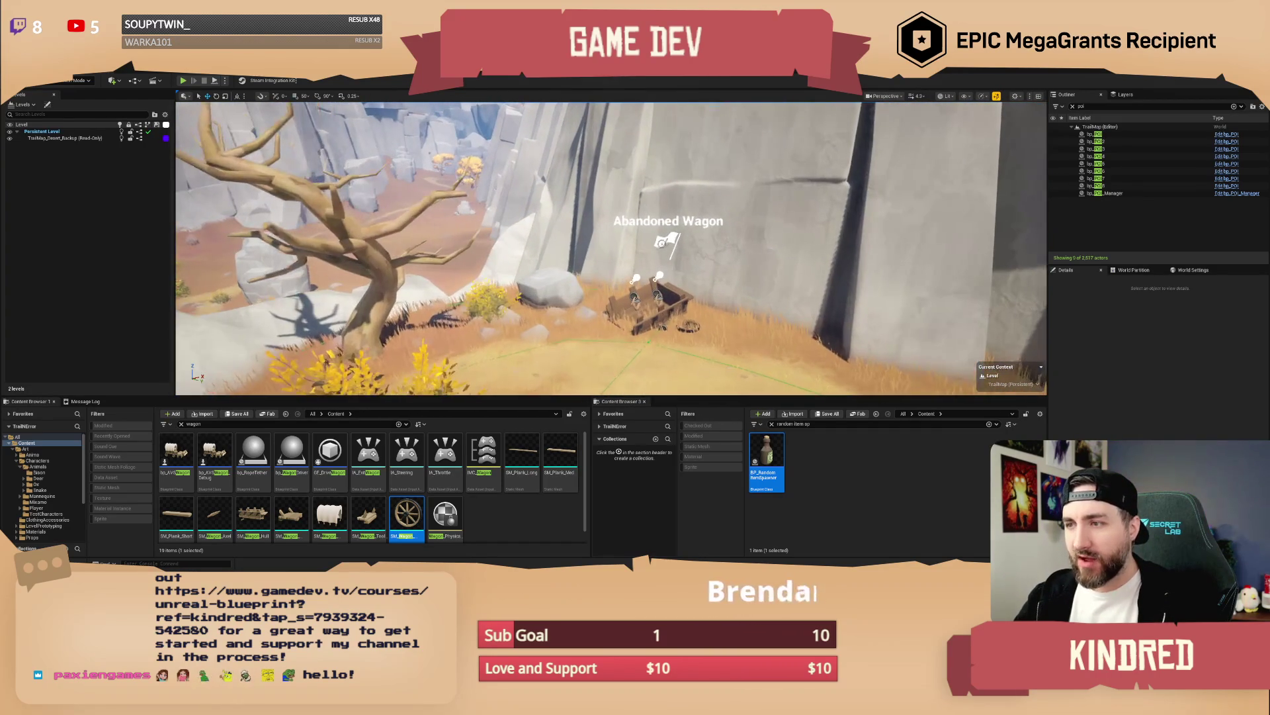
# Step: Frame the Abandoned Wagon POI, duplicate it, then delete the duplicate
pyautogui.doubleClick(1094, 186)
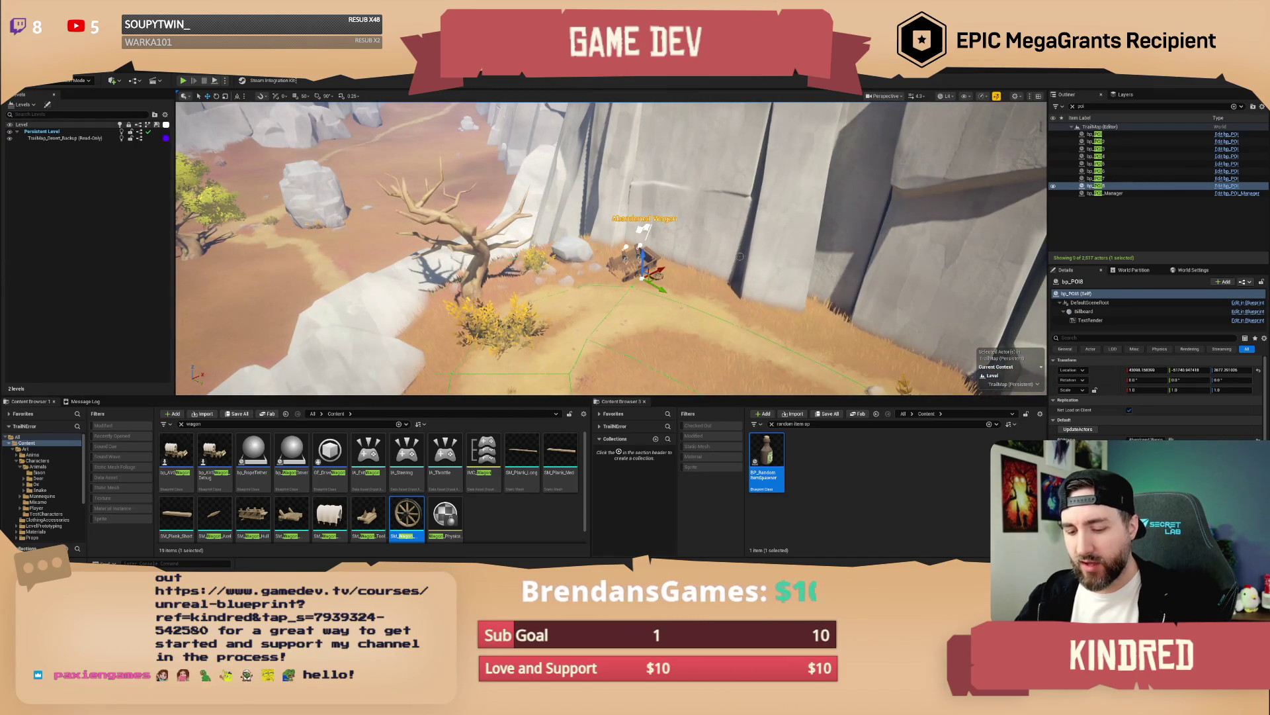
pyautogui.hotkey('ctrl', 'd')
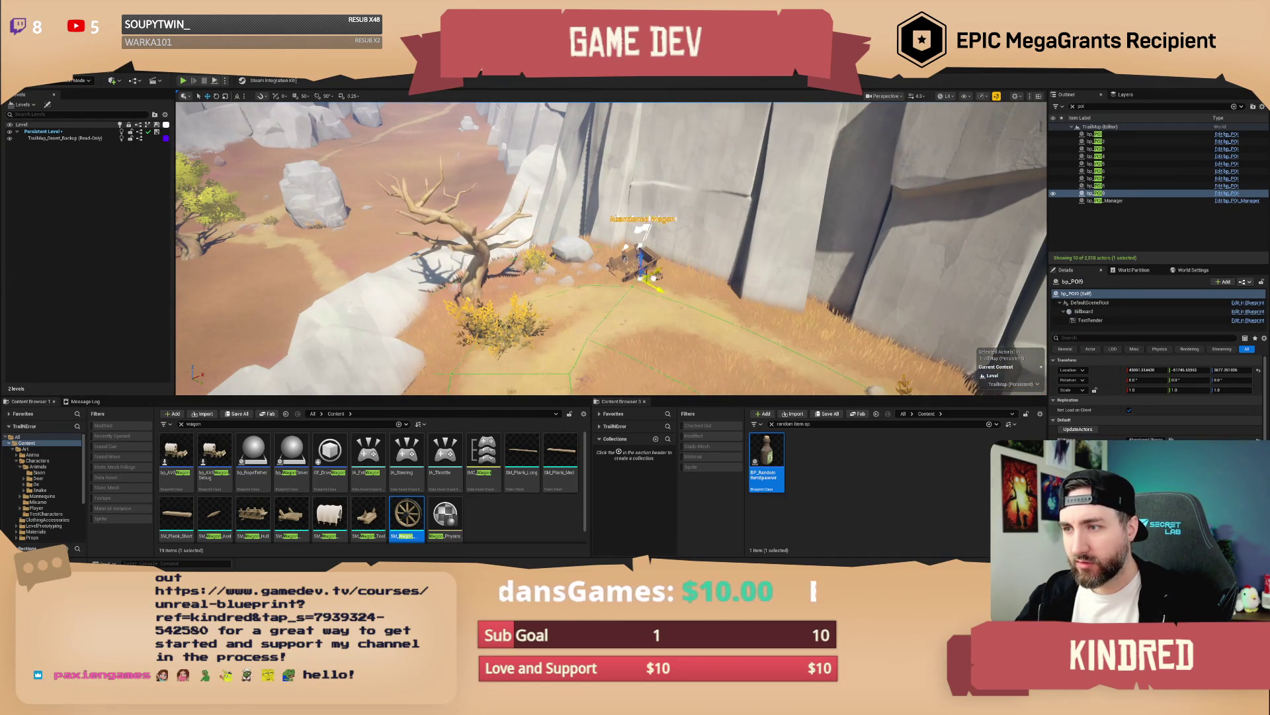
pyautogui.press('Delete')
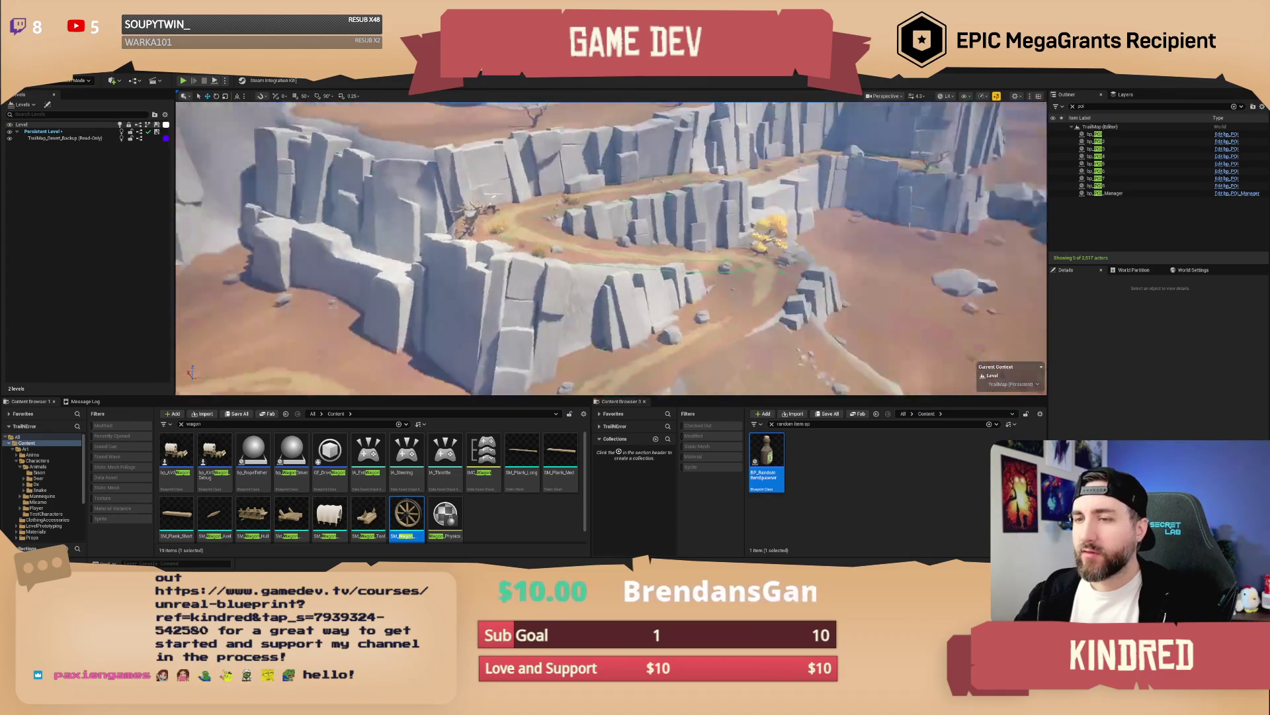
# Step: Fly the camera out past the dead tree to an empty stretch of grassy plain
pyautogui.press('w')
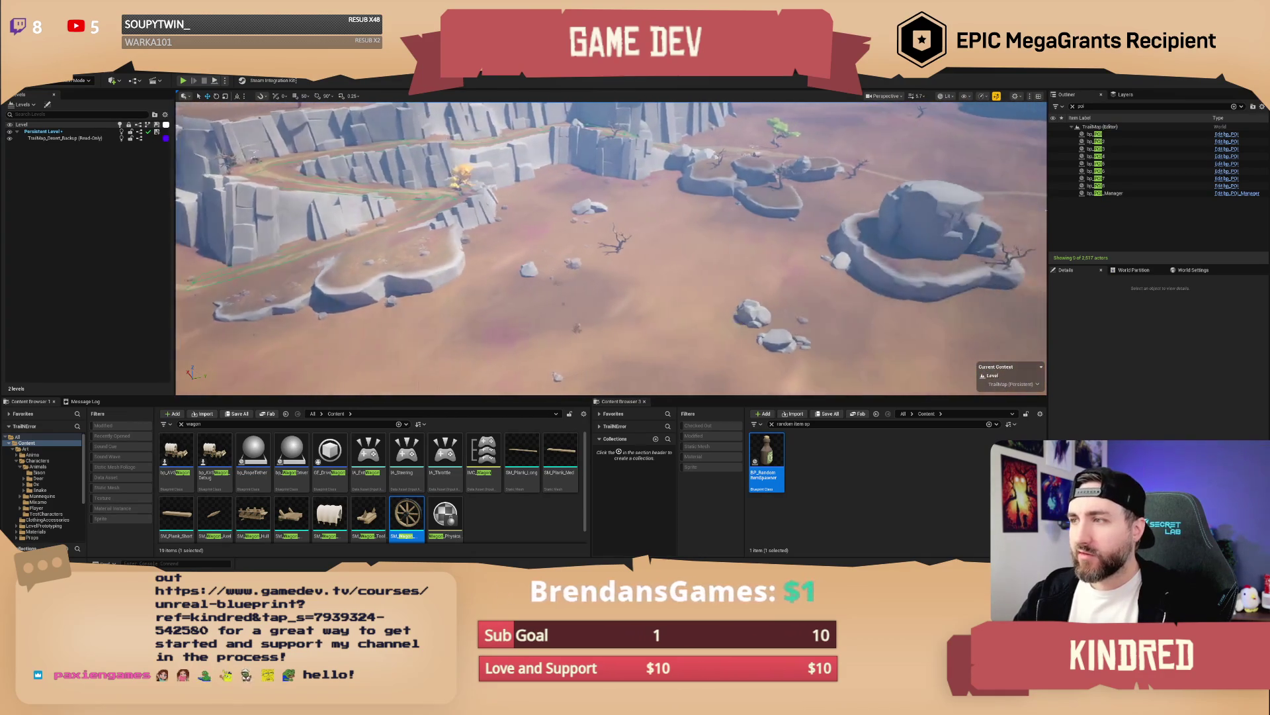
pyautogui.press('w')
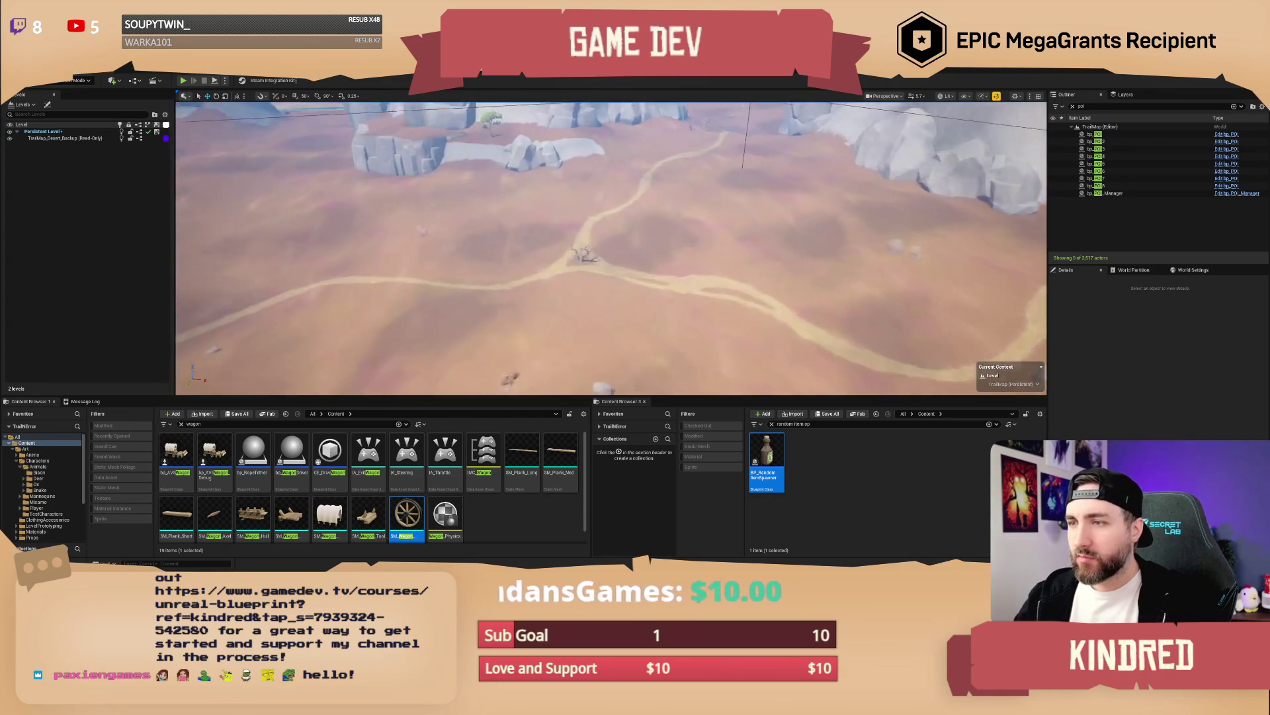
pyautogui.press('w')
pyautogui.scroll(-3, 612, 248)
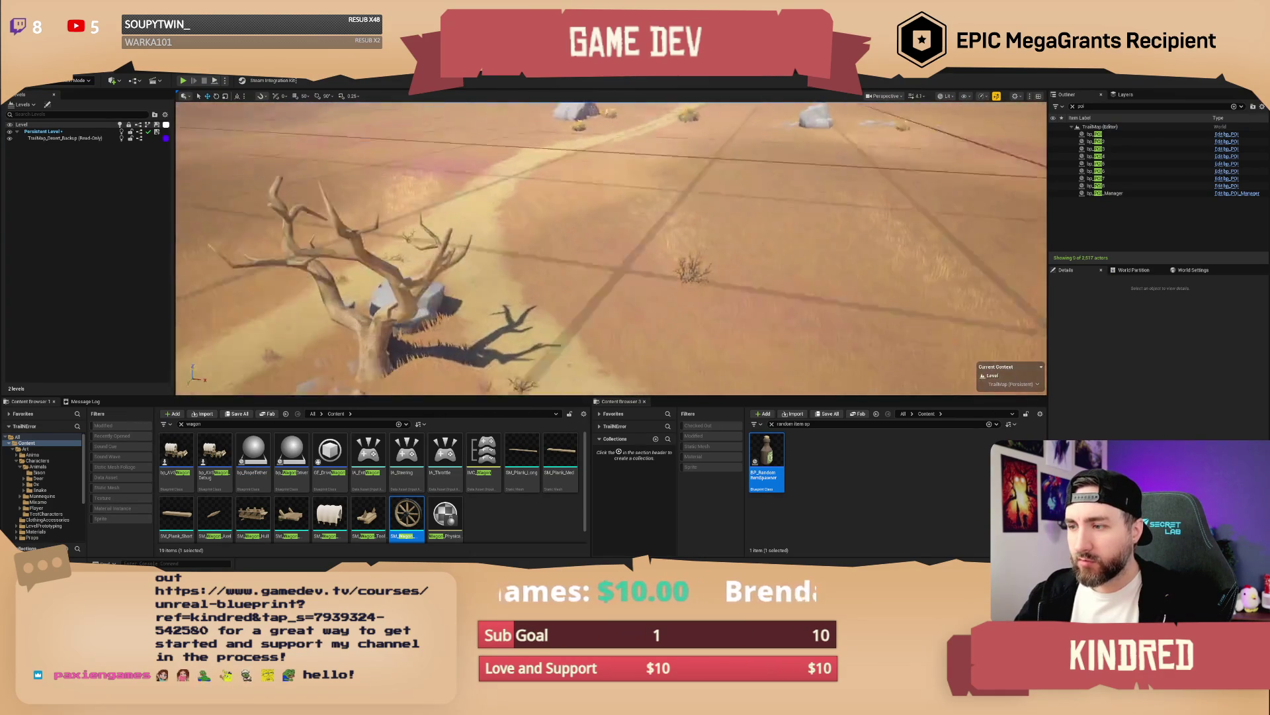
pyautogui.press('w')
pyautogui.scroll(-3, 611, 248)
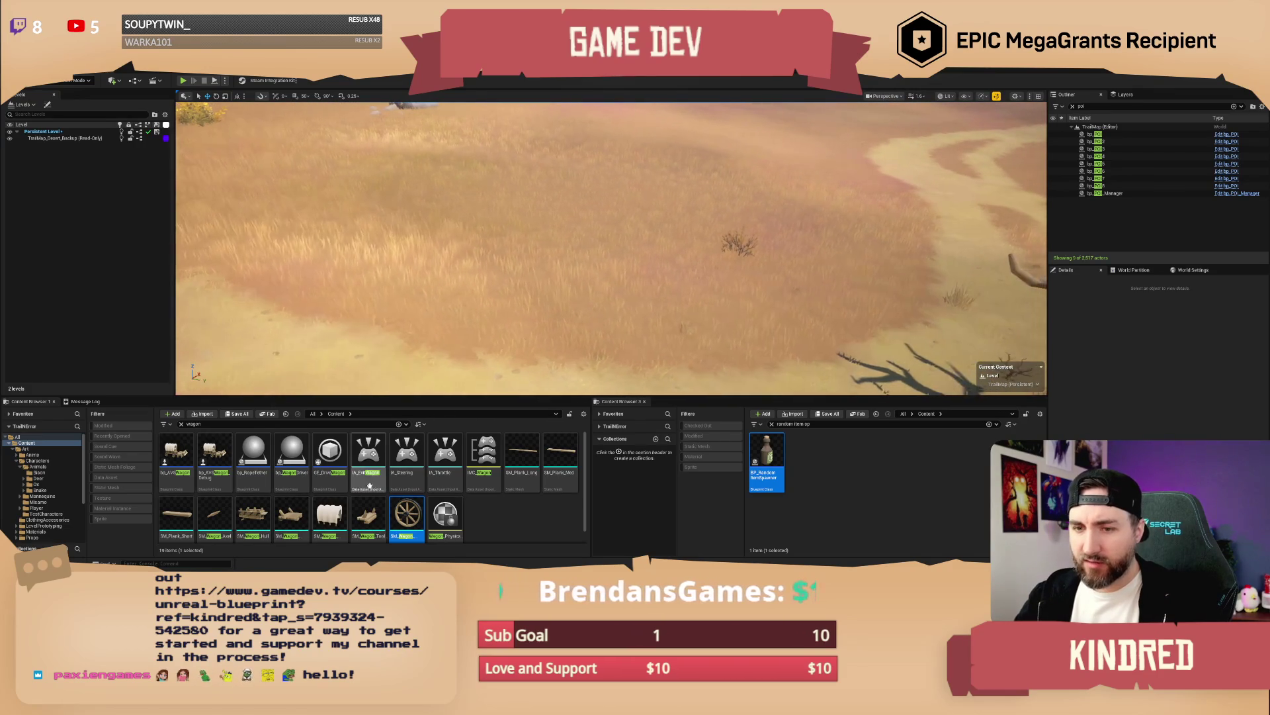
pyautogui.click(253, 516)
# Step: Drop the three wagon meshes onto the plain and rotate them about 17 degrees
pyautogui.keyDown('shift'); pyautogui.click(329, 516); pyautogui.keyUp('shift')
pyautogui.moveTo(356, 491)
pyautogui.mouseDown()
pyautogui.moveTo(554, 175)
pyautogui.moveTo(524, 128)
pyautogui.mouseUp()
pyautogui.press('f')
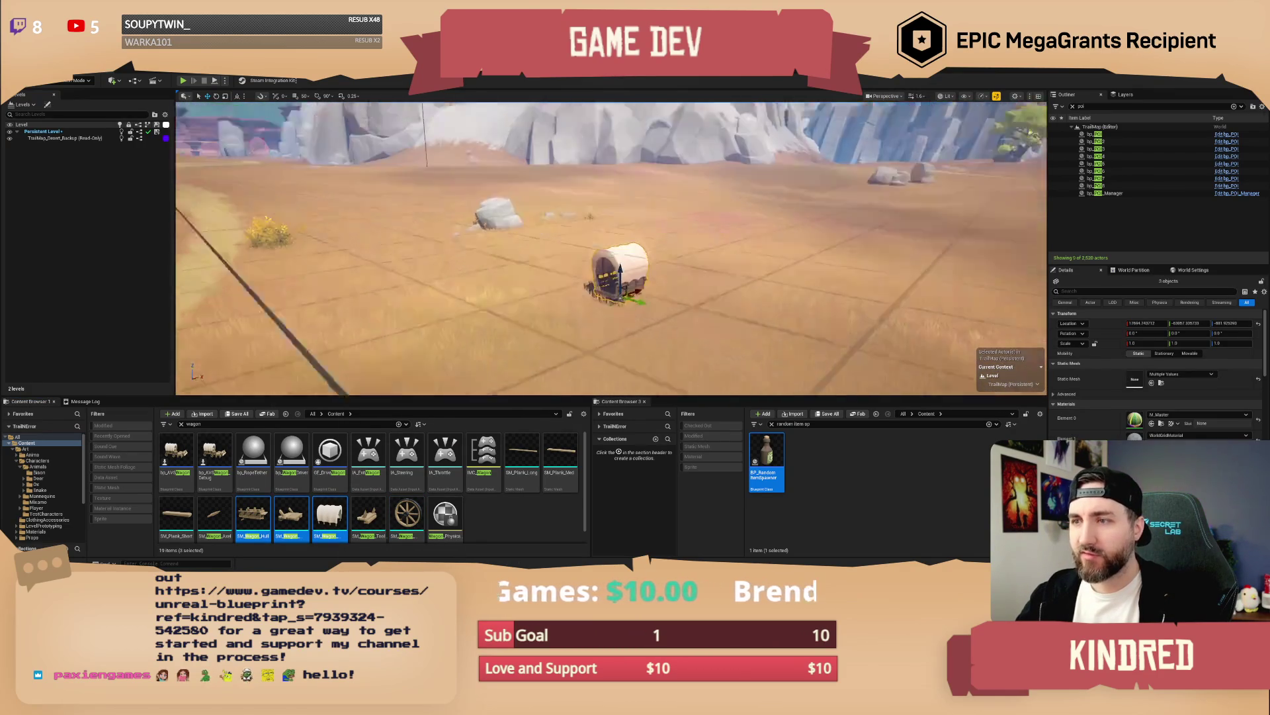
pyautogui.press('e')
pyautogui.moveTo(662, 291); pyautogui.dragTo(672, 278)
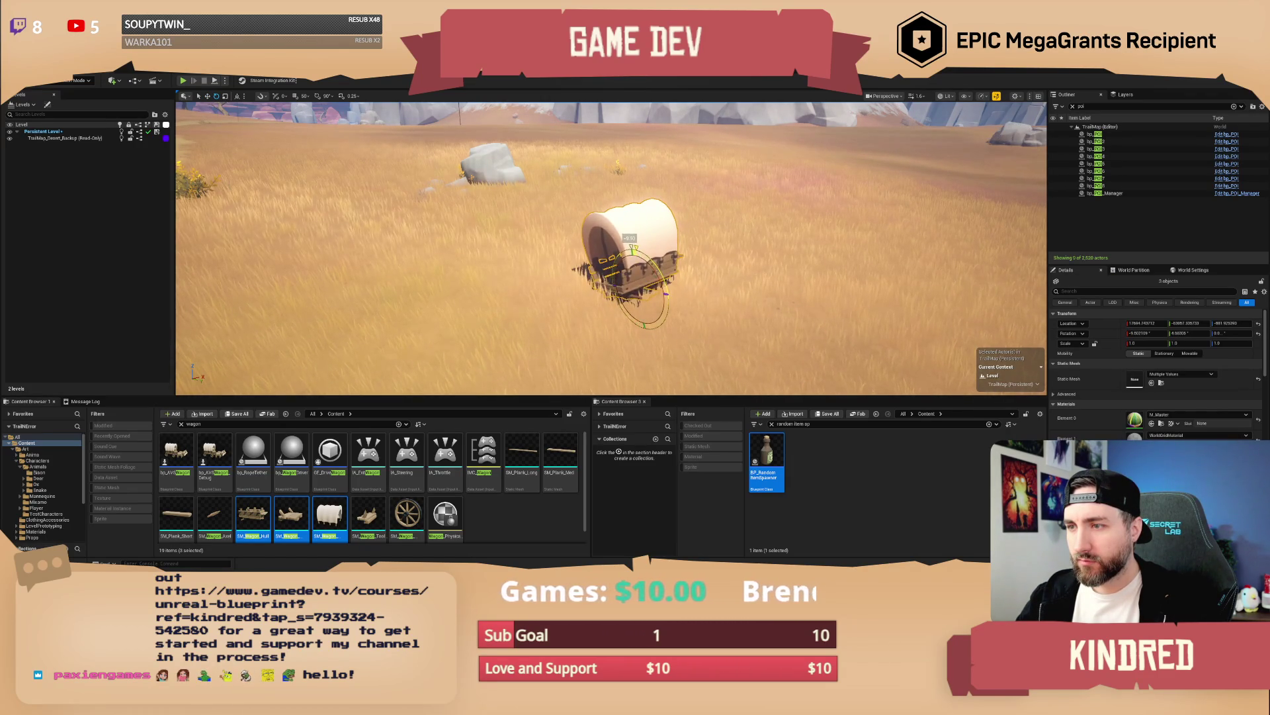
pyautogui.moveTo(655, 268)
pyautogui.mouseDown()
pyautogui.moveTo(631, 246)
pyautogui.moveTo(671, 273)
pyautogui.mouseUp()
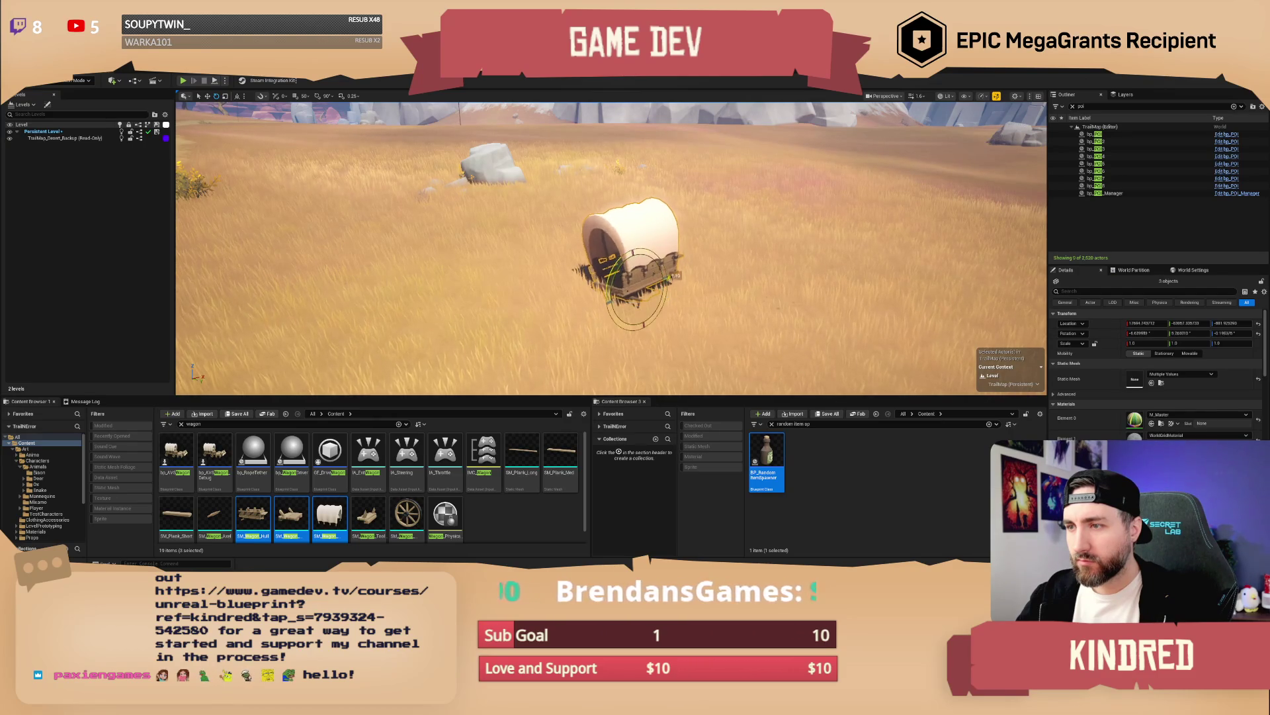
pyautogui.press('w')
pyautogui.press('f')
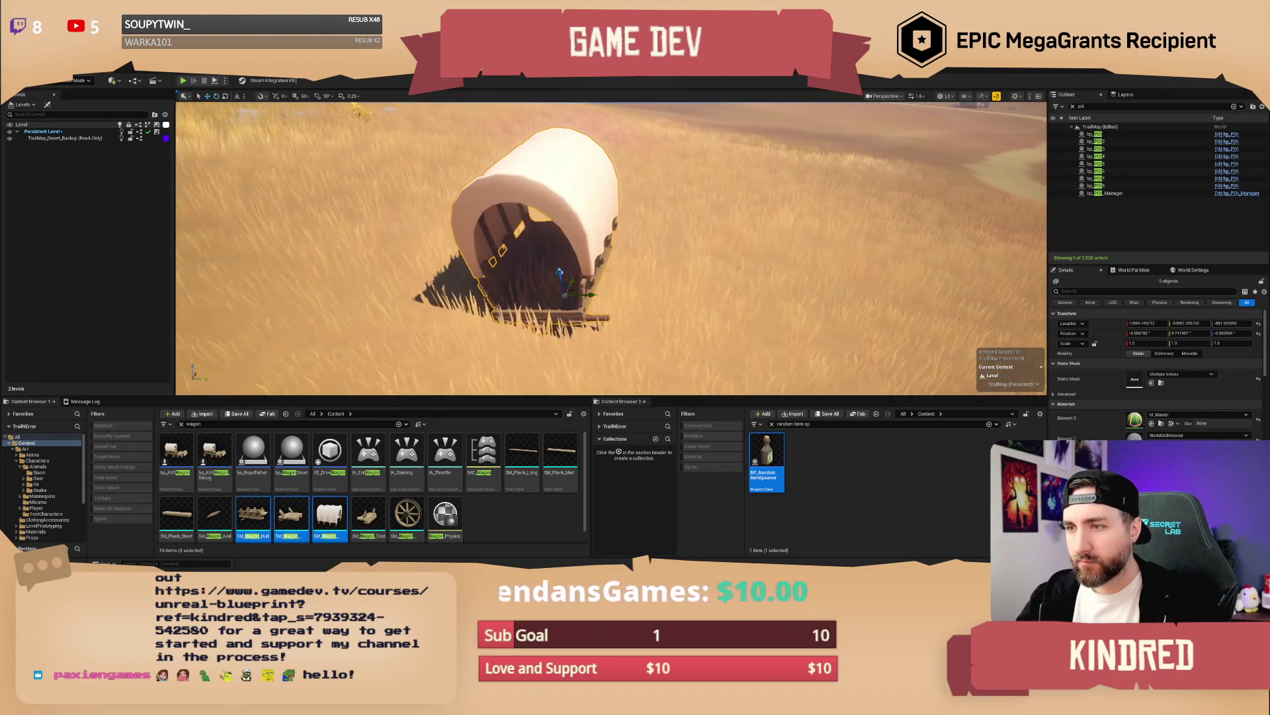
# Step: Pull back to frame the Abandoned Wagon and enter Landscape Paint mode
pyautogui.moveTo(559, 274); pyautogui.dragTo(516, 254)
pyautogui.scroll(-2, 532, 257)
pyautogui.press('f')
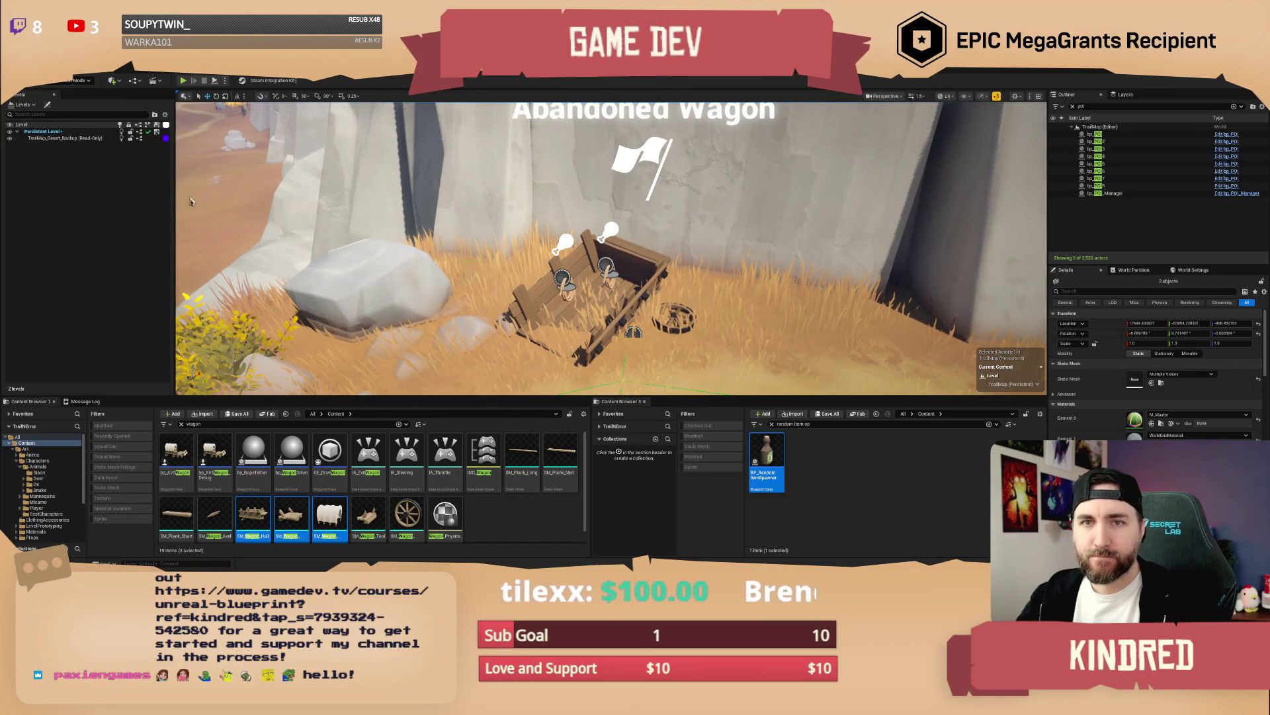
pyautogui.hotkey('shift', '2')
# Step: Paint a first dirt stroke and set the landscape brush size to 100
pyautogui.moveTo(693, 299); pyautogui.dragTo(688, 306)
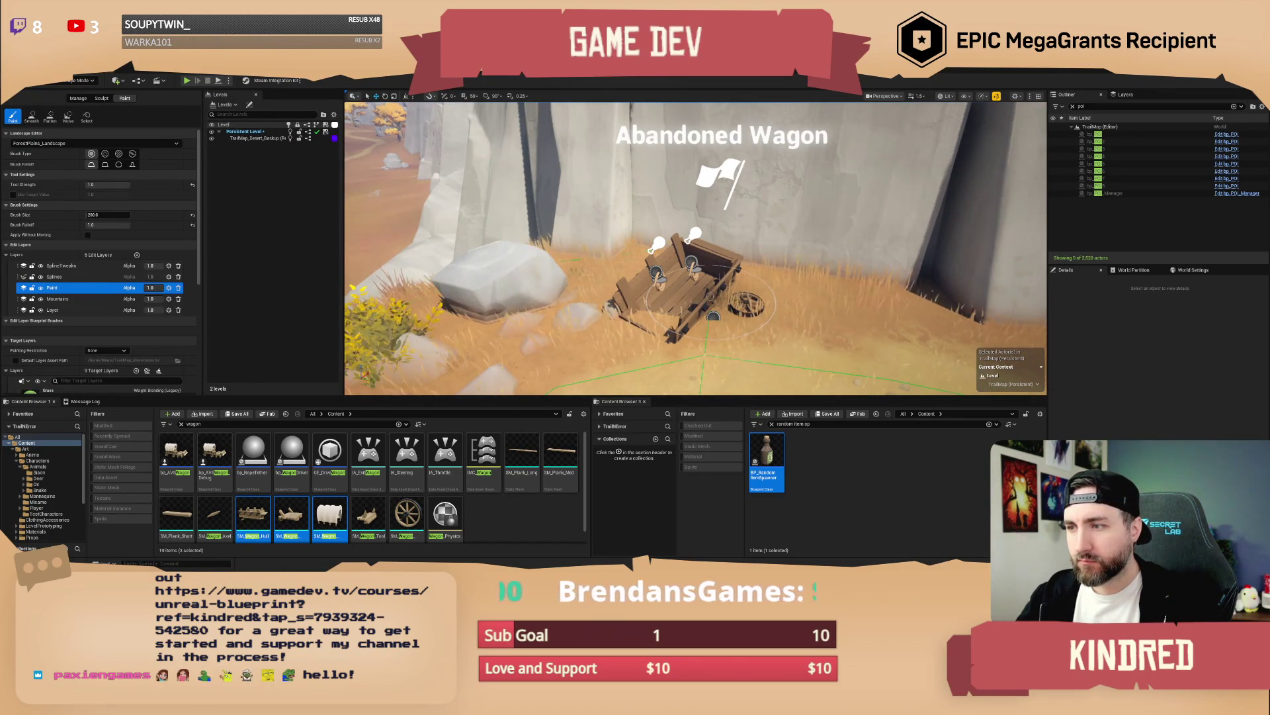
pyautogui.click(106, 215)
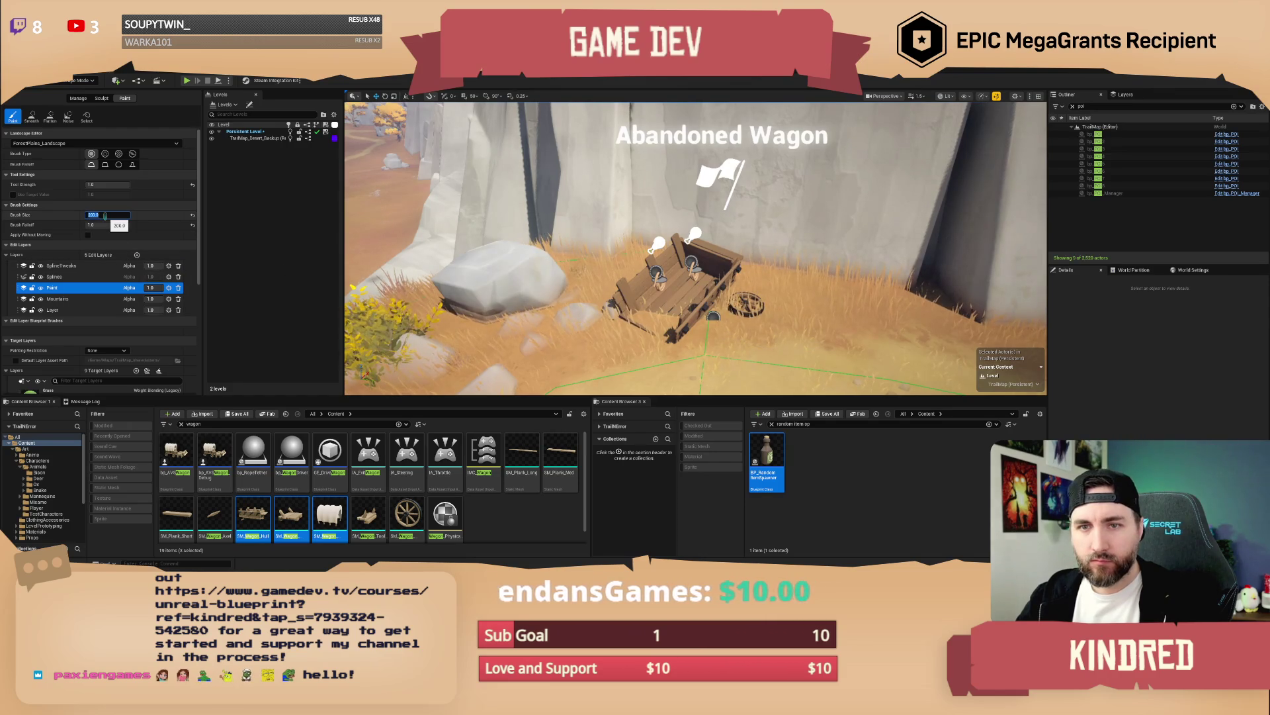
pyautogui.write('10')
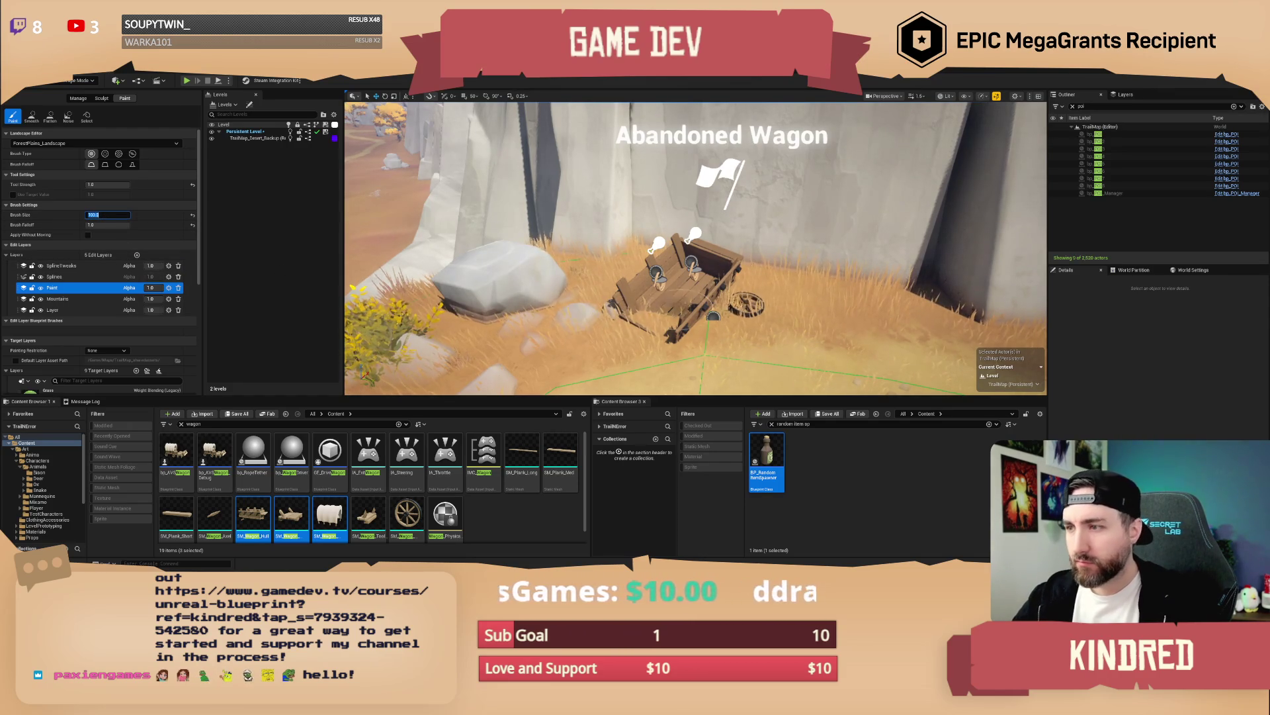
pyautogui.press('Return')
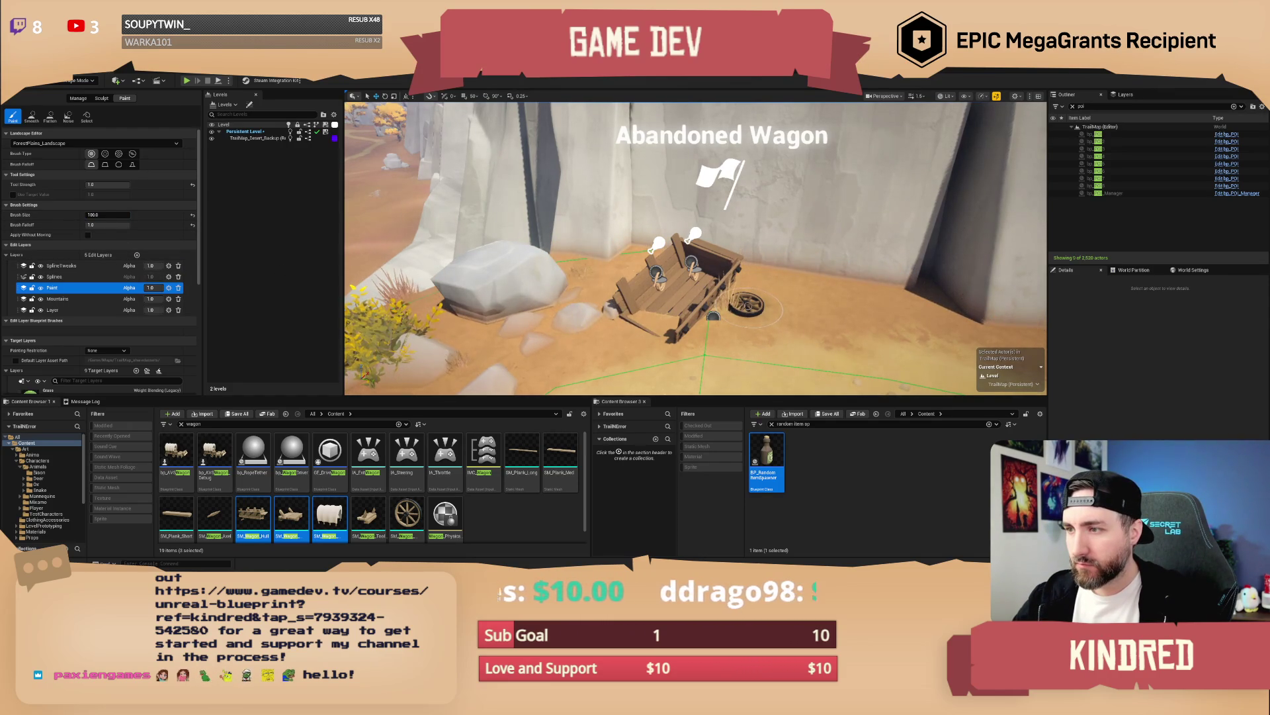
# Step: Orbit around the covered wagon, briefly using Selection mode, then return to Landscape Paint
pyautogui.press('f')
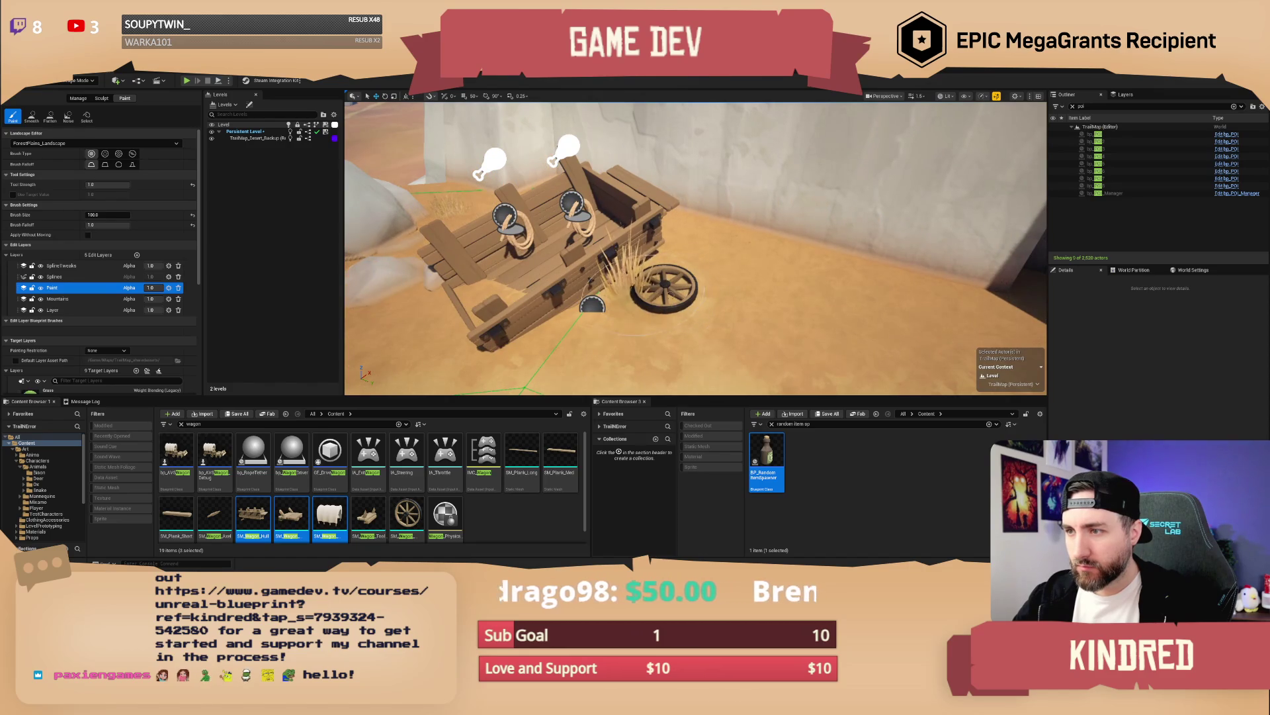
pyautogui.moveTo(706, 294); pyautogui.dragTo(724, 291)
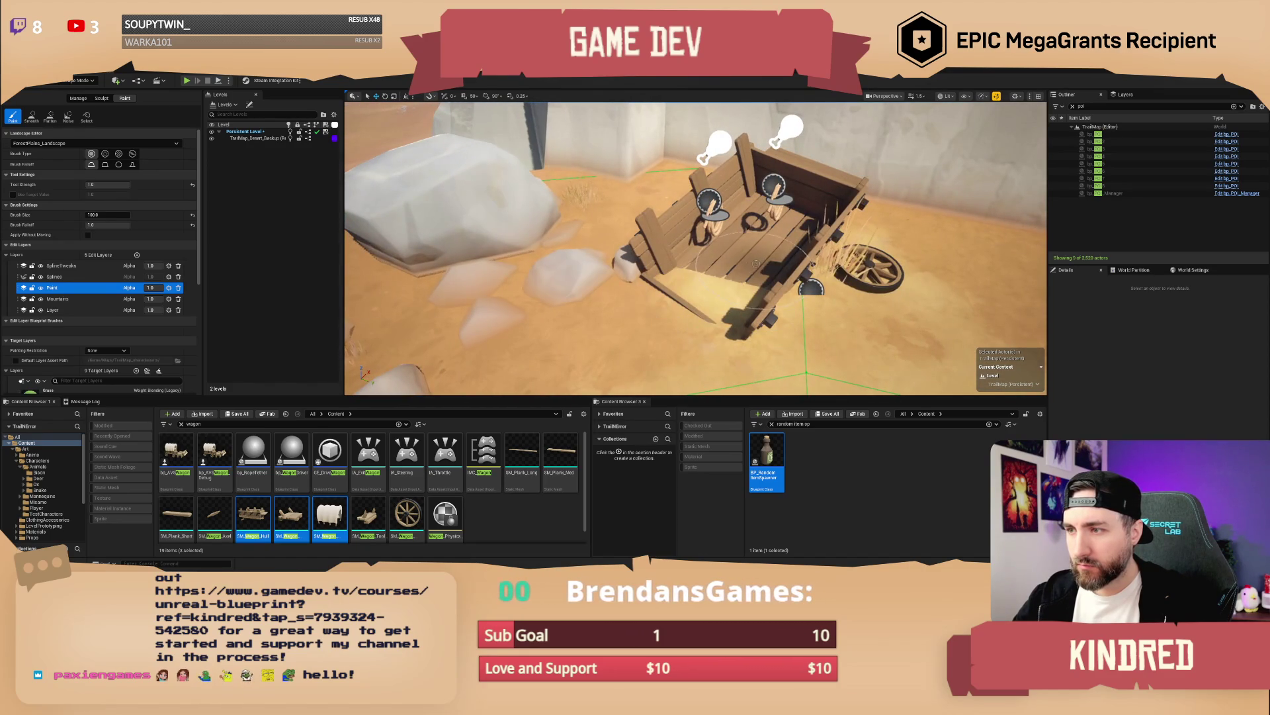
pyautogui.scroll(-5, 811, 264)
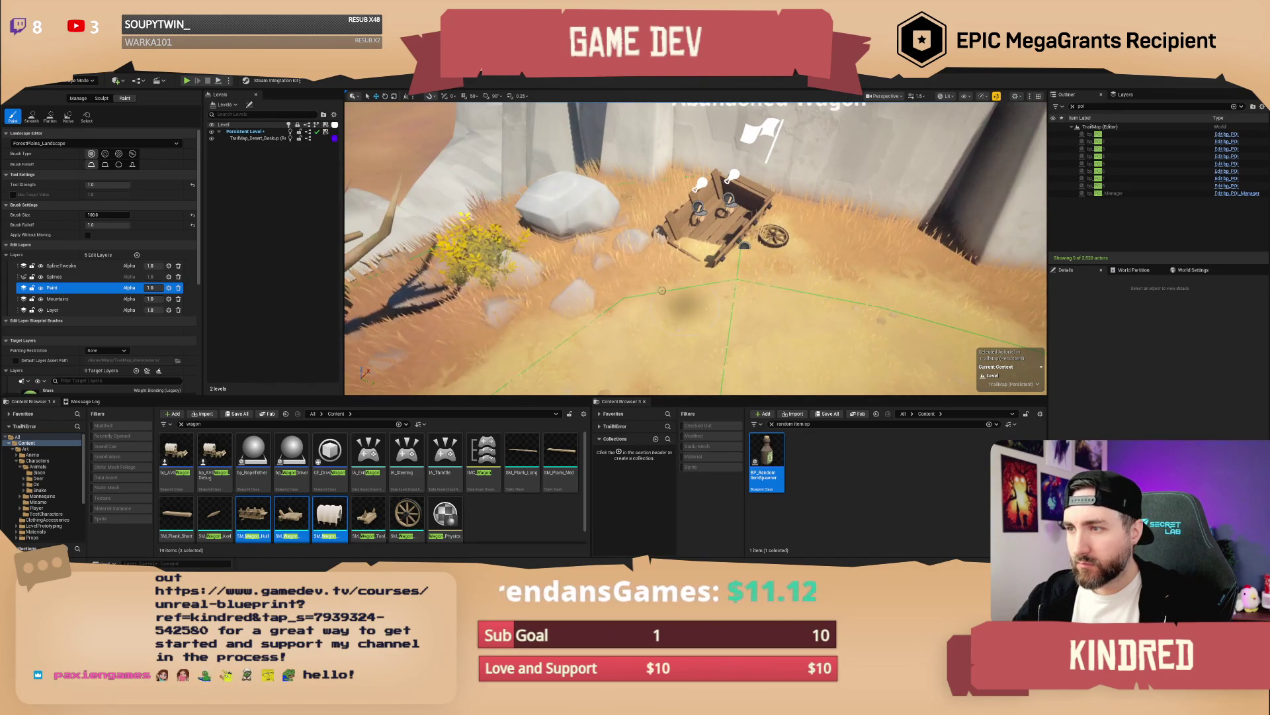
pyautogui.scroll(6, 766, 288)
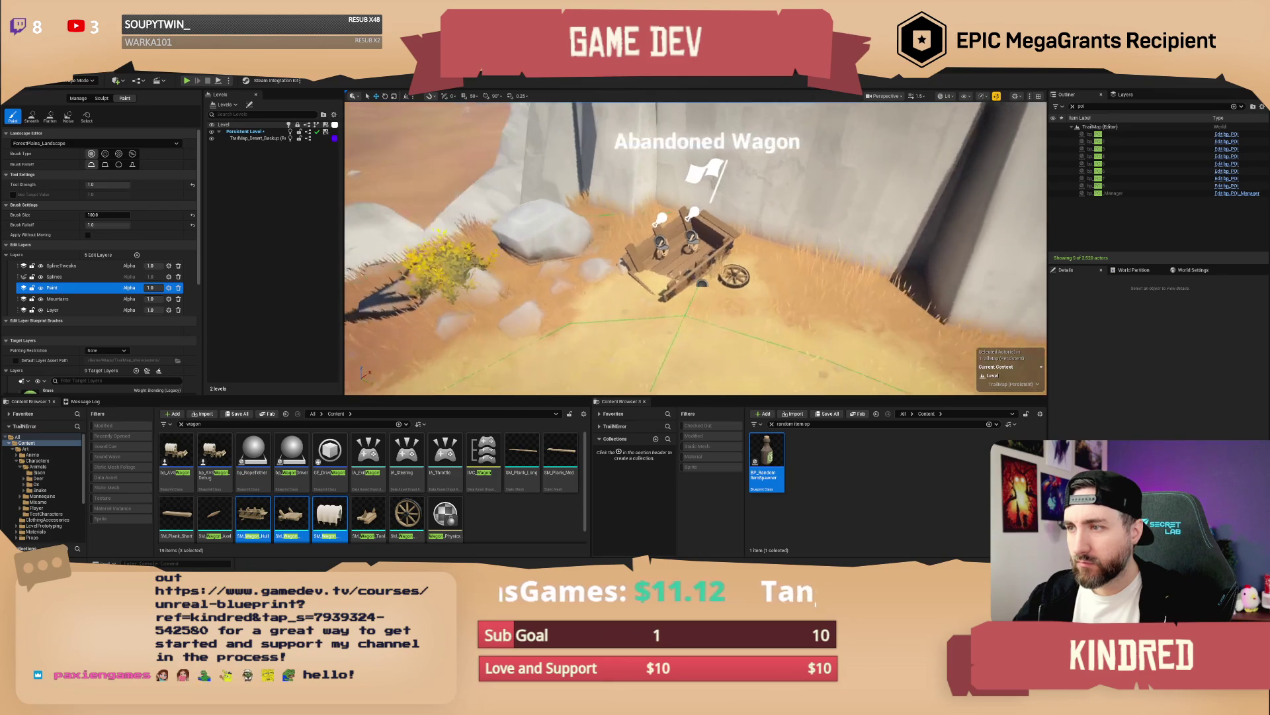
pyautogui.moveTo(694, 249)
pyautogui.mouseDown()
pyautogui.moveTo(853, 252)
pyautogui.moveTo(827, 252)
pyautogui.mouseUp()
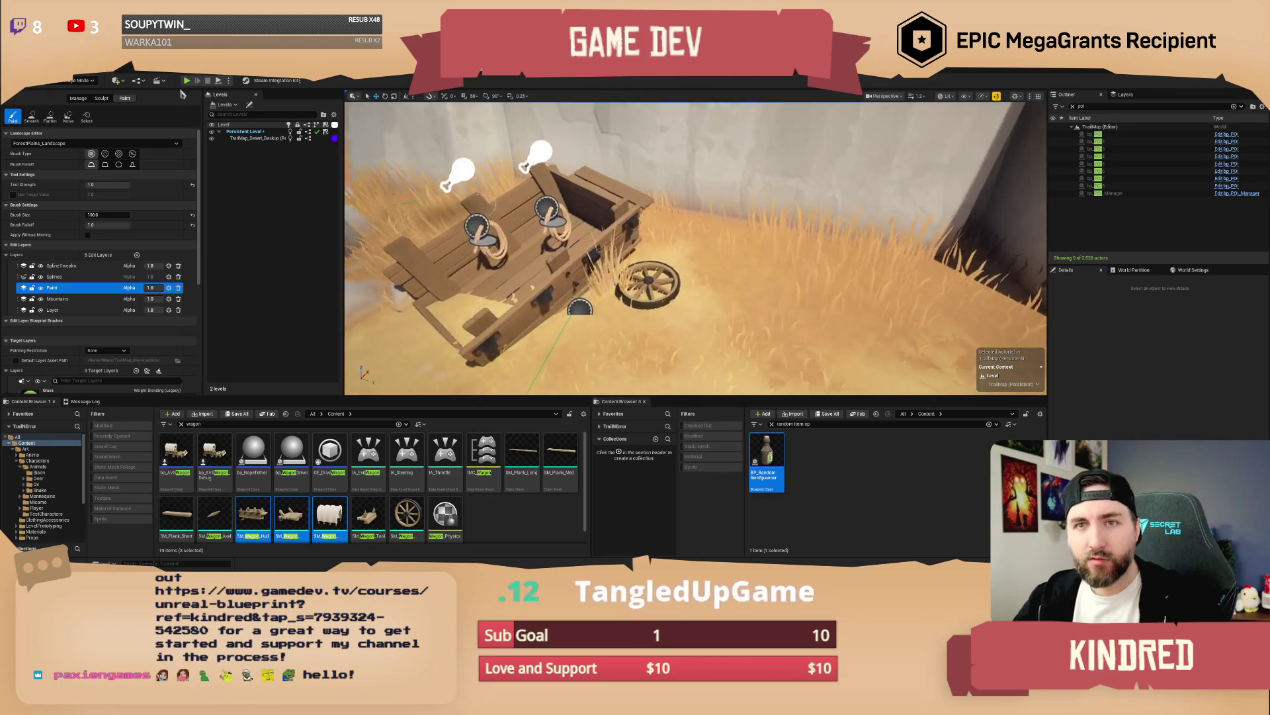
pyautogui.click(76, 80)
pyautogui.click(69, 93)
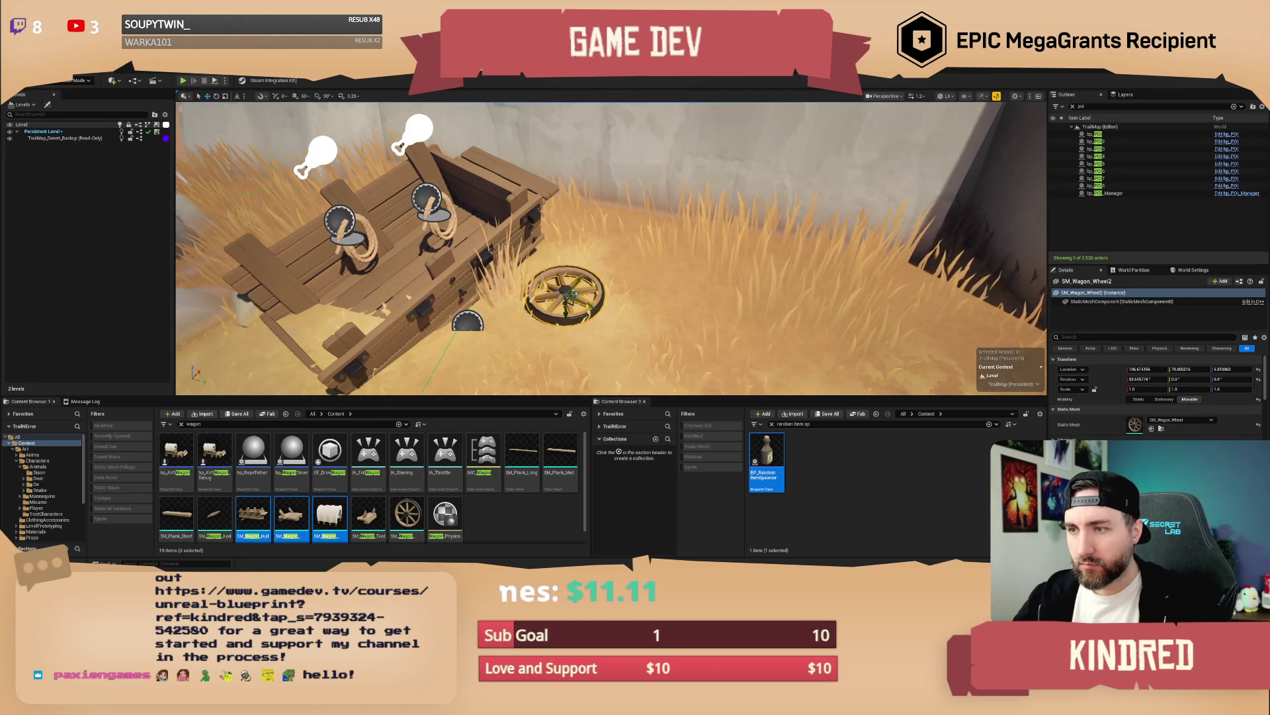
pyautogui.press('Escape')
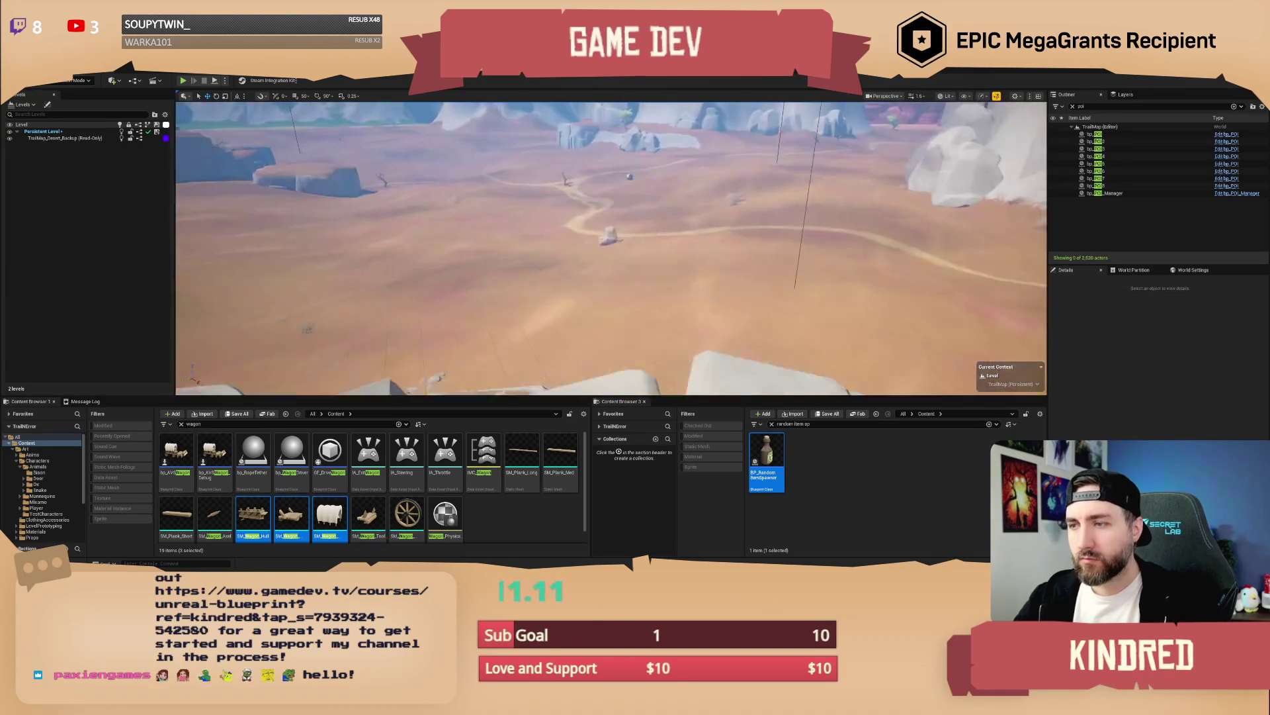
pyautogui.scroll(3, 612, 248)
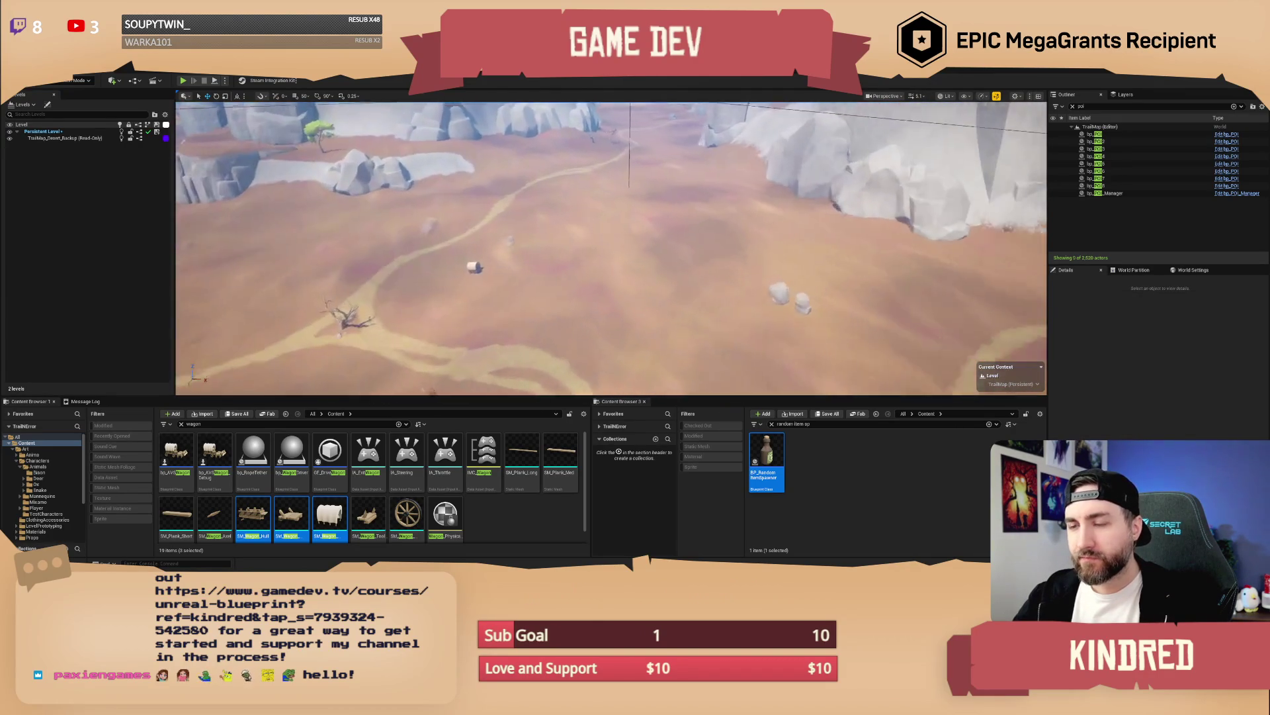
pyautogui.scroll(-2, 611, 248)
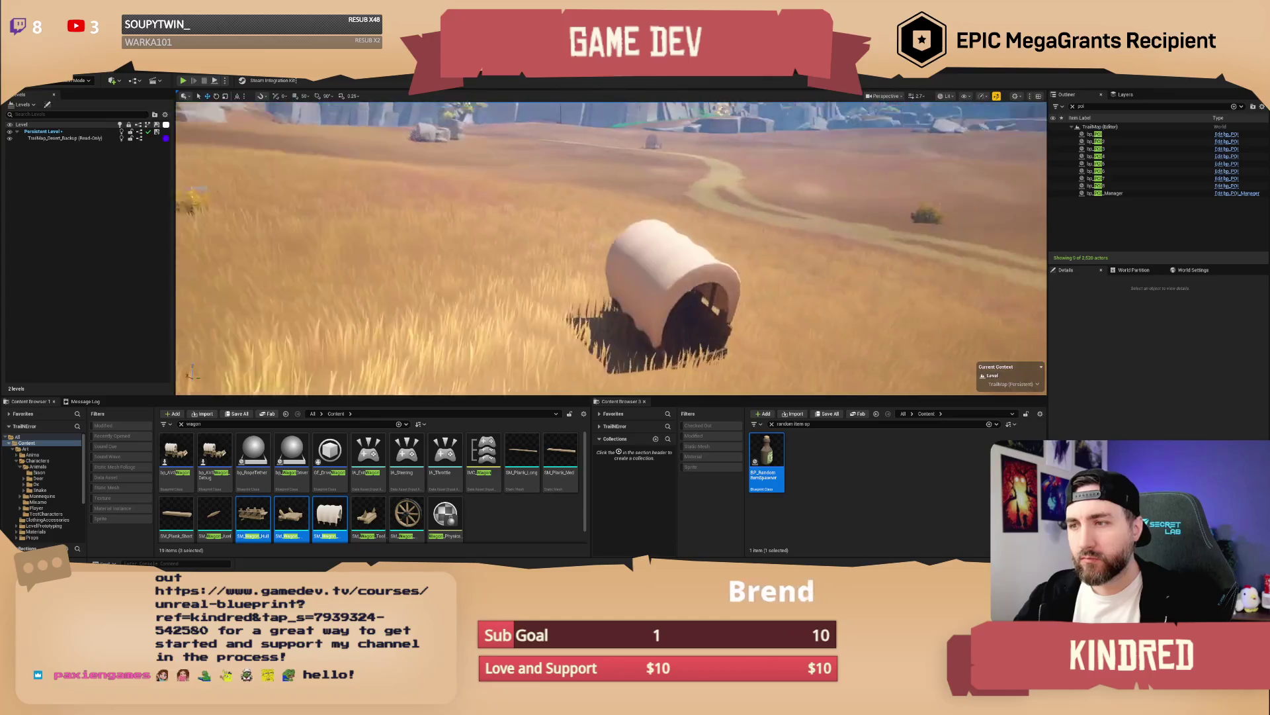
pyautogui.scroll(-3, 611, 248)
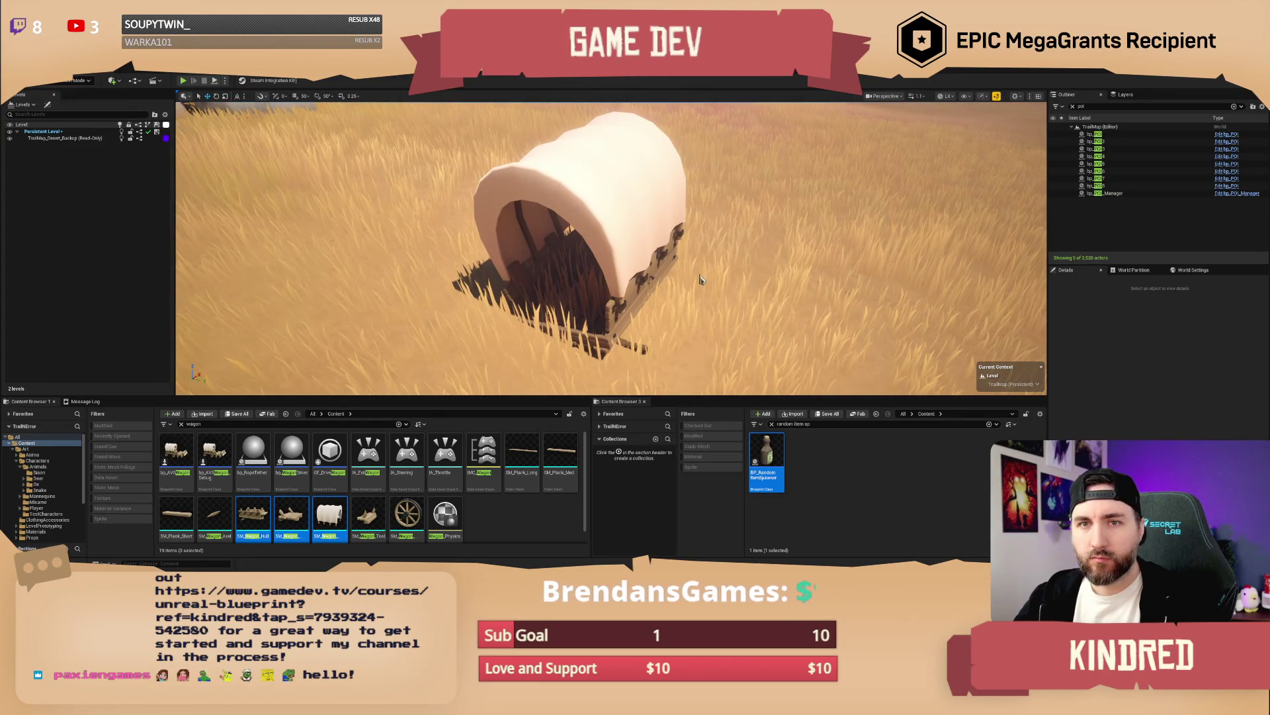
pyautogui.hotkey('shift', '2')
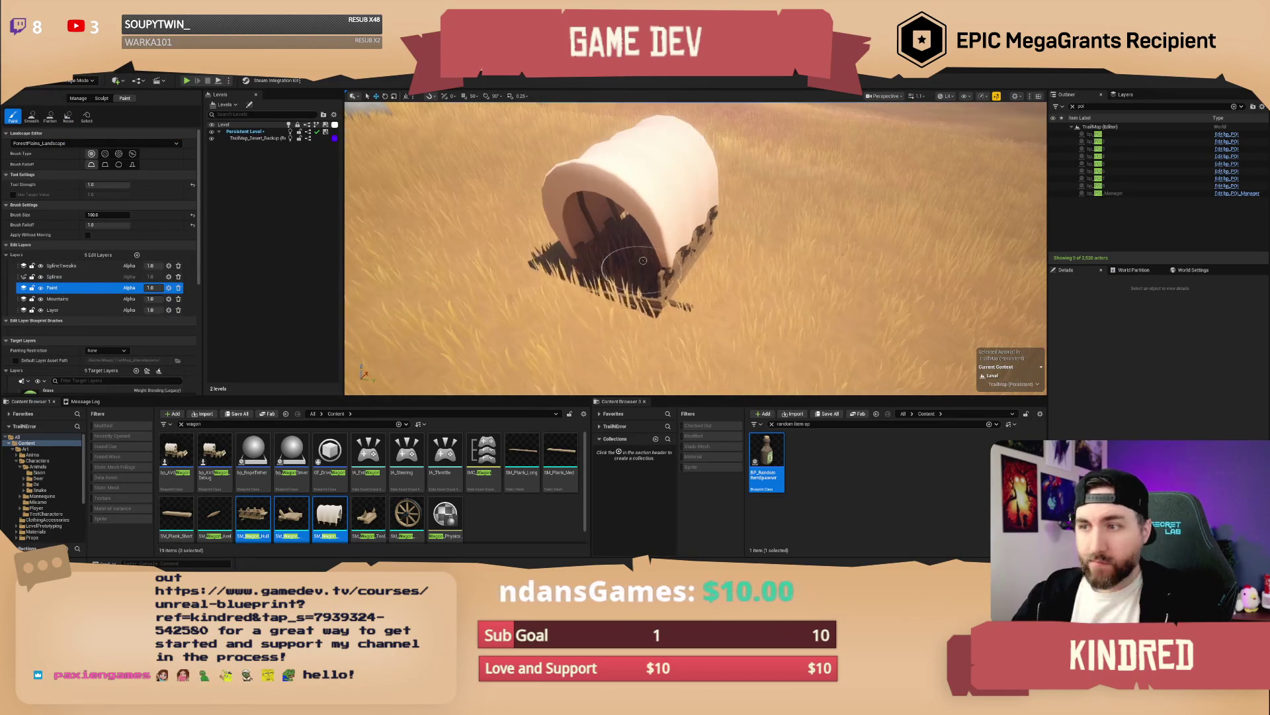
# Step: Paint the dirt layer under and around the covered wagon to clear the grass
pyautogui.moveTo(643, 260); pyautogui.dragTo(615, 262)
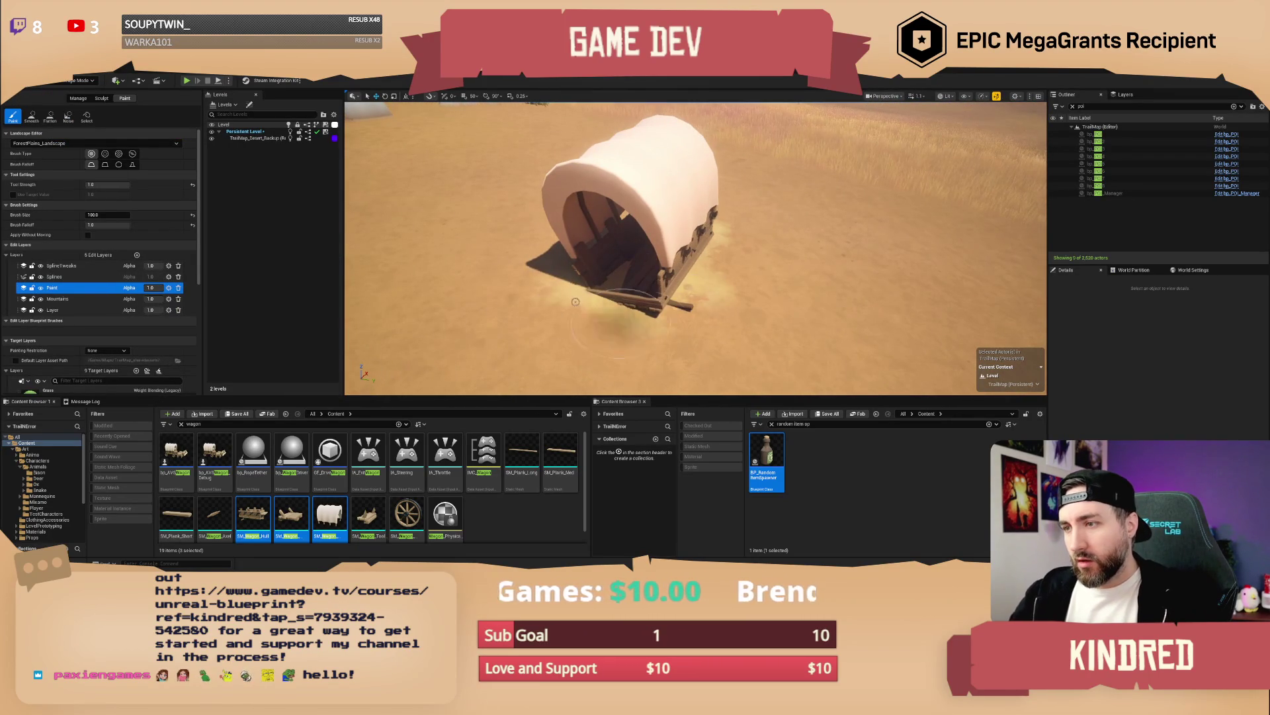
pyautogui.scroll(-3, 622, 324)
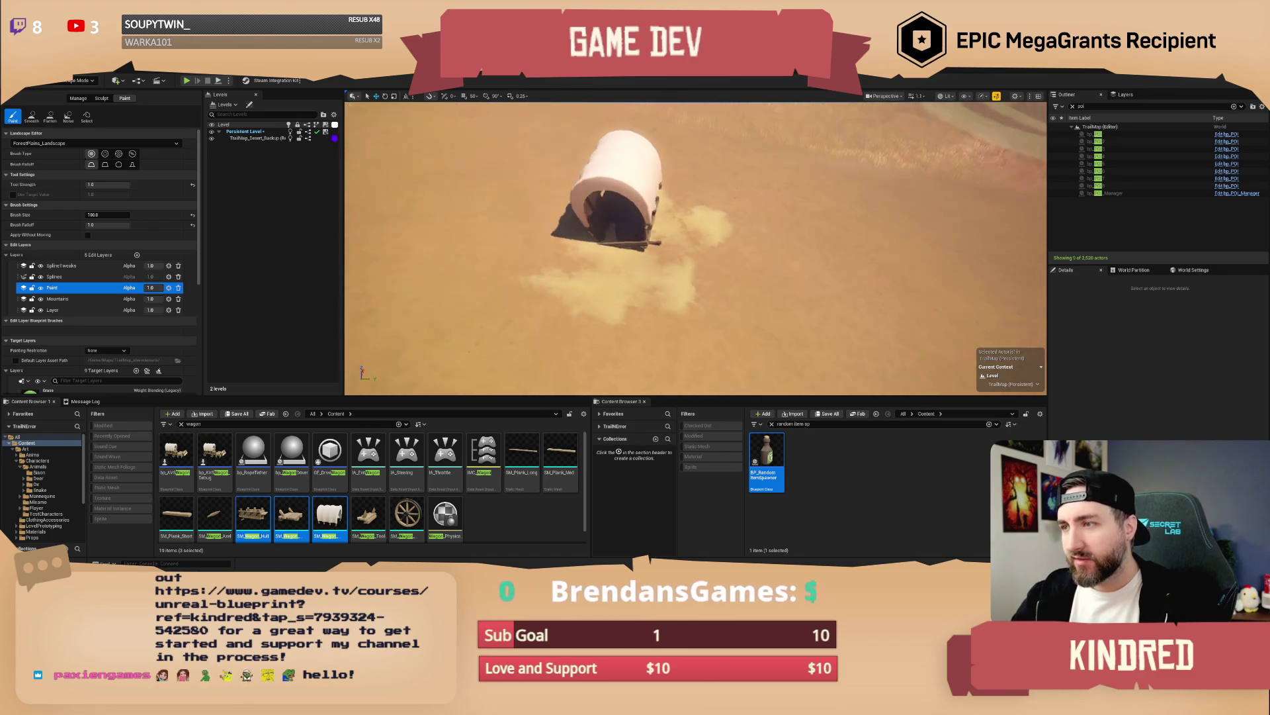
pyautogui.press('a')
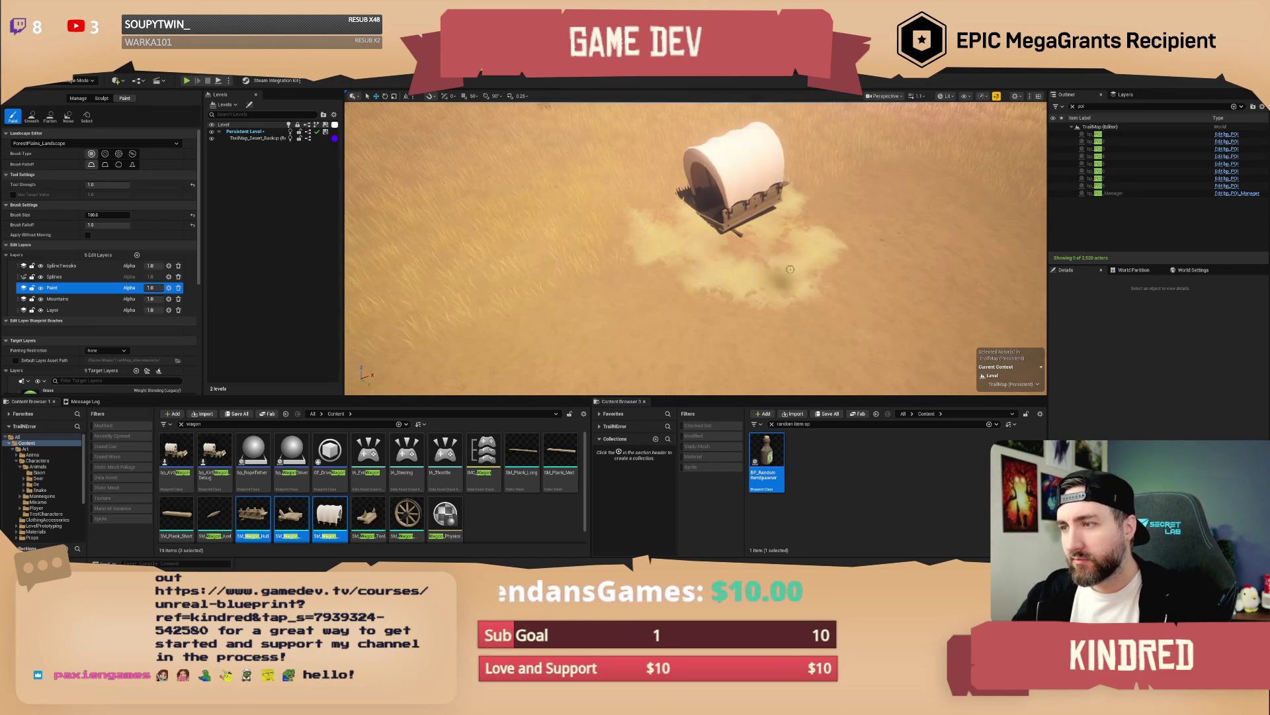
pyautogui.scroll(6, 823, 276)
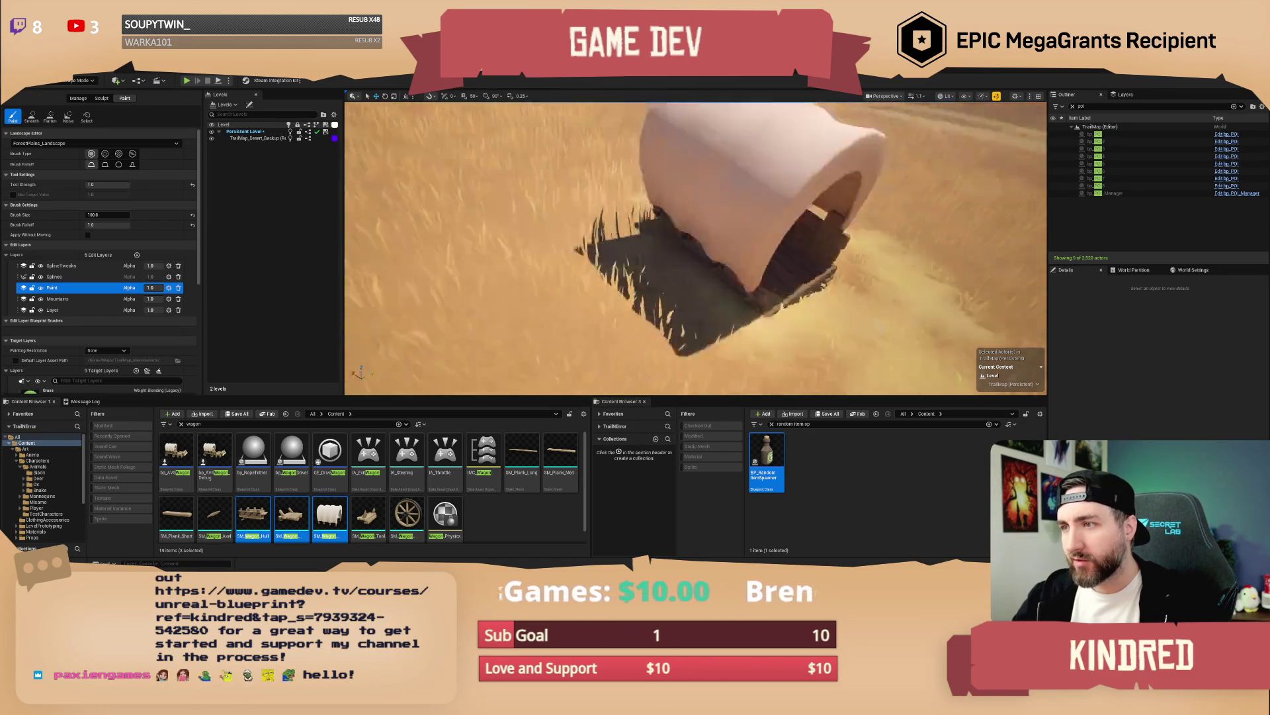
pyautogui.moveTo(682, 210); pyautogui.dragTo(744, 273)
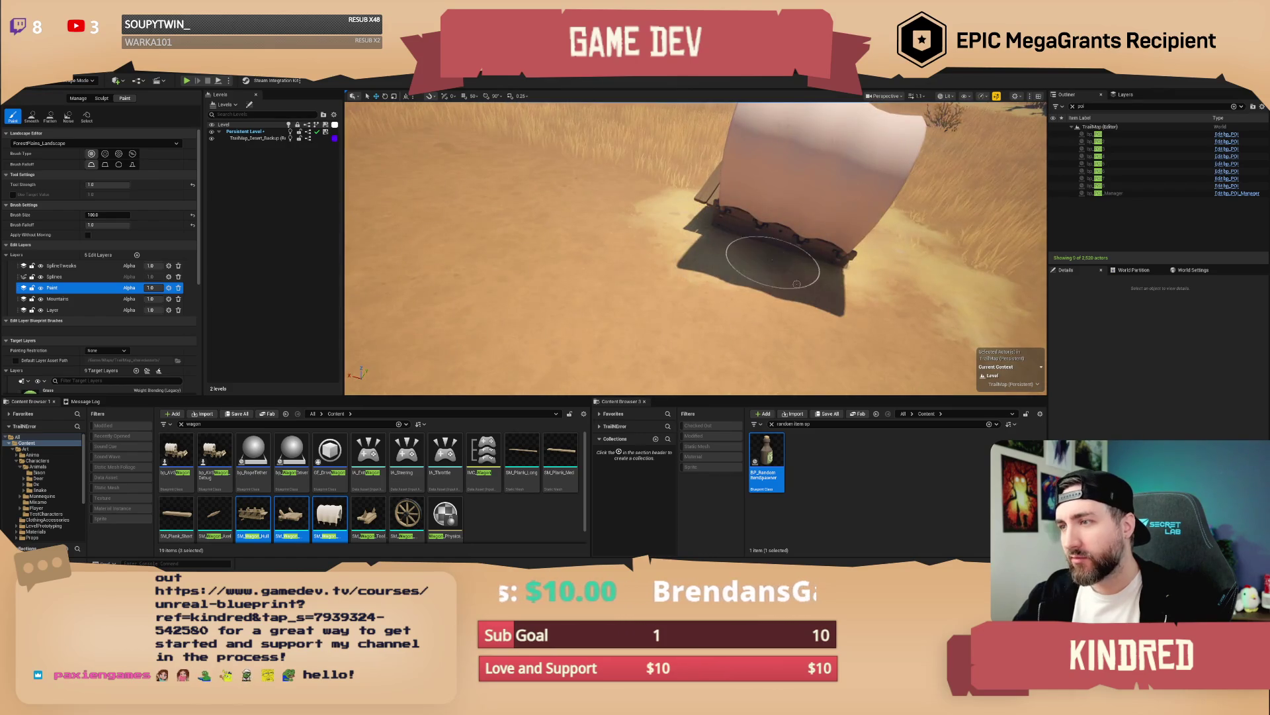
pyautogui.scroll(-8, 797, 283)
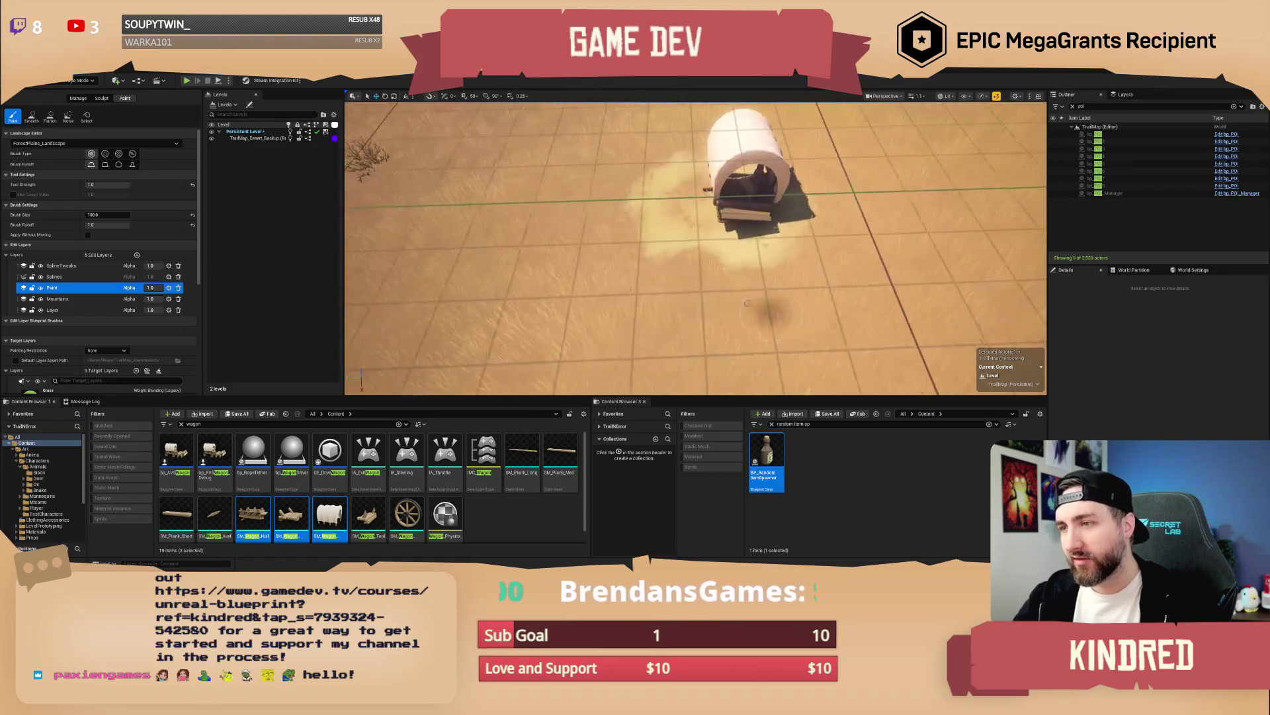
pyautogui.scroll(10, 744, 301)
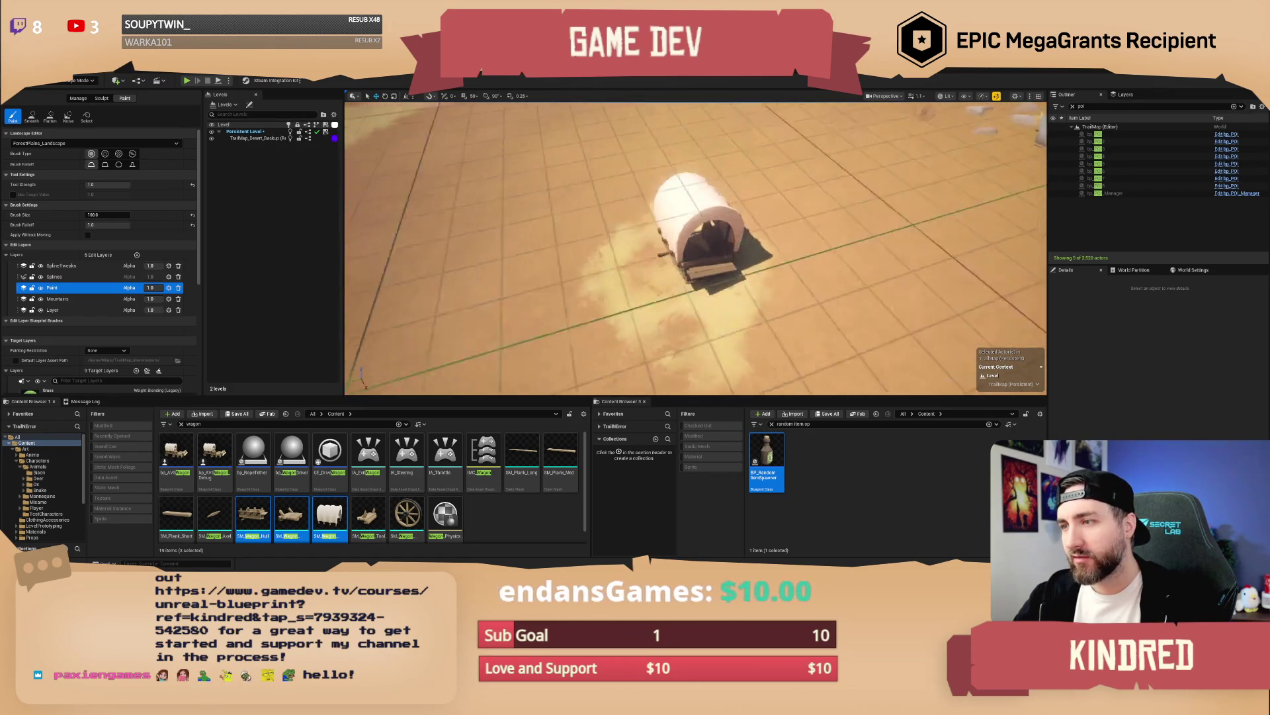
pyautogui.scroll(-3, 718, 237)
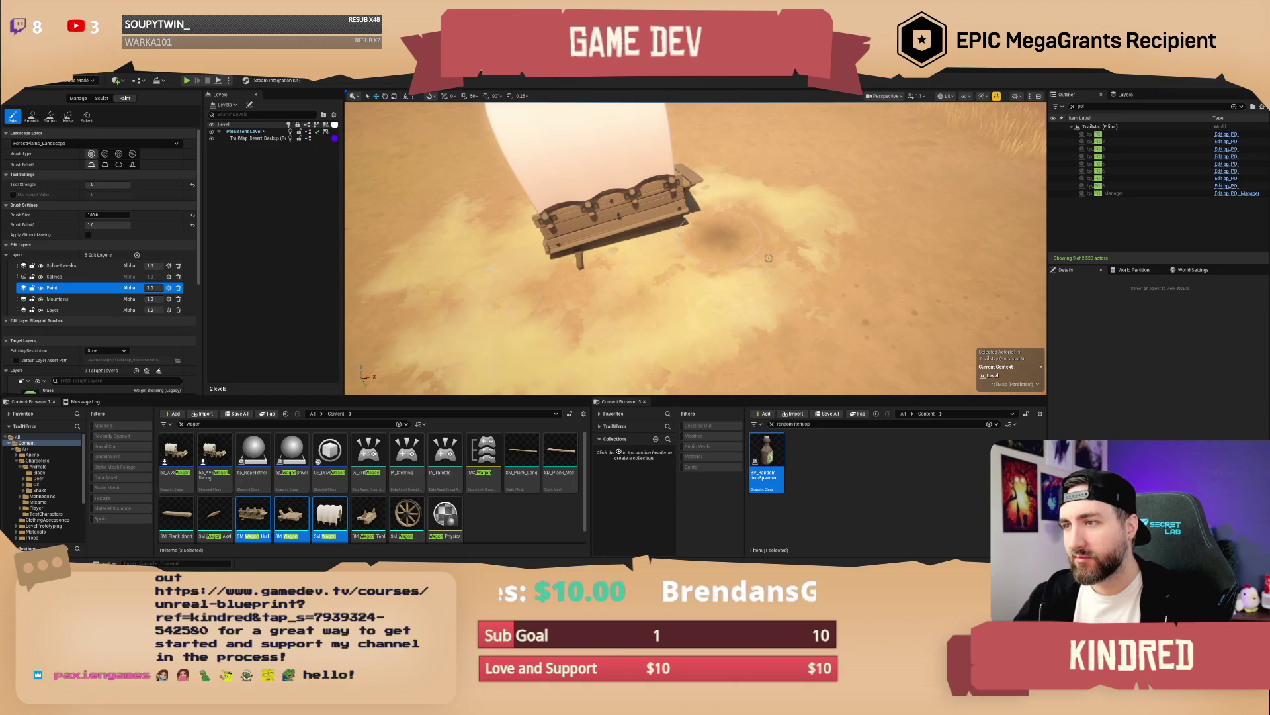
pyautogui.scroll(5, 768, 257)
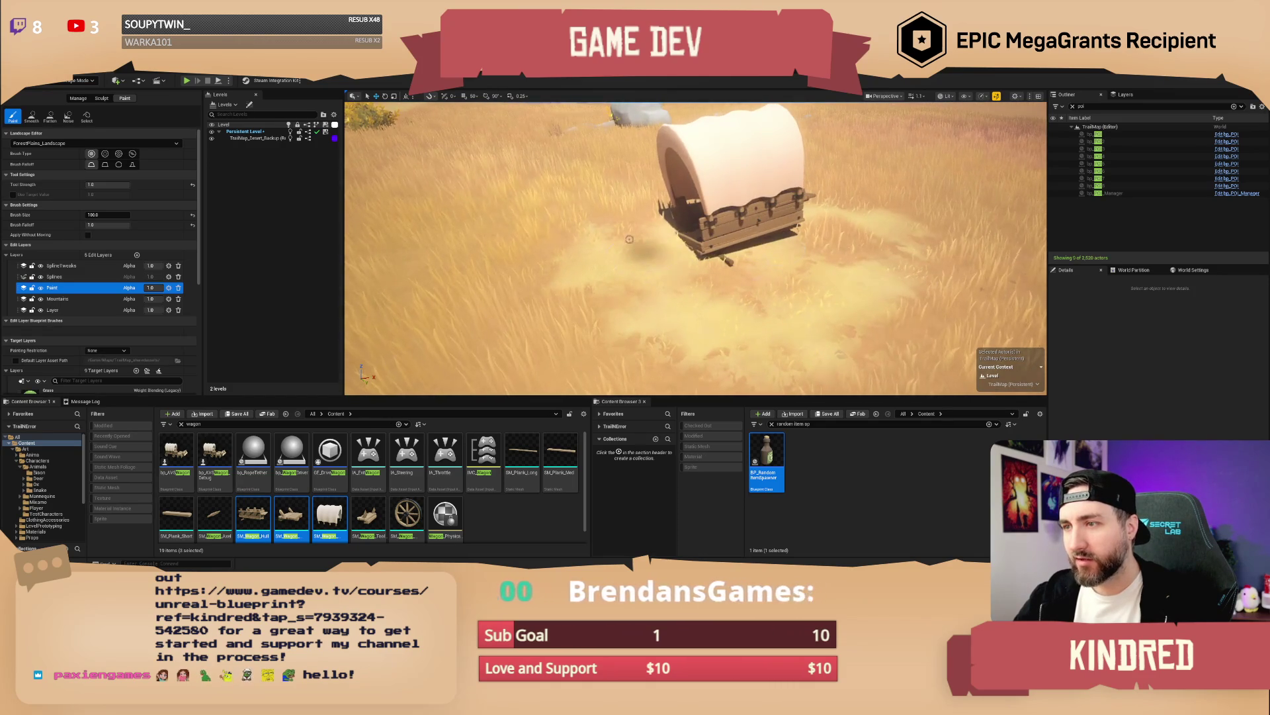
pyautogui.scroll(3, 630, 239)
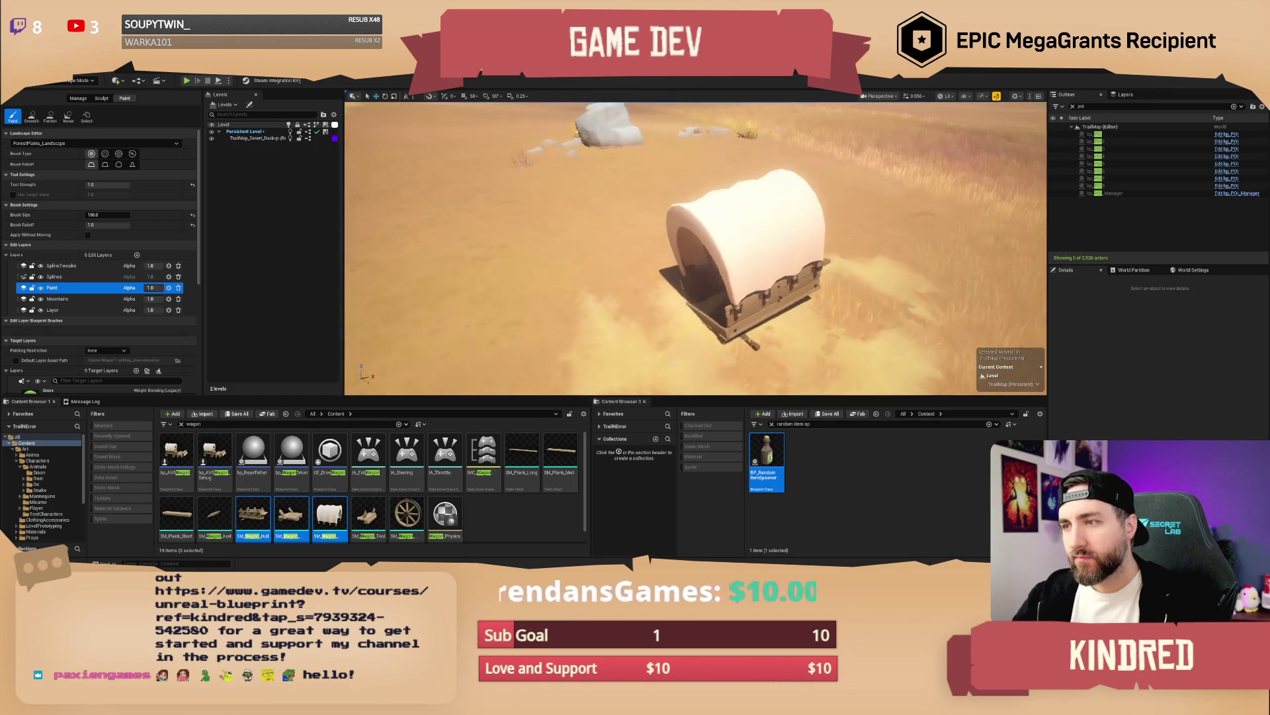
pyautogui.scroll(-2, 752, 269)
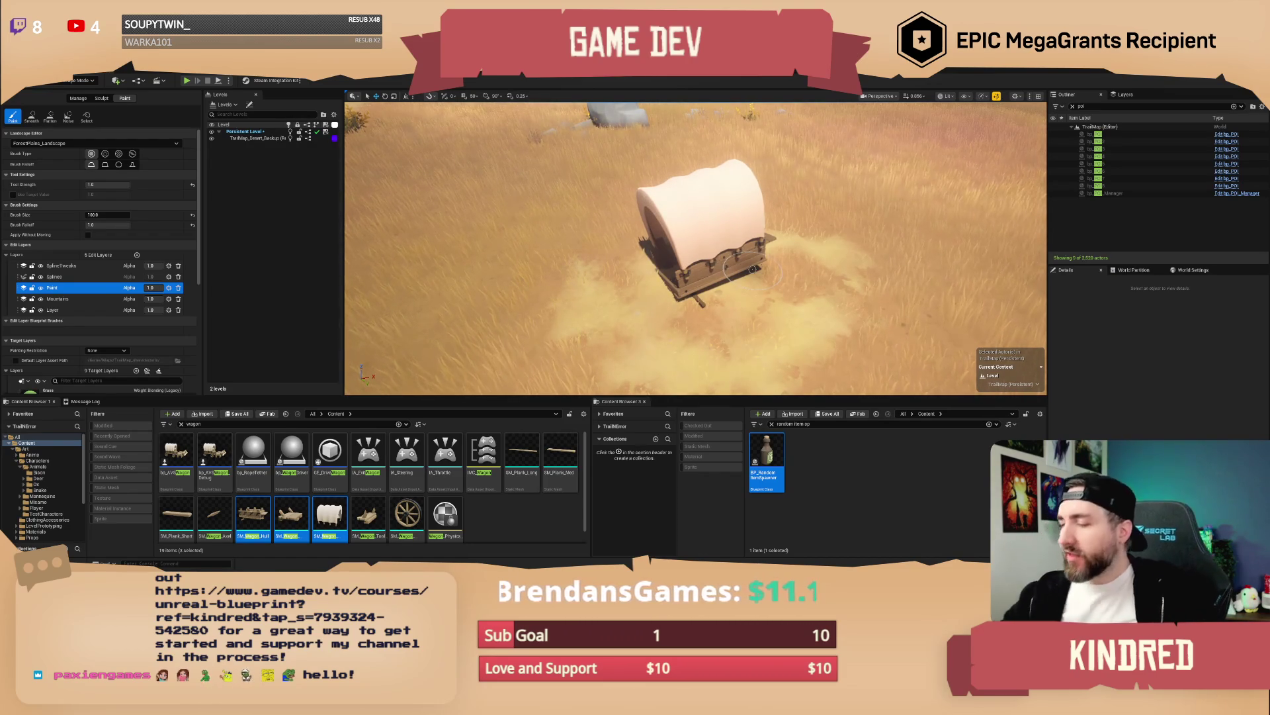
# Step: In Selection mode, frame and slightly nudge the covered wagon, then view it from behind
pyautogui.click(85, 82)
pyautogui.click(67, 92)
pyautogui.click(682, 229)
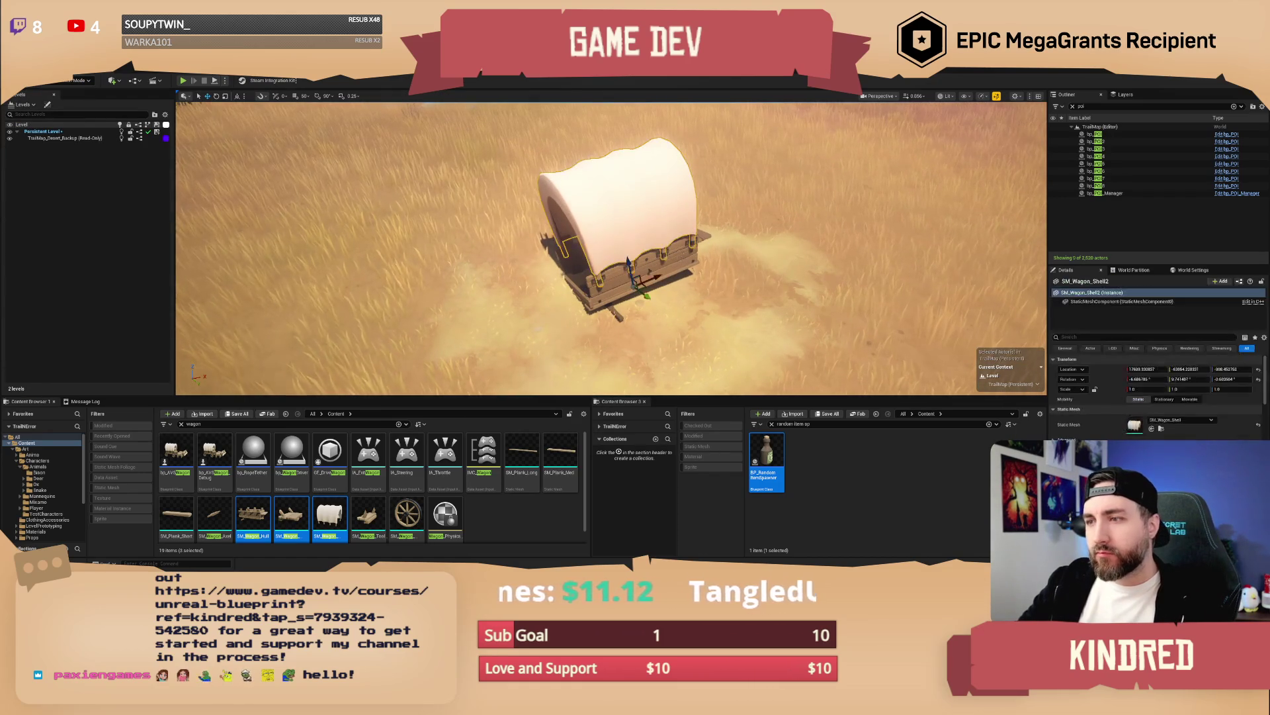
pyautogui.press('f')
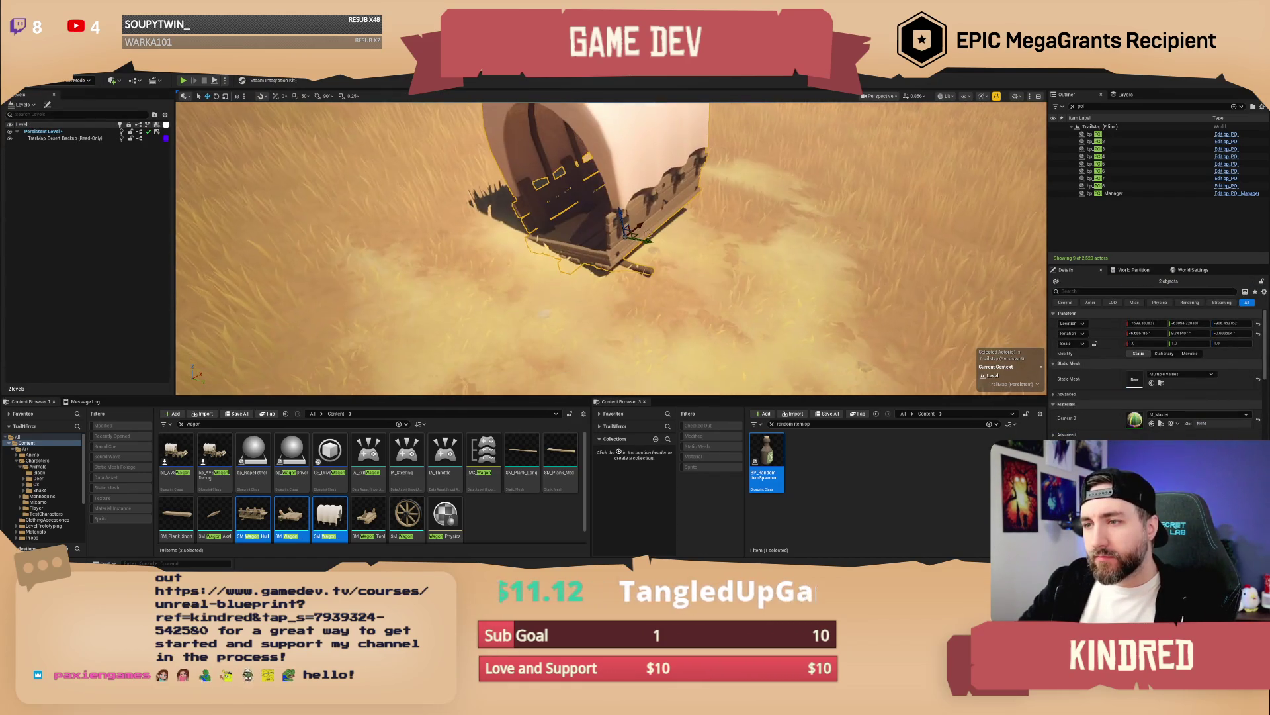
pyautogui.moveTo(620, 212); pyautogui.dragTo(621, 213)
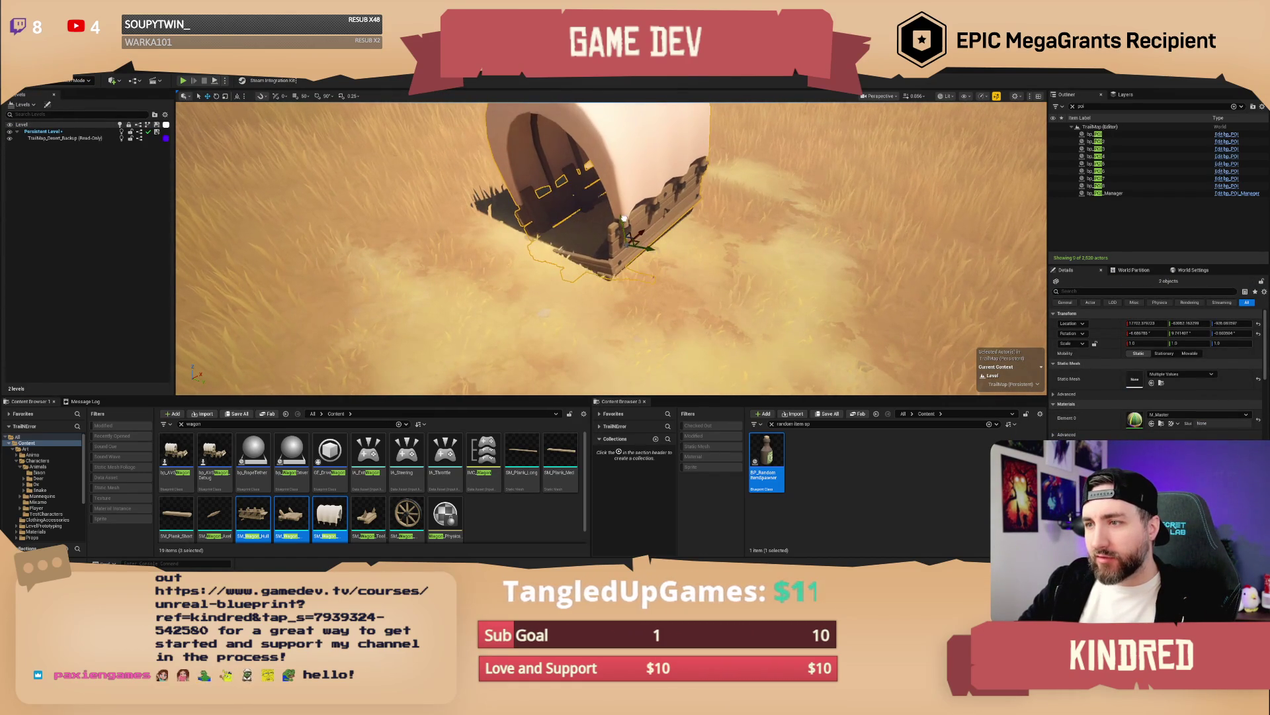
pyautogui.press('Escape')
pyautogui.moveTo(741, 238); pyautogui.dragTo(752, 362)
# Step: Put three BP_RandomItemSpawners in the wagon bed, raise them, and add a wagon wheel beside it
pyautogui.moveTo(766, 463)
pyautogui.mouseDown()
pyautogui.moveTo(650, 285)
pyautogui.moveTo(648, 228)
pyautogui.moveTo(768, 463)
pyautogui.moveTo(614, 270)
pyautogui.mouseUp()
pyautogui.moveTo(767, 463); pyautogui.dragTo(672, 229)
pyautogui.keyDown('ctrl'); pyautogui.click(627, 216); pyautogui.keyUp('ctrl')
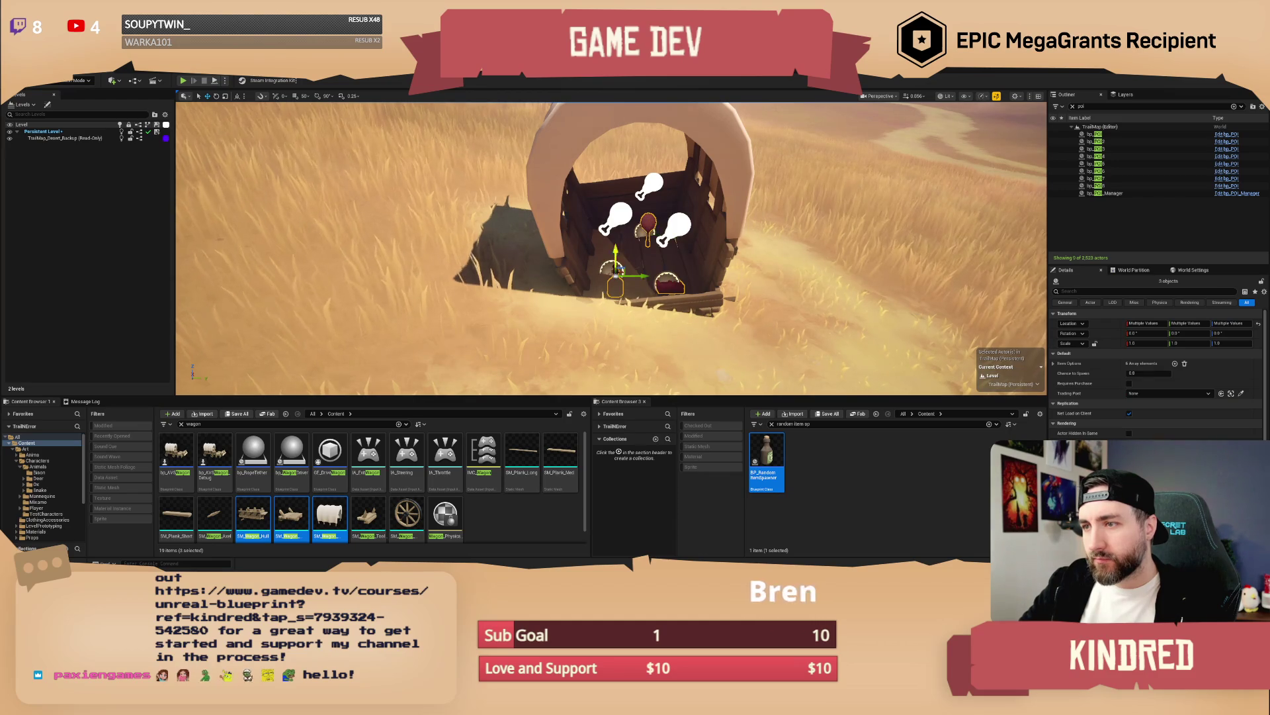
pyautogui.keyDown('ctrl'); pyautogui.click(616, 217); pyautogui.keyUp('ctrl')
pyautogui.moveTo(619, 245); pyautogui.dragTo(611, 203)
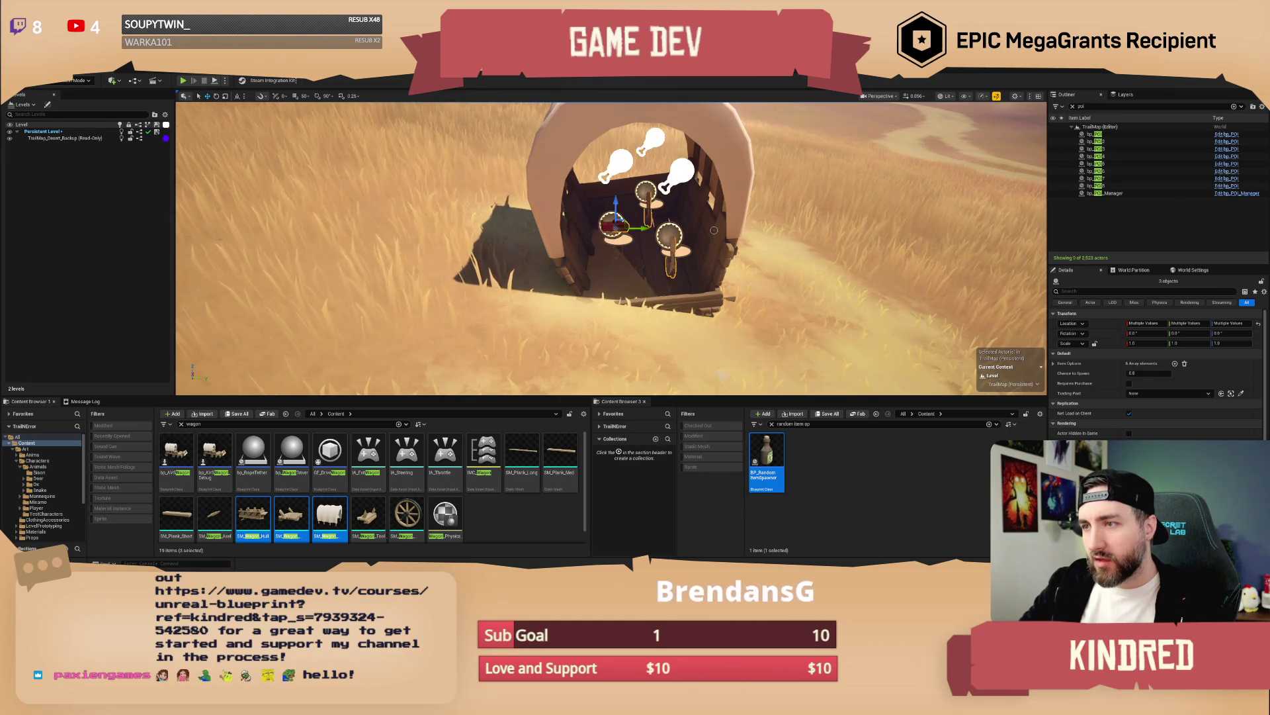
pyautogui.press('Escape')
pyautogui.moveTo(714, 229)
pyautogui.mouseDown()
pyautogui.moveTo(669, 228)
pyautogui.moveTo(708, 268)
pyautogui.moveTo(616, 311)
pyautogui.moveTo(537, 490)
pyautogui.mouseUp()
pyautogui.moveTo(412, 517)
pyautogui.mouseDown()
pyautogui.moveTo(562, 410)
pyautogui.moveTo(626, 268)
pyautogui.moveTo(576, 259)
pyautogui.mouseUp()
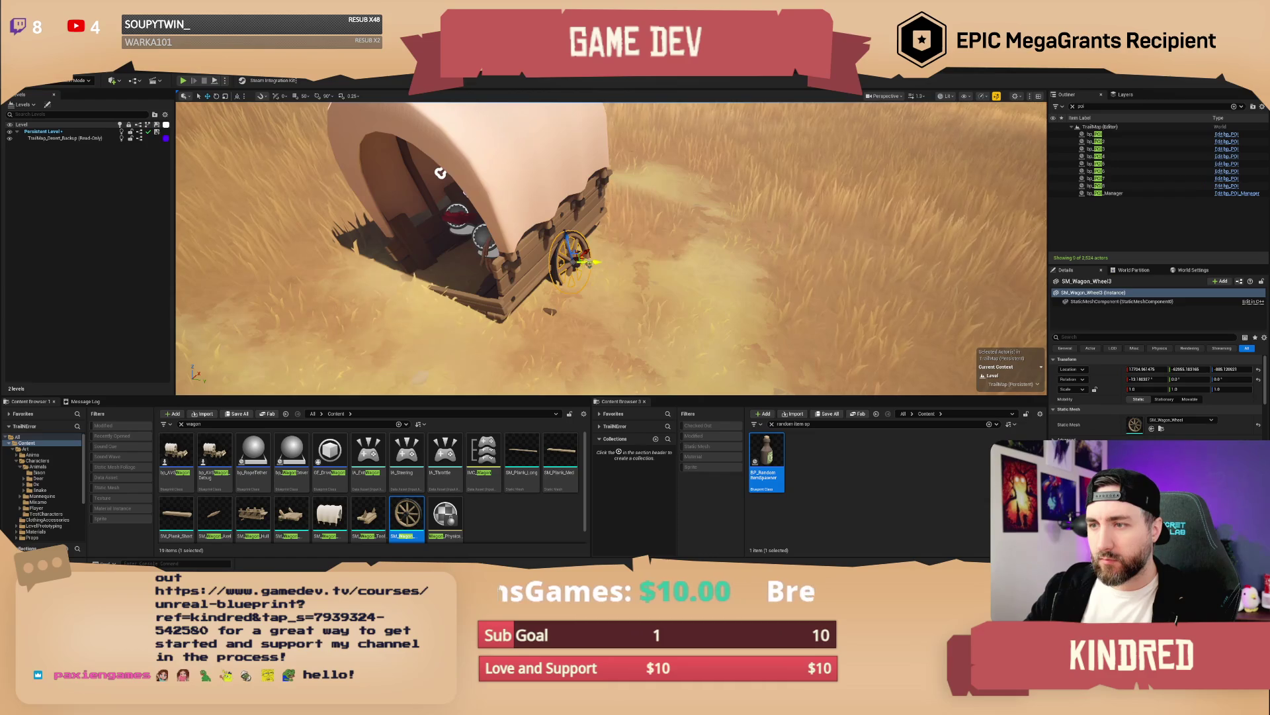
# Step: Raise the loose wagon wheel so it rests on the ground beside the wagon
pyautogui.moveTo(594, 265); pyautogui.dragTo(599, 254)
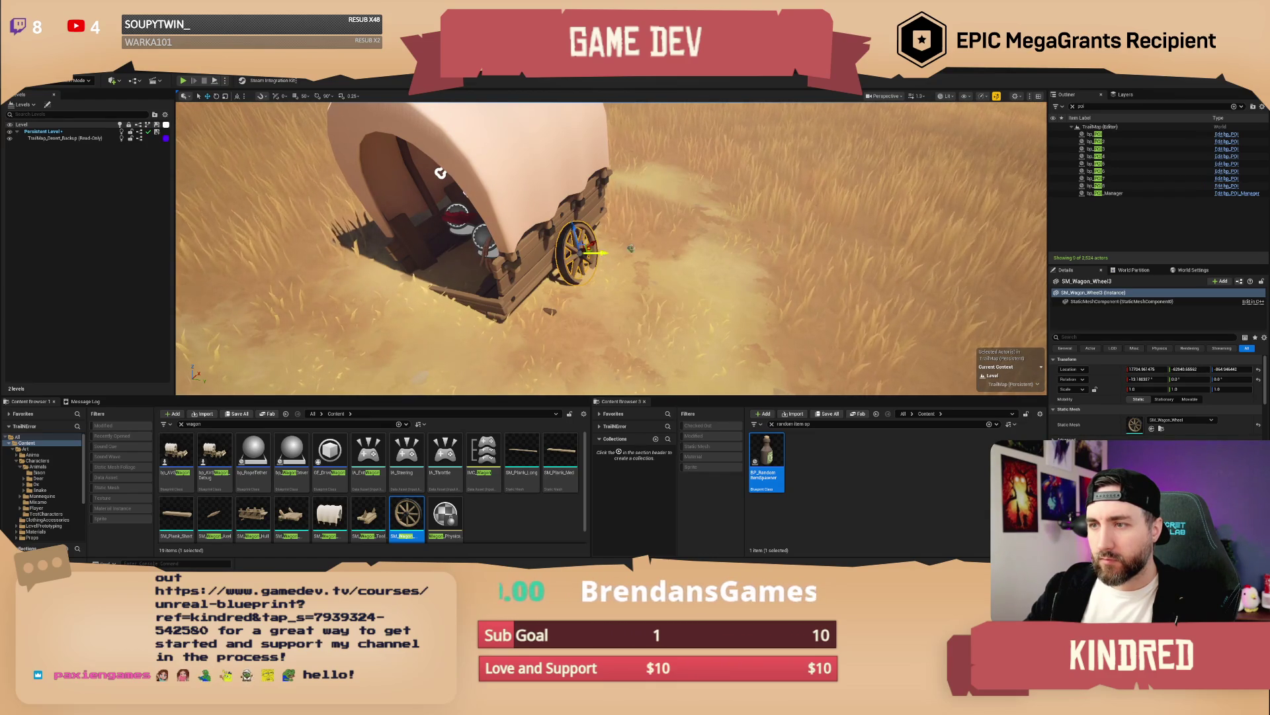
pyautogui.press('Escape')
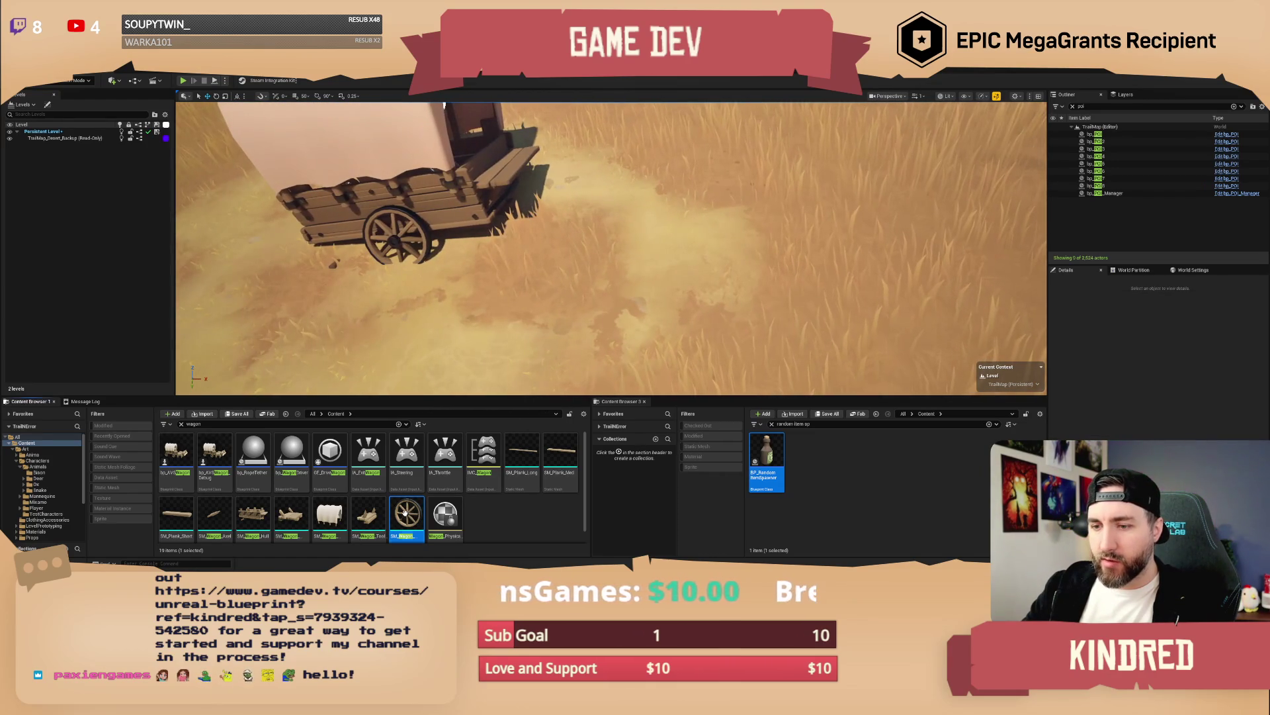
pyautogui.click(690, 278)
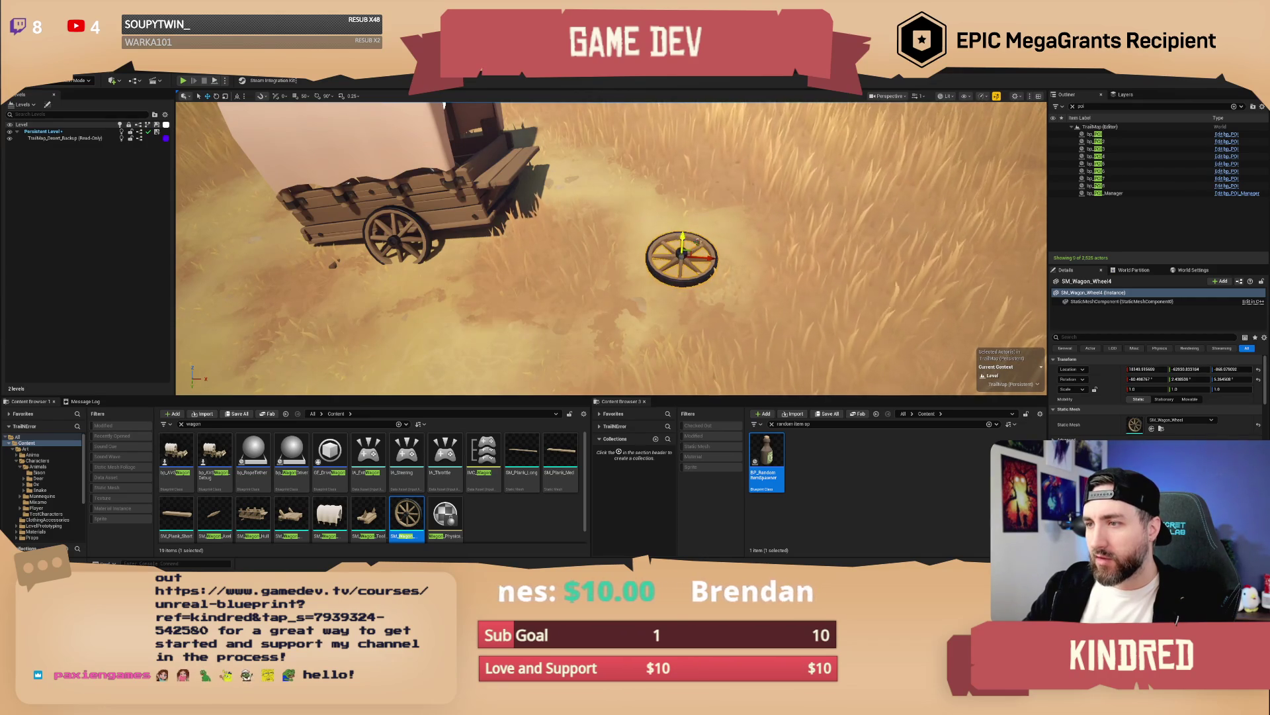
pyautogui.press('Escape')
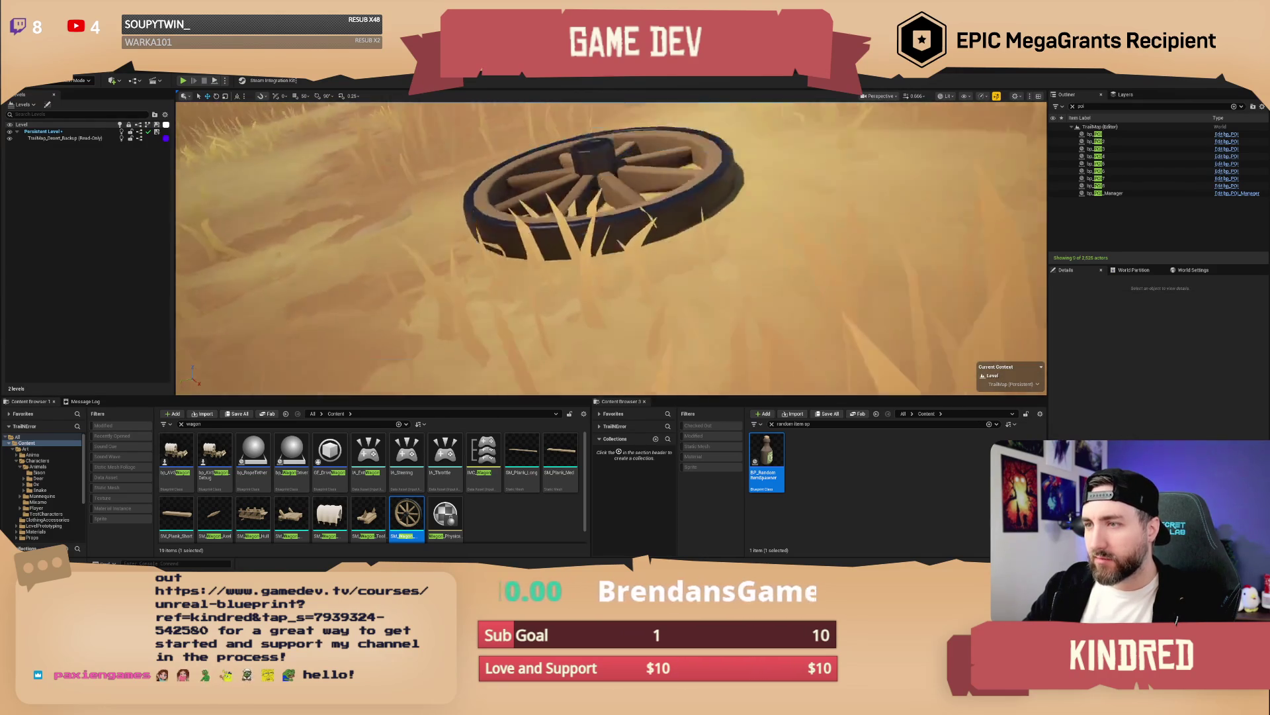
pyautogui.click(567, 298)
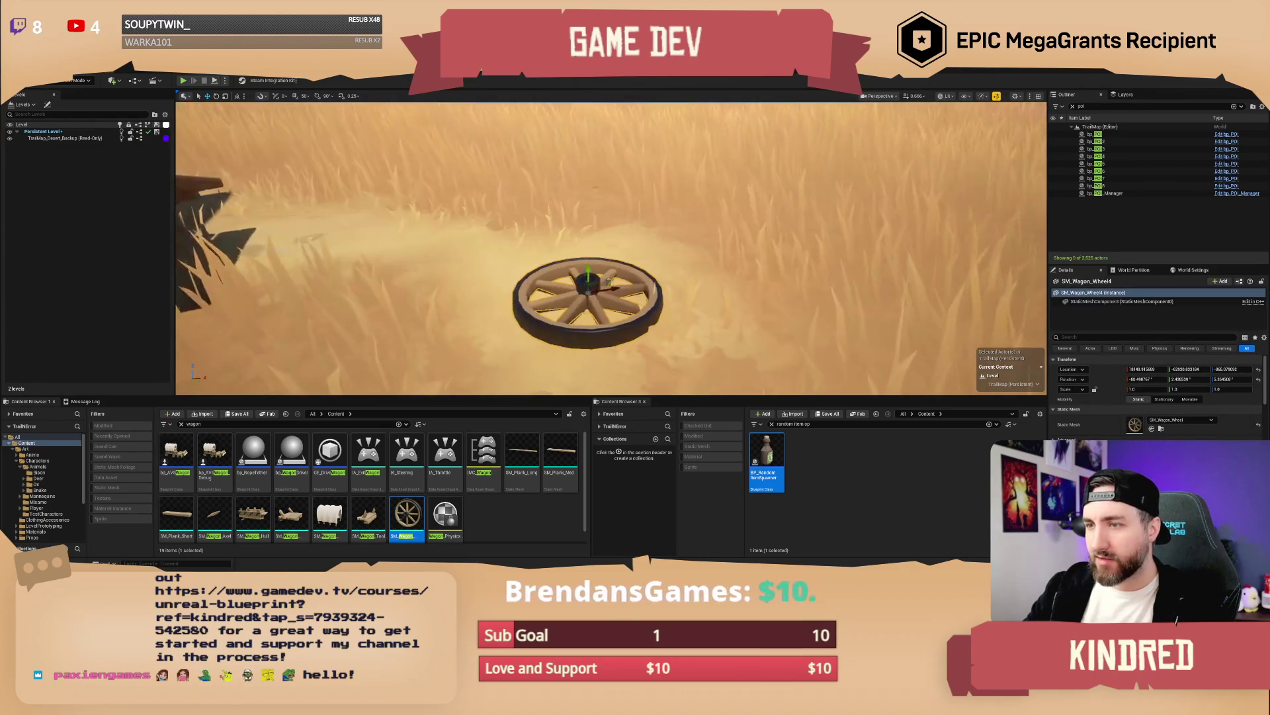
pyautogui.press('Escape')
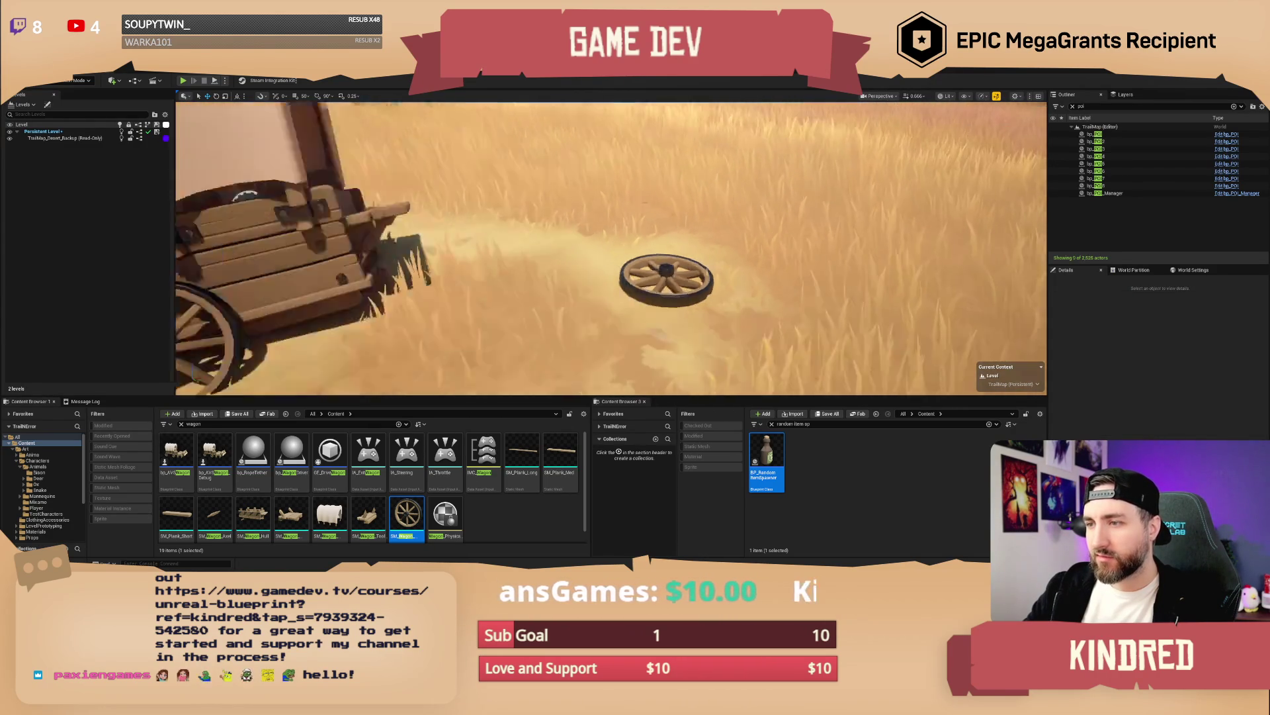
# Step: Check the loose wheel's placement from closer camera angles around the wagon
pyautogui.press('s')
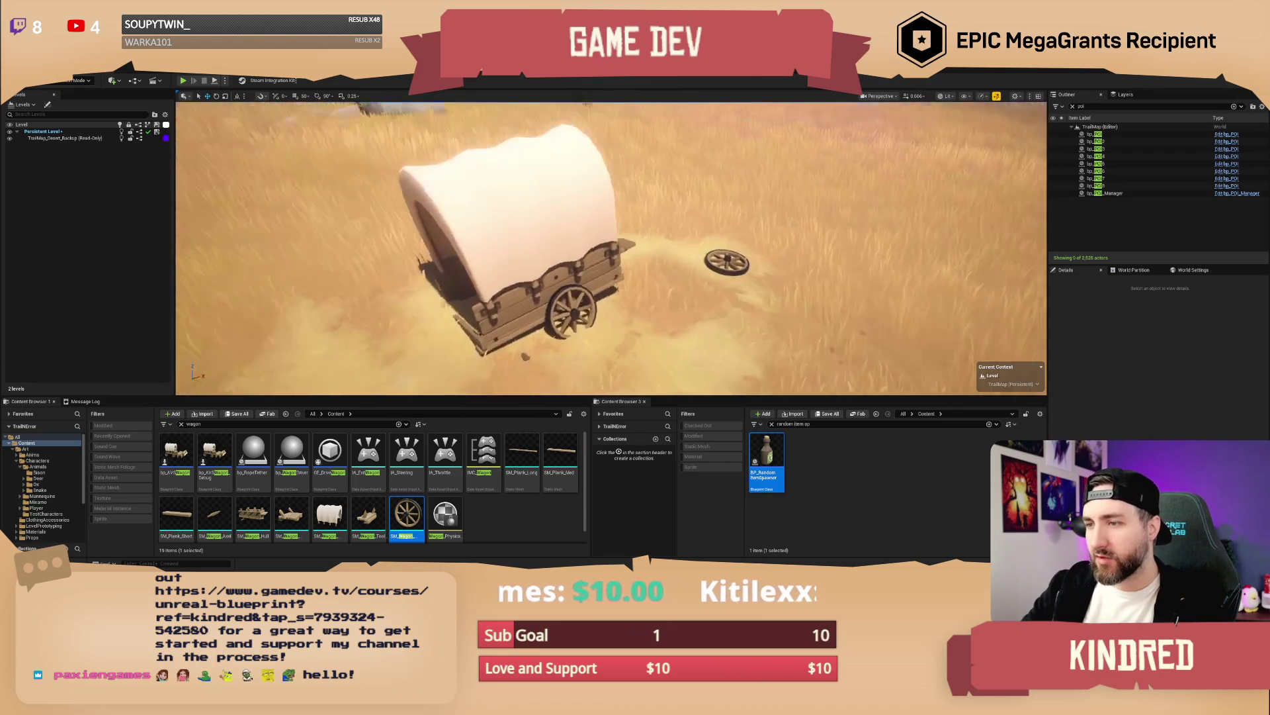
pyautogui.press('w')
pyautogui.click(682, 285)
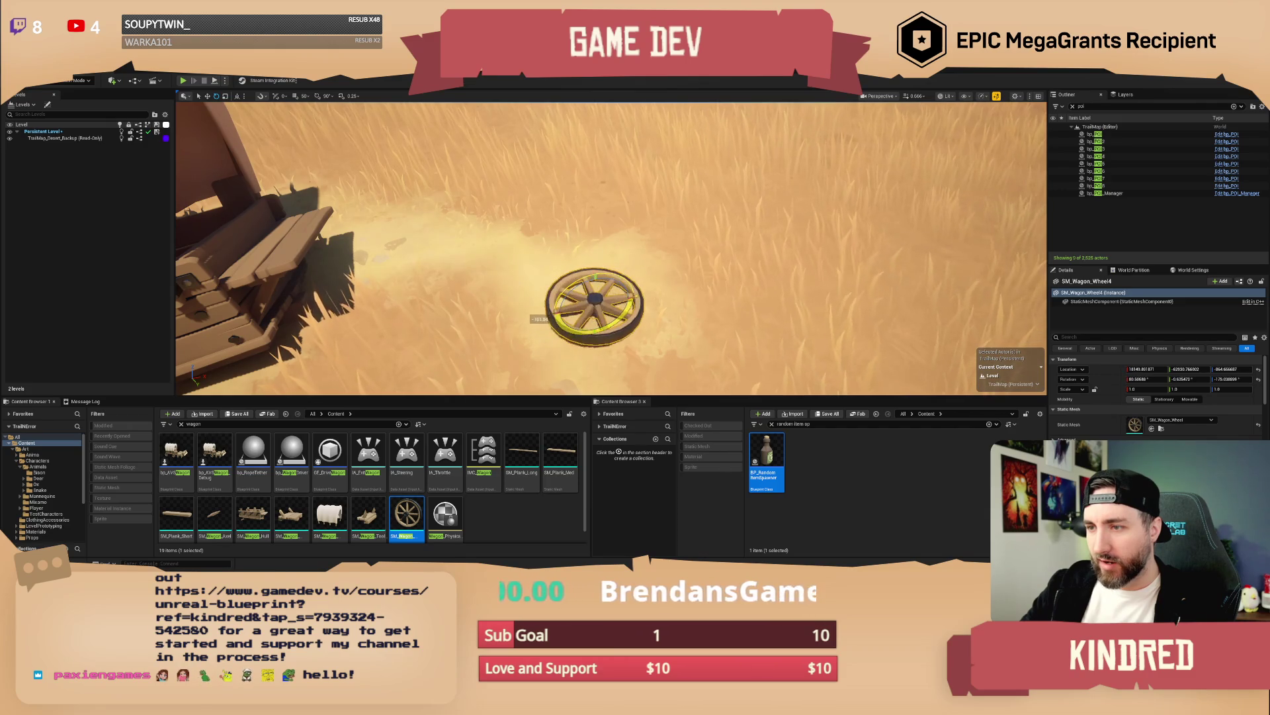
pyautogui.moveTo(539, 319); pyautogui.dragTo(616, 317)
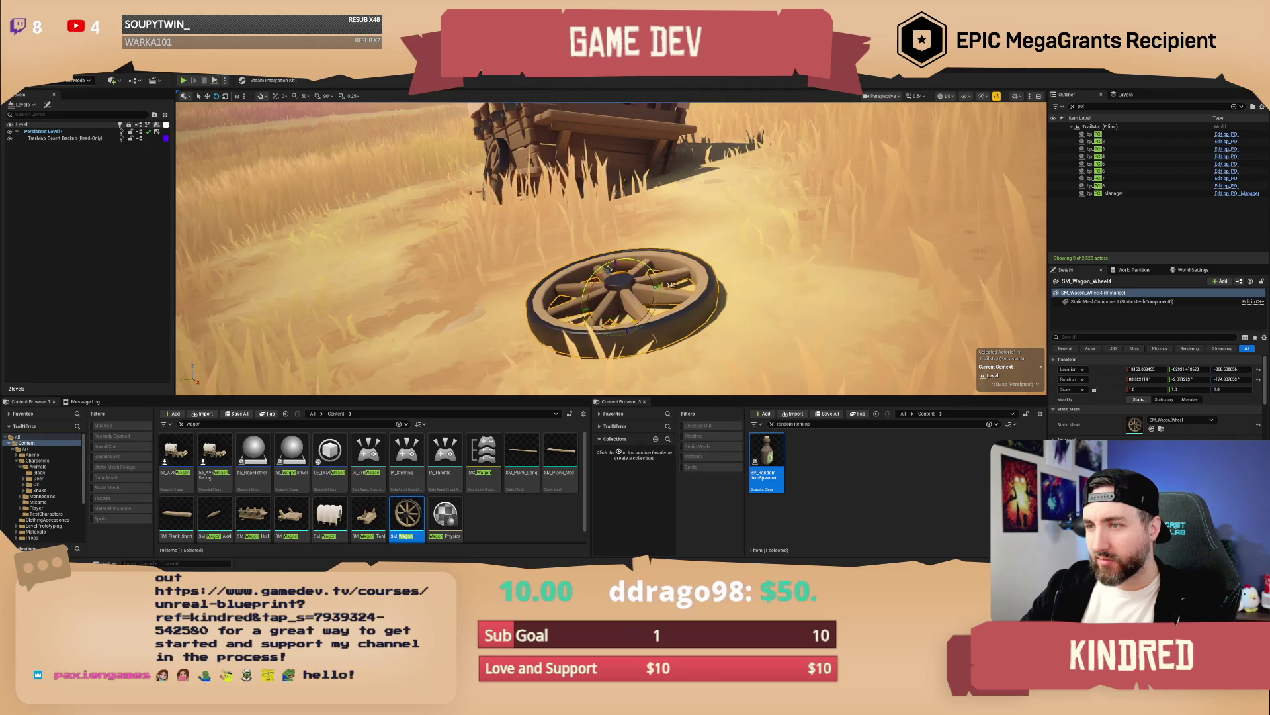
pyautogui.press('Escape')
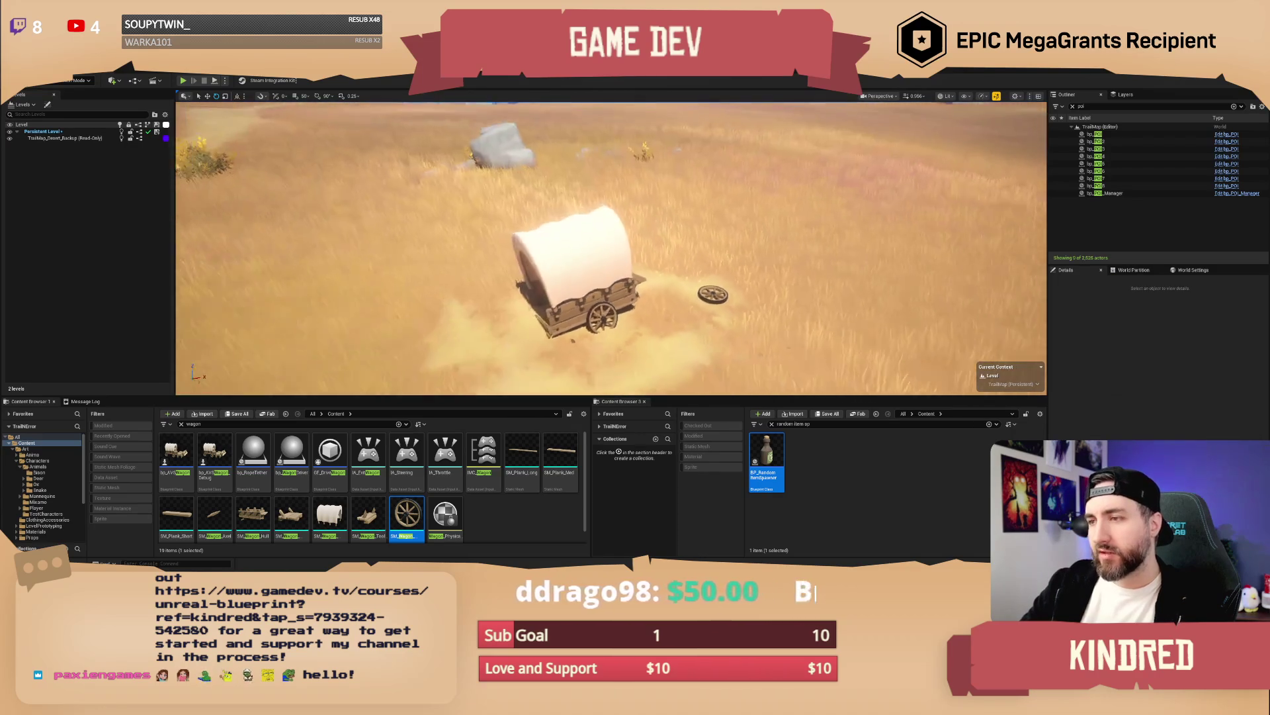
pyautogui.scroll(5, 611, 248)
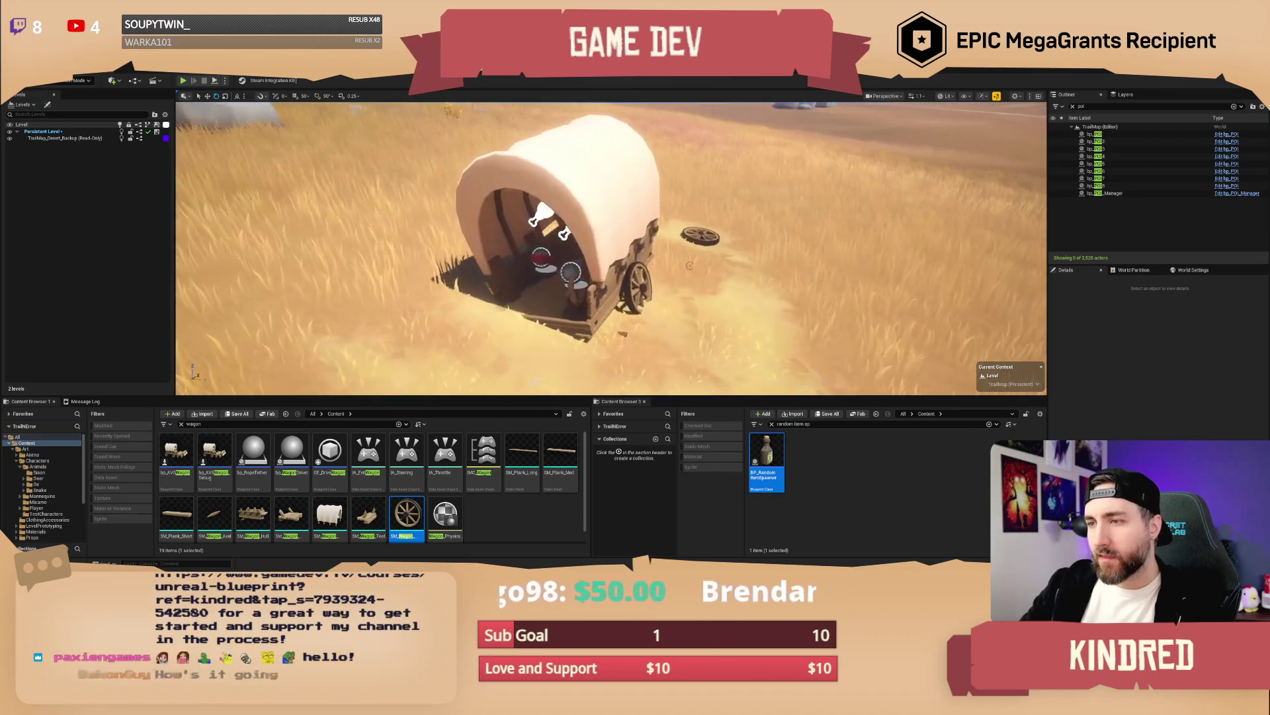
pyautogui.click(529, 268)
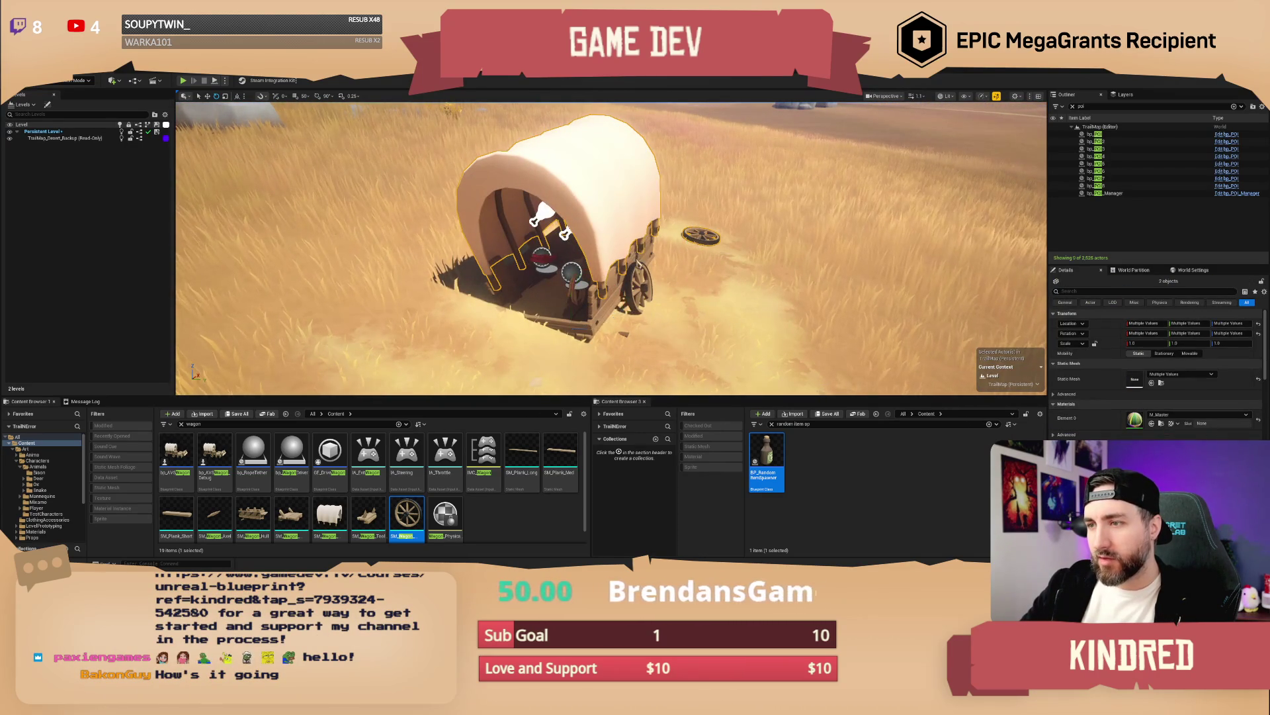
# Step: Add the loose wheel to the selection and bring up its context menu
pyautogui.keyDown('ctrl'); pyautogui.click(641, 286); pyautogui.keyUp('ctrl')
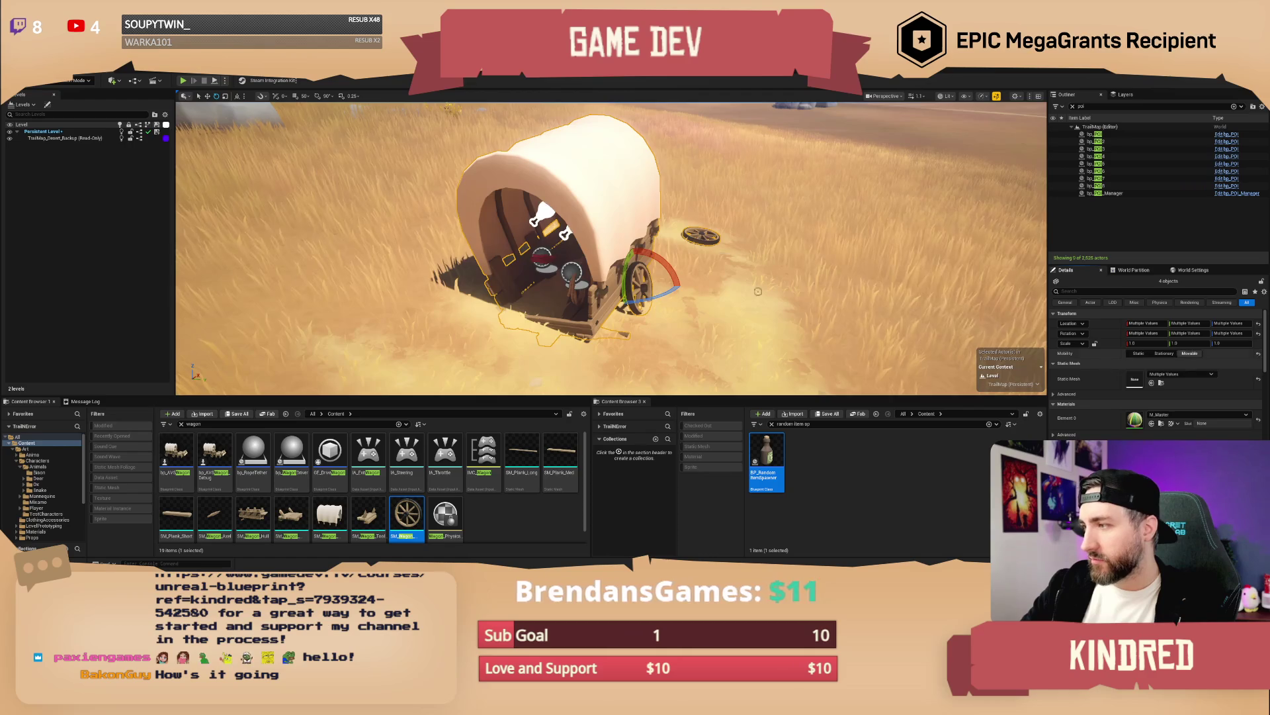
pyautogui.scroll(3, 758, 291)
pyautogui.rightClick(746, 281)
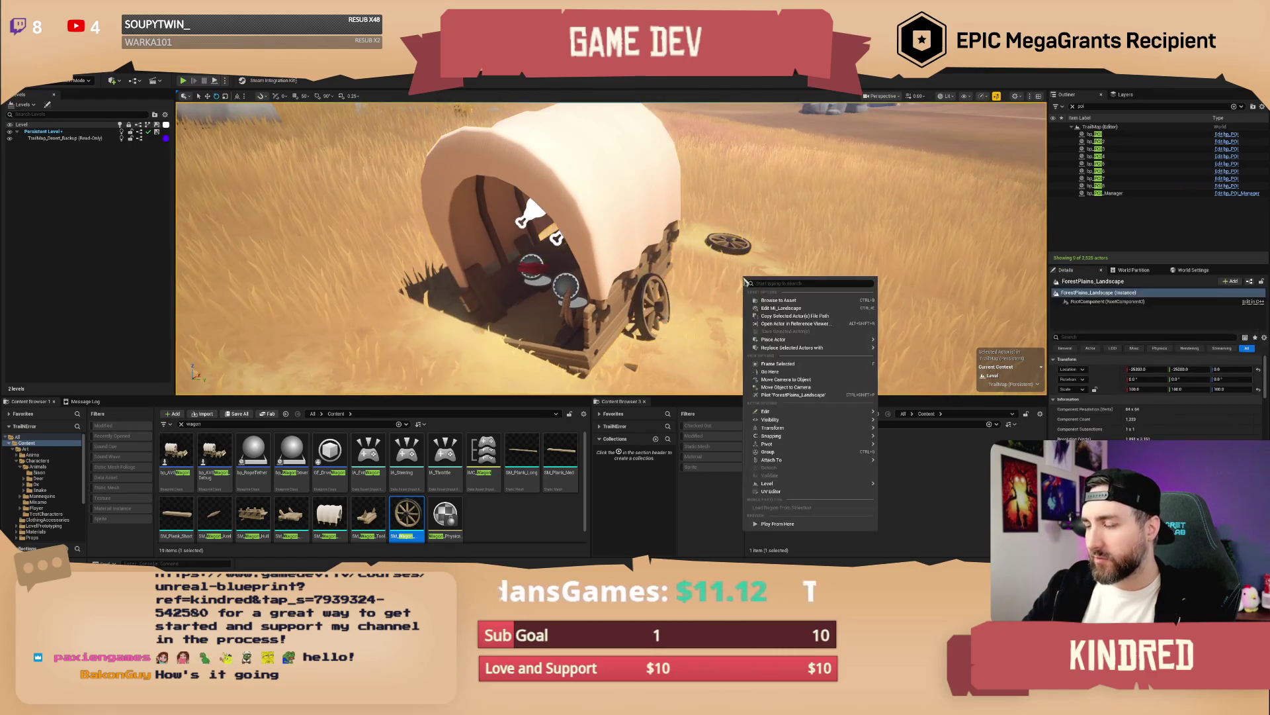
pyautogui.moveTo(728, 285)
pyautogui.mouseDown()
pyautogui.moveTo(751, 283)
pyautogui.moveTo(664, 221)
pyautogui.moveTo(579, 219)
pyautogui.mouseUp()
# Step: Select all seven wagon pieces, including the ground wheel, and choose Attach To
pyautogui.click(589, 238)
pyautogui.keyDown('ctrl'); pyautogui.click(549, 274); pyautogui.keyUp('ctrl')
pyautogui.keyDown('ctrl'); pyautogui.click(602, 285); pyautogui.keyUp('ctrl')
pyautogui.keyDown('ctrl'); pyautogui.click(648, 285); pyautogui.keyUp('ctrl')
pyautogui.moveTo(648, 285); pyautogui.dragTo(849, 301)
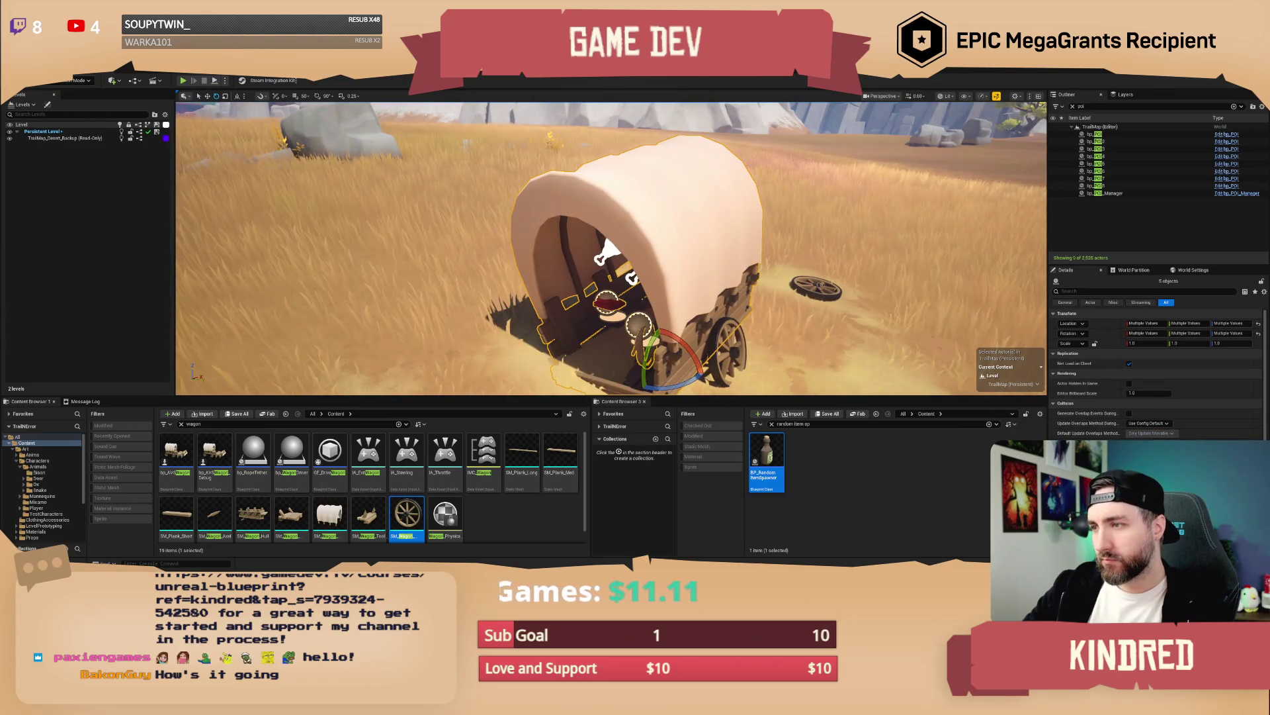
pyautogui.keyDown('ctrl'); pyautogui.click(818, 287); pyautogui.keyUp('ctrl')
pyautogui.keyDown('ctrl'); pyautogui.click(727, 324); pyautogui.keyUp('ctrl')
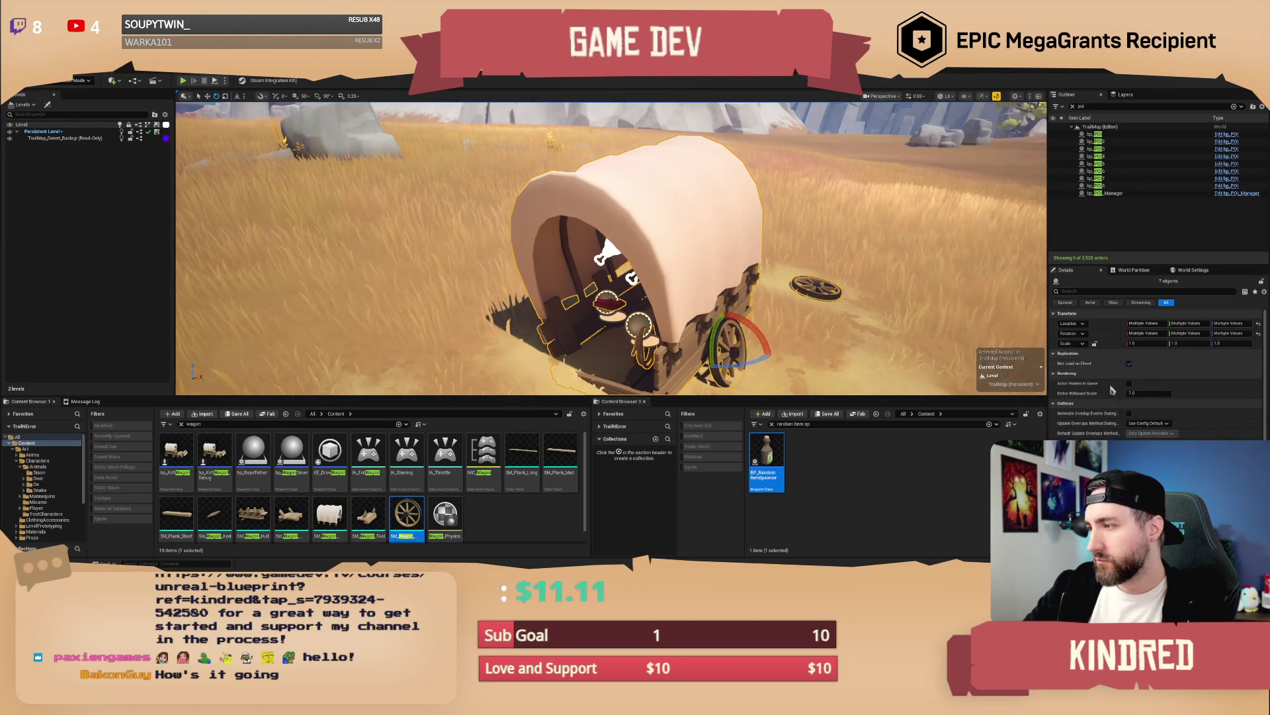
pyautogui.rightClick(743, 243)
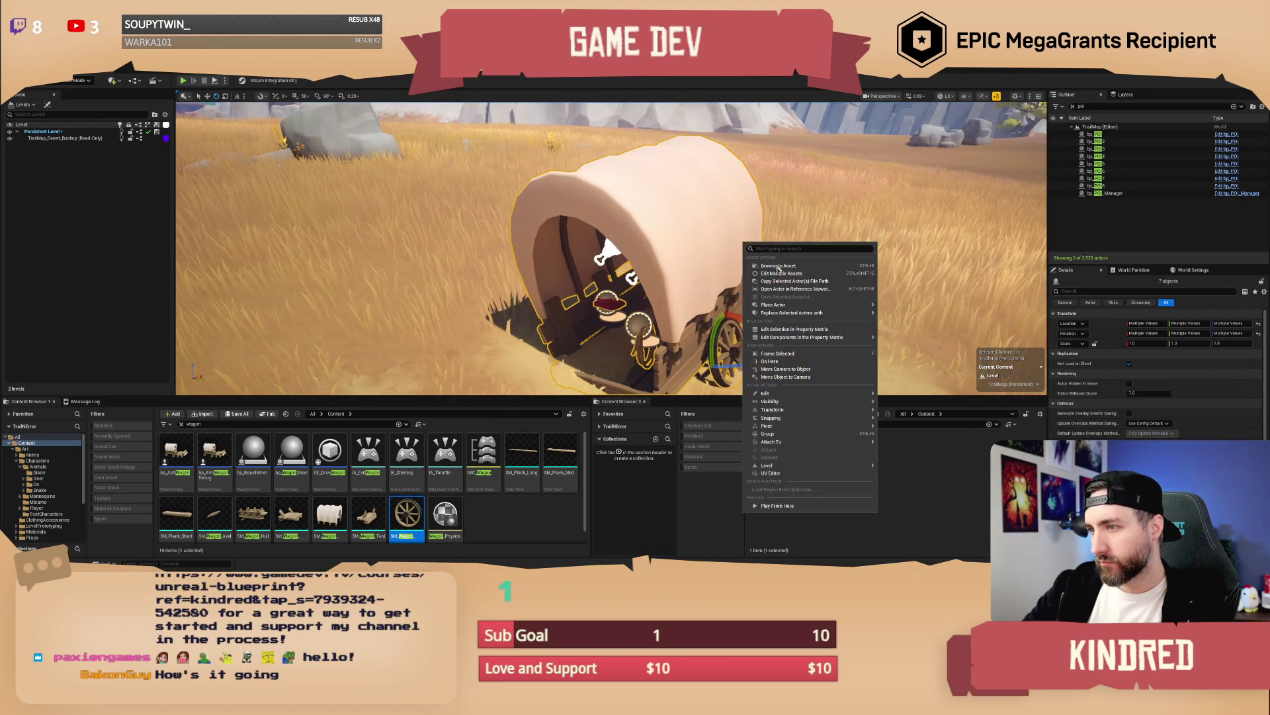
pyautogui.moveTo(836, 442)
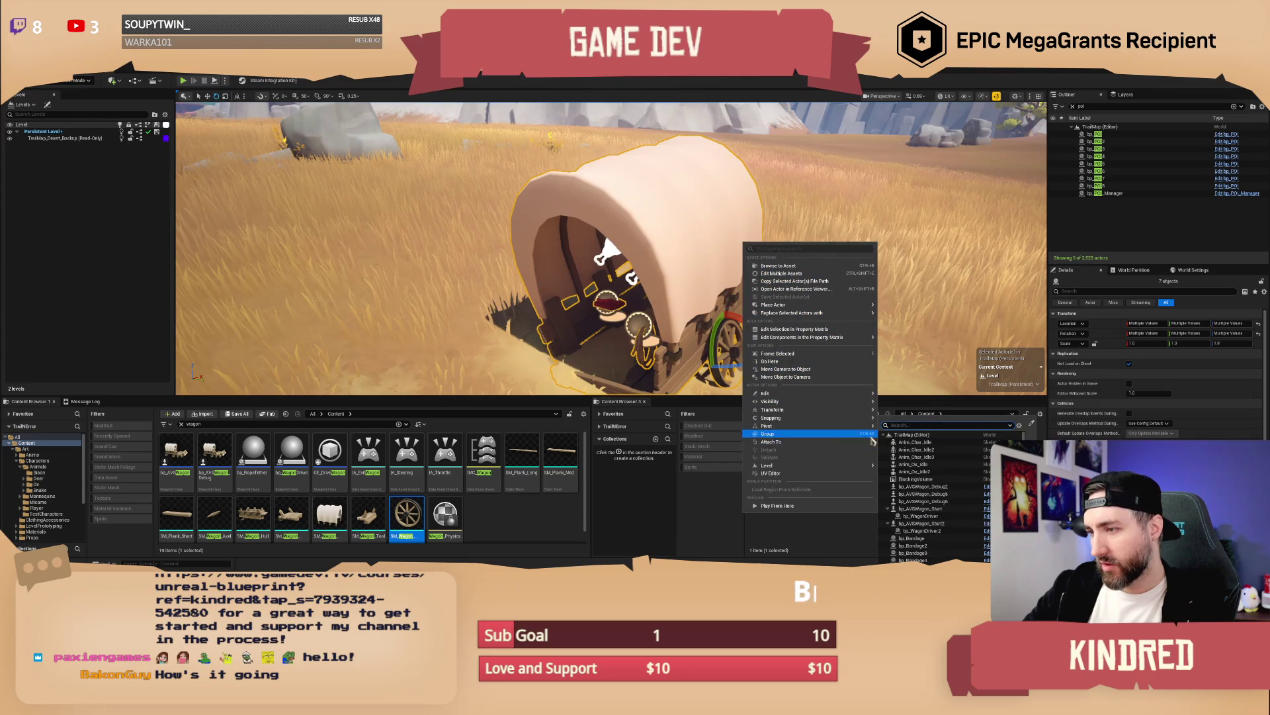
pyautogui.click(1030, 425)
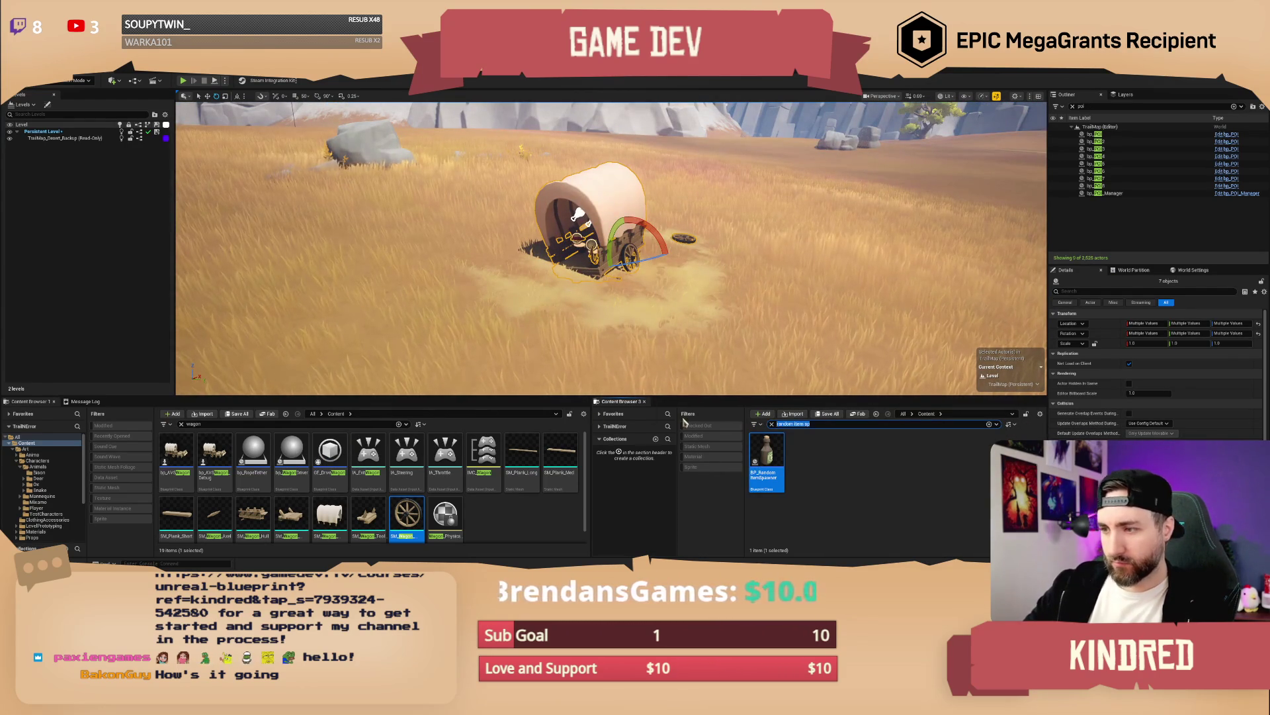
# Step: Place bp_POI at the wagon, name it Abandoned Wagon, and open its blueprint with Ctrl+E
pyautogui.write('poi')
pyautogui.moveTo(755, 456); pyautogui.dragTo(640, 278)
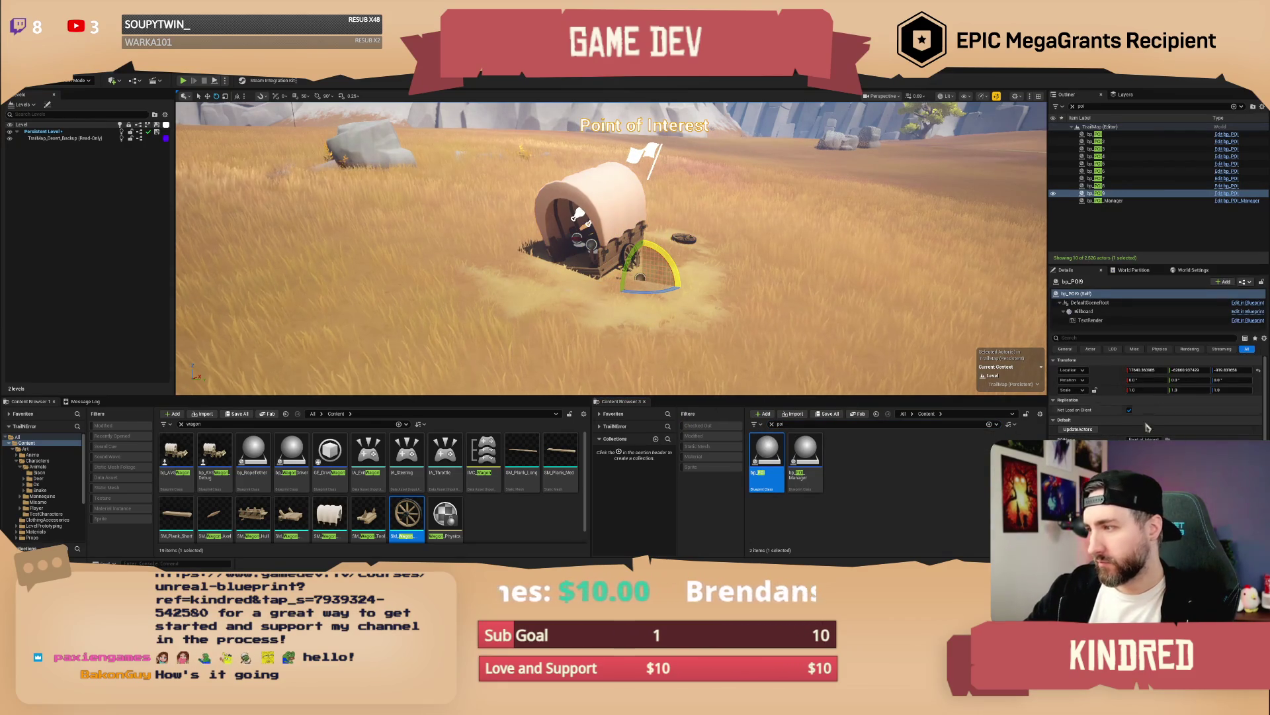
pyautogui.scroll(-2, 1158, 396)
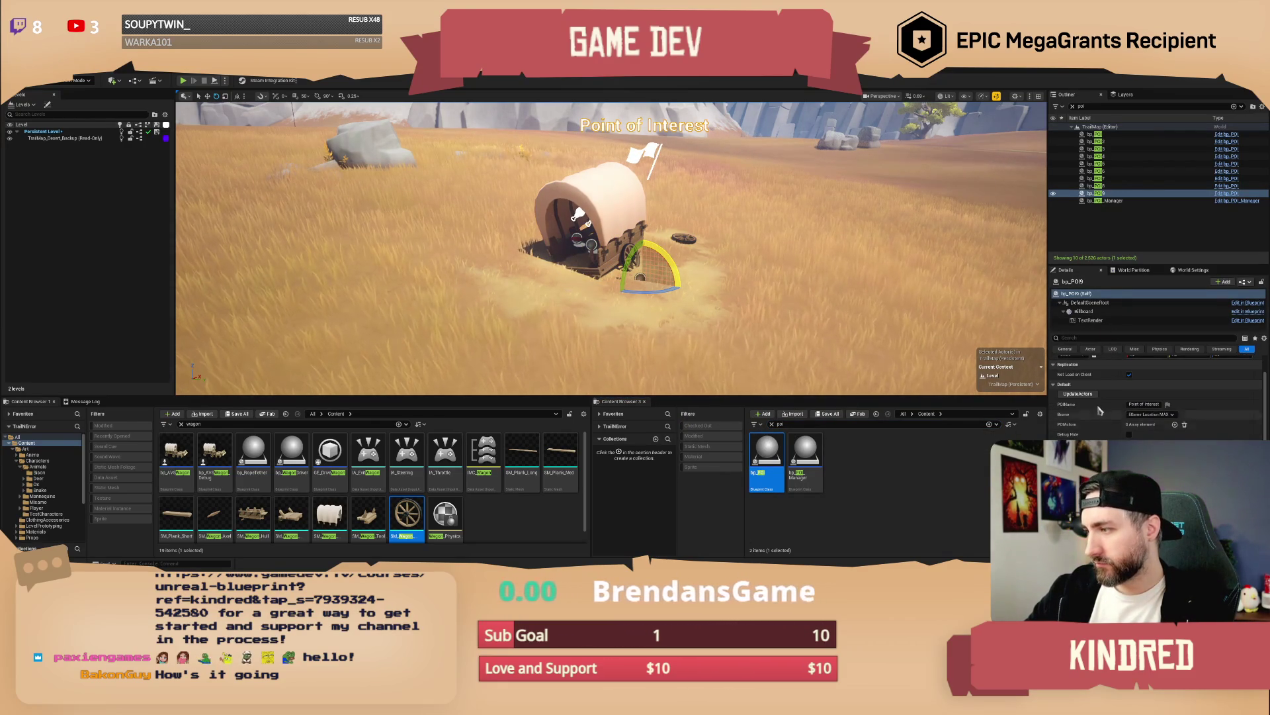
pyautogui.scroll(3, 1098, 411)
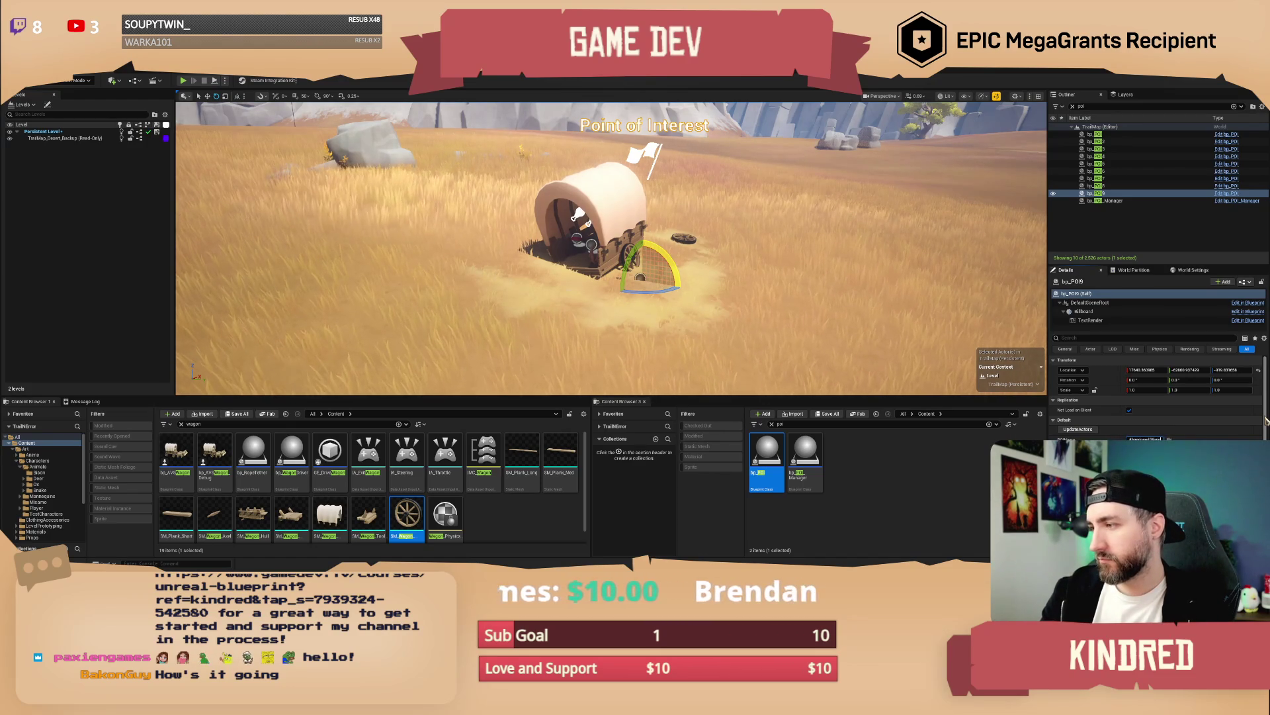
pyautogui.click(1169, 438)
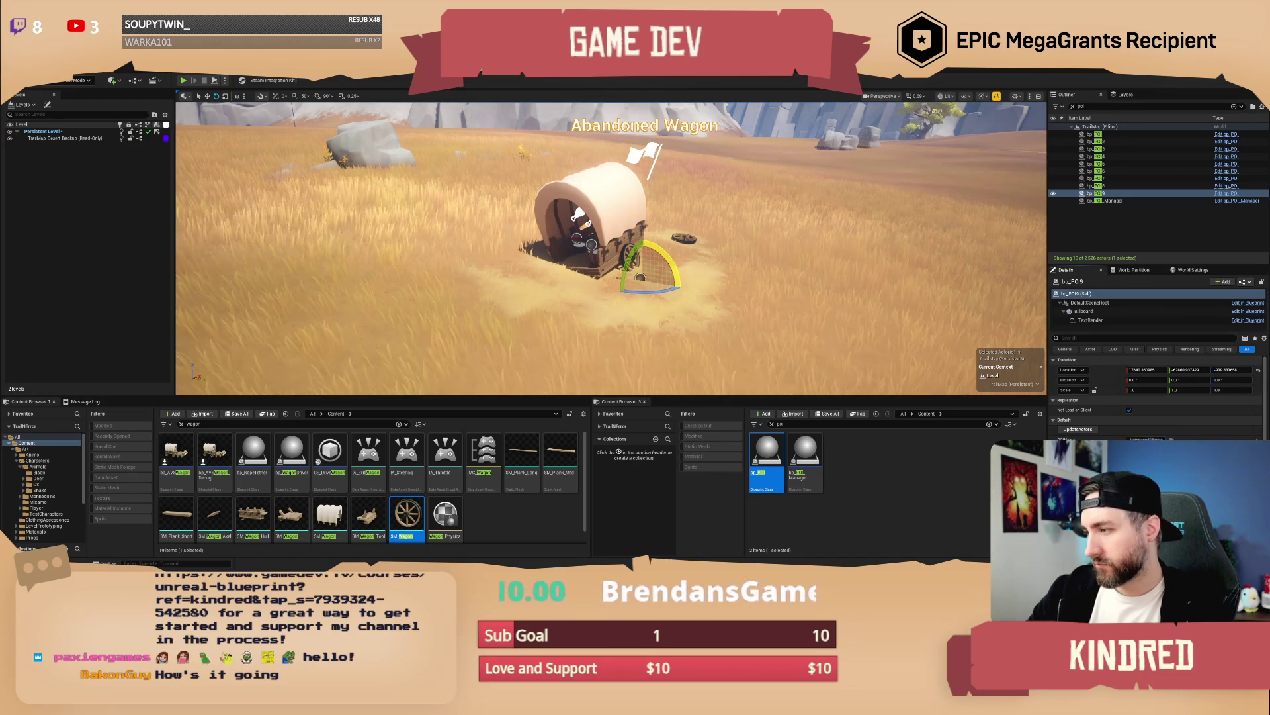
pyautogui.press('f')
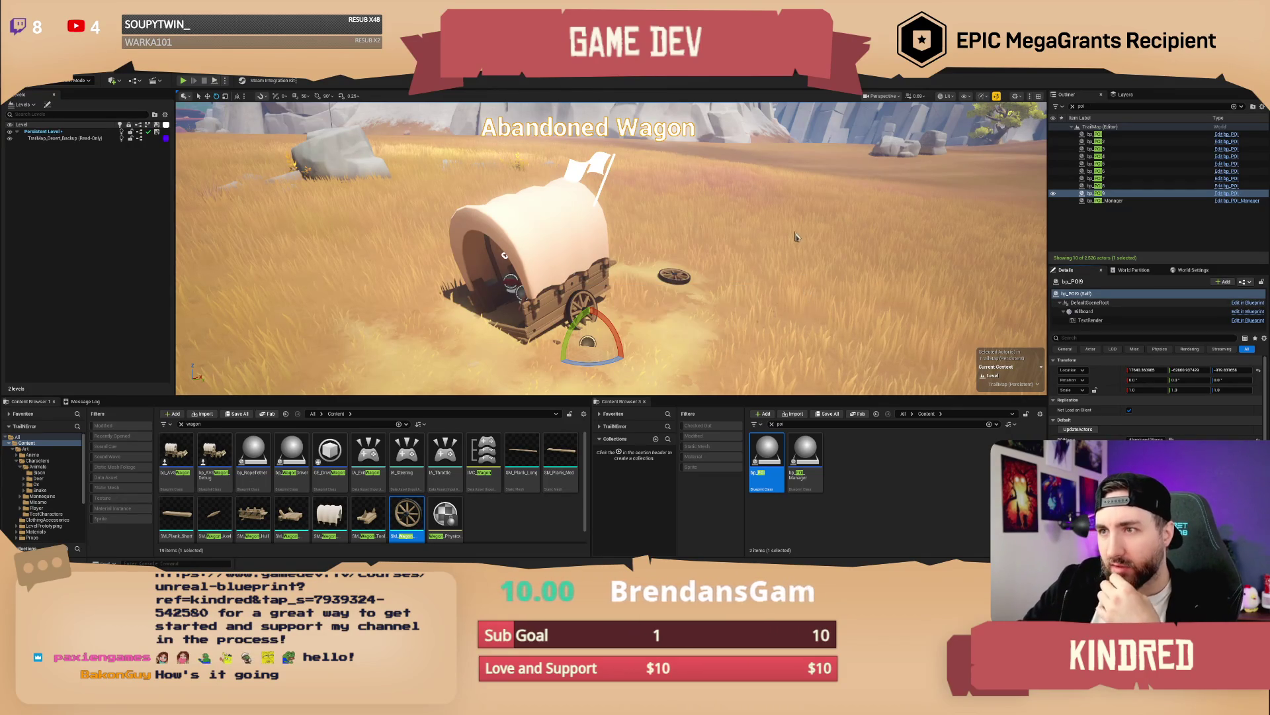
pyautogui.hotkey('ctrl', 'e')
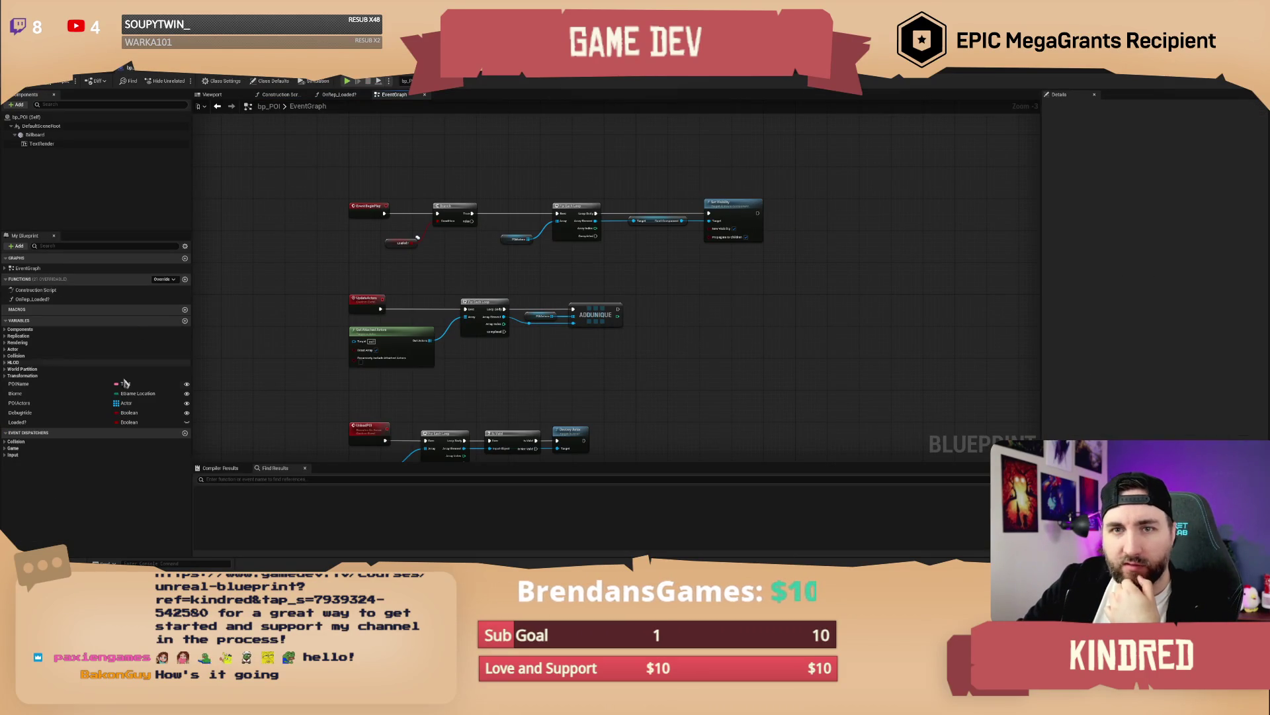
# Step: Default the Biome variable to Plains, then save and check out the bp_POI blueprint
pyautogui.click(26, 393)
pyautogui.click(1171, 258)
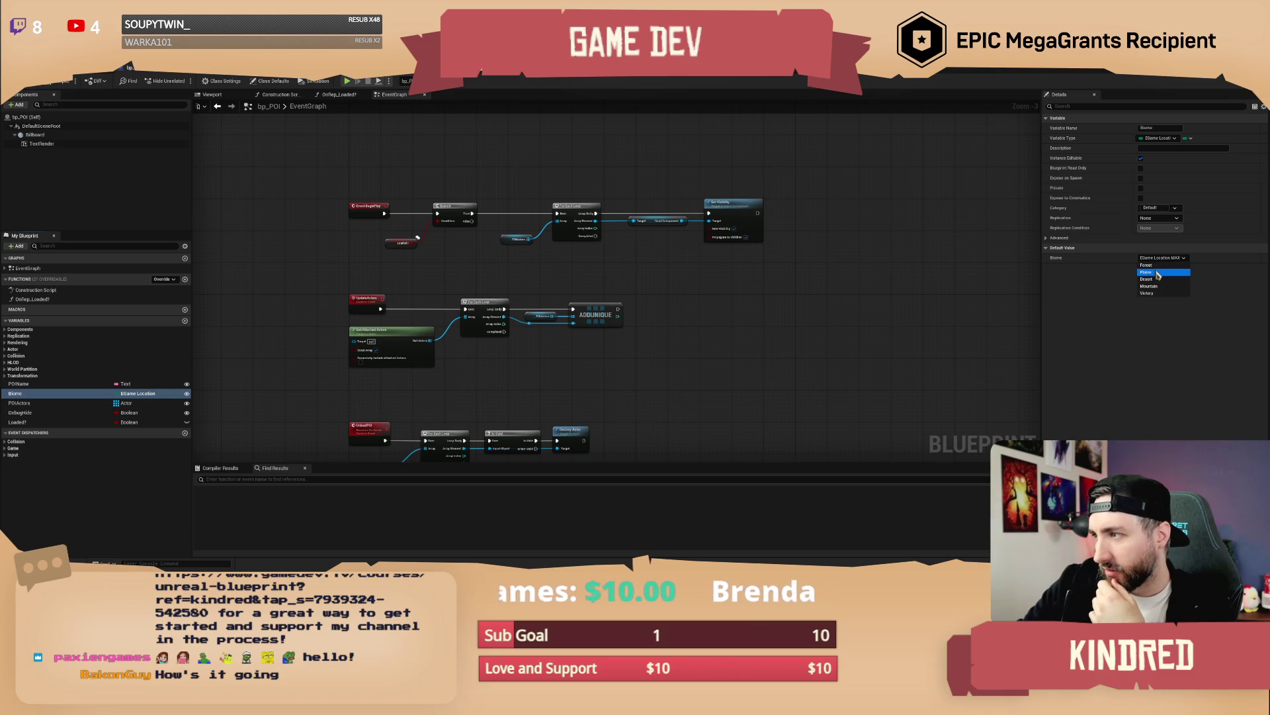
pyautogui.click(1157, 273)
pyautogui.click(45, 86)
pyautogui.click(650, 397)
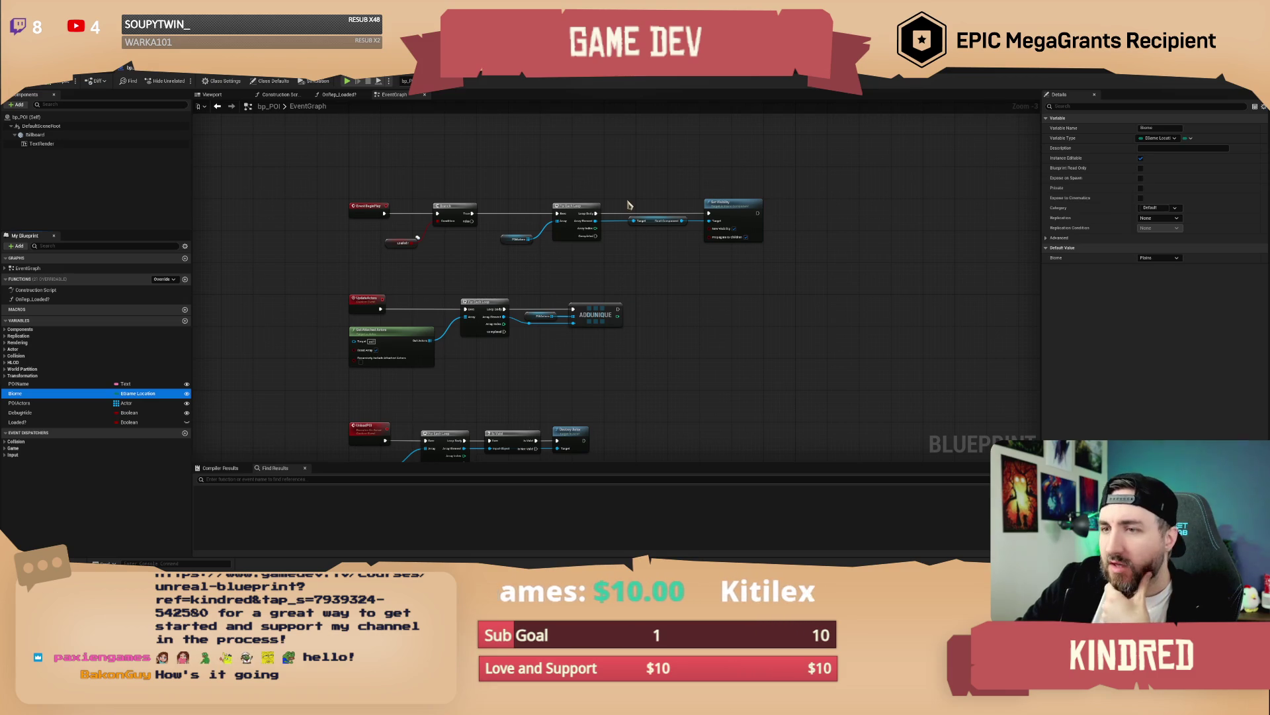
pyautogui.moveTo(538, 184); pyautogui.dragTo(573, 197)
pyautogui.moveTo(687, 296); pyautogui.dragTo(683, 264)
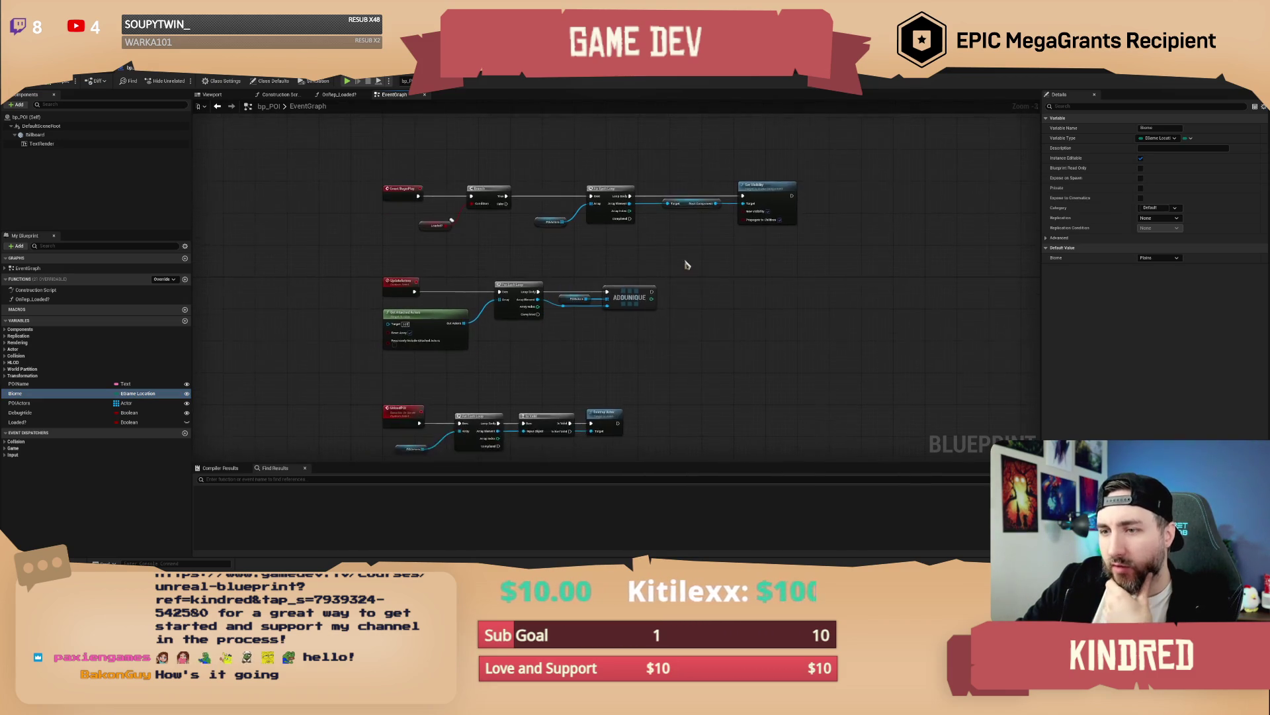
# Step: Add a Sphere component to bp_POI
pyautogui.scroll(1, 677, 261)
pyautogui.scroll(1, 575, 335)
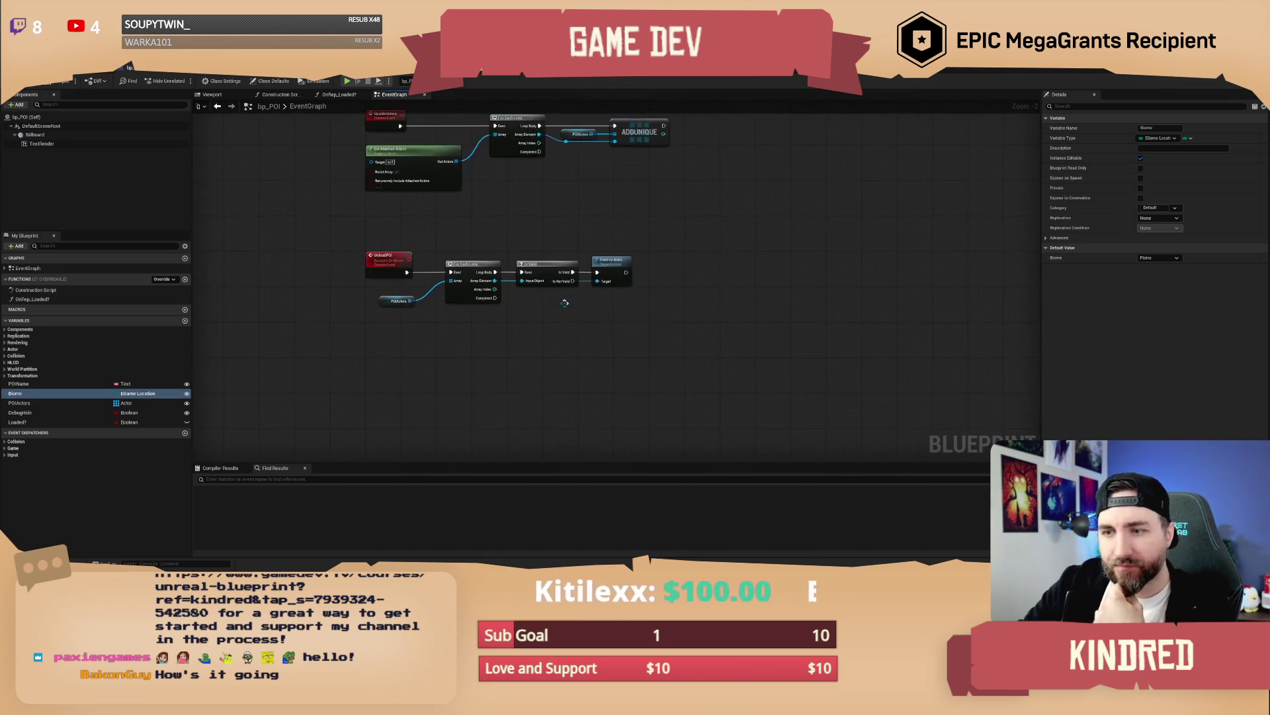
pyautogui.moveTo(574, 336); pyautogui.dragTo(354, 205)
pyautogui.write('Spher')
pyautogui.press('Return')
# Step: Create a custom event named GrabNearbyActors and position it in the graph
pyautogui.rightClick(342, 264)
pyautogui.write('custom')
pyautogui.press('Return')
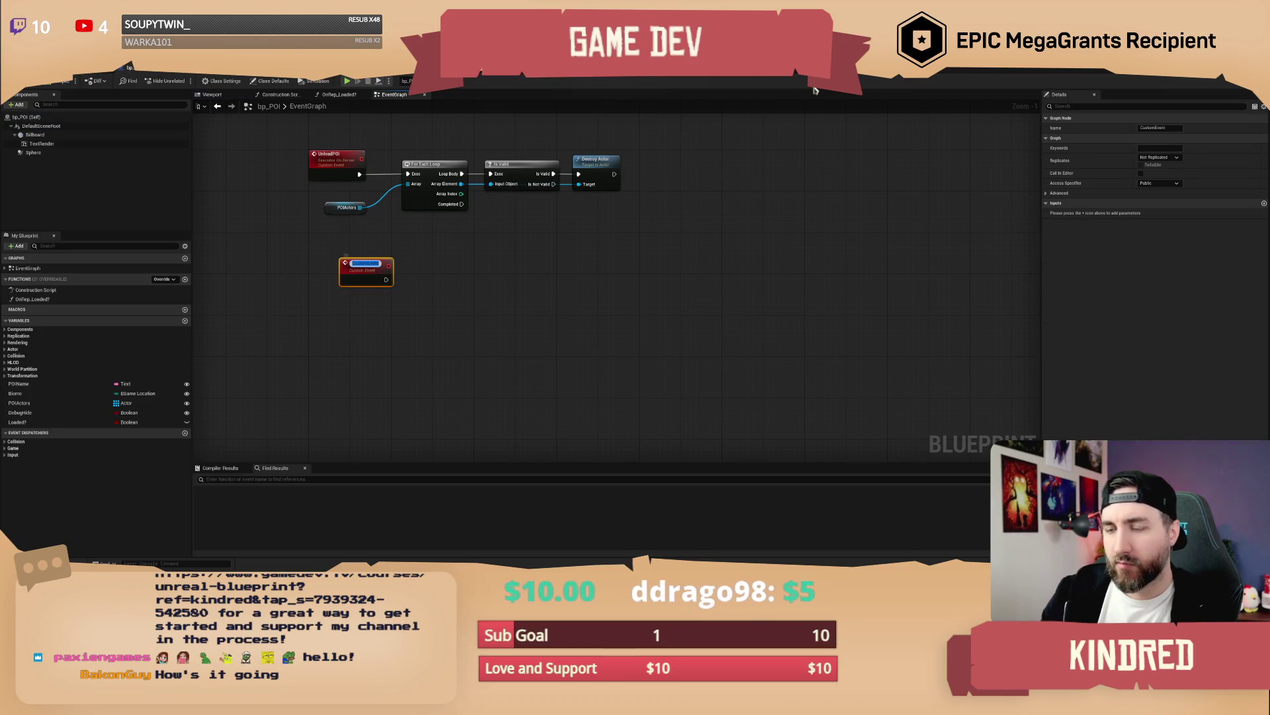
pyautogui.write('Grab')
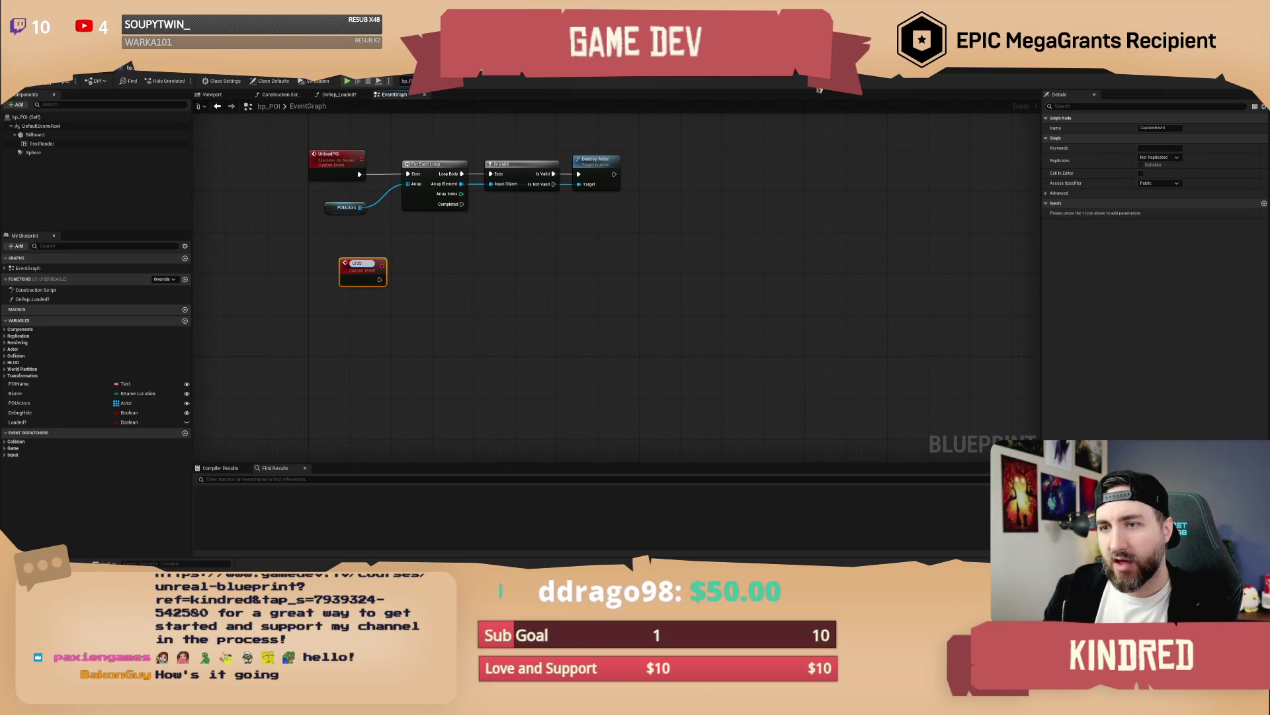
pyautogui.write('NearbyA')
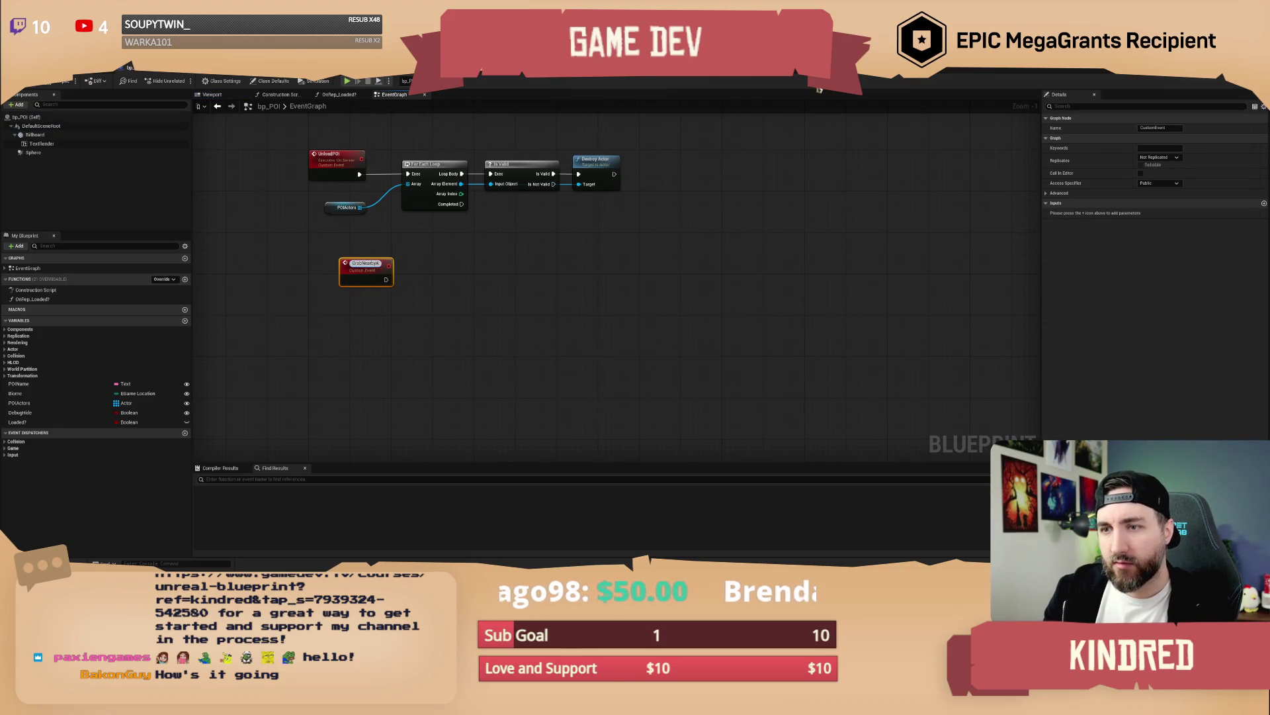
pyautogui.write('ctors')
pyautogui.press('Return')
pyautogui.scroll(1, 406, 383)
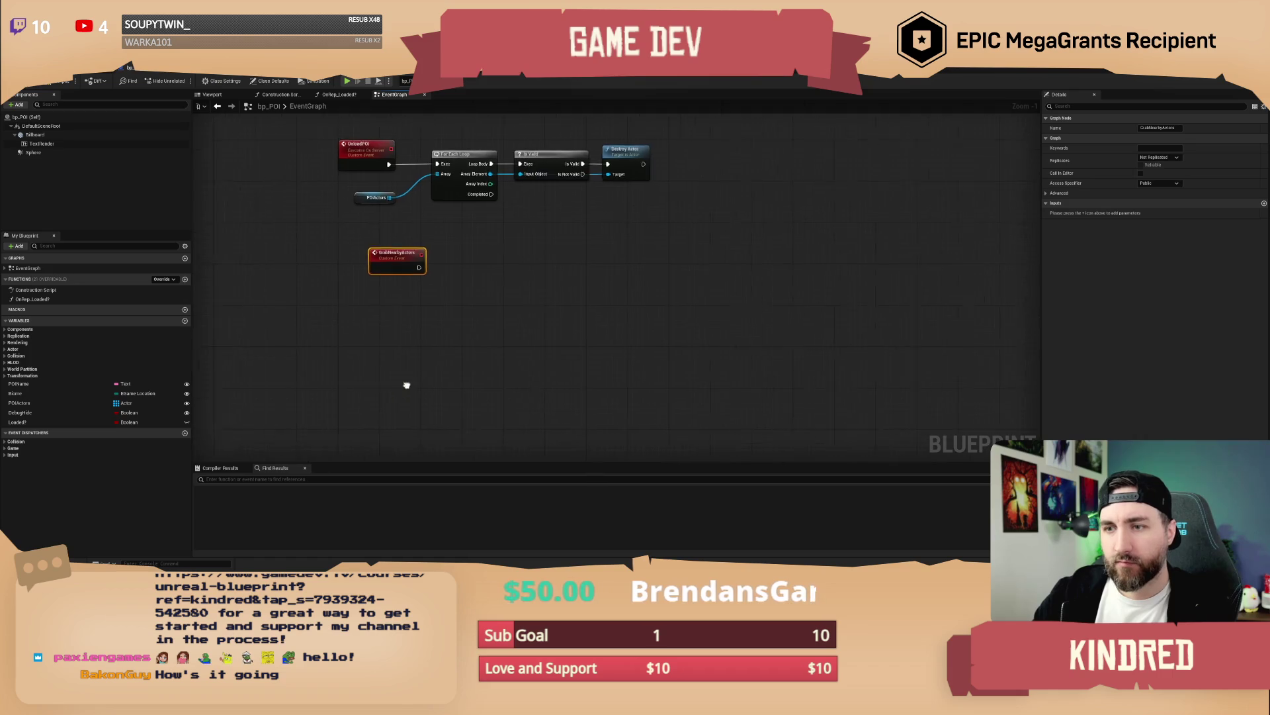
pyautogui.moveTo(406, 238)
pyautogui.mouseDown()
pyautogui.moveTo(402, 277)
pyautogui.moveTo(369, 301)
pyautogui.moveTo(419, 332)
pyautogui.moveTo(420, 258)
pyautogui.moveTo(414, 307)
pyautogui.mouseUp()
pyautogui.click(432, 269)
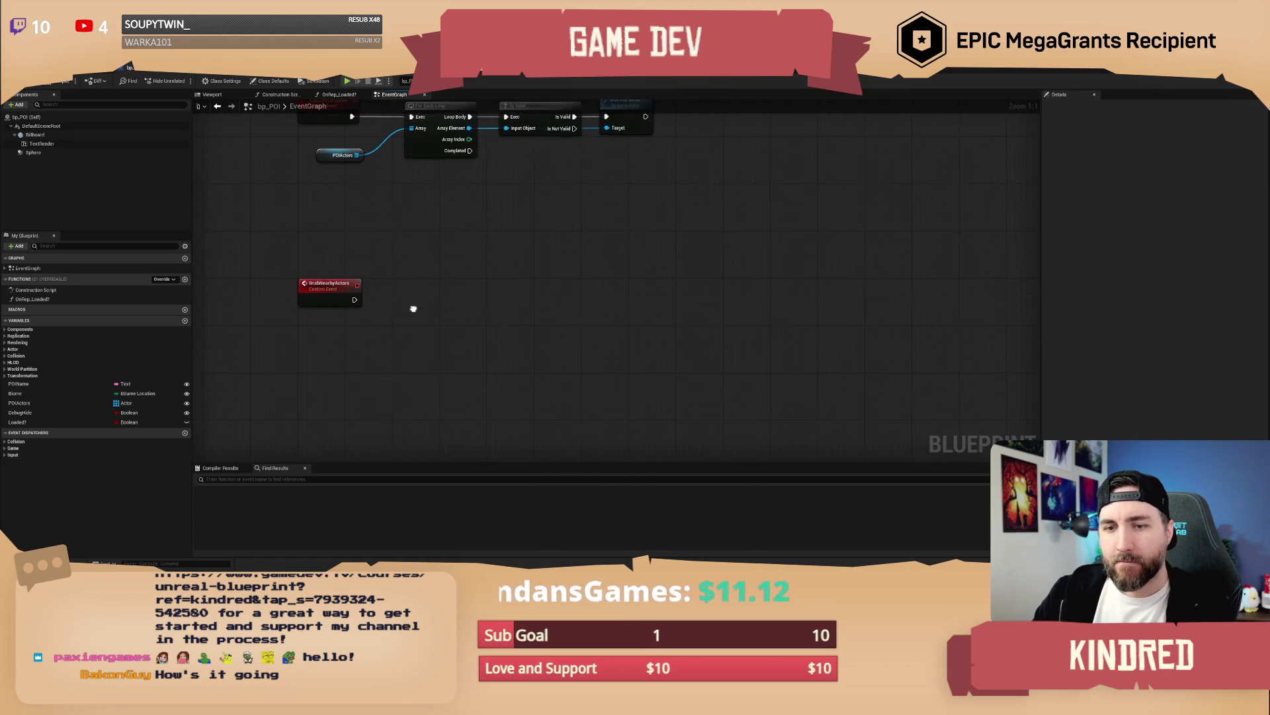
# Step: Paste a copy of the For Each Loop and ADDUNIQUE nodes to the right, then drop in a Sphere reference
pyautogui.scroll(-3, 434, 260)
pyautogui.scroll(3, 441, 197)
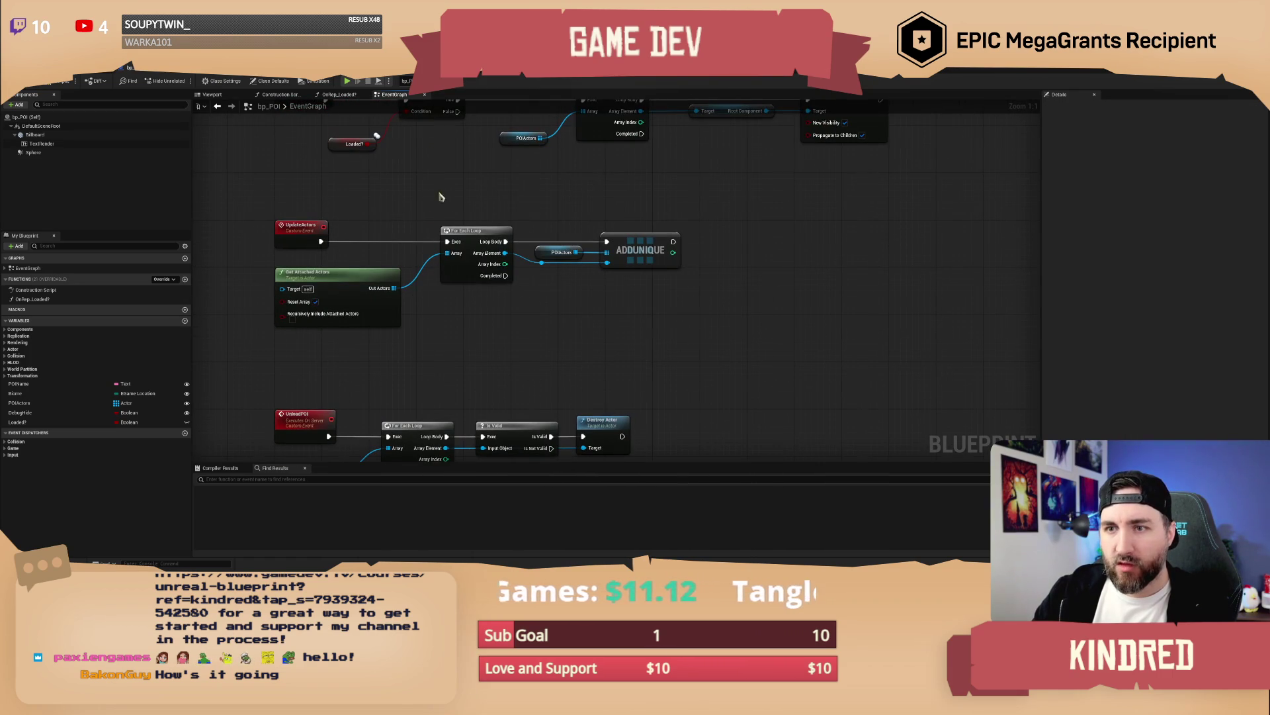
pyautogui.moveTo(339, 198)
pyautogui.mouseDown()
pyautogui.moveTo(658, 305)
pyautogui.moveTo(649, 335)
pyautogui.moveTo(505, 267)
pyautogui.mouseUp()
pyautogui.scroll(-5, 476, 292)
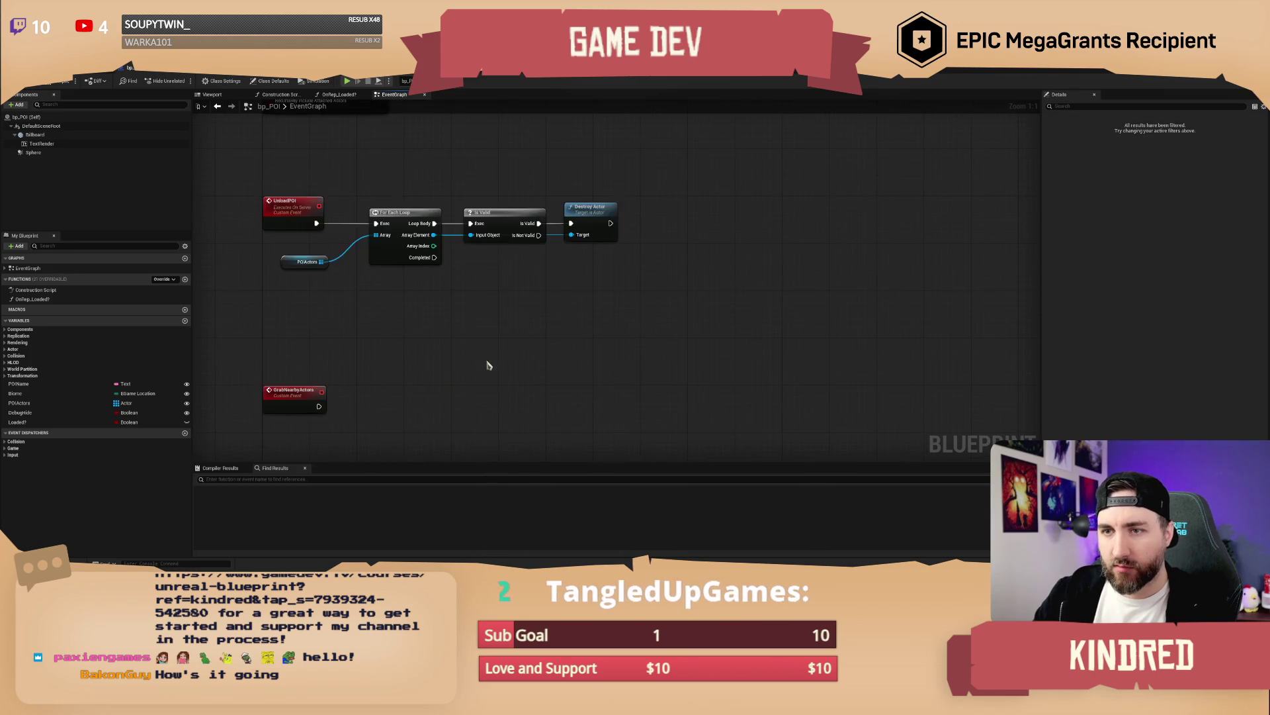
pyautogui.hotkey('ctrl', 'v')
pyautogui.moveTo(510, 306); pyautogui.dragTo(675, 307)
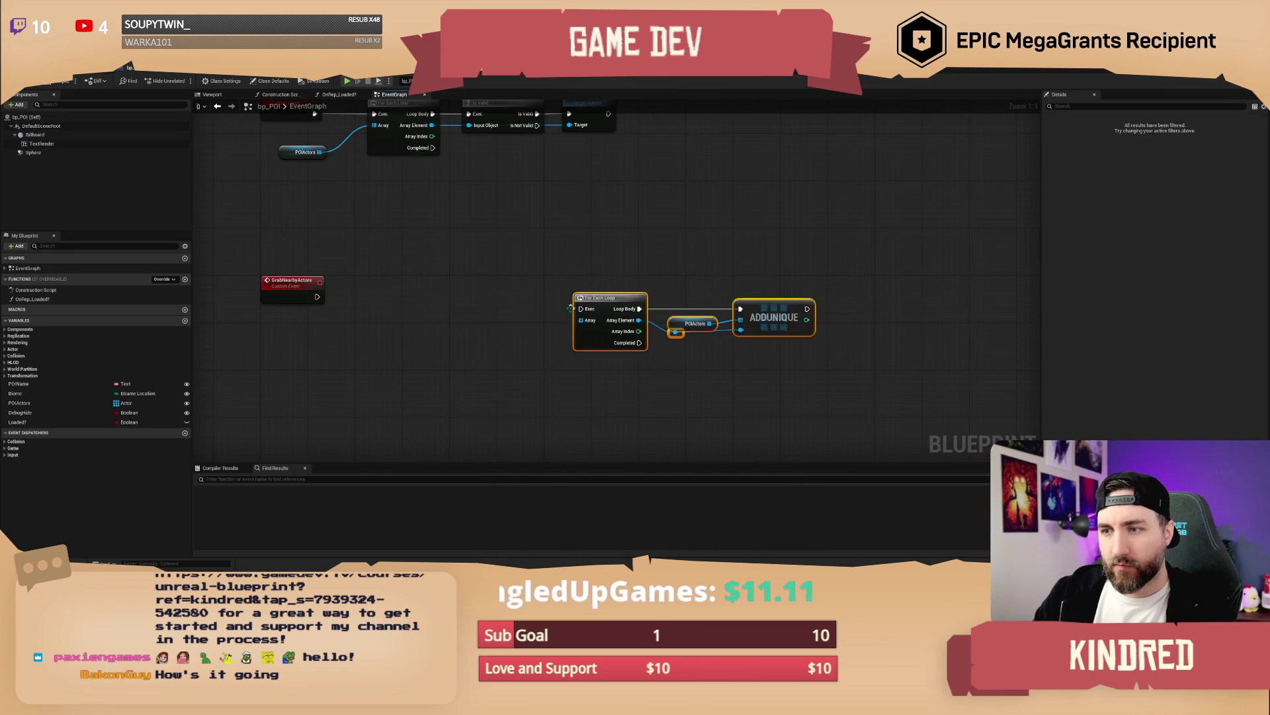
pyautogui.click(503, 314)
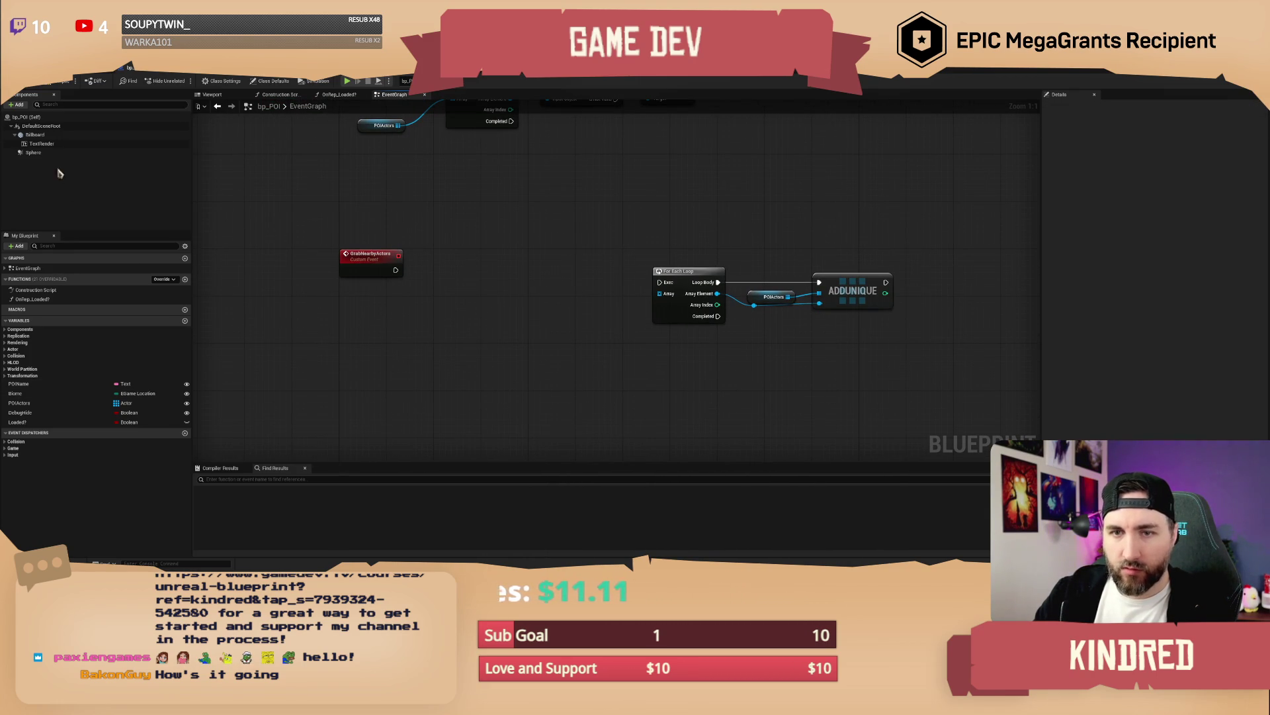
pyautogui.moveTo(33, 153)
pyautogui.mouseDown()
pyautogui.moveTo(320, 363)
pyautogui.moveTo(394, 358)
pyautogui.moveTo(405, 331)
pyautogui.mouseUp()
# Step: Add a Get Overlapping Actors node on the Sphere, leaving its class filter empty
pyautogui.write('get overlapp')
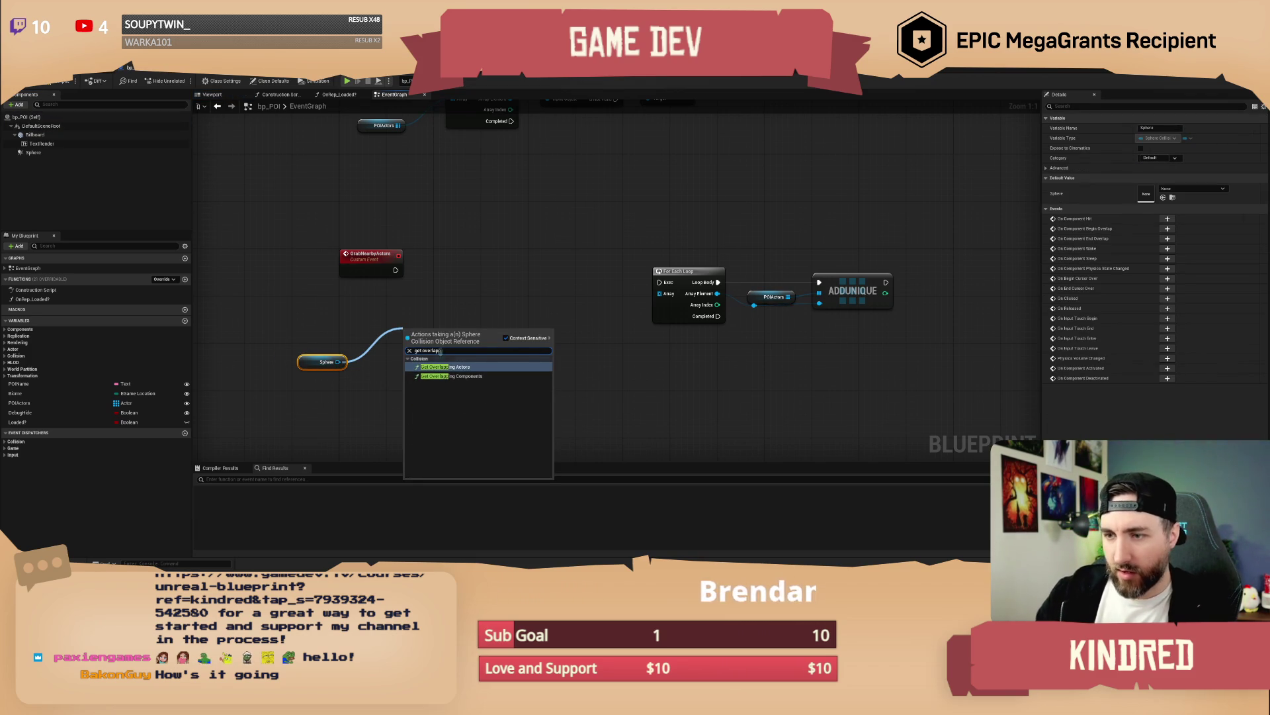
pyautogui.press('Return')
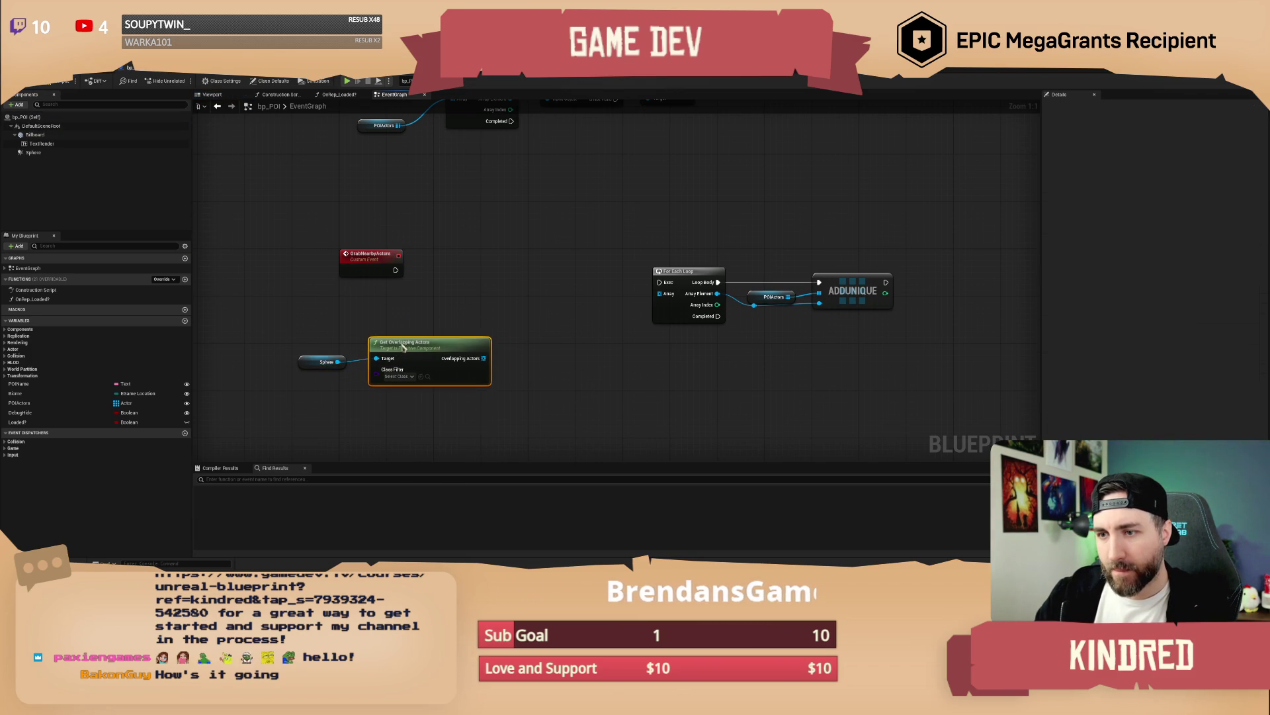
pyautogui.moveTo(359, 368); pyautogui.dragTo(335, 357)
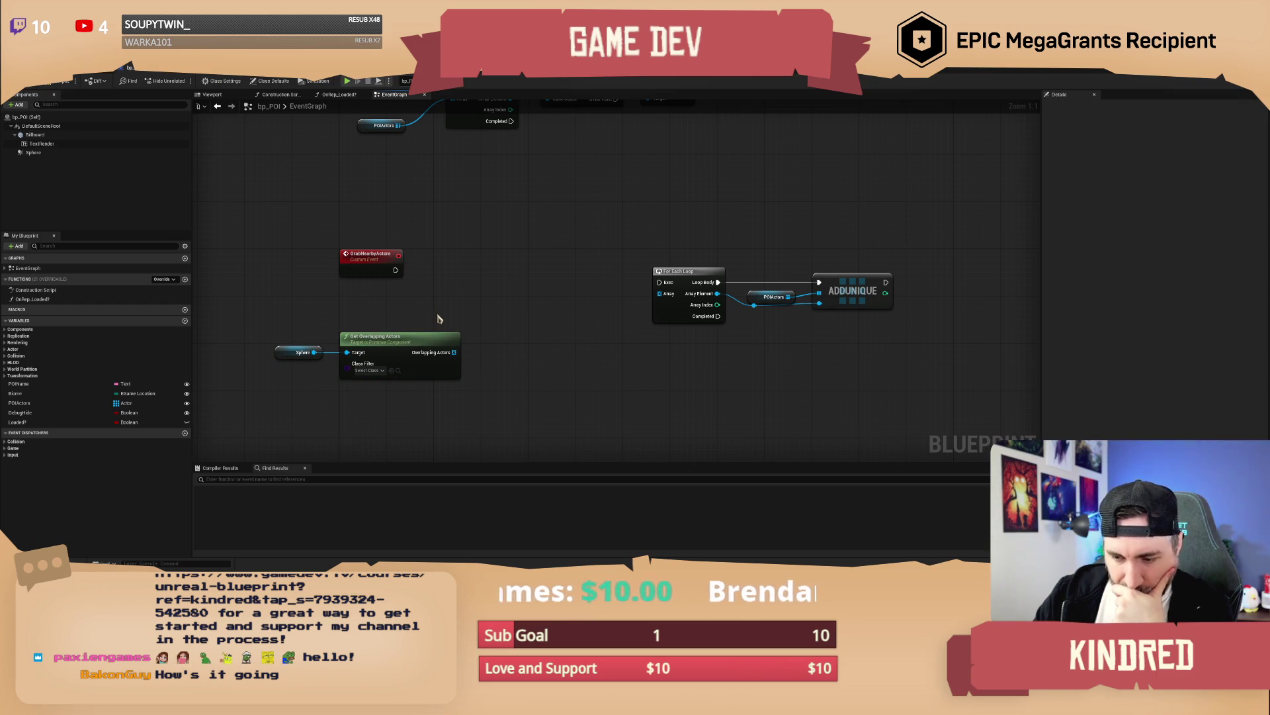
pyautogui.moveTo(490, 298); pyautogui.dragTo(481, 305)
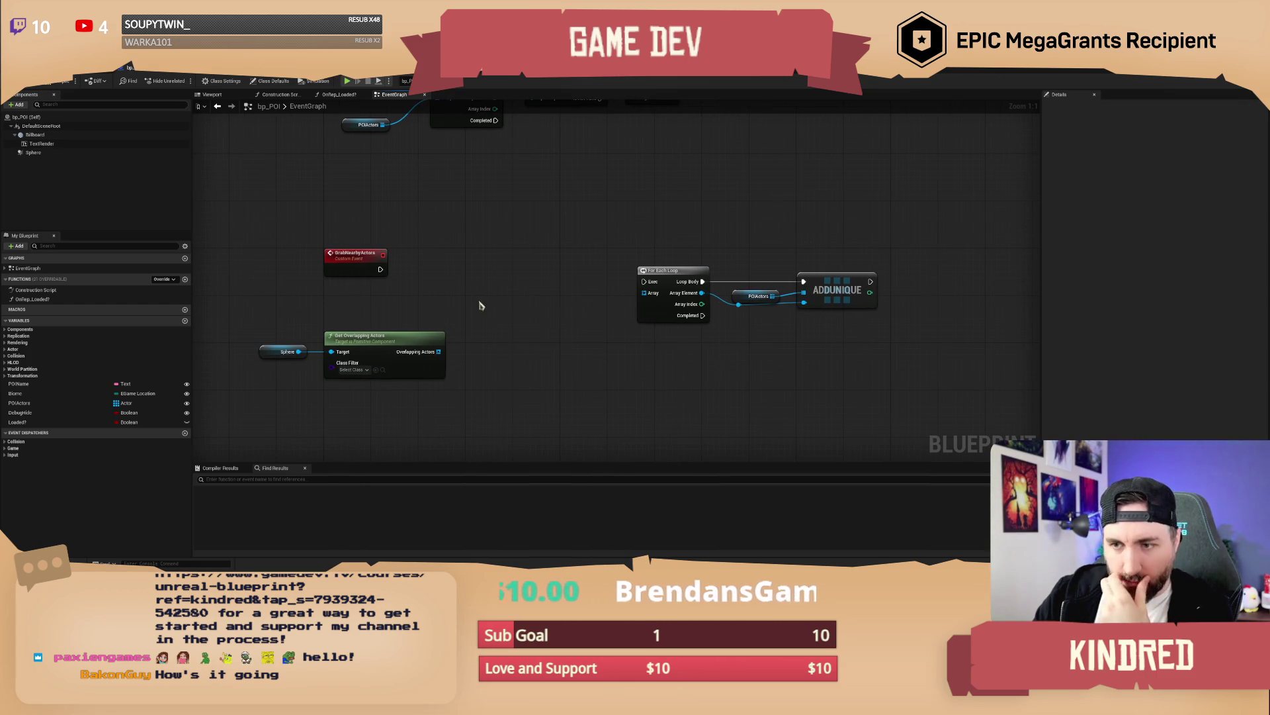
pyautogui.click(354, 370)
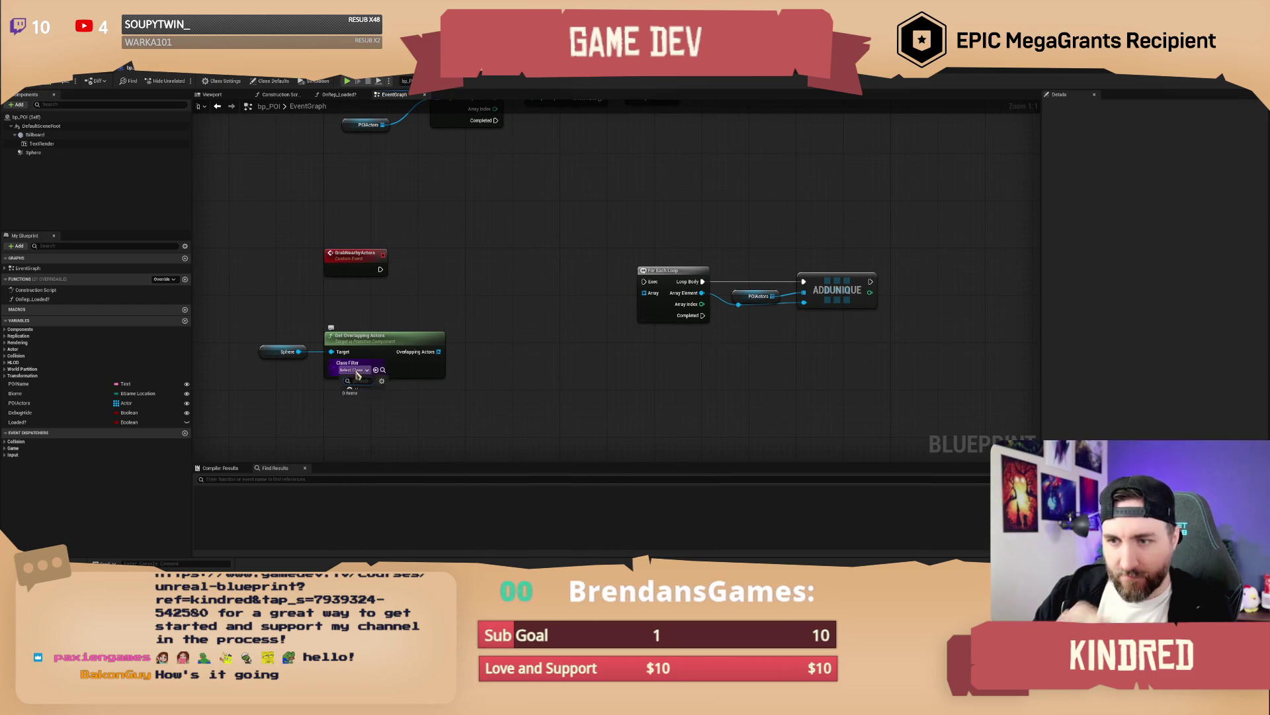
pyautogui.click(454, 307)
pyautogui.moveTo(469, 336)
pyautogui.mouseDown()
pyautogui.moveTo(476, 358)
pyautogui.moveTo(468, 349)
pyautogui.mouseUp()
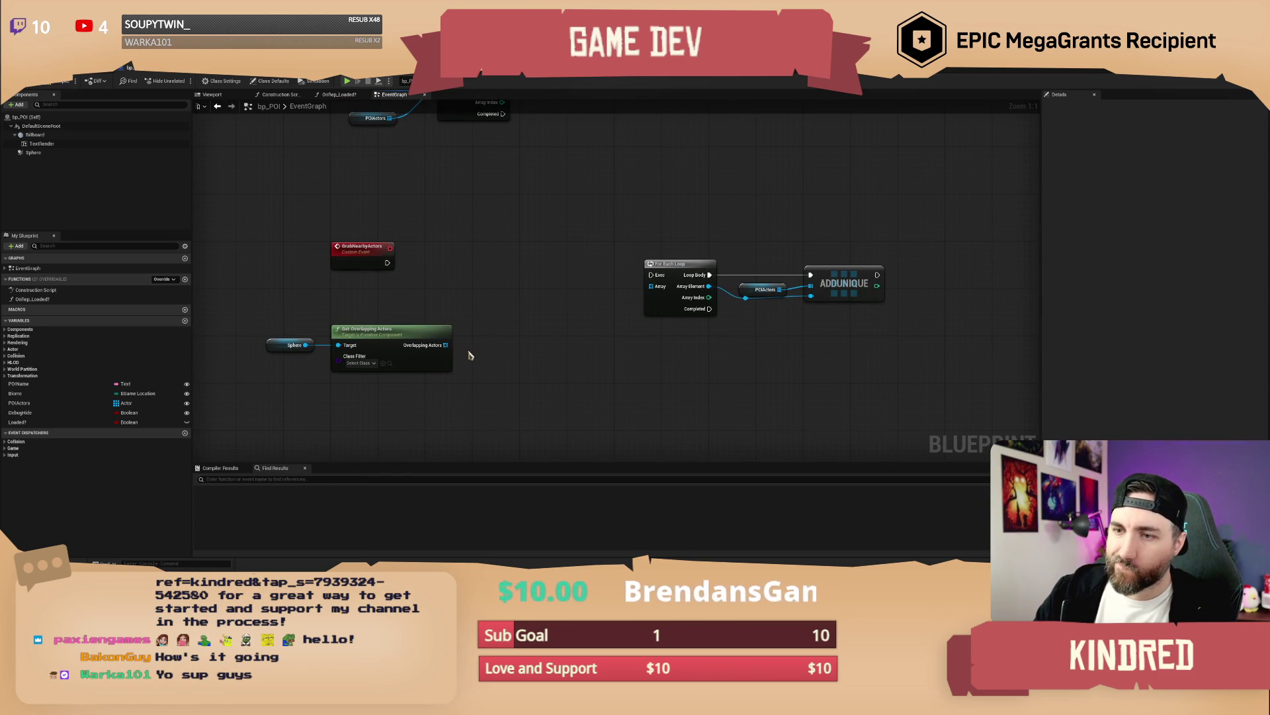
pyautogui.click(424, 365)
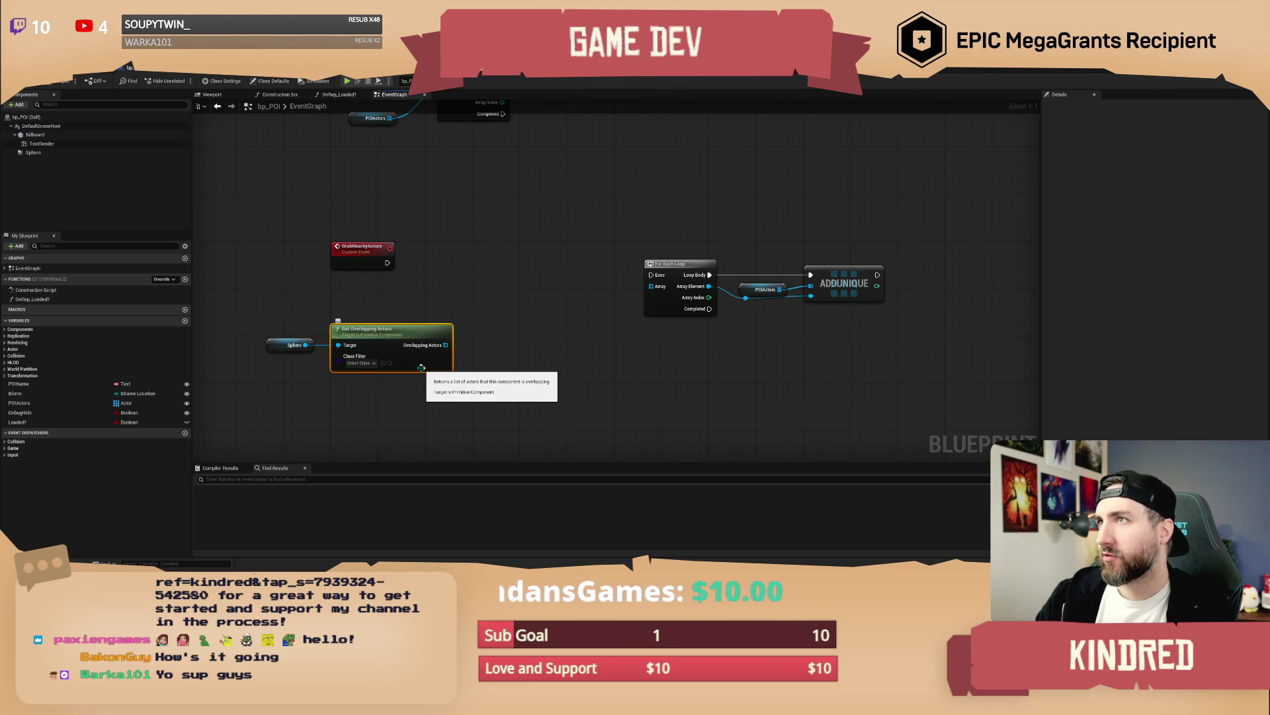
pyautogui.click(492, 303)
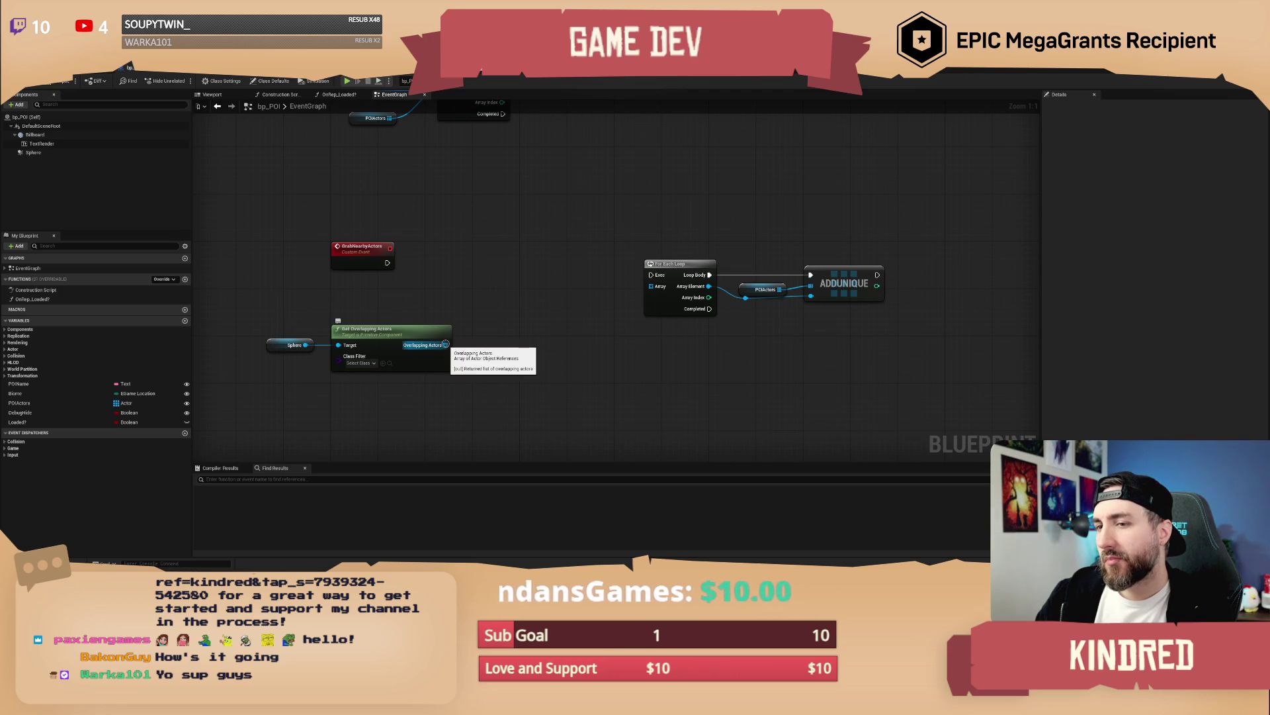
# Step: Wire Overlapping Actors into the copied loop's Array and trigger the loop from GrabNearbyActors
pyautogui.moveTo(446, 345); pyautogui.dragTo(488, 312)
pyautogui.write('for')
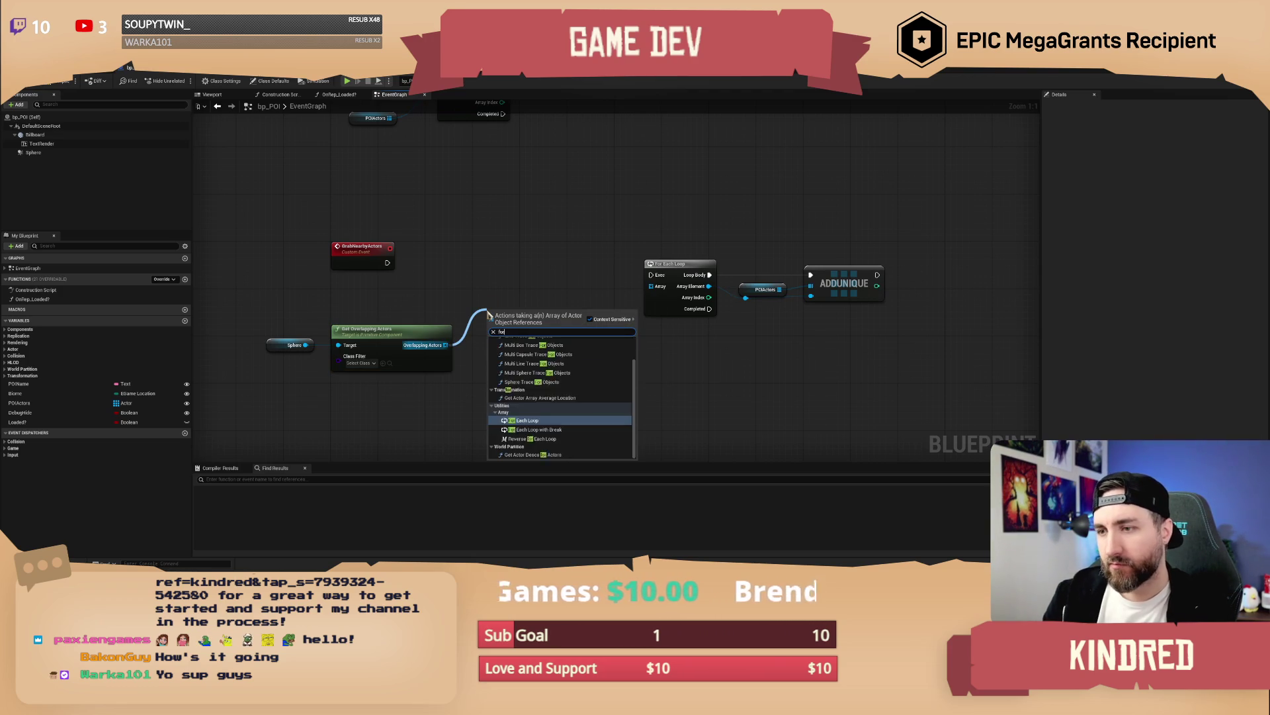
pyautogui.write(' eac')
pyautogui.press('Escape')
pyautogui.moveTo(445, 345)
pyautogui.mouseDown()
pyautogui.moveTo(616, 316)
pyautogui.moveTo(651, 293)
pyautogui.mouseUp()
pyautogui.moveTo(387, 263)
pyautogui.mouseDown()
pyautogui.moveTo(604, 283)
pyautogui.moveTo(651, 275)
pyautogui.moveTo(484, 252)
pyautogui.moveTo(543, 299)
pyautogui.mouseUp()
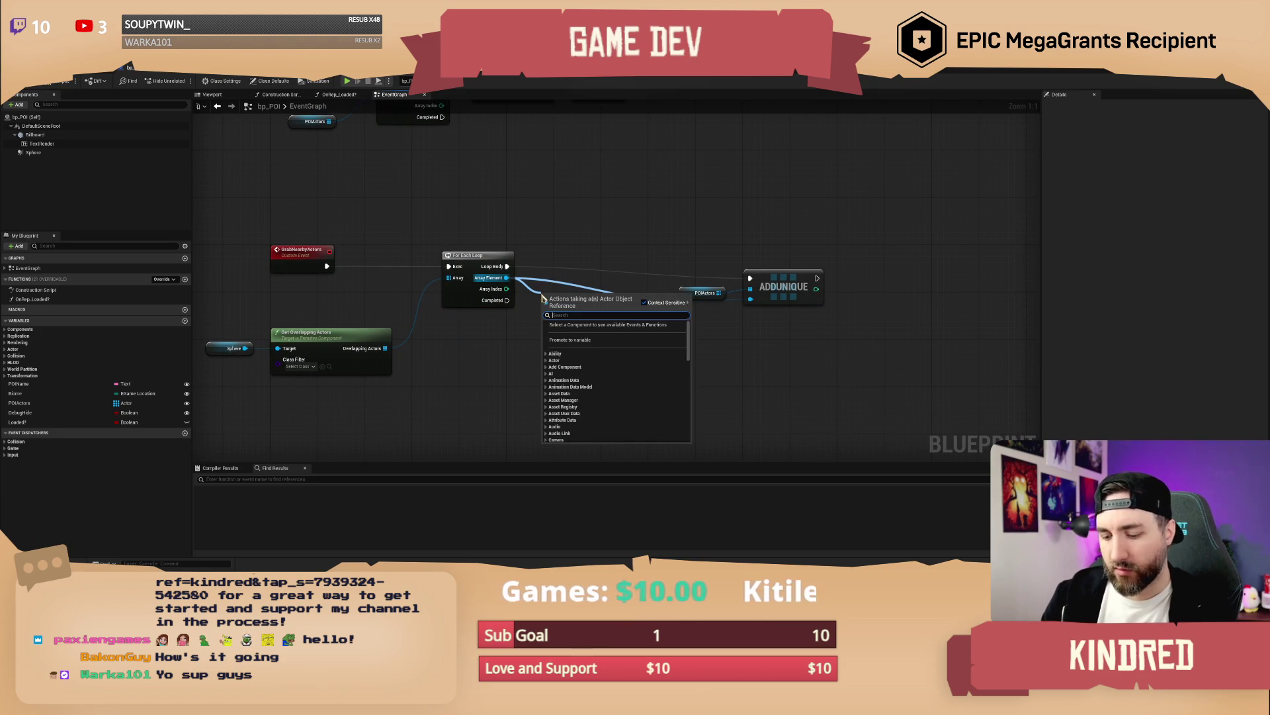
pyautogui.write('cast to static m')
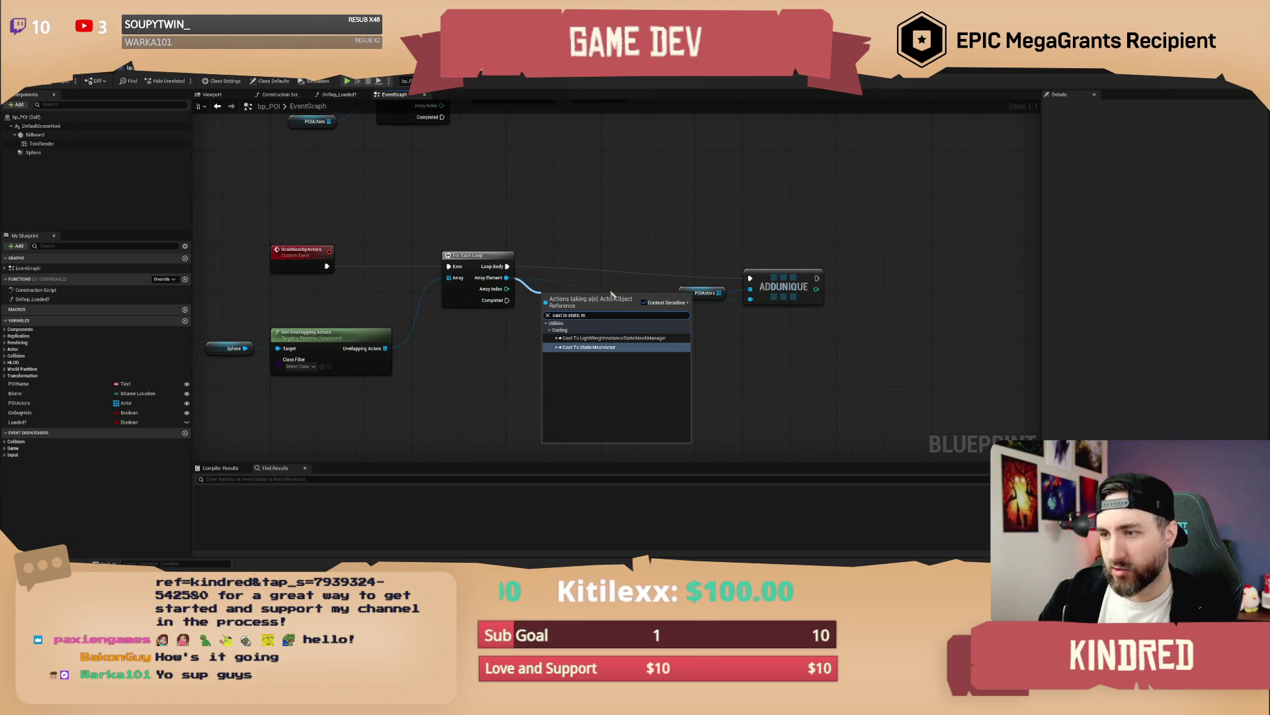
# Step: Add a Cast To StaticMeshActor node that runs on each loop iteration
pyautogui.click(589, 347)
pyautogui.moveTo(574, 288)
pyautogui.mouseDown()
pyautogui.moveTo(572, 260)
pyautogui.moveTo(507, 266)
pyautogui.mouseUp()
pyautogui.moveTo(650, 250)
pyautogui.mouseDown()
pyautogui.moveTo(538, 248)
pyautogui.moveTo(718, 307)
pyautogui.moveTo(754, 397)
pyautogui.mouseUp()
pyautogui.moveTo(520, 290)
pyautogui.mouseDown()
pyautogui.moveTo(465, 325)
pyautogui.moveTo(529, 299)
pyautogui.moveTo(500, 294)
pyautogui.mouseUp()
# Step: Check the wagon shell's mobility in the level, then return to bp_POI
pyautogui.write('set mov')
pyautogui.press('BackSpace')
pyautogui.press('BackSpace')
pyautogui.press('BackSpace')
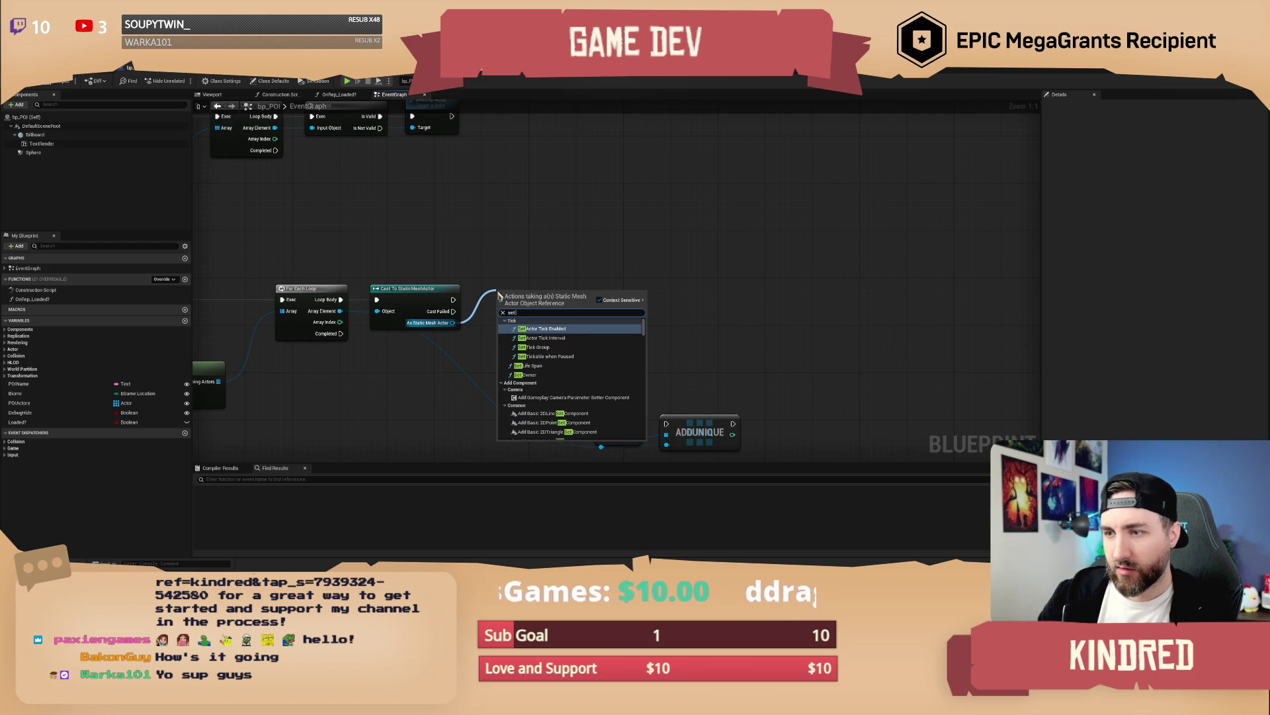
pyautogui.press('Escape')
pyautogui.hotkey('alt', 'Tab')
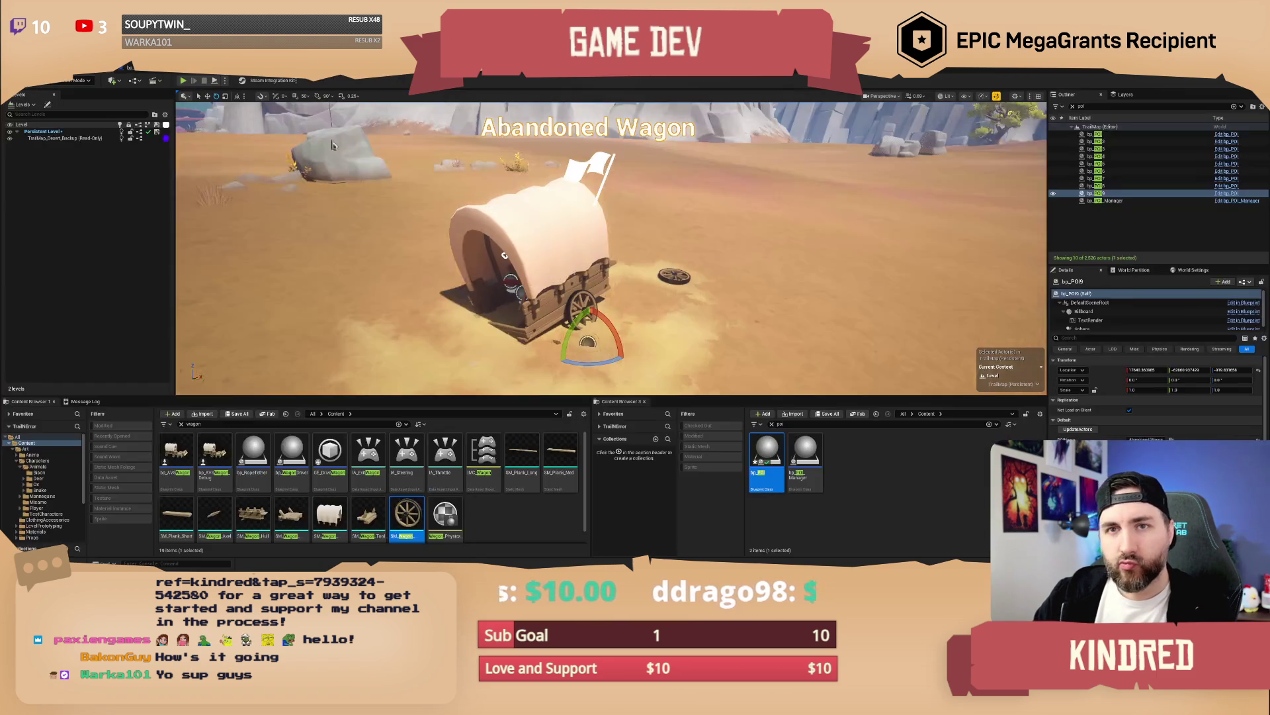
pyautogui.click(582, 260)
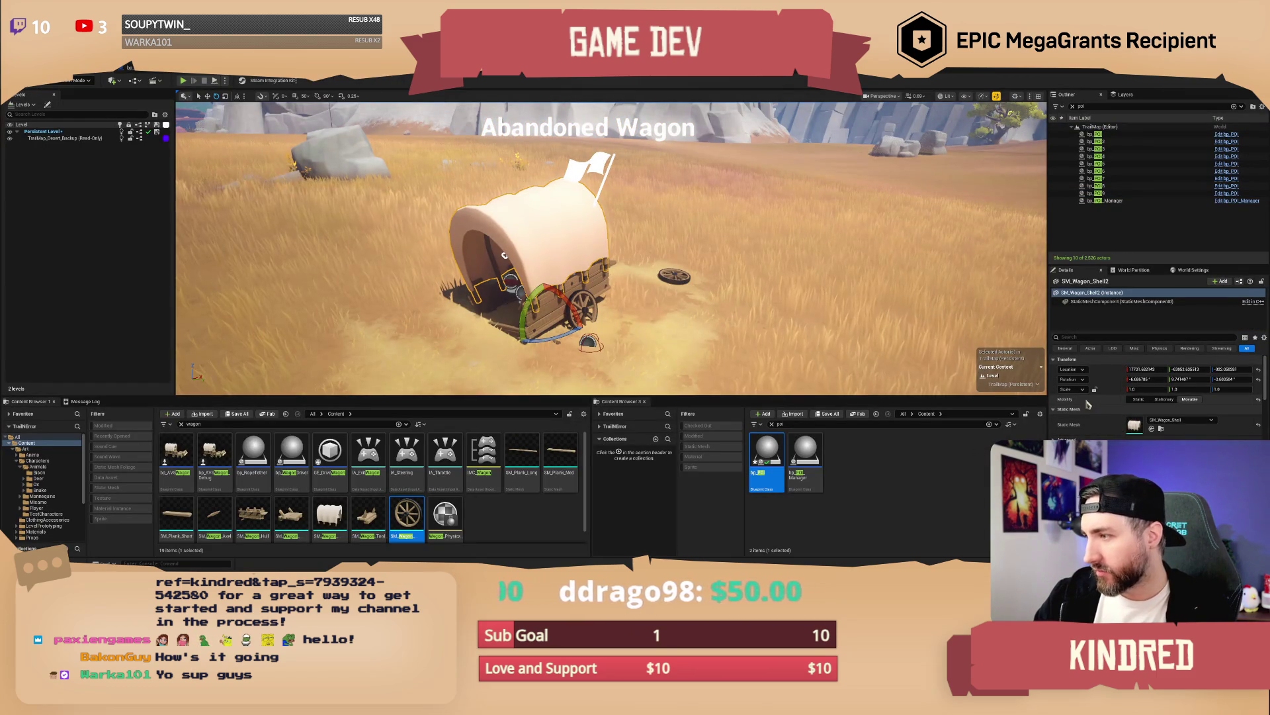
pyautogui.hotkey('alt', 'Tab')
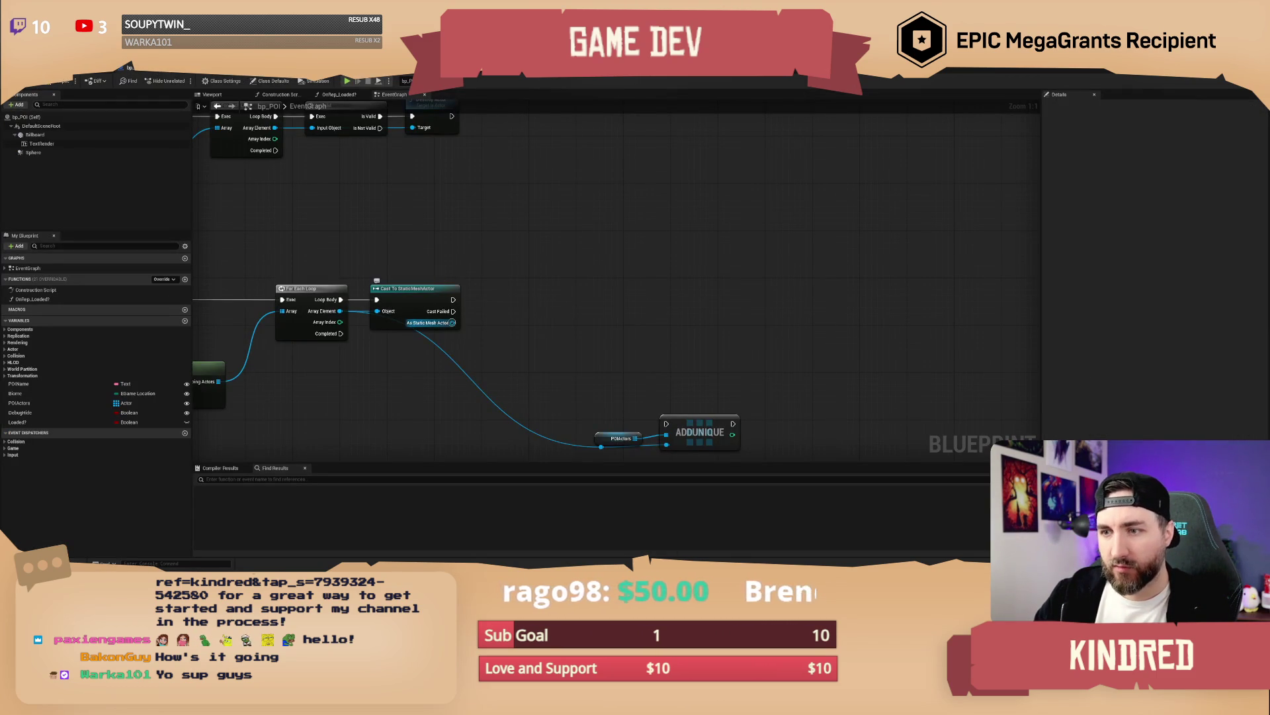
# Step: Add a Set Mobility node for the cast mesh actor with In Mobility set to Movable
pyautogui.moveTo(452, 322); pyautogui.dragTo(470, 321)
pyautogui.write('set mobili')
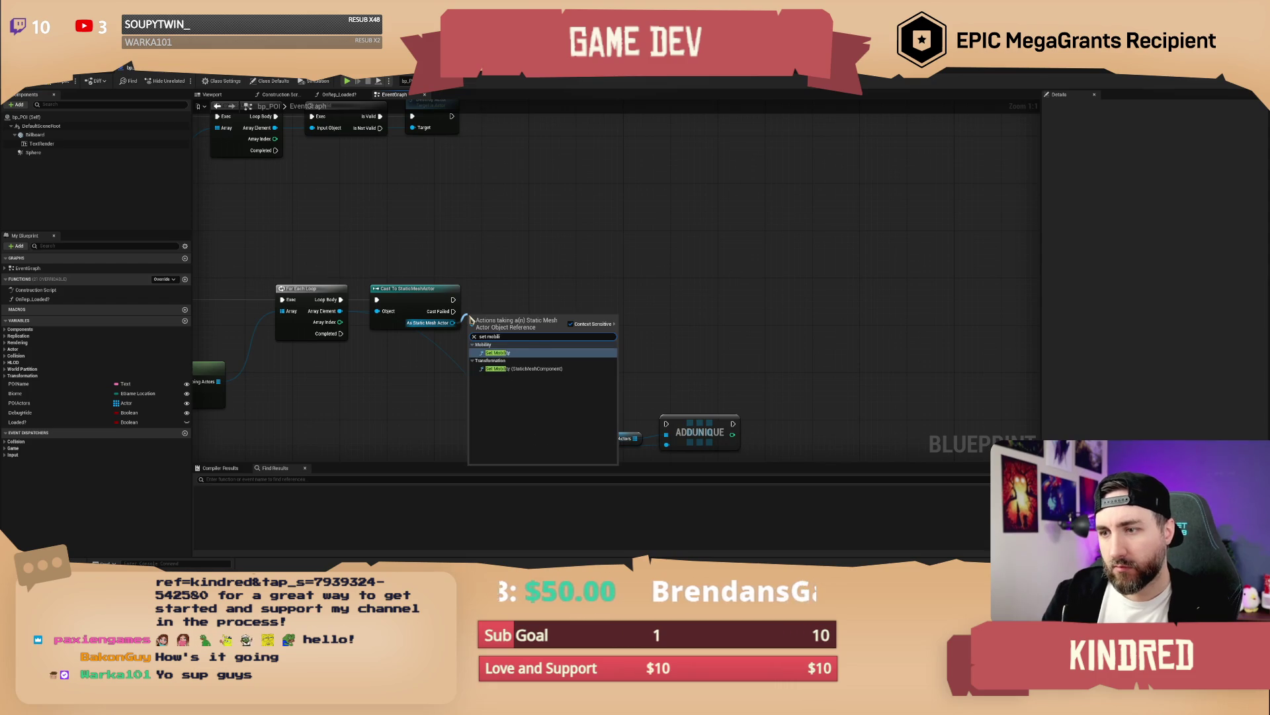
pyautogui.press('Return')
pyautogui.click(538, 260)
pyautogui.click(529, 329)
pyautogui.click(519, 359)
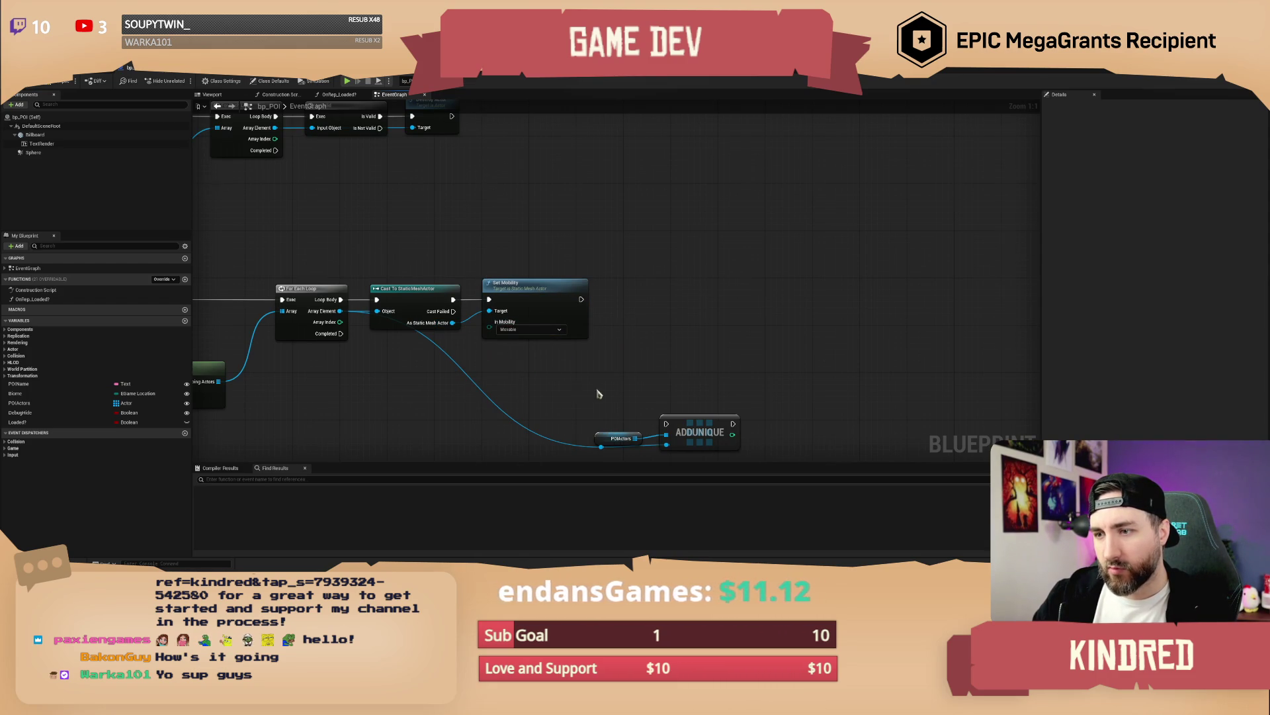
# Step: Run ADDUNIQUE after Set Mobility and reposition the POIActors and ADDUNIQUE nodes
pyautogui.moveTo(598, 394); pyautogui.dragTo(571, 348)
pyautogui.moveTo(637, 377); pyautogui.dragTo(553, 253)
pyautogui.moveTo(713, 424); pyautogui.dragTo(549, 347)
pyautogui.moveTo(672, 390); pyautogui.dragTo(721, 416)
pyautogui.moveTo(546, 348); pyautogui.dragTo(570, 334)
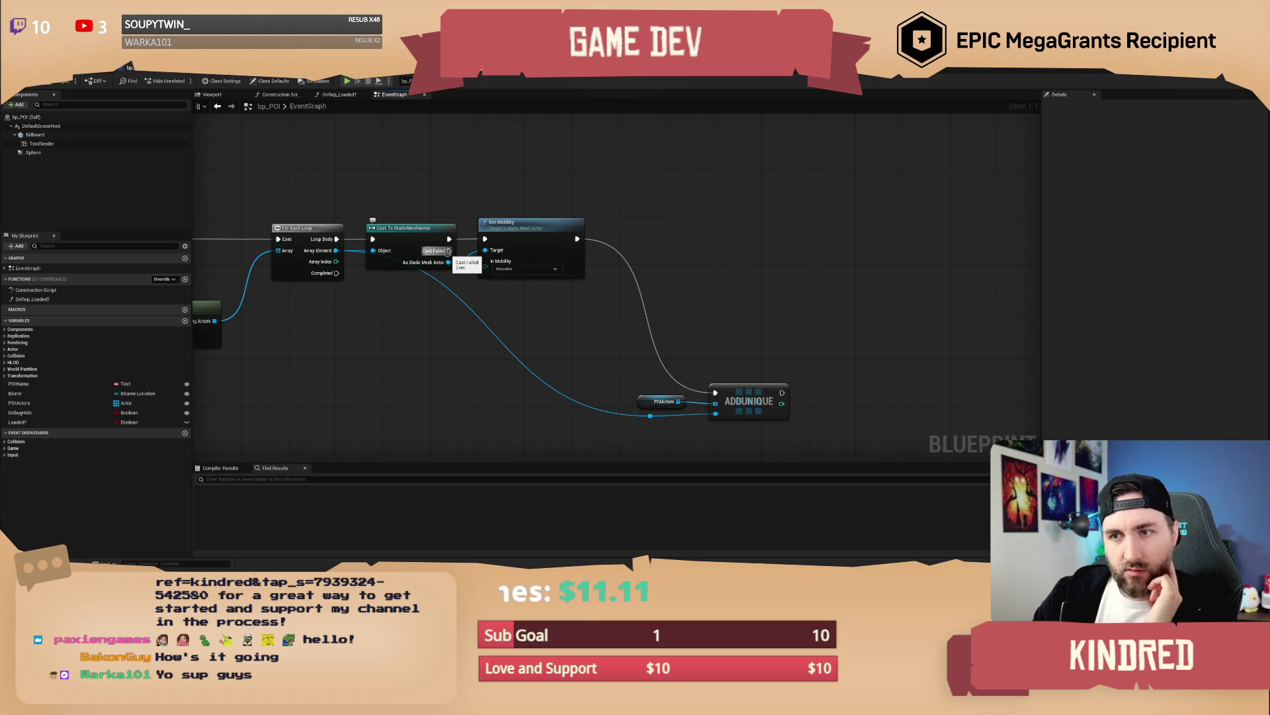
pyautogui.moveTo(449, 196); pyautogui.dragTo(427, 201)
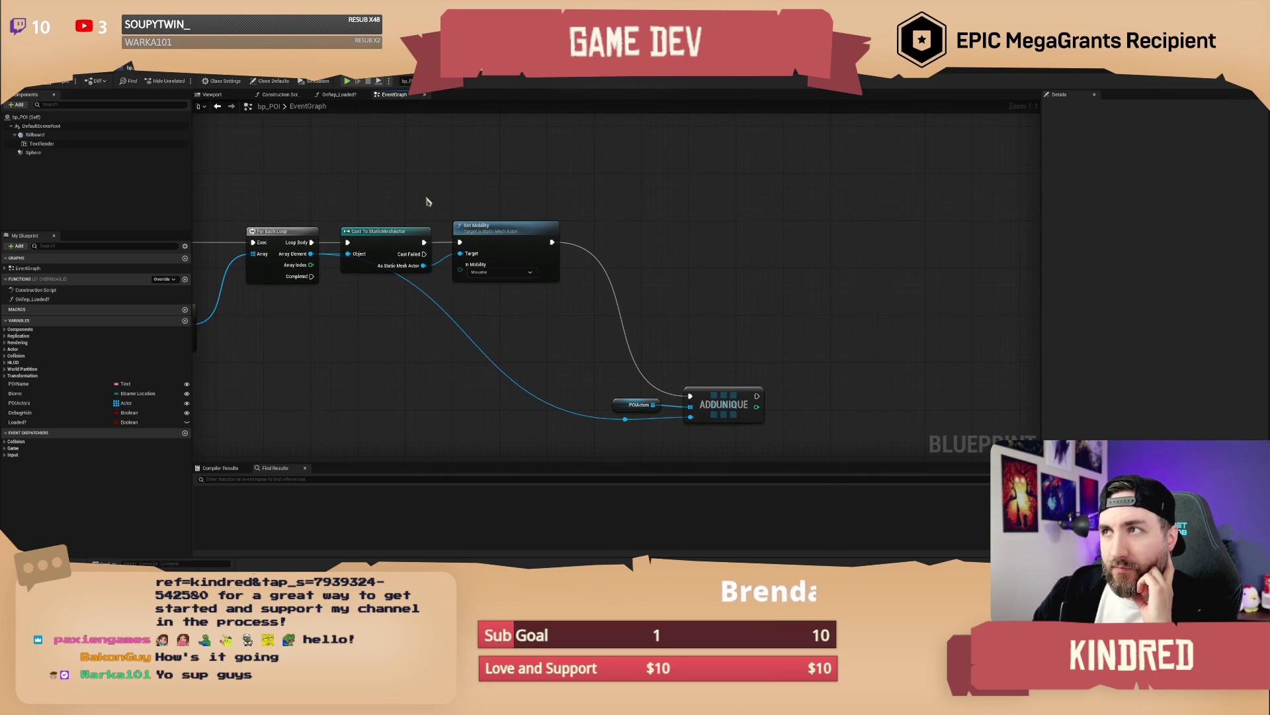
# Step: Add a Get Class node on the loop's Array Element, discarding a trial Not Equal node
pyautogui.moveTo(435, 200); pyautogui.dragTo(412, 223)
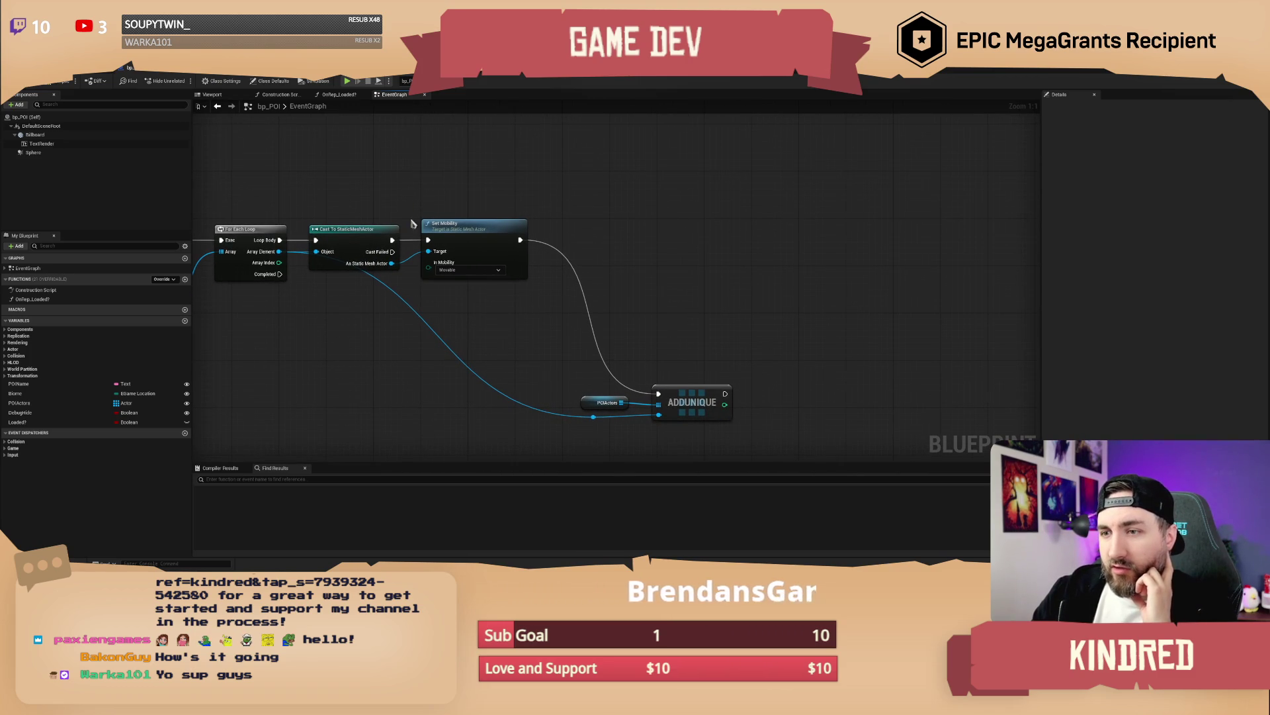
pyautogui.moveTo(279, 252)
pyautogui.mouseDown()
pyautogui.moveTo(341, 271)
pyautogui.moveTo(367, 321)
pyautogui.mouseUp()
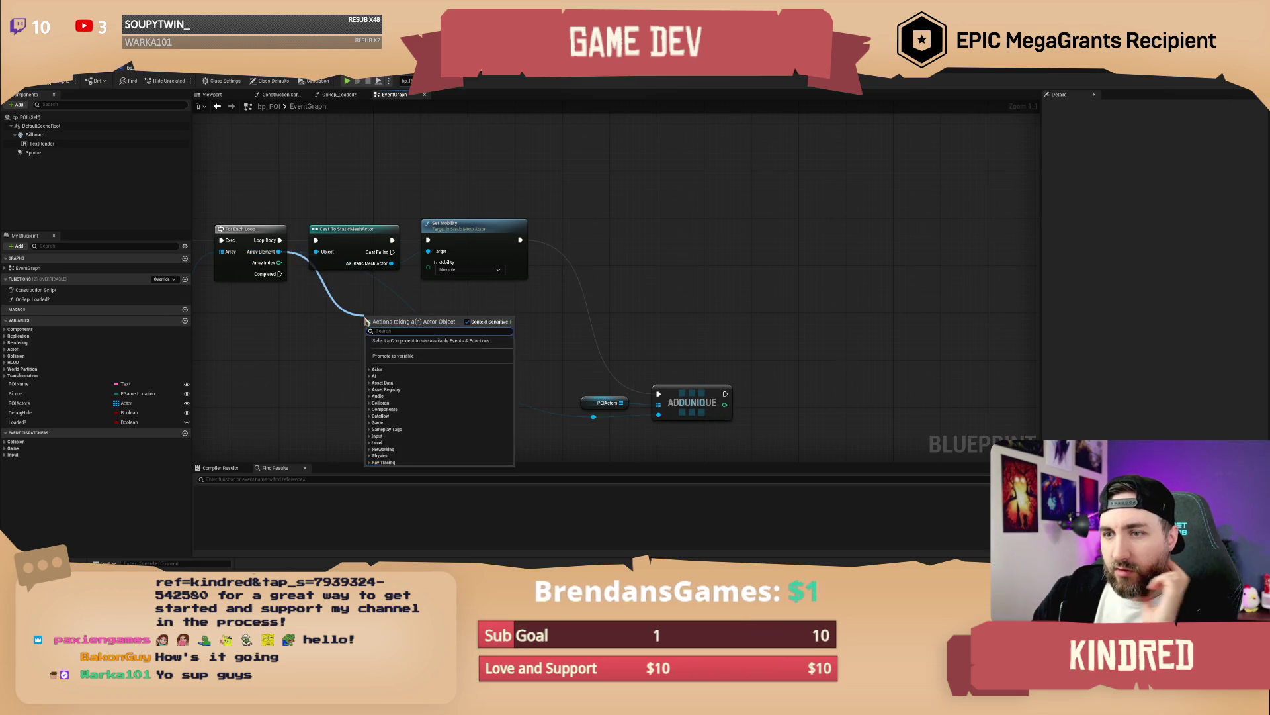
pyautogui.write('cast')
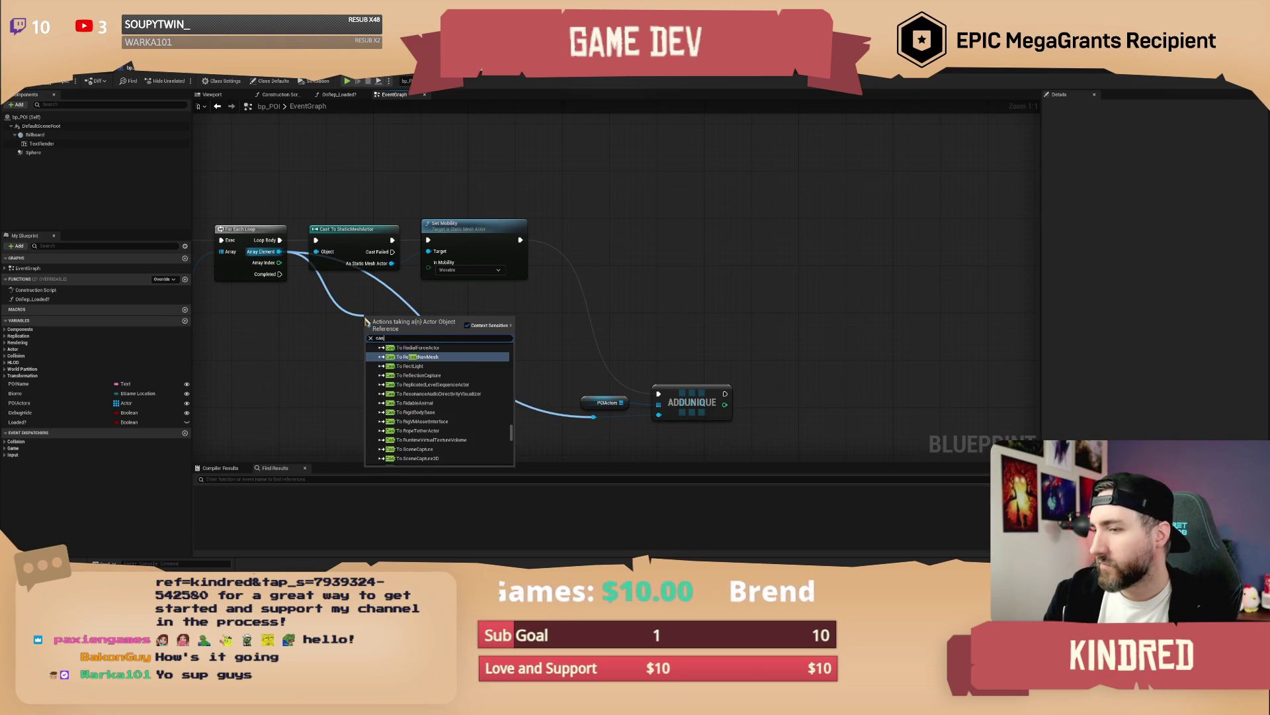
pyautogui.press('BackSpace')
pyautogui.press('BackSpace')
pyautogui.press('BackSpace')
pyautogui.write('!=')
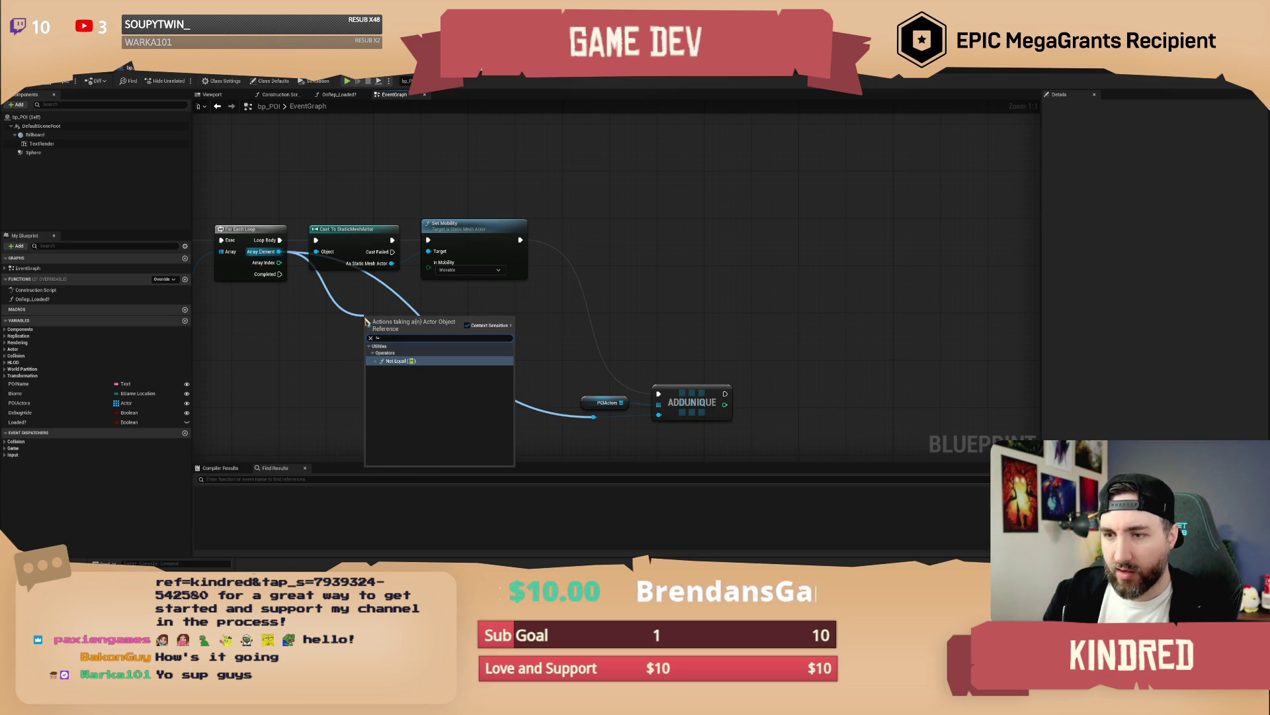
pyautogui.press('Return')
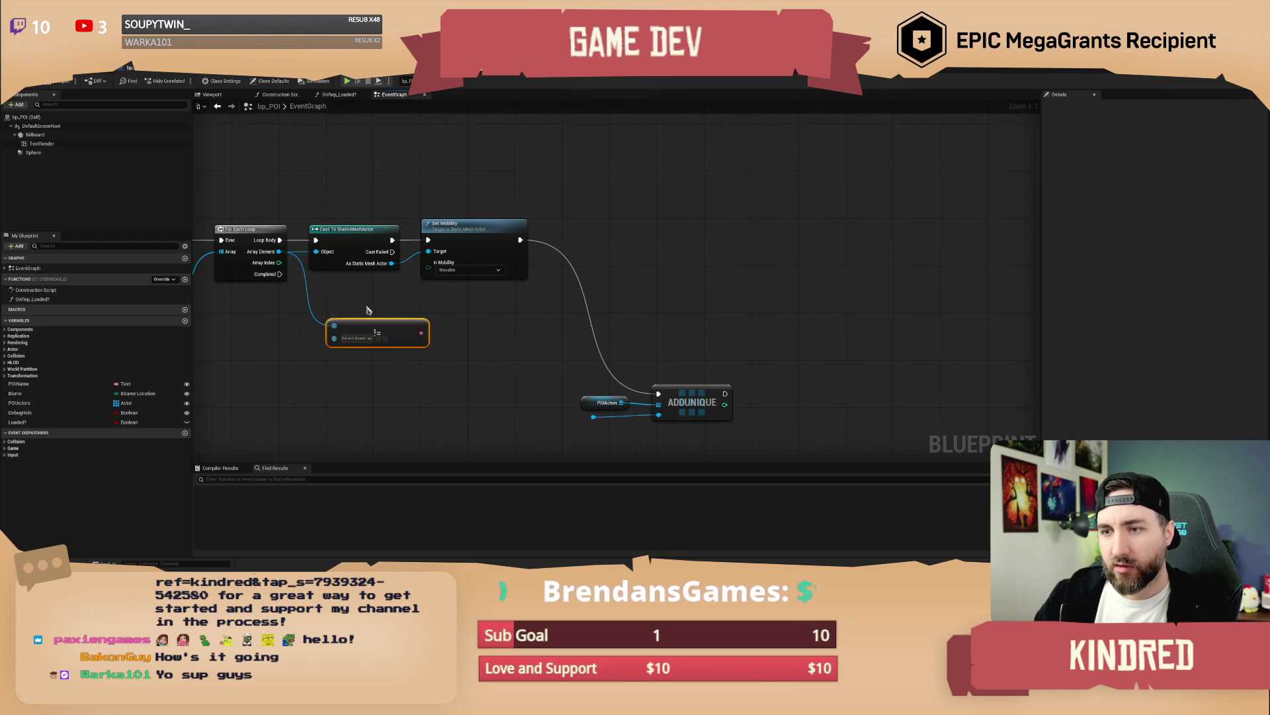
pyautogui.press('Delete')
pyautogui.moveTo(321, 253); pyautogui.dragTo(368, 325)
pyautogui.write('get class')
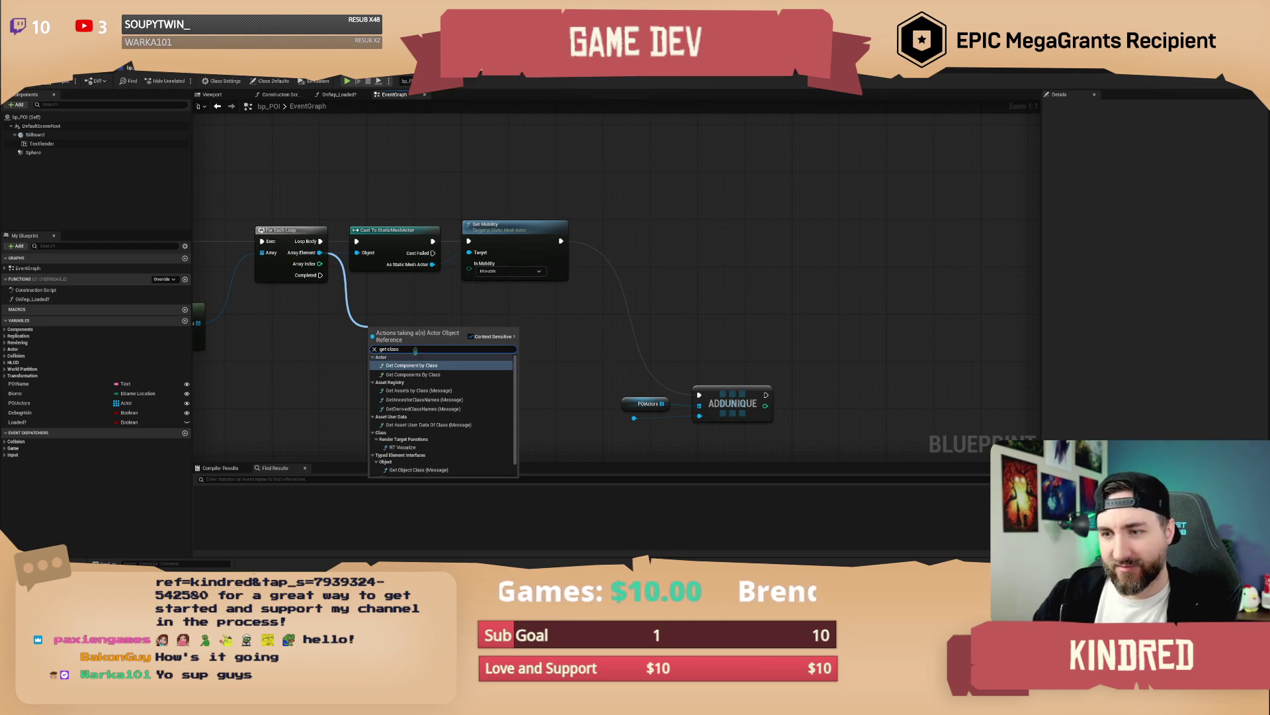
pyautogui.scroll(-1, 442, 437)
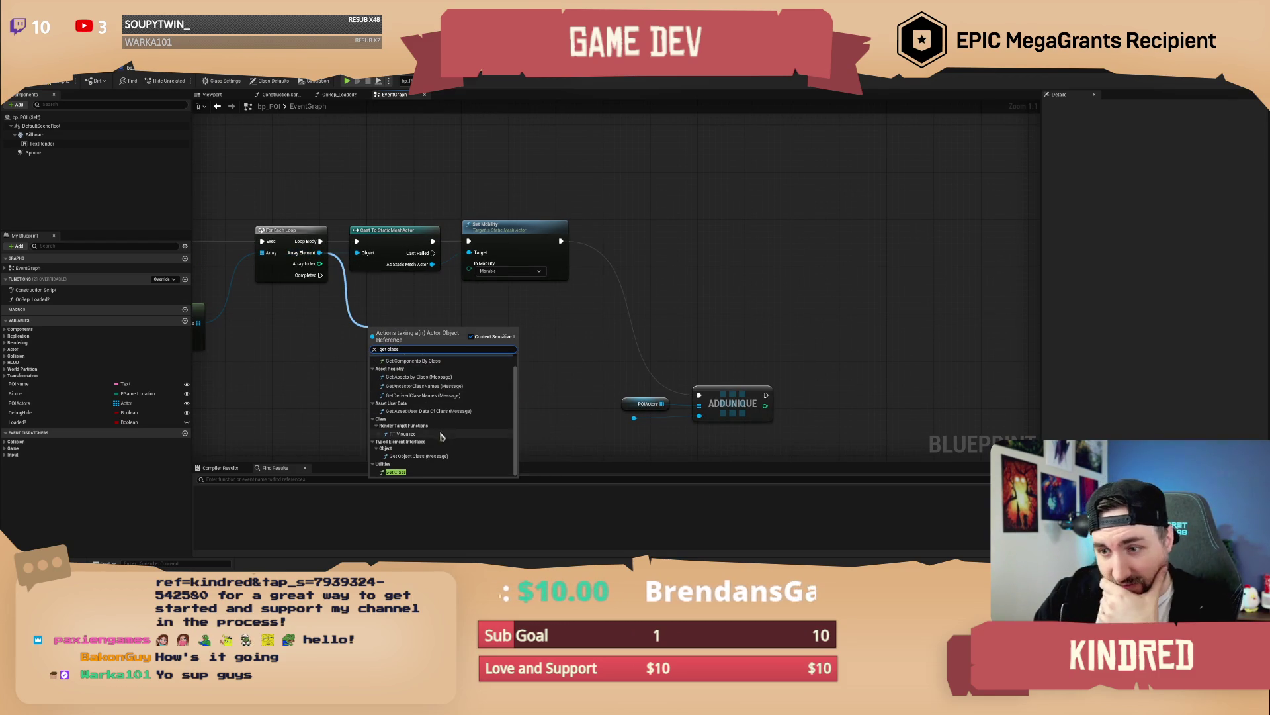
pyautogui.click(396, 472)
# Step: Try three Not Equal comparisons on Get Class, delete them, and add a new variable
pyautogui.moveTo(438, 341); pyautogui.dragTo(485, 355)
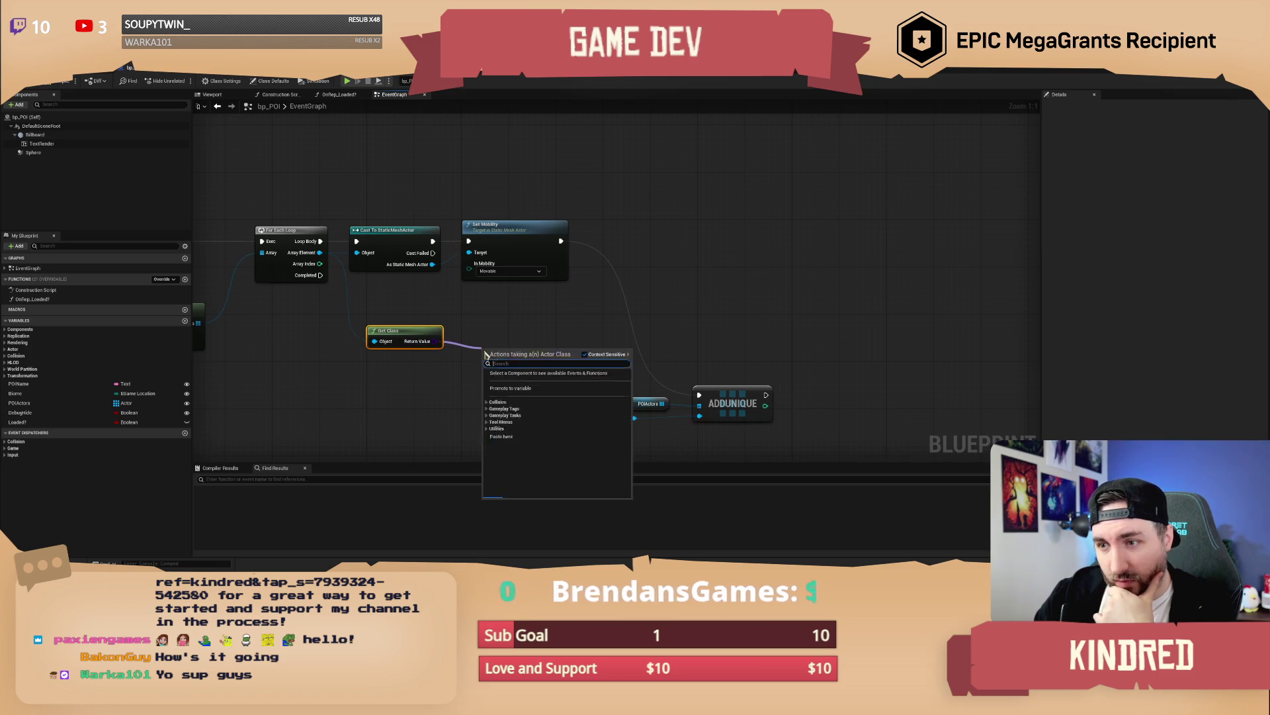
pyautogui.write('!=')
pyautogui.press('Return')
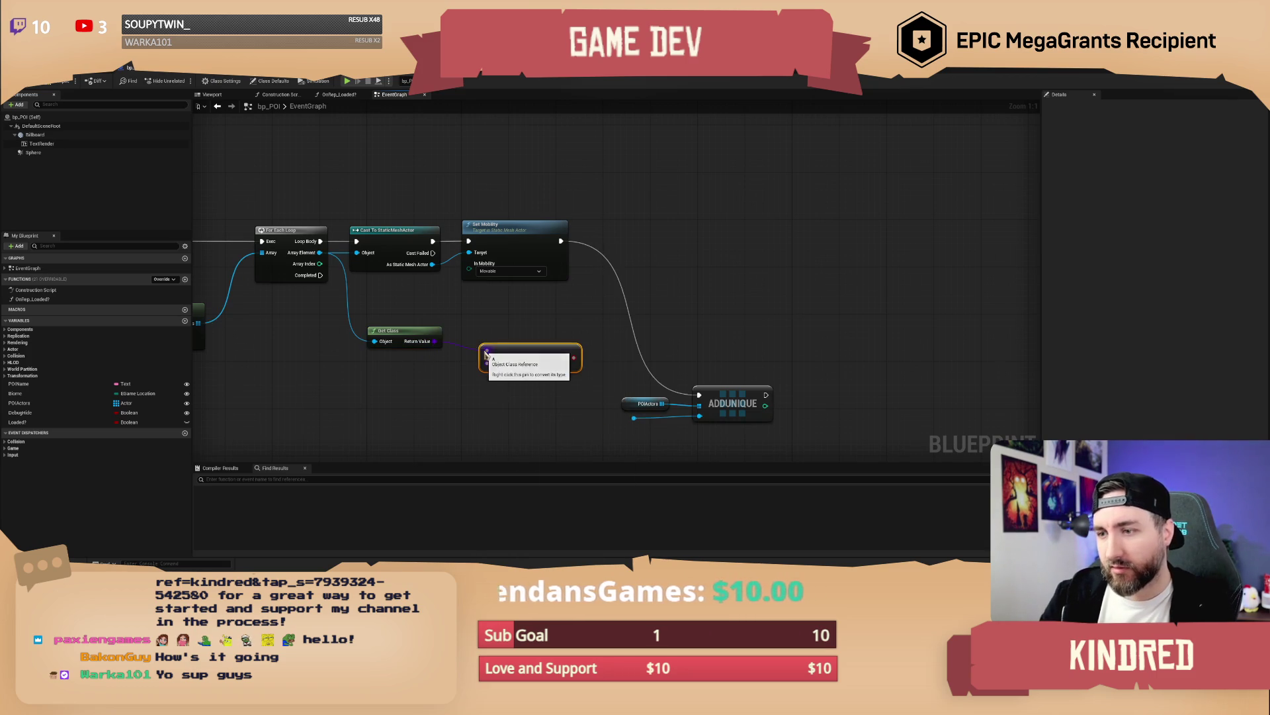
pyautogui.hotkey('ctrl', 'c')
pyautogui.hotkey('ctrl', 'v')
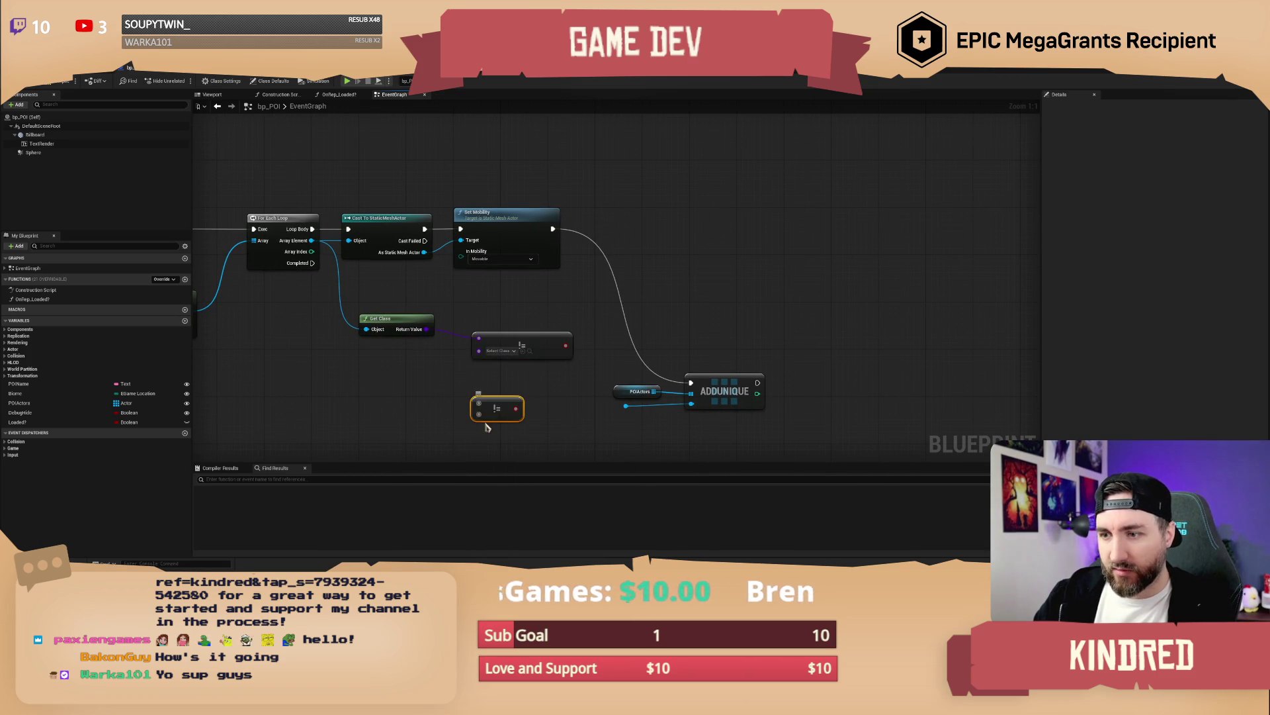
pyautogui.moveTo(478, 402); pyautogui.dragTo(427, 329)
pyautogui.hotkey('ctrl', 'v')
pyautogui.moveTo(483, 391); pyautogui.dragTo(407, 270)
pyautogui.moveTo(502, 344); pyautogui.dragTo(503, 275)
pyautogui.keyDown('shift'); pyautogui.click(503, 287); pyautogui.keyUp('shift')
pyautogui.moveTo(524, 389); pyautogui.dragTo(500, 333)
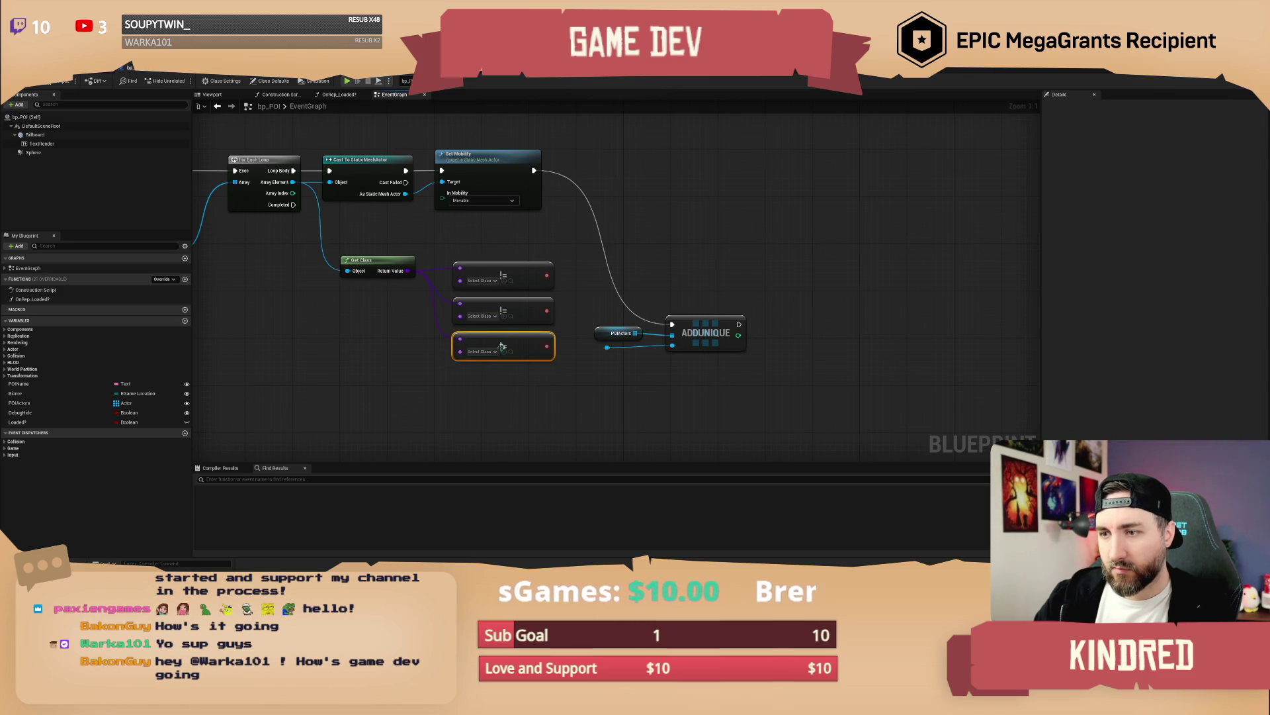
pyautogui.moveTo(501, 265)
pyautogui.mouseDown()
pyautogui.moveTo(493, 298)
pyautogui.moveTo(513, 380)
pyautogui.mouseUp()
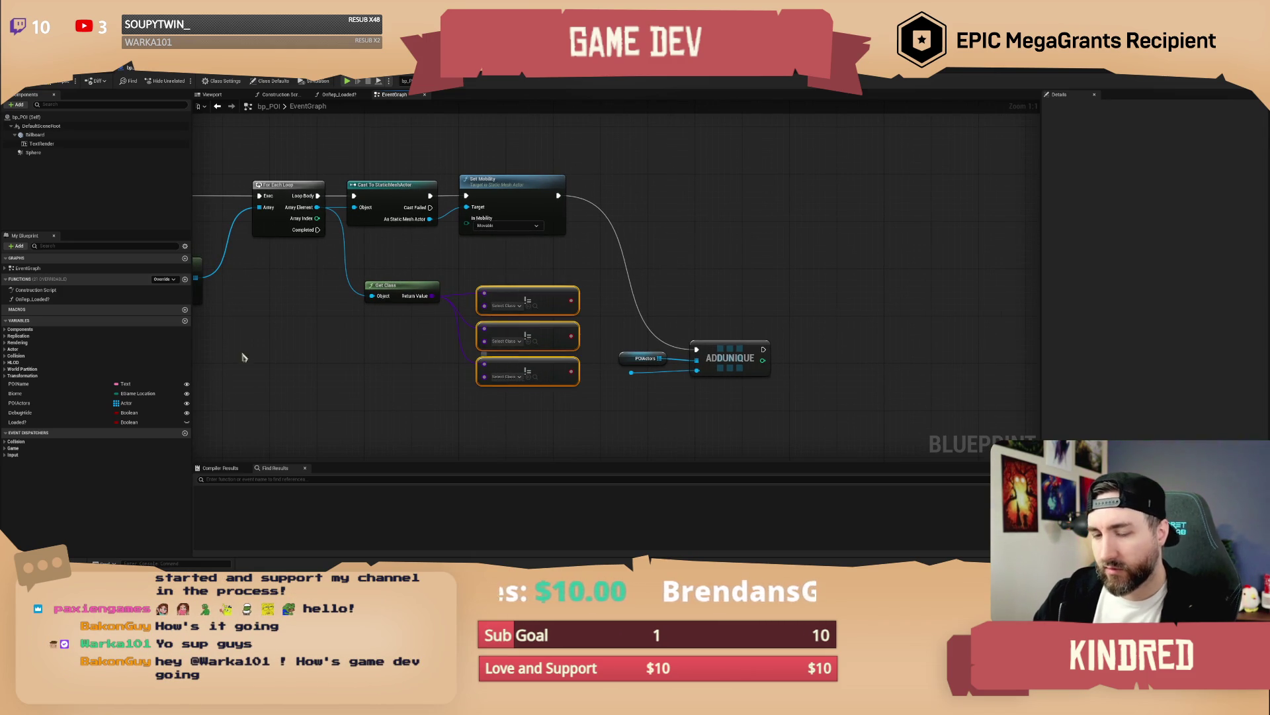
pyautogui.press('Delete')
pyautogui.click(185, 321)
pyautogui.write('Igno')
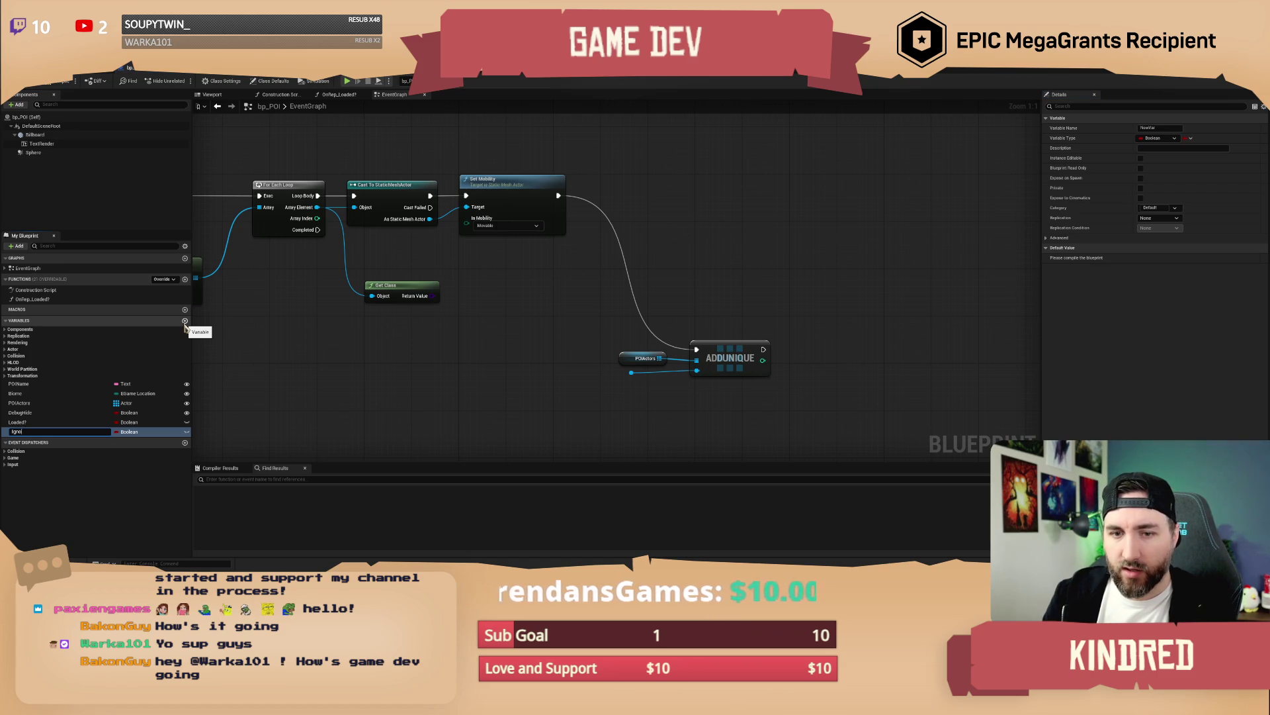
# Step: Name the variable IgnoredActorClasses and describe it as classes skipped when autopopulating POI actors
pyautogui.press('BackSpace')
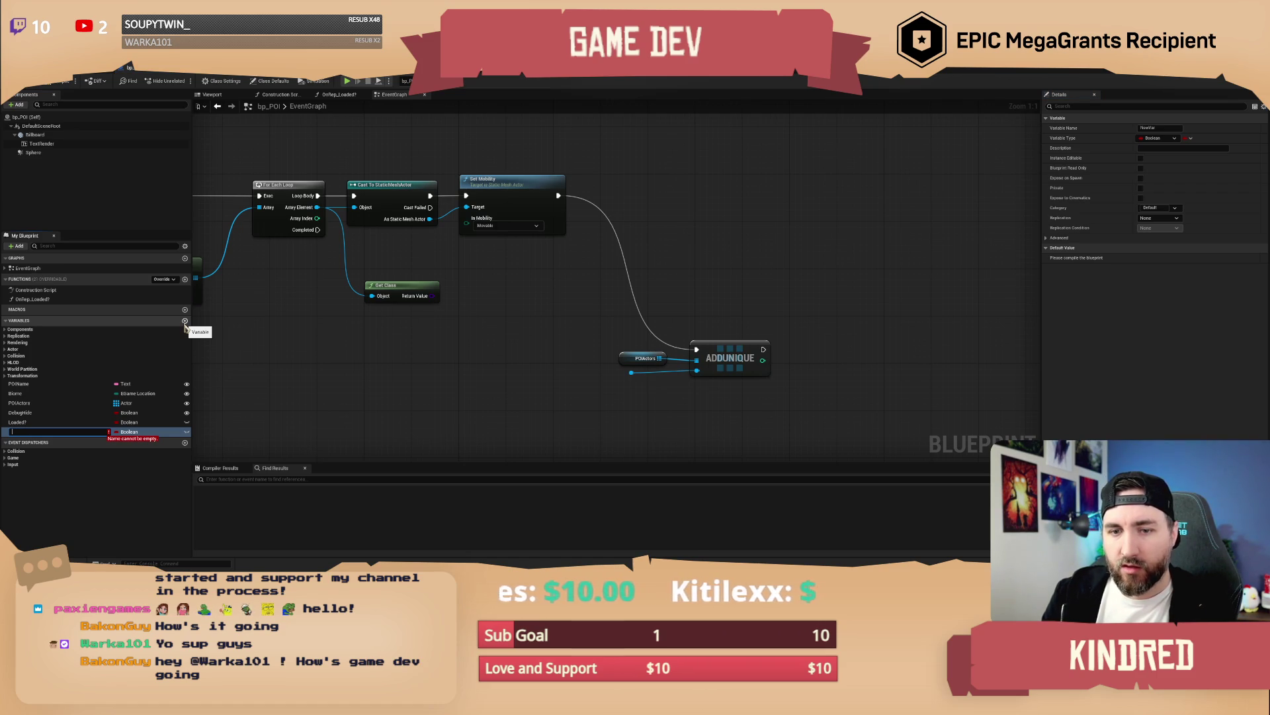
pyautogui.write('IgnoredActorClasses')
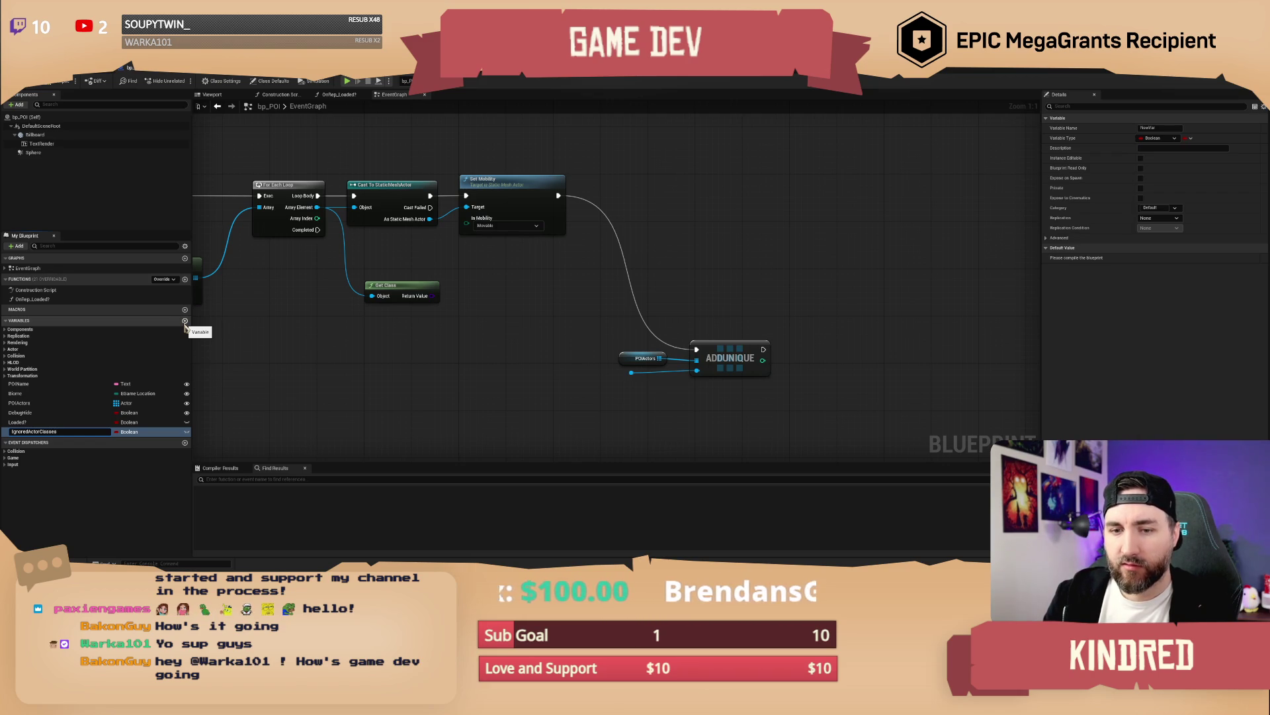
pyautogui.press('Return')
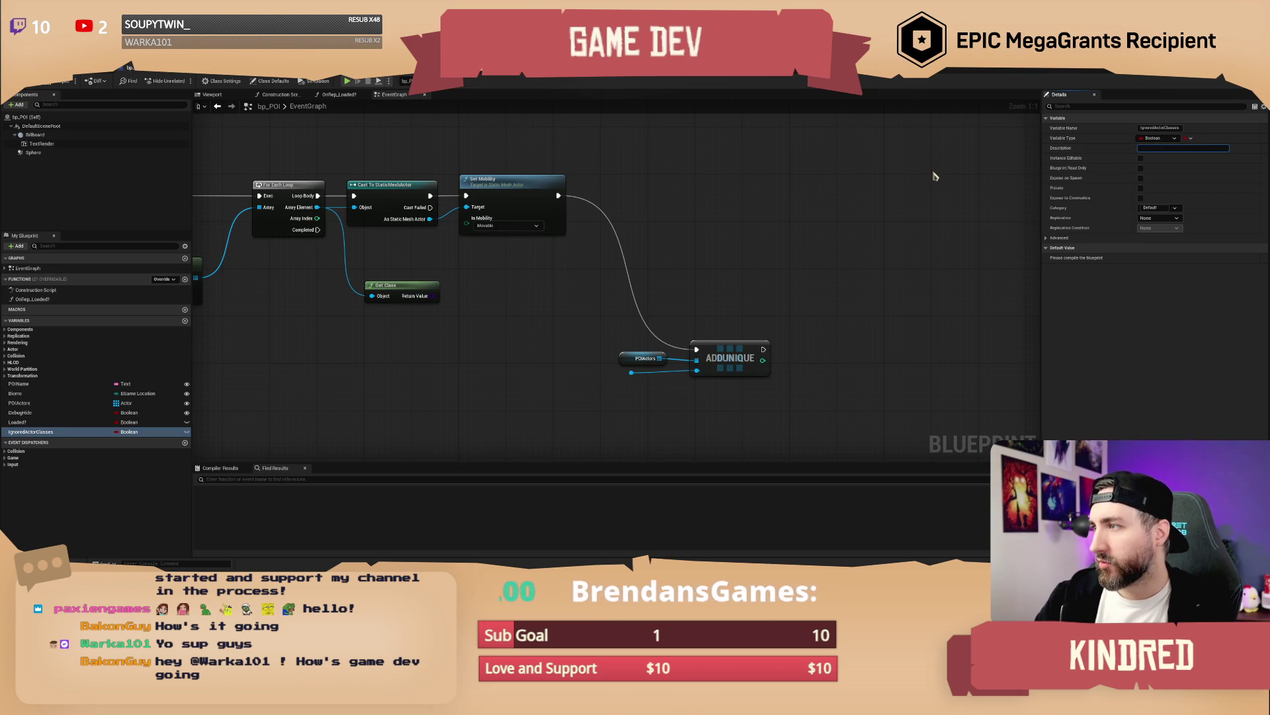
pyautogui.write('This ignores these classes when autopopulating the POI ed')
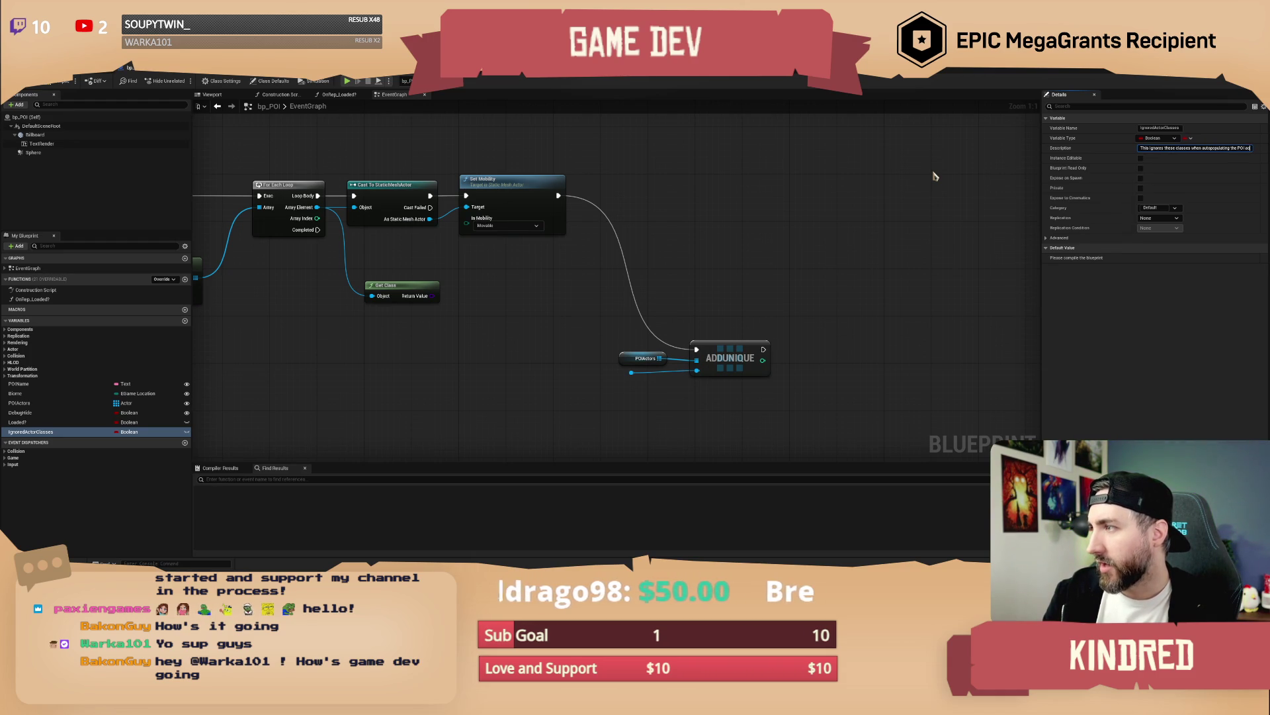
pyautogui.write('tors using th')
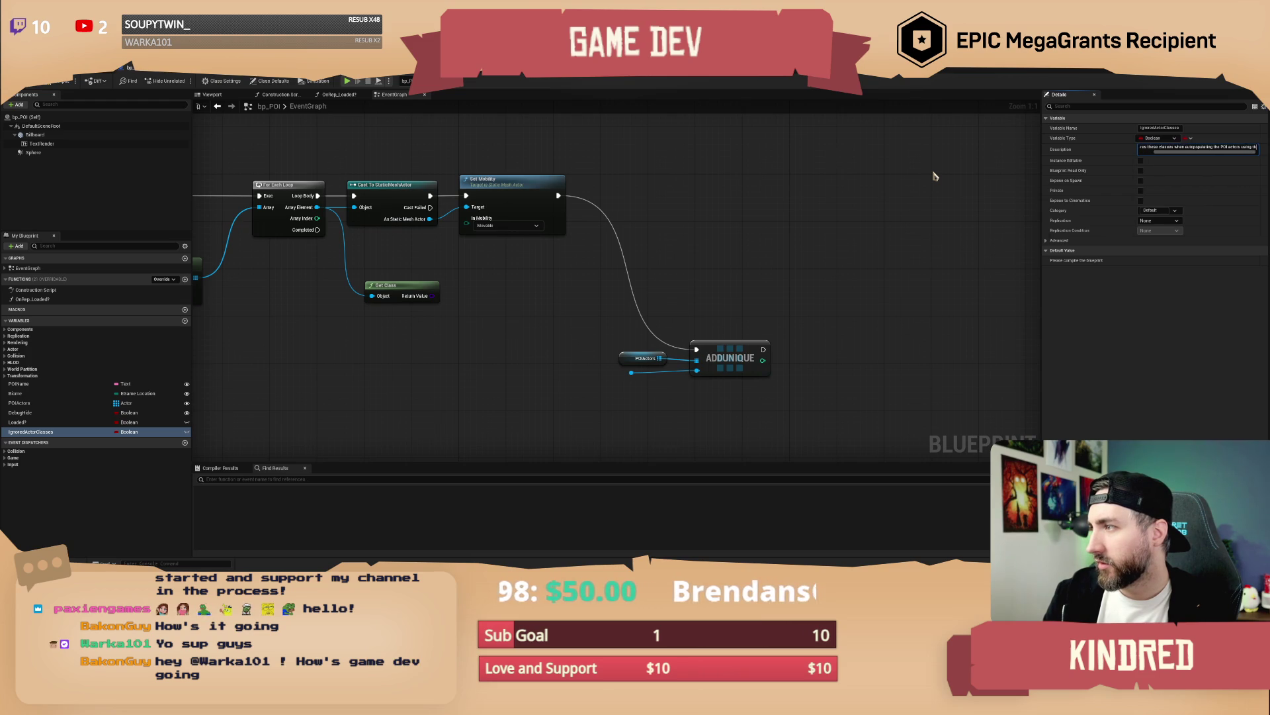
pyautogui.write('e sphere collision.')
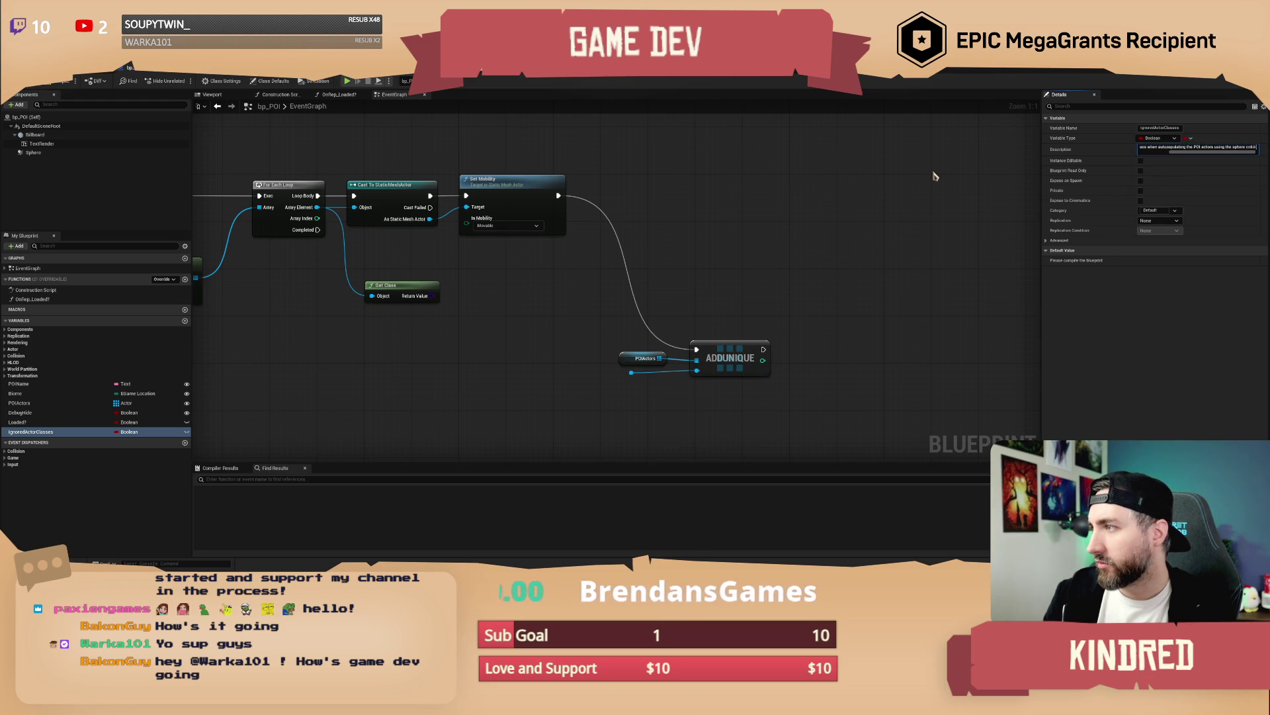
# Step: Make IgnoredActorClasses an array of Actor class references
pyautogui.click(1157, 138)
pyautogui.write('actor')
pyautogui.moveTo(1184, 222)
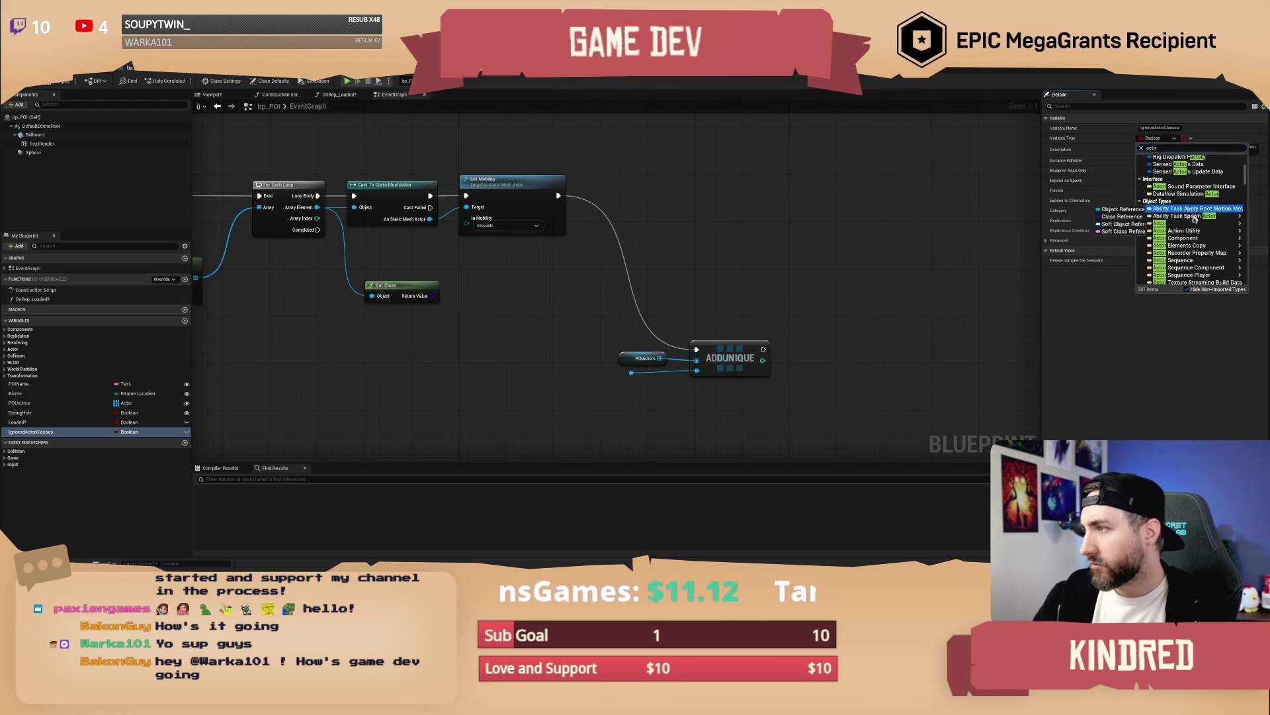
pyautogui.click(1116, 231)
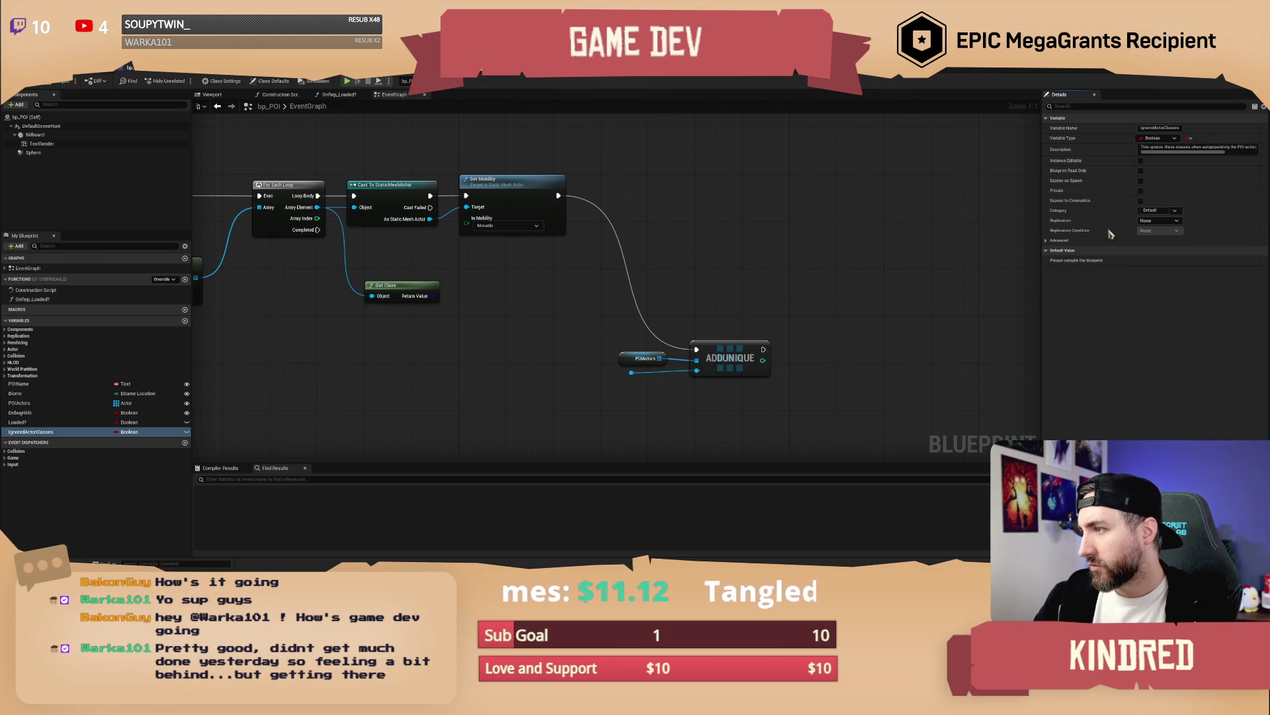
pyautogui.click(1190, 138)
pyautogui.click(1187, 159)
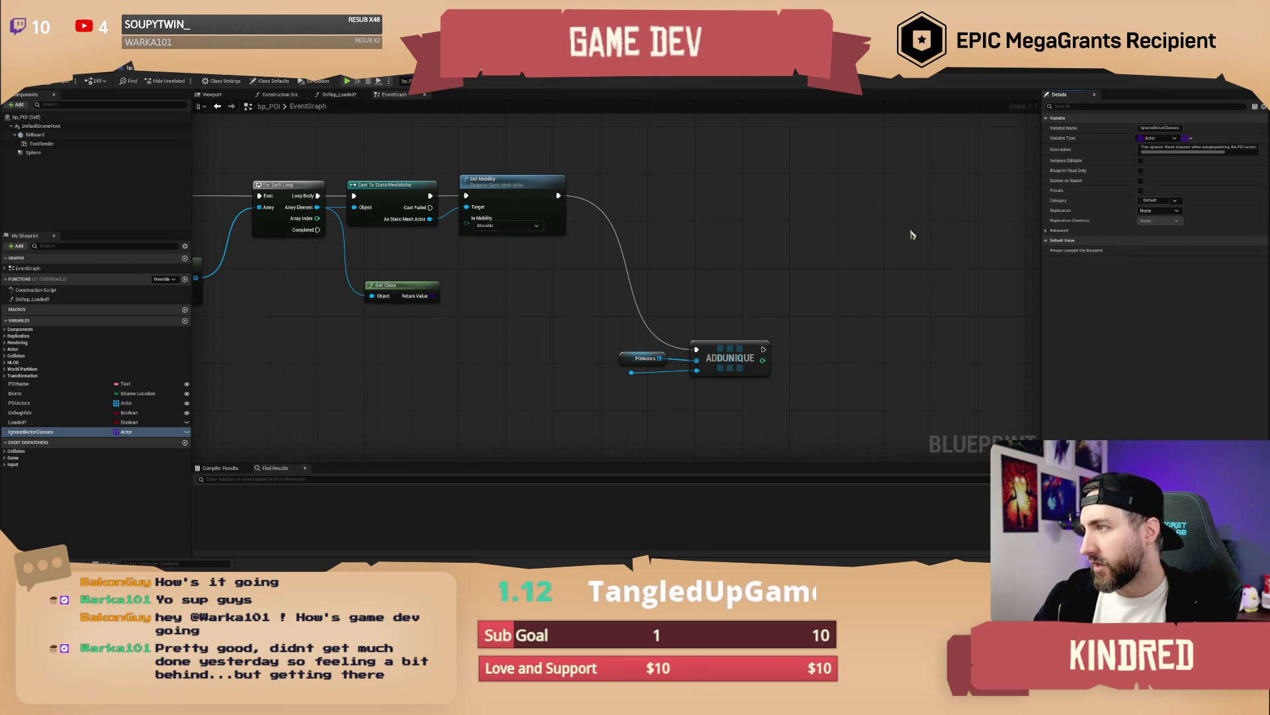
pyautogui.moveTo(714, 239); pyautogui.dragTo(771, 243)
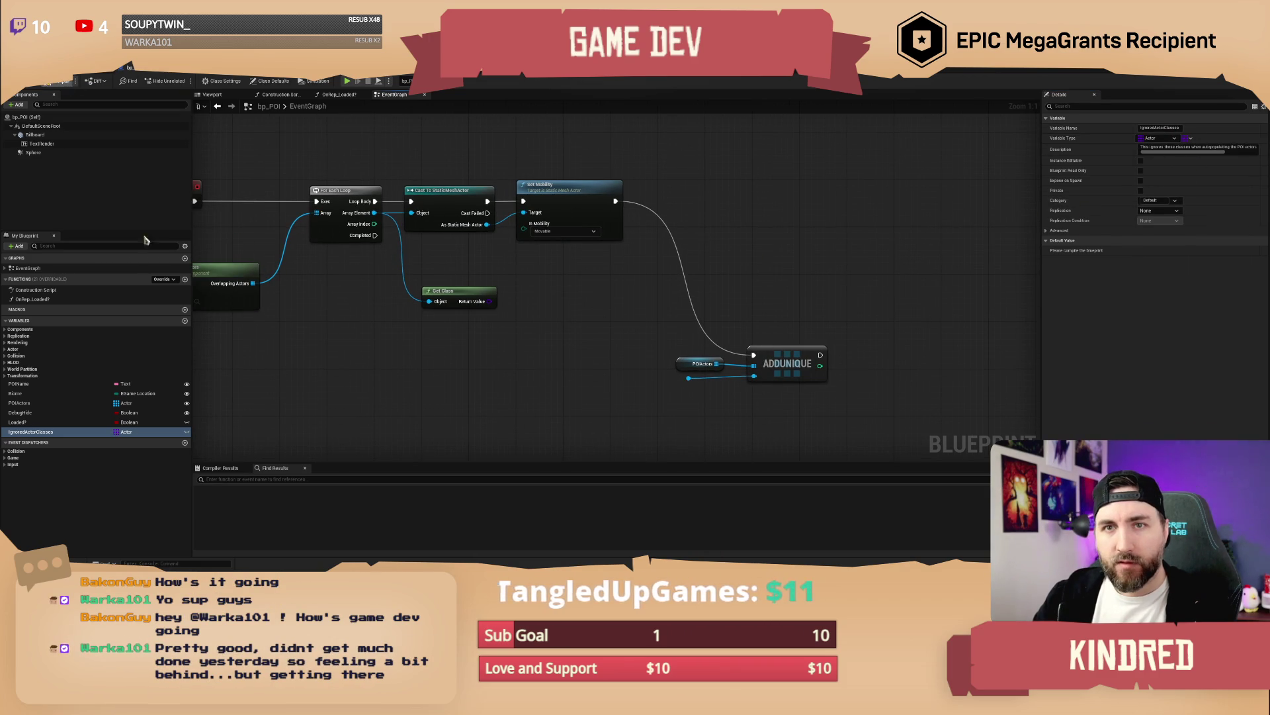
# Step: Place an IgnoredActorClasses getter feeding a Contains node above Get Class
pyautogui.moveTo(31, 431); pyautogui.dragTo(526, 324)
pyautogui.click(466, 352)
pyautogui.write('contain')
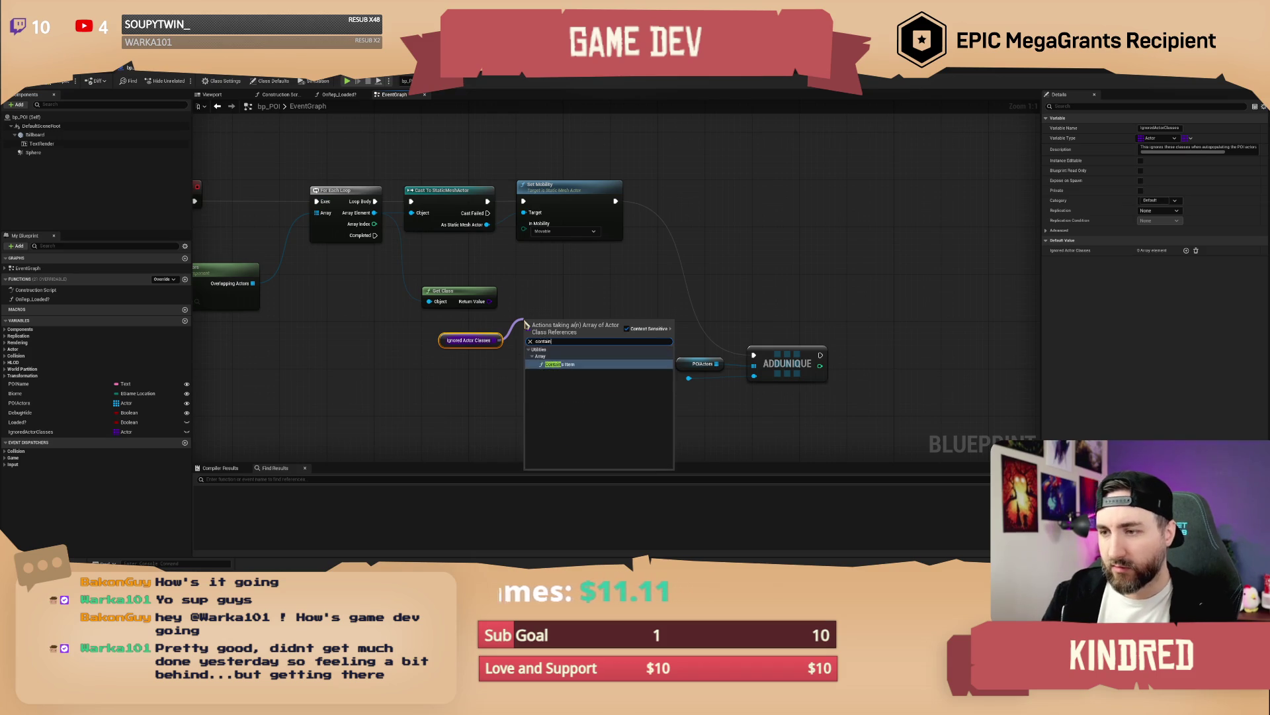
pyautogui.press('Return')
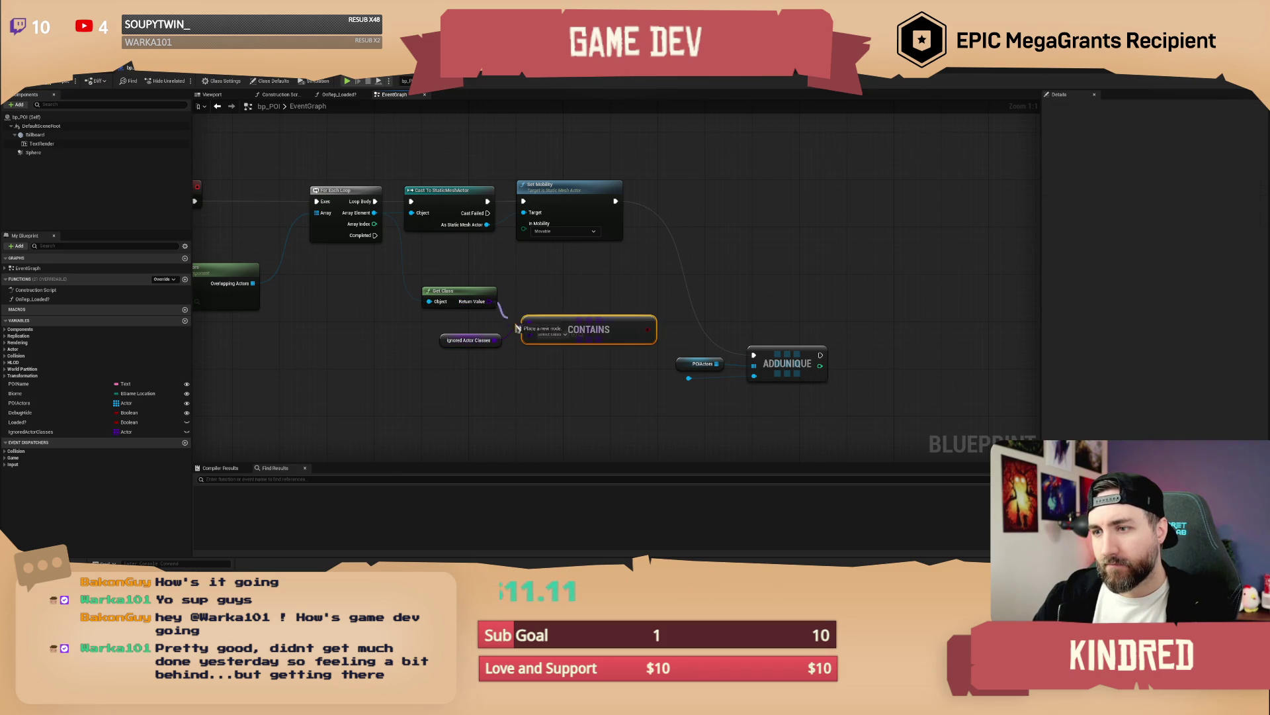
pyautogui.moveTo(470, 340)
pyautogui.mouseDown()
pyautogui.moveTo(466, 275)
pyautogui.moveTo(558, 349)
pyautogui.moveTo(514, 364)
pyautogui.mouseUp()
# Step: Shift the cast, Set Mobility and ADDUNIQUE nodes right to make room
pyautogui.moveTo(462, 159); pyautogui.dragTo(560, 175)
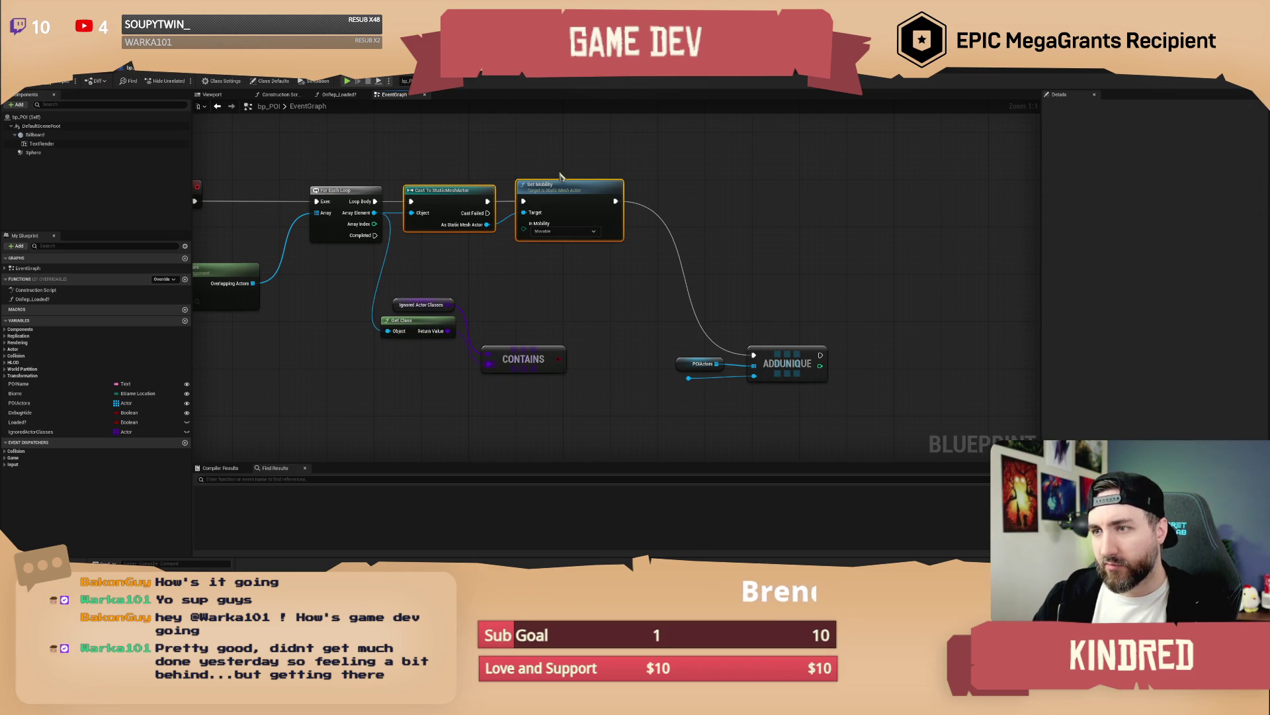
pyautogui.moveTo(684, 329); pyautogui.dragTo(767, 387)
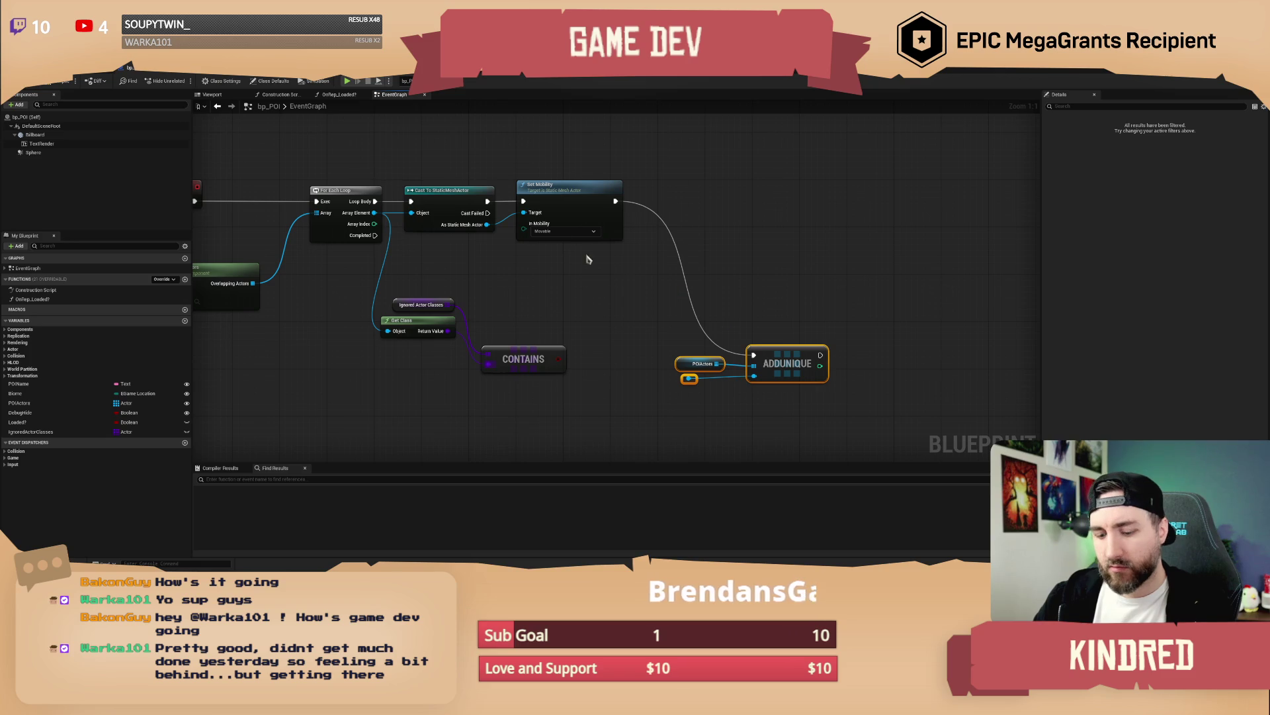
pyautogui.moveTo(456, 160)
pyautogui.mouseDown()
pyautogui.moveTo(579, 192)
pyautogui.moveTo(868, 192)
pyautogui.mouseUp()
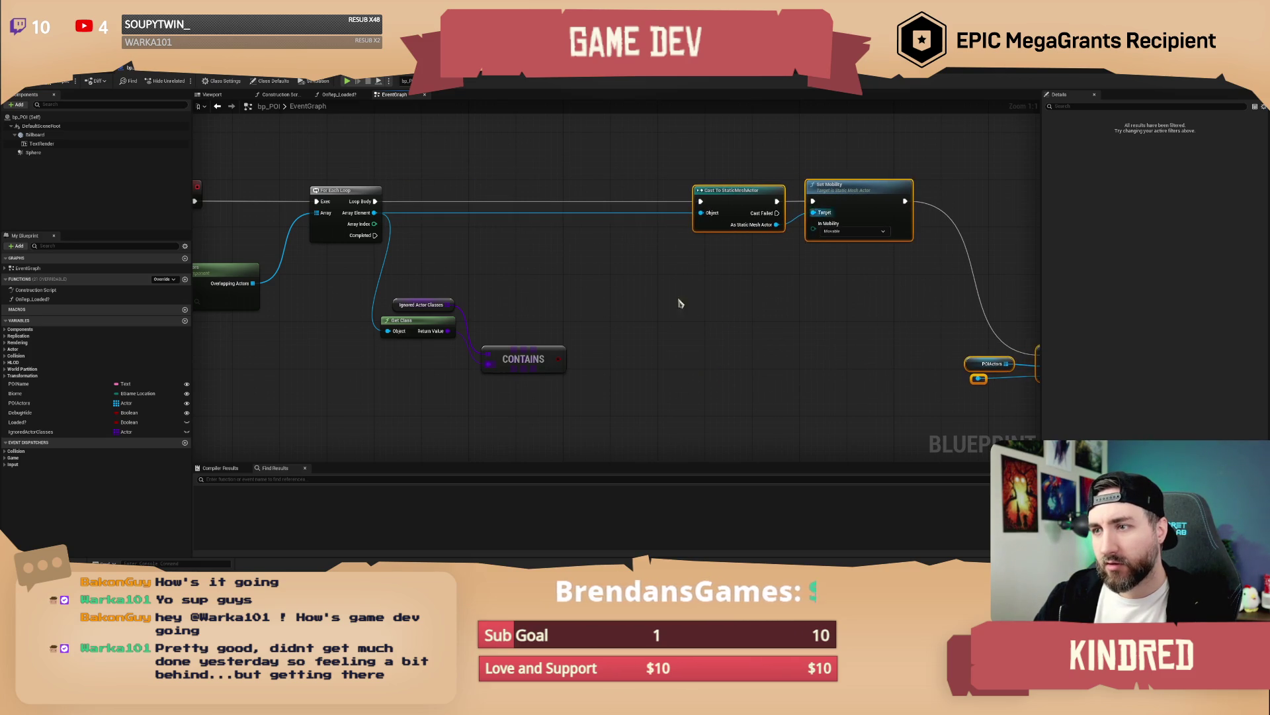
# Step: Invert Contains with a NOT into a Branch fed by the loop body, running the cast on True
pyautogui.click(680, 302)
pyautogui.moveTo(559, 359)
pyautogui.mouseDown()
pyautogui.moveTo(581, 276)
pyautogui.moveTo(576, 199)
pyautogui.mouseUp()
pyautogui.write('i')
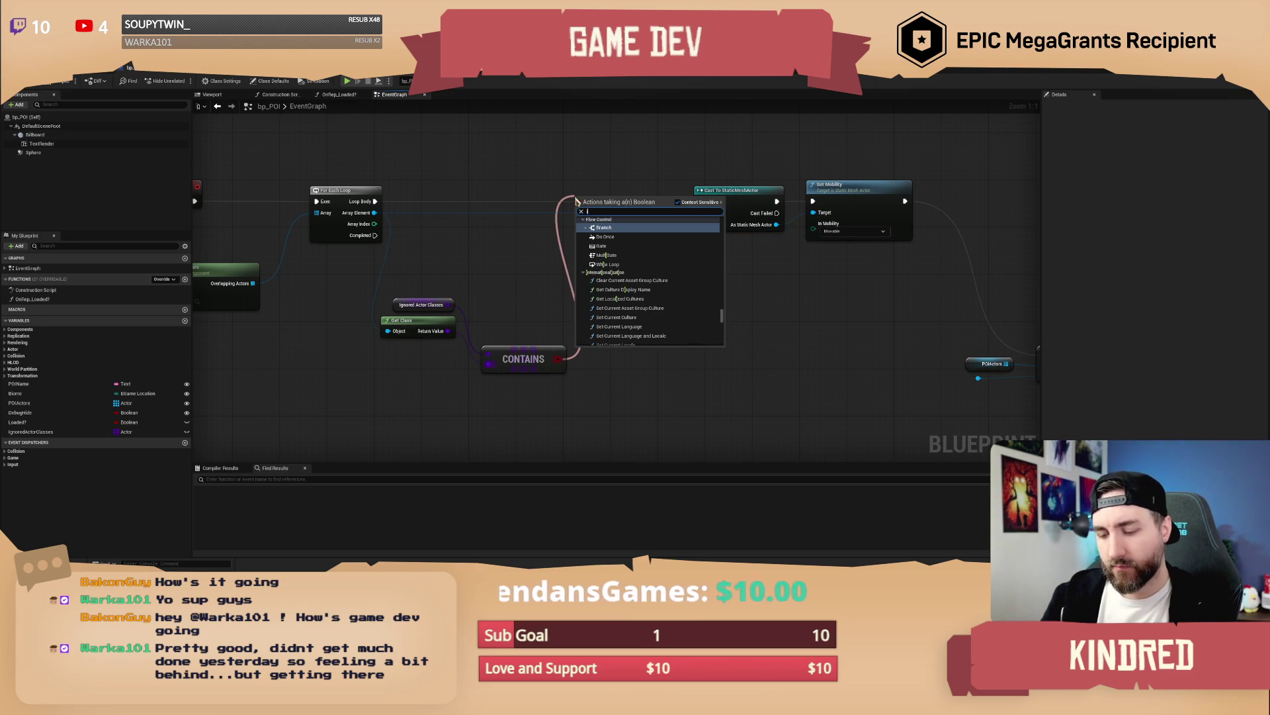
pyautogui.write('not')
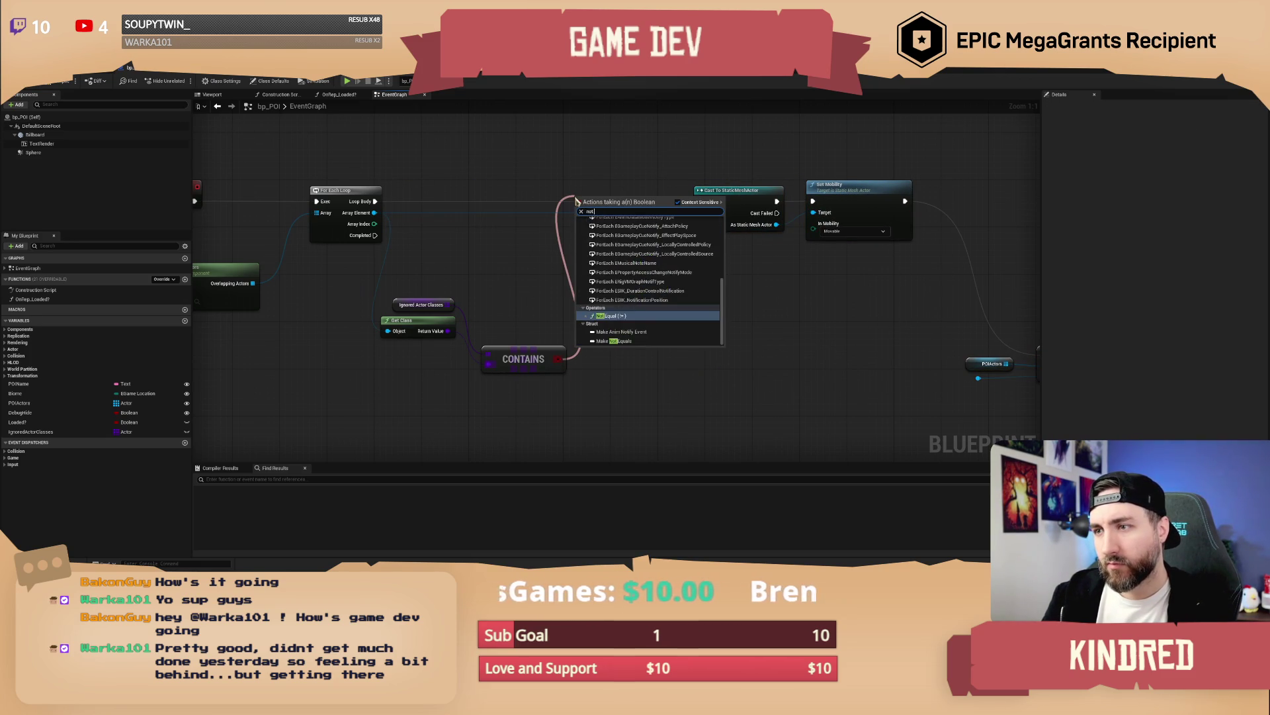
pyautogui.press('Return')
pyautogui.moveTo(580, 201)
pyautogui.mouseDown()
pyautogui.moveTo(575, 237)
pyautogui.moveTo(522, 273)
pyautogui.moveTo(586, 166)
pyautogui.moveTo(629, 189)
pyautogui.mouseUp()
pyautogui.write('branch')
pyautogui.press('Return')
pyautogui.moveTo(700, 204); pyautogui.dragTo(377, 202)
pyautogui.moveTo(476, 156)
pyautogui.mouseDown()
pyautogui.moveTo(721, 312)
pyautogui.moveTo(950, 420)
pyautogui.mouseUp()
# Step: Rearrange the Contains, NOT, Branch, cast and Set Mobility nodes into a tidy layout
pyautogui.moveTo(588, 224); pyautogui.dragTo(747, 224)
pyautogui.moveTo(584, 358); pyautogui.dragTo(690, 358)
pyautogui.moveTo(496, 294); pyautogui.dragTo(660, 278)
pyautogui.moveTo(479, 394)
pyautogui.mouseDown()
pyautogui.moveTo(573, 289)
pyautogui.moveTo(671, 307)
pyautogui.mouseUp()
pyautogui.moveTo(393, 292)
pyautogui.mouseDown()
pyautogui.moveTo(395, 362)
pyautogui.moveTo(490, 327)
pyautogui.mouseUp()
pyautogui.click(501, 269)
pyautogui.moveTo(427, 261); pyautogui.dragTo(727, 382)
pyautogui.moveTo(596, 318); pyautogui.dragTo(562, 302)
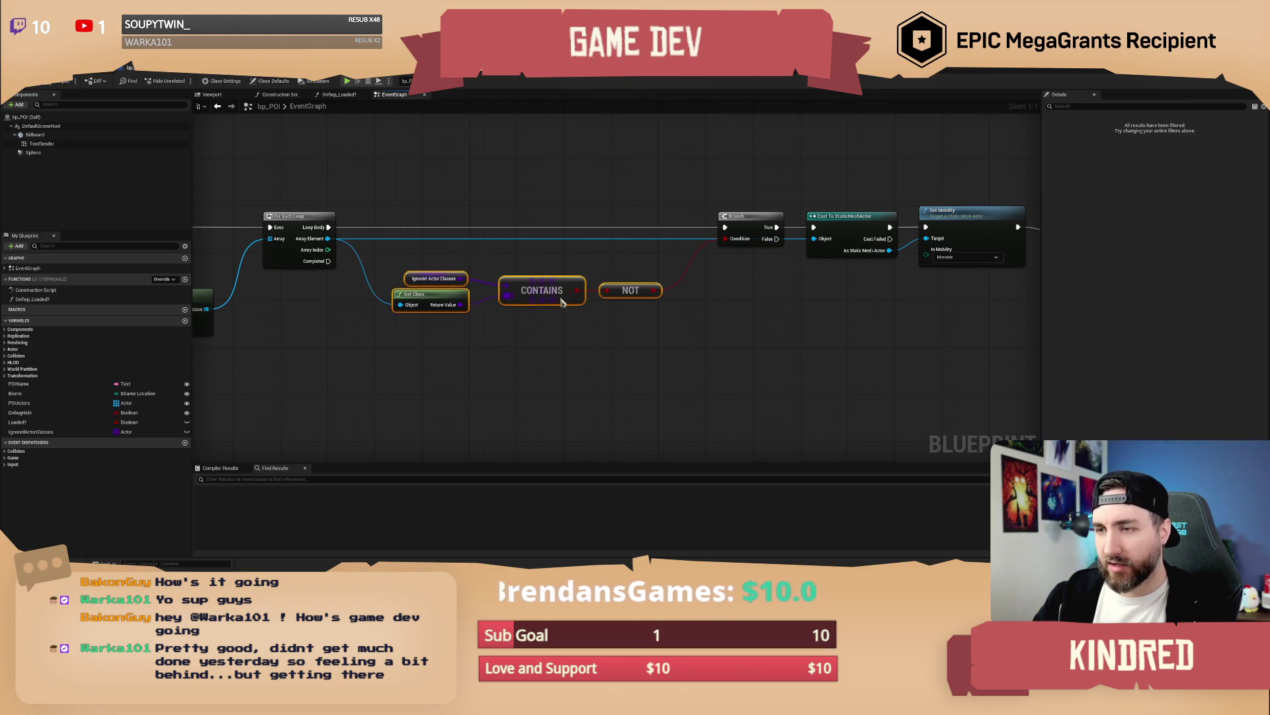
pyautogui.moveTo(761, 225); pyautogui.dragTo(490, 344)
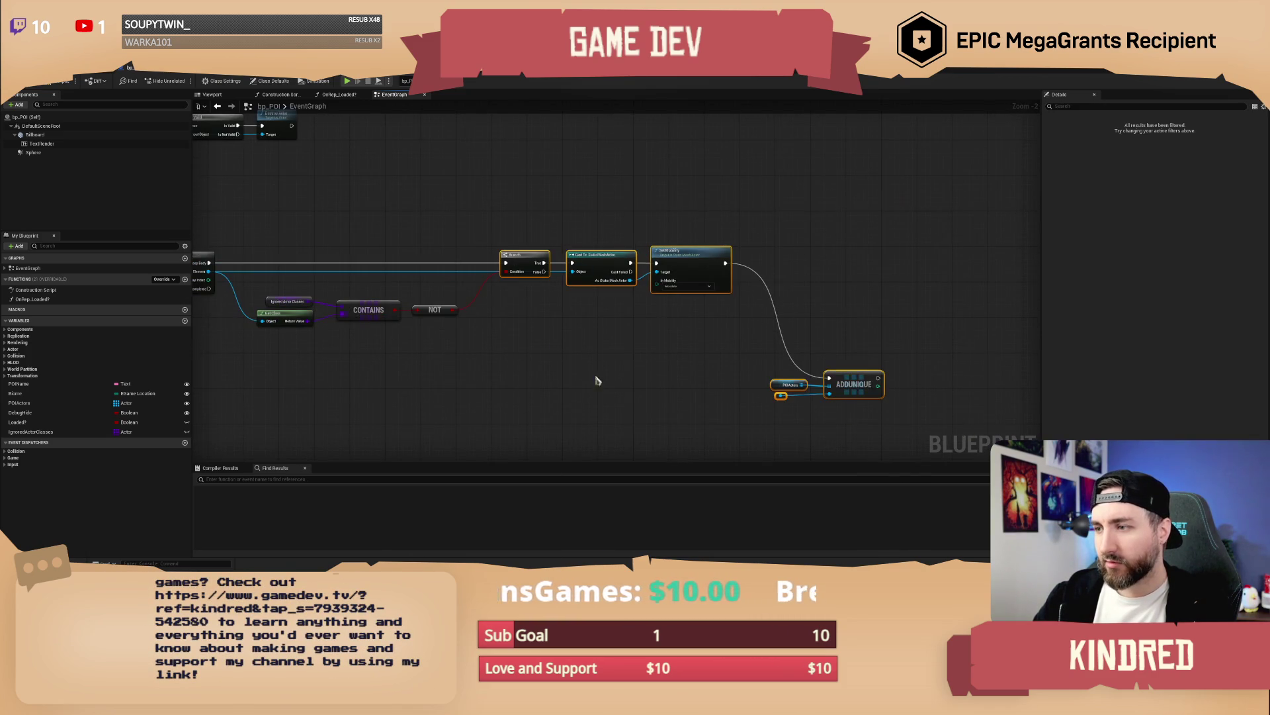
pyautogui.click(554, 260)
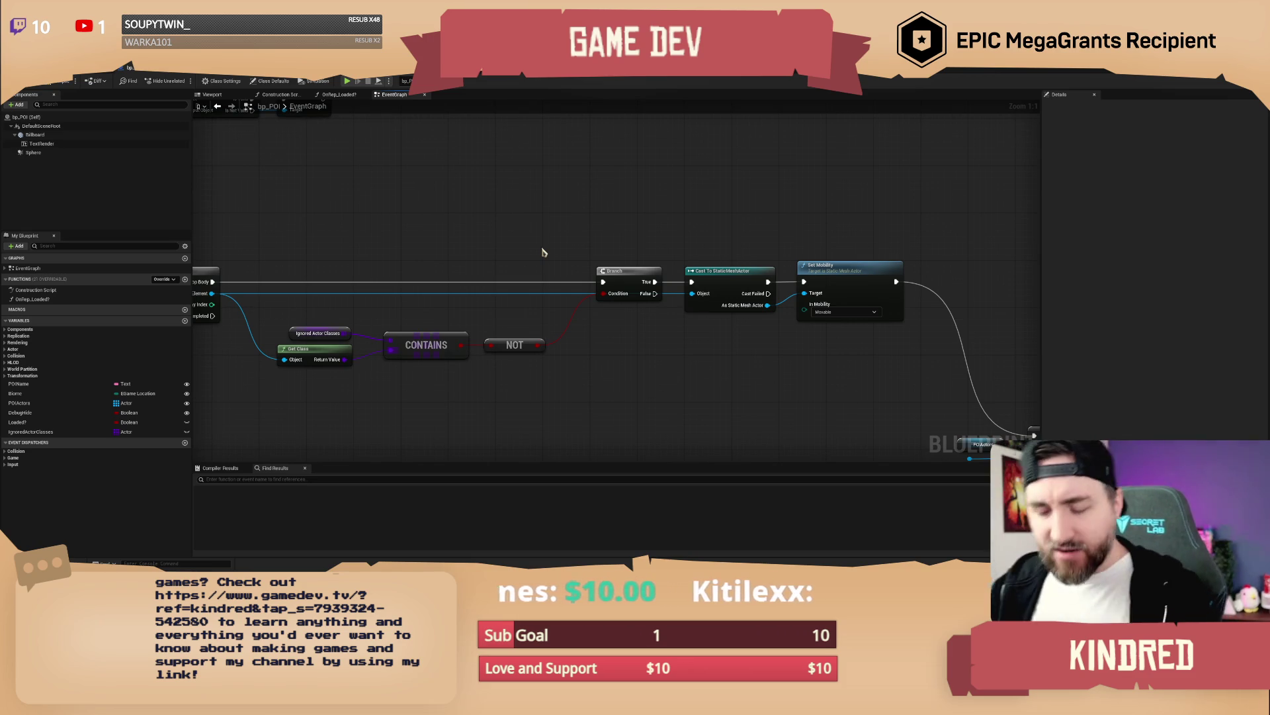
pyautogui.moveTo(537, 254); pyautogui.dragTo(563, 238)
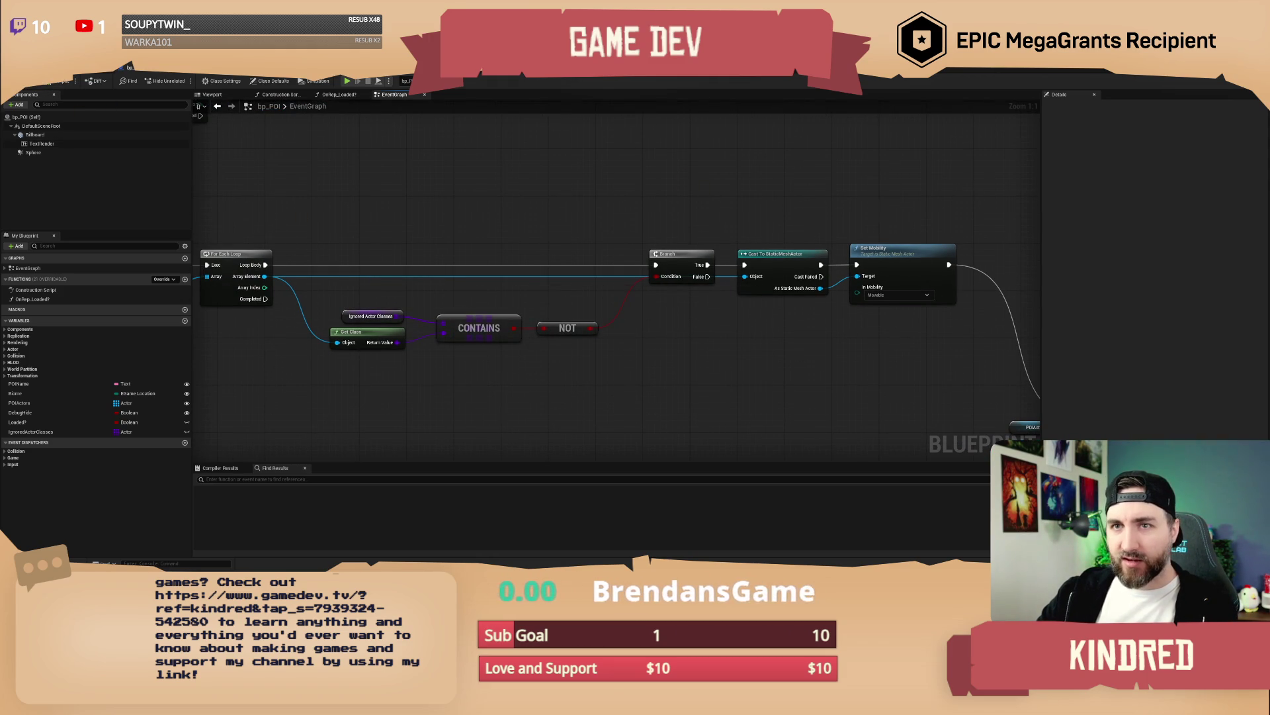
pyautogui.scroll(-2, 712, 176)
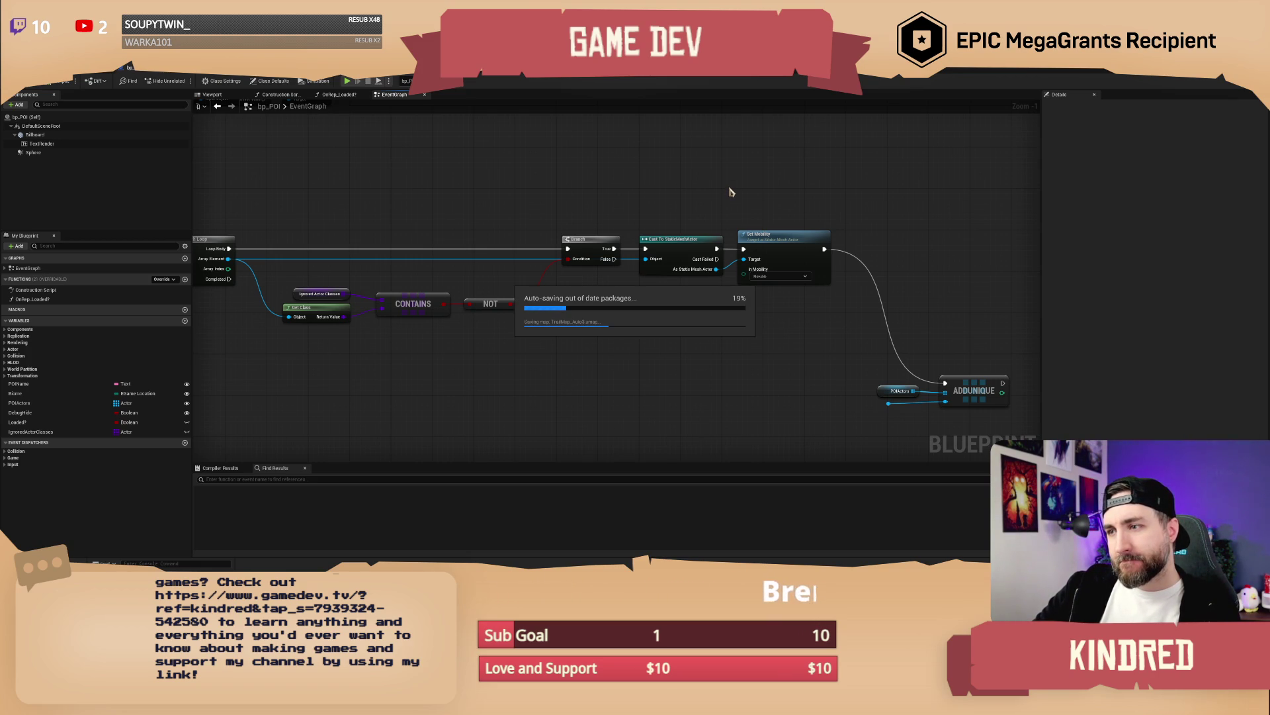
pyautogui.scroll(1, 730, 191)
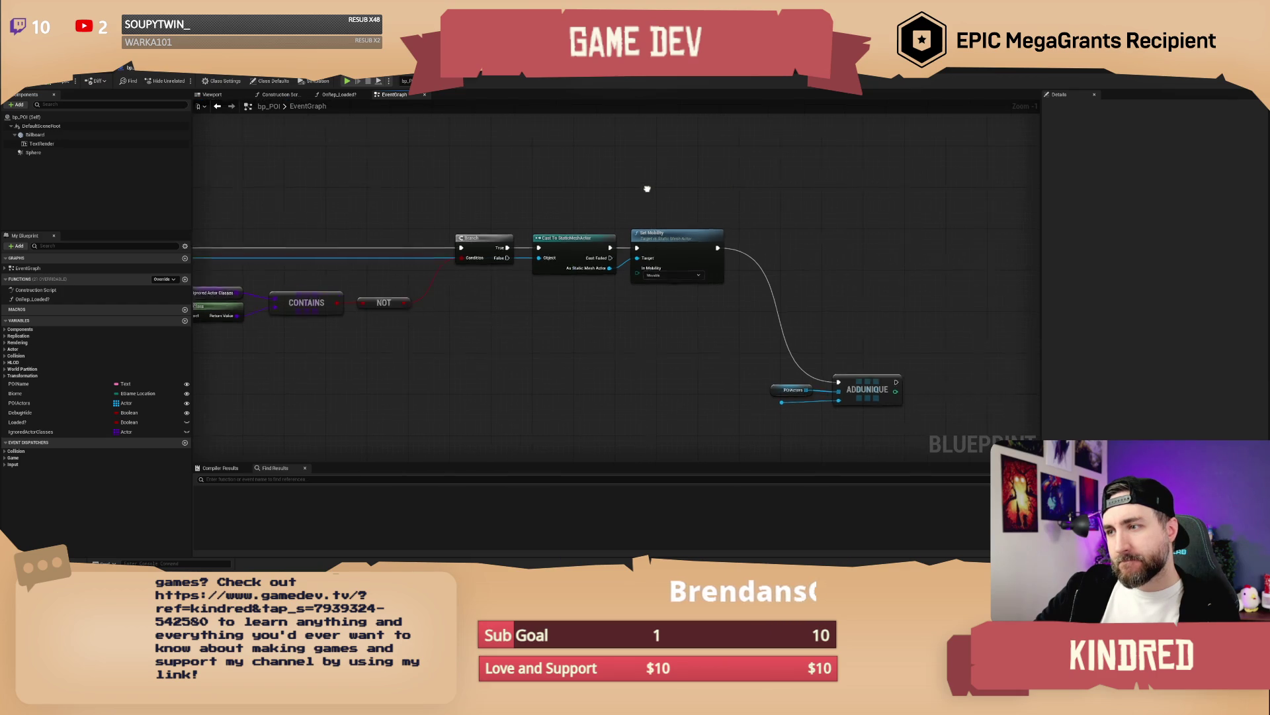
# Step: Wire the Cast's static mesh actor and the loop's Array Element into ADDUNIQUE
pyautogui.moveTo(564, 274)
pyautogui.mouseDown()
pyautogui.moveTo(772, 417)
pyautogui.moveTo(829, 428)
pyautogui.mouseUp()
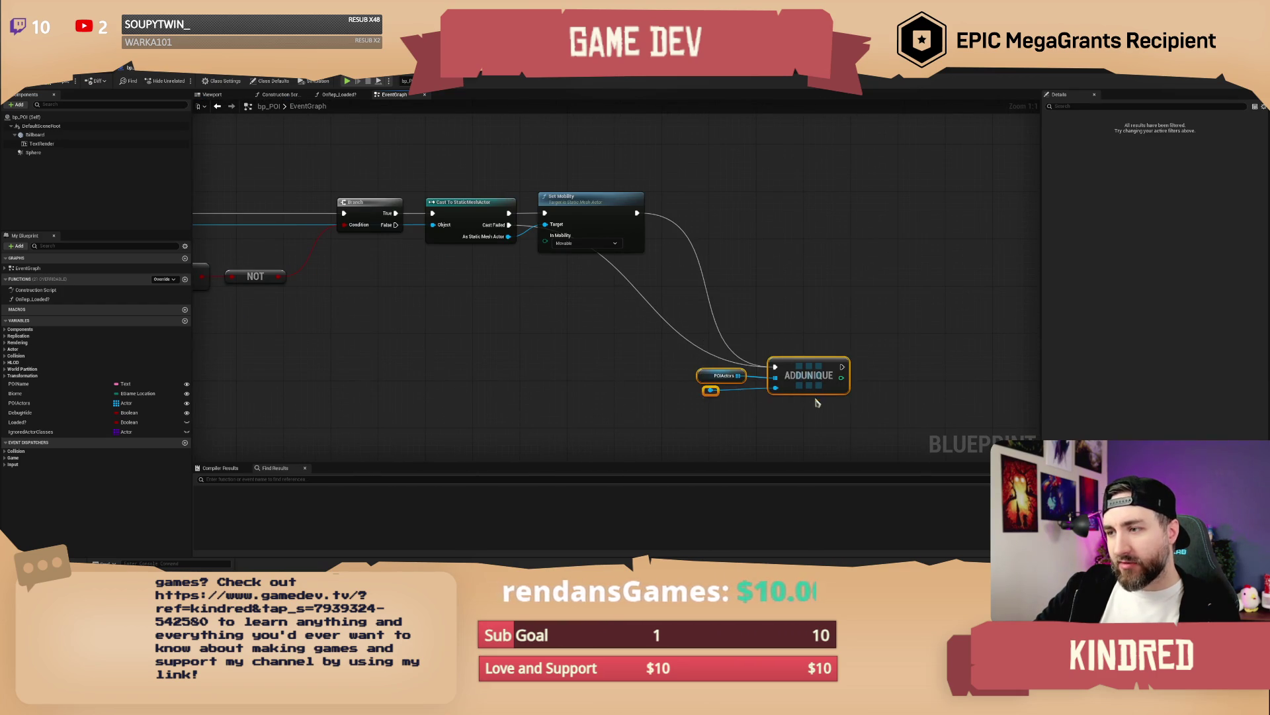
pyautogui.moveTo(590, 334); pyautogui.dragTo(751, 339)
pyautogui.scroll(-1, 643, 342)
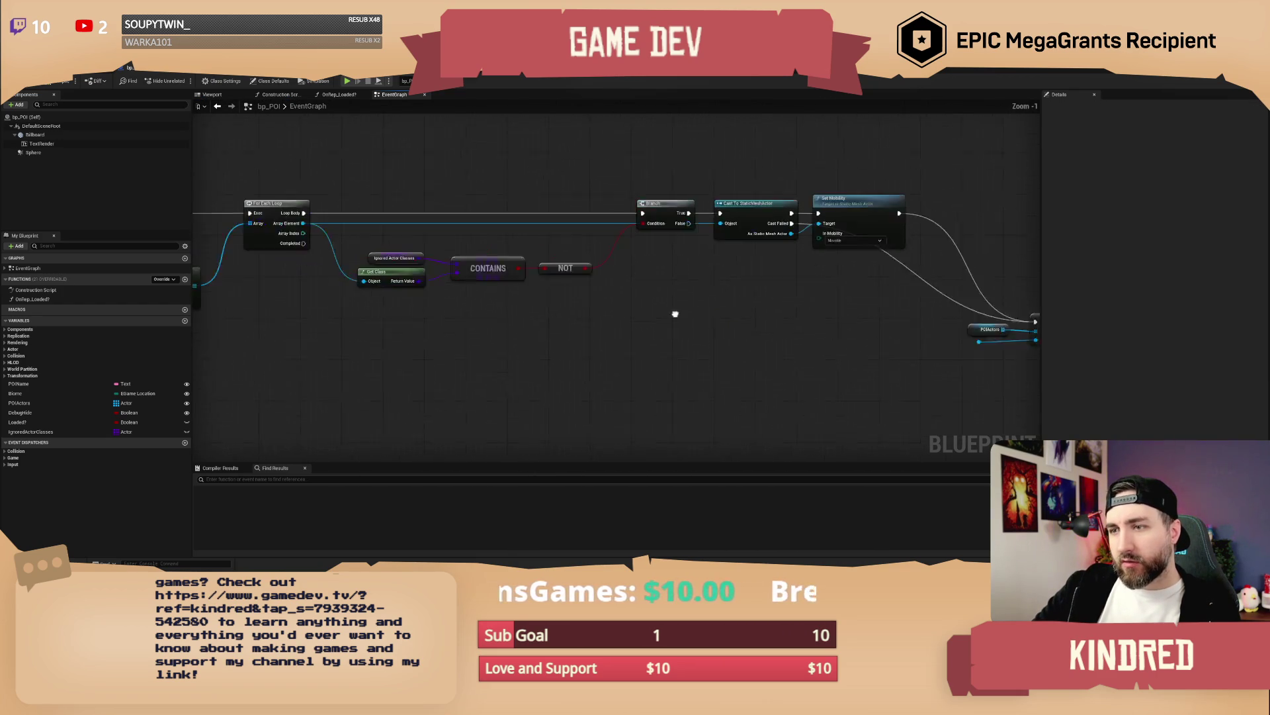
pyautogui.moveTo(342, 219)
pyautogui.mouseDown()
pyautogui.moveTo(1040, 373)
pyautogui.moveTo(936, 357)
pyautogui.moveTo(901, 335)
pyautogui.moveTo(932, 335)
pyautogui.mouseUp()
pyautogui.moveTo(818, 379); pyautogui.dragTo(653, 387)
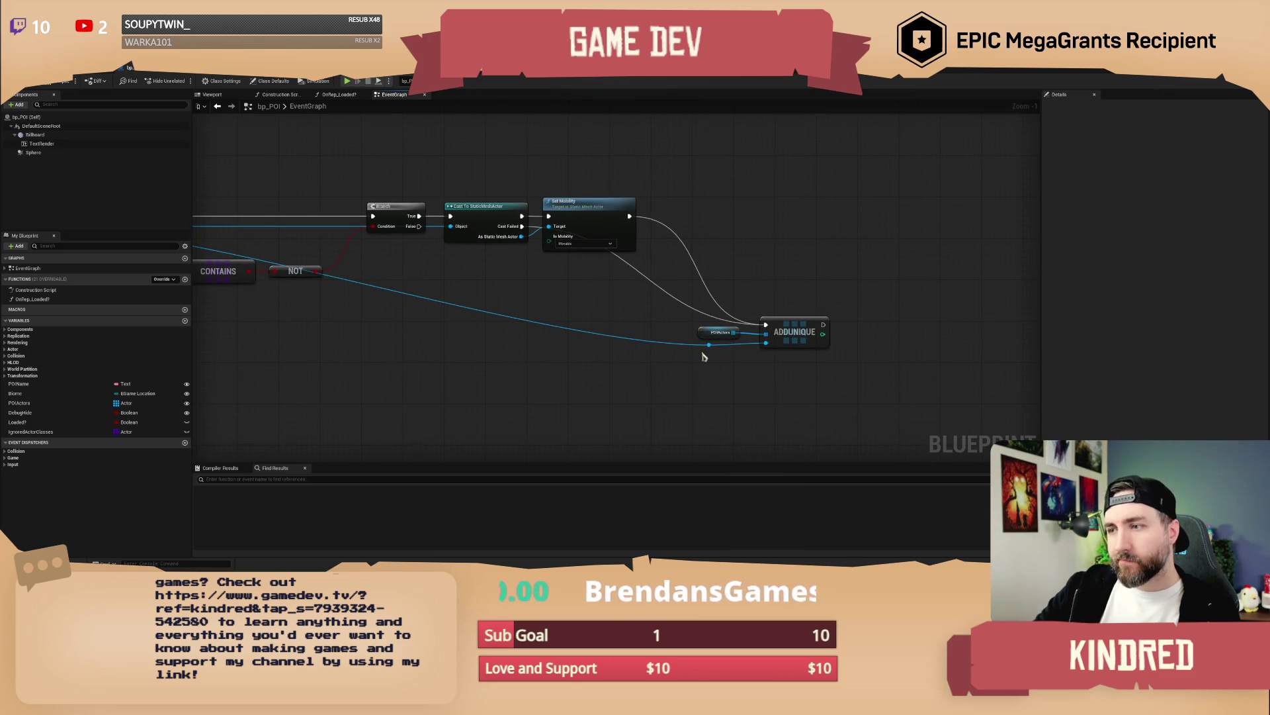
# Step: Add a reroute point on the ADDUNIQUE wire and move it far to the left
pyautogui.doubleClick(710, 348)
pyautogui.moveTo(710, 347)
pyautogui.mouseDown()
pyautogui.moveTo(278, 360)
pyautogui.moveTo(218, 345)
pyautogui.moveTo(449, 349)
pyautogui.moveTo(344, 343)
pyautogui.moveTo(359, 344)
pyautogui.mouseUp()
pyautogui.moveTo(687, 296); pyautogui.dragTo(589, 292)
pyautogui.scroll(-2, 589, 292)
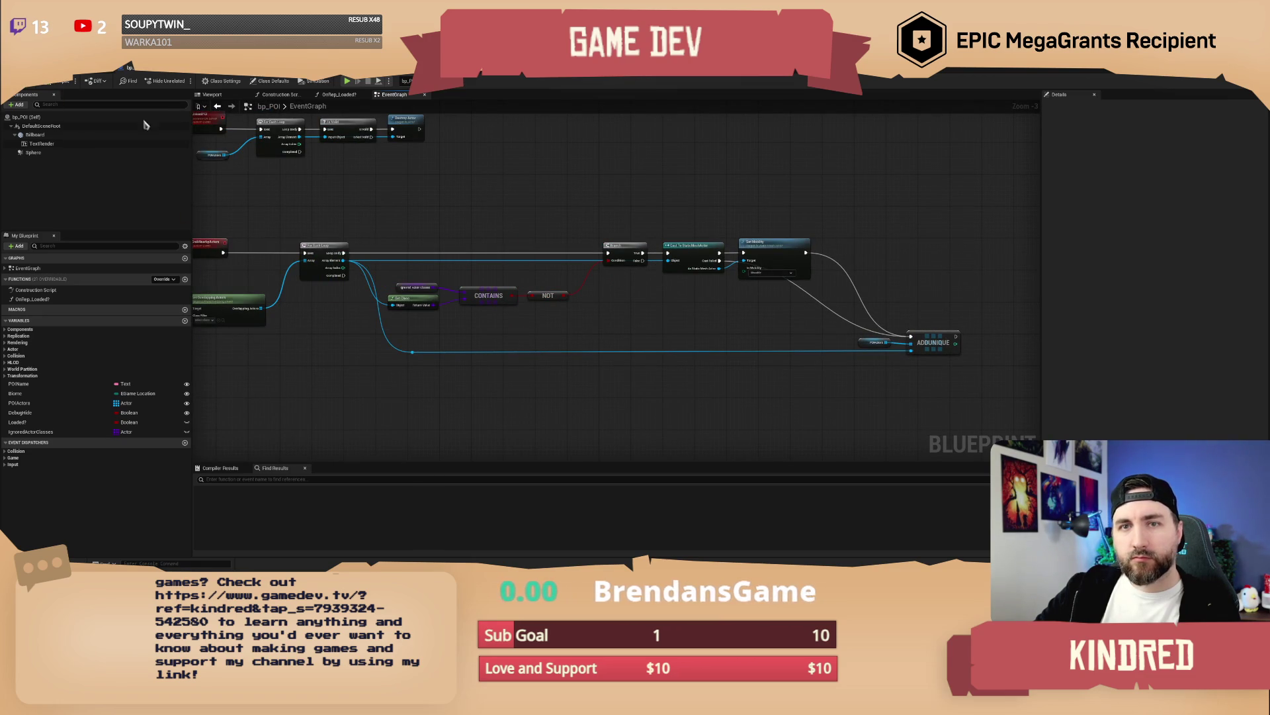
# Step: Align the reroute points with Q and lower them so the wire runs straight
pyautogui.moveTo(678, 323); pyautogui.dragTo(717, 323)
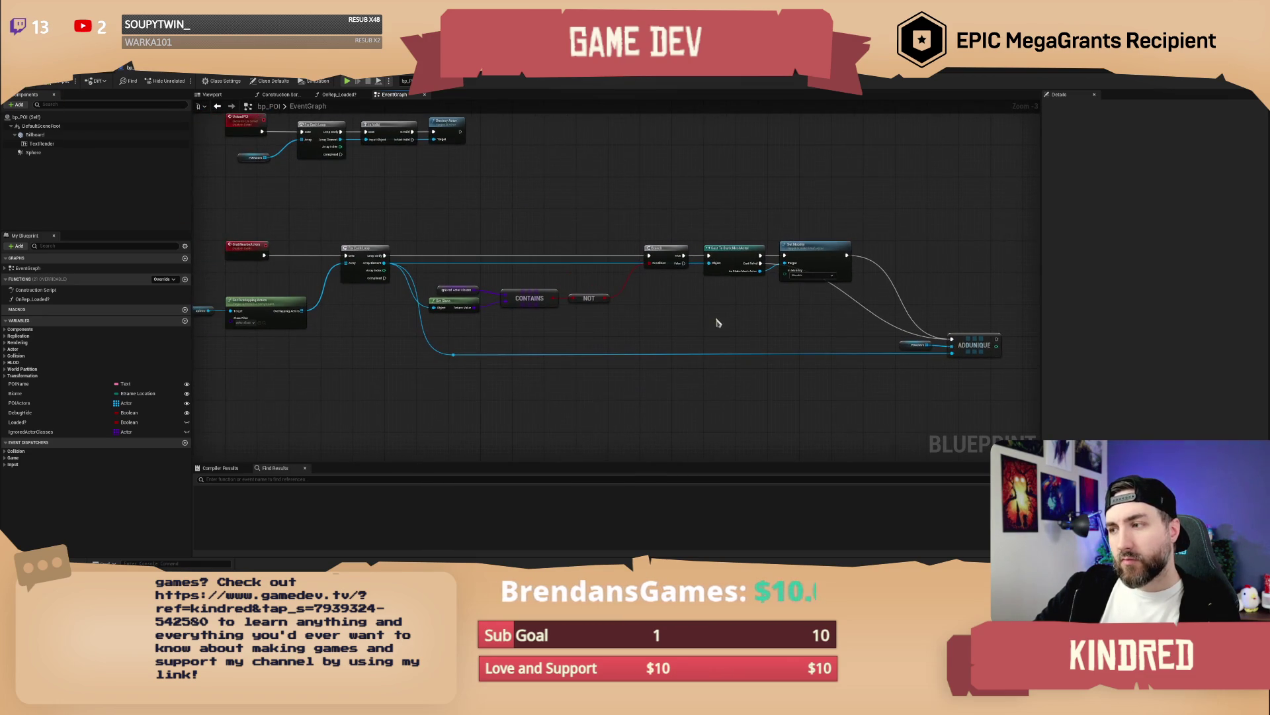
pyautogui.moveTo(511, 219)
pyautogui.mouseDown()
pyautogui.moveTo(552, 251)
pyautogui.moveTo(497, 245)
pyautogui.mouseUp()
pyautogui.scroll(1, 495, 235)
pyautogui.moveTo(794, 218); pyautogui.dragTo(572, 203)
pyautogui.scroll(2, 751, 284)
pyautogui.moveTo(750, 283)
pyautogui.mouseDown()
pyautogui.moveTo(547, 261)
pyautogui.moveTo(559, 285)
pyautogui.mouseUp()
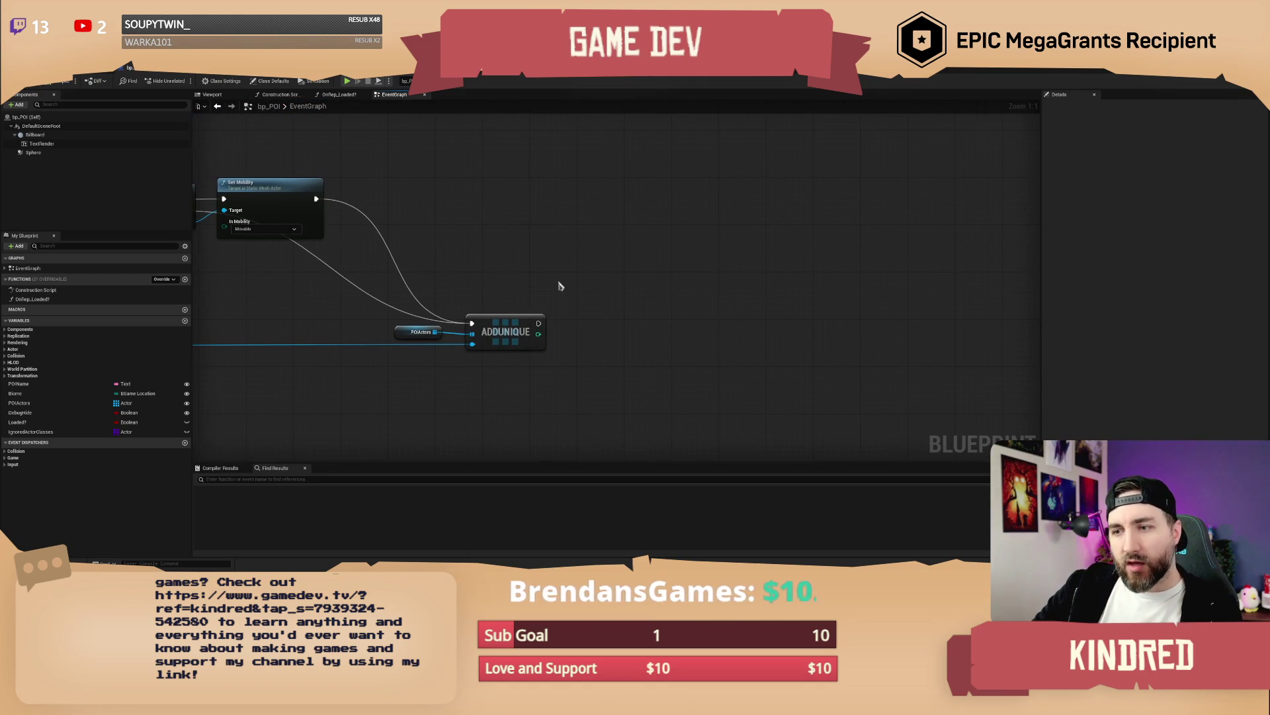
pyautogui.scroll(-4, 487, 340)
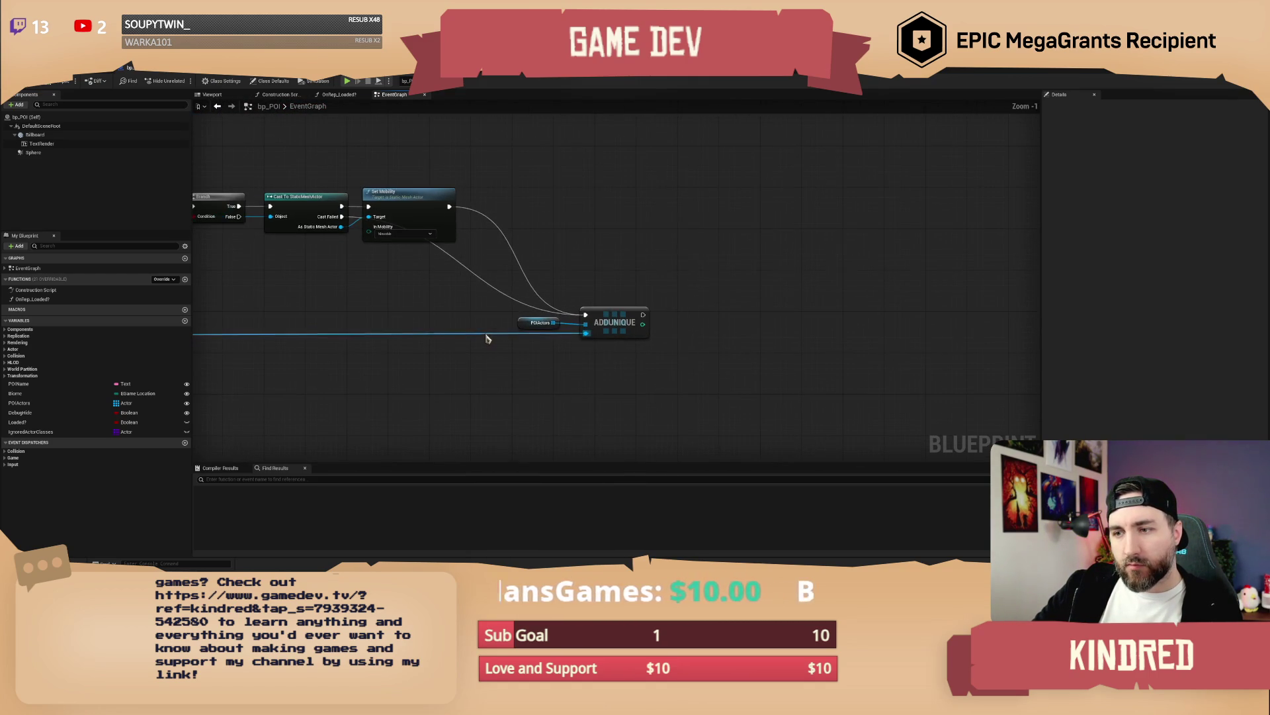
pyautogui.moveTo(527, 331); pyautogui.dragTo(589, 357)
pyautogui.moveTo(299, 357)
pyautogui.mouseDown()
pyautogui.moveTo(628, 357)
pyautogui.moveTo(500, 372)
pyautogui.mouseUp()
pyautogui.press('q')
pyautogui.moveTo(804, 319)
pyautogui.mouseDown()
pyautogui.moveTo(836, 343)
pyautogui.moveTo(836, 365)
pyautogui.moveTo(761, 376)
pyautogui.mouseUp()
pyautogui.scroll(3, 635, 380)
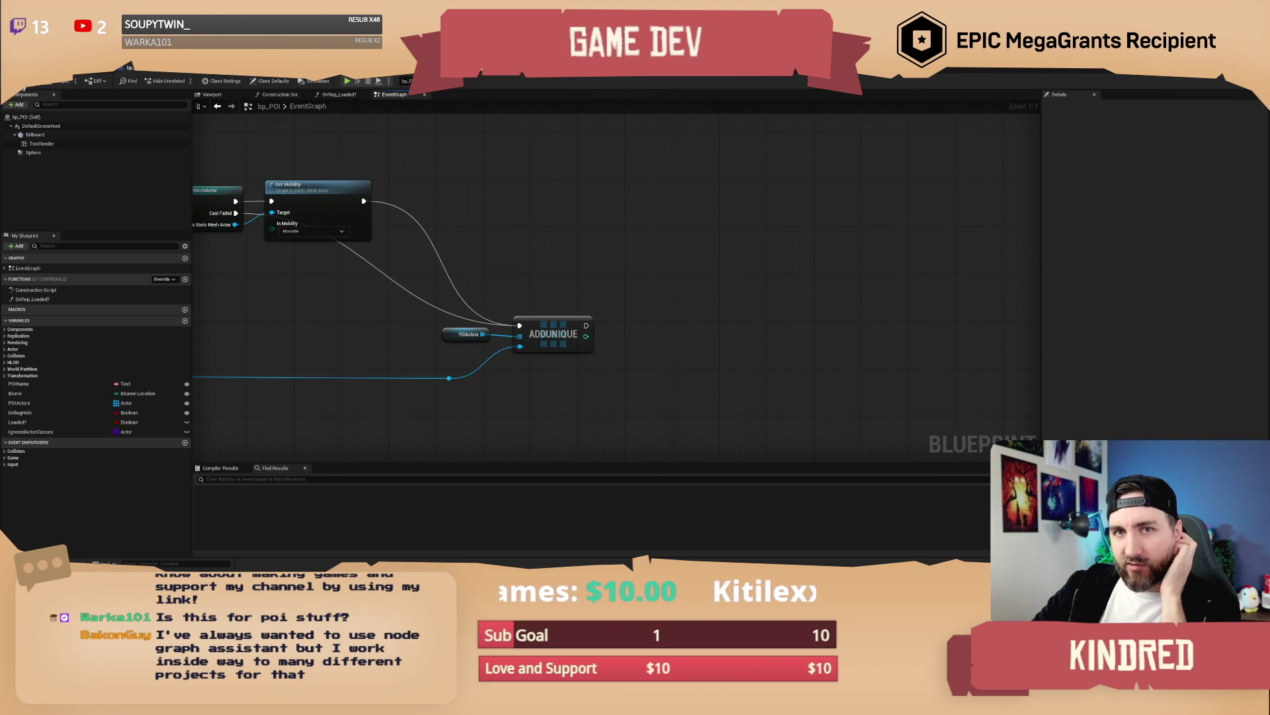
pyautogui.moveTo(666, 283); pyautogui.dragTo(505, 289)
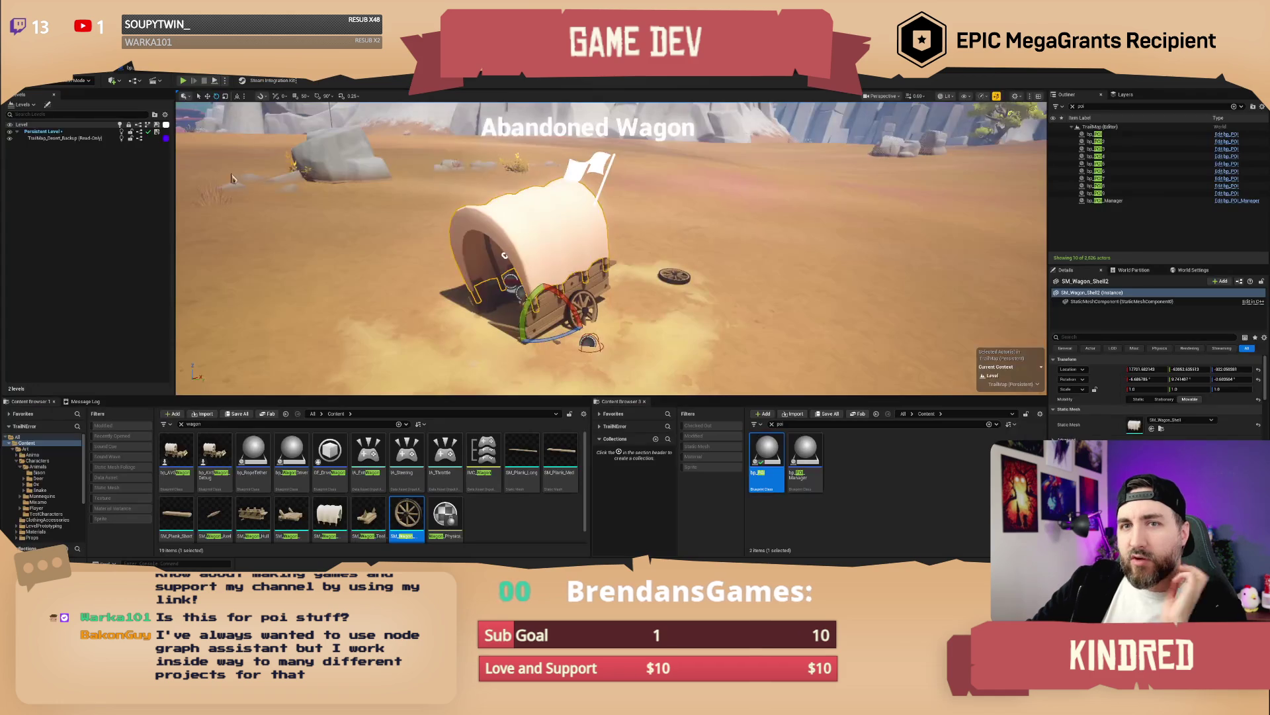
# Step: Change the Mobility of the selected wagon parts and the loose wheel in Details
pyautogui.click(86, 68)
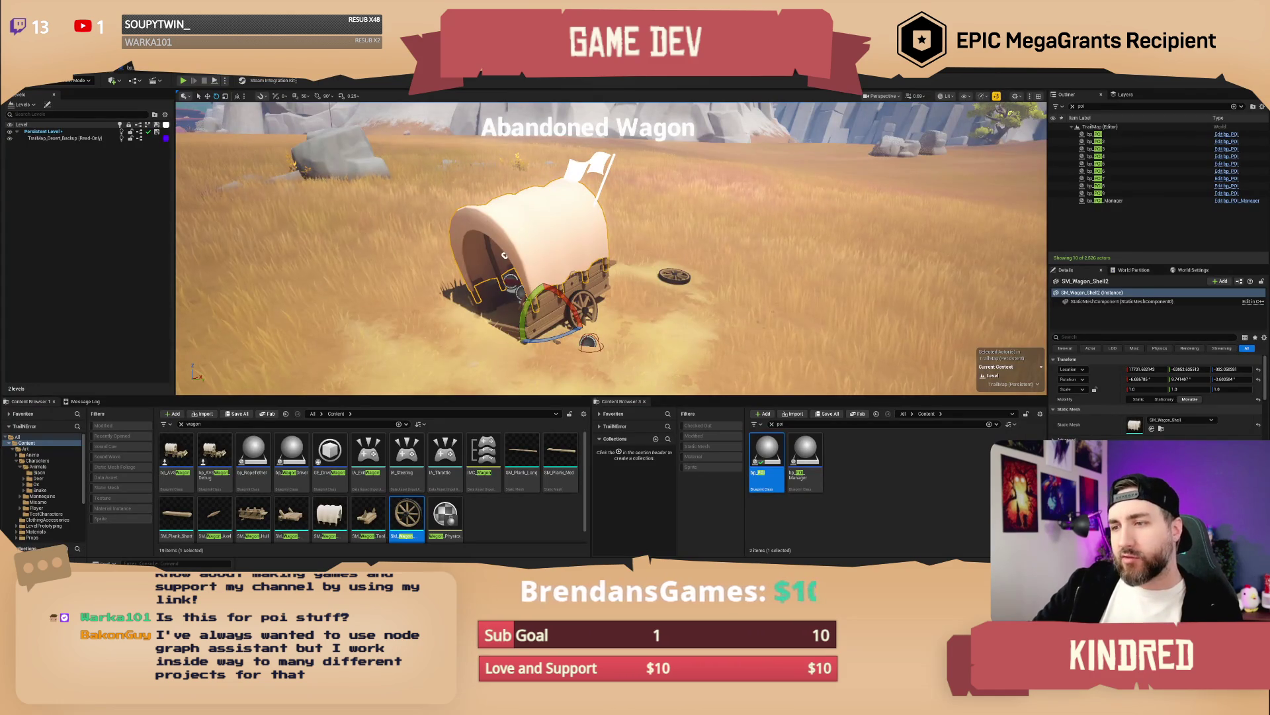
pyautogui.keyDown('ctrl'); pyautogui.click(504, 255); pyautogui.keyUp('ctrl')
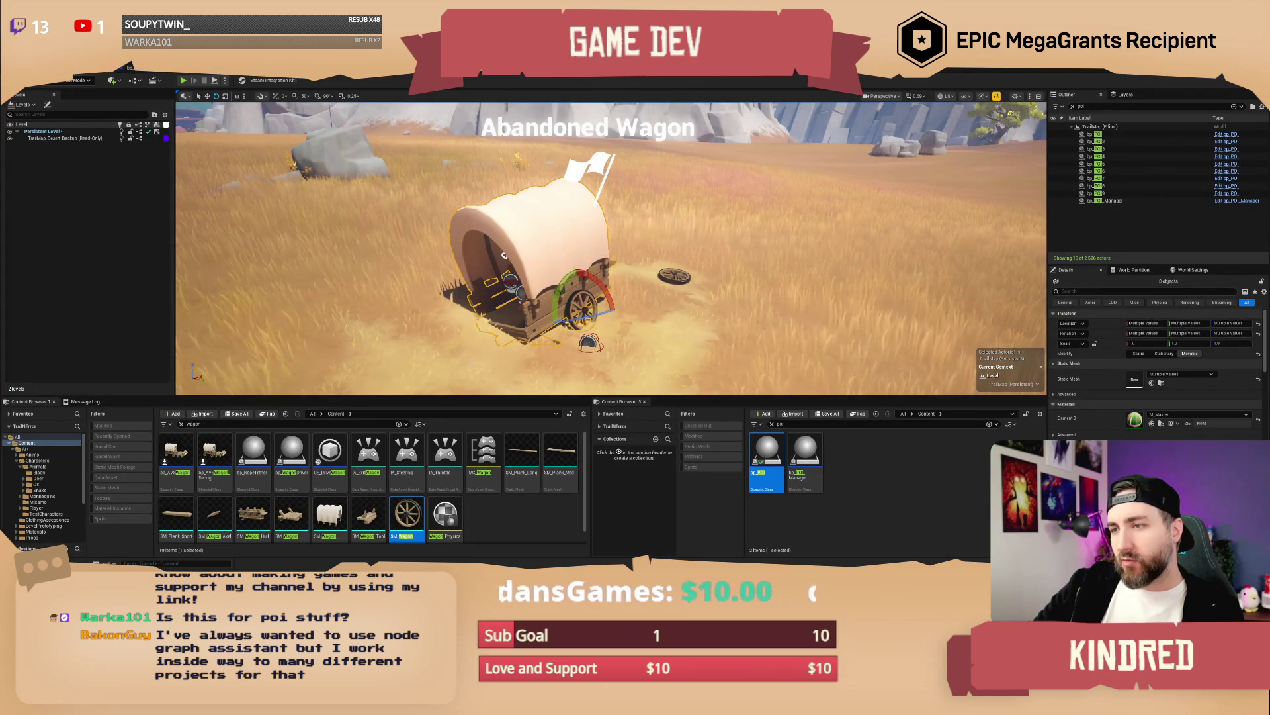
pyautogui.keyDown('ctrl'); pyautogui.click(674, 277); pyautogui.keyUp('ctrl')
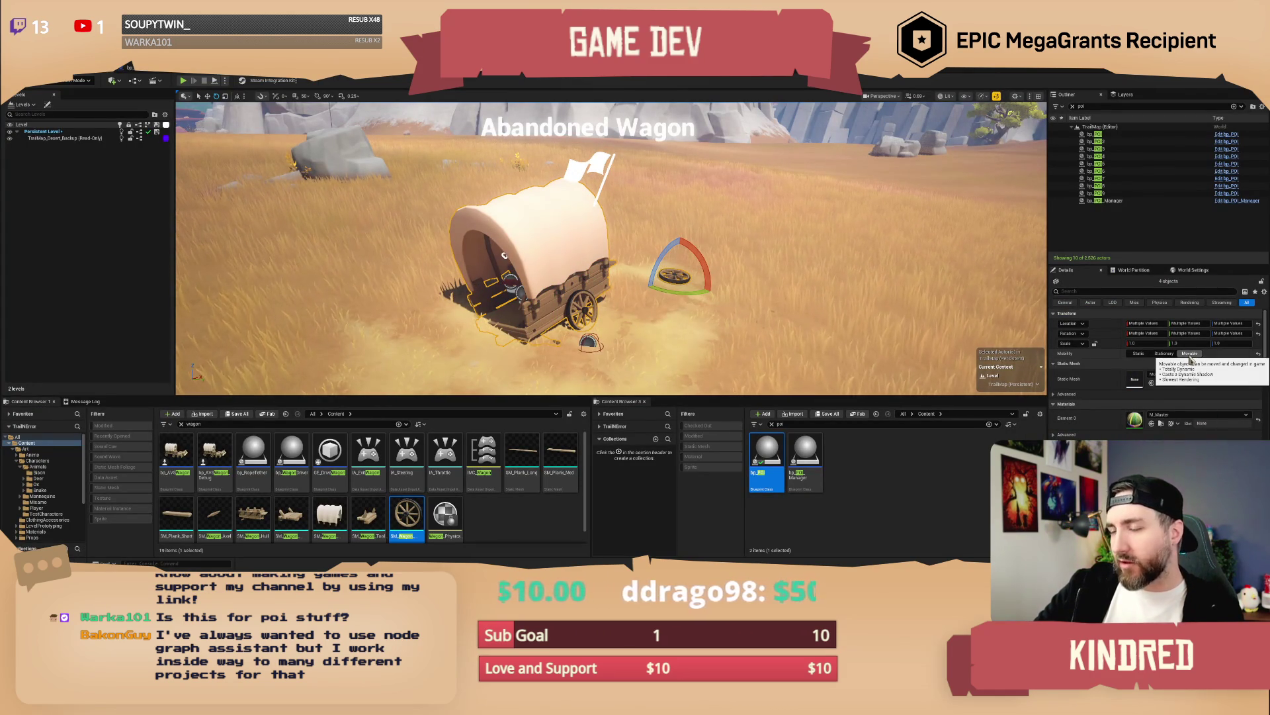
pyautogui.click(1164, 353)
# Step: Move bp_POI9 onto the Abandoned Wagon and return to the bp_POI graph
pyautogui.doubleClick(1095, 193)
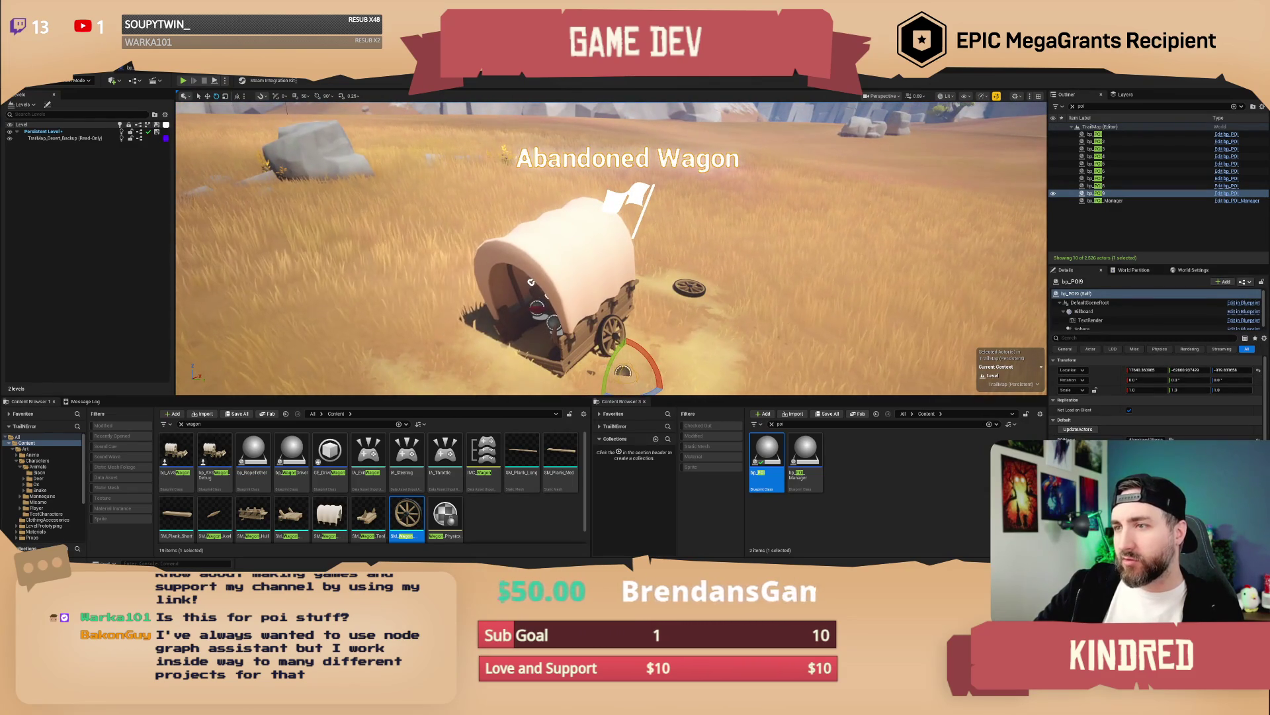
pyautogui.press('w')
pyautogui.moveTo(606, 351)
pyautogui.mouseDown()
pyautogui.moveTo(632, 336)
pyautogui.moveTo(619, 334)
pyautogui.mouseUp()
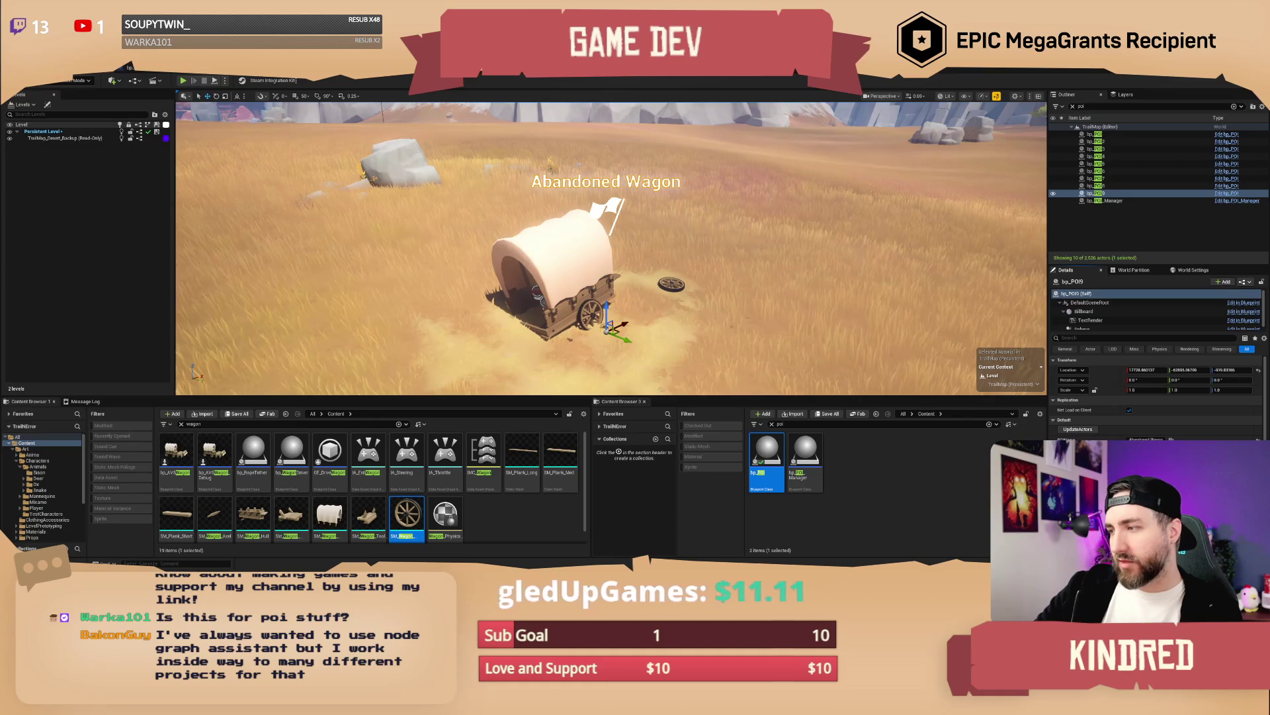
pyautogui.press('Escape')
pyautogui.moveTo(913, 278)
pyautogui.mouseDown()
pyautogui.moveTo(939, 225)
pyautogui.moveTo(884, 248)
pyautogui.mouseUp()
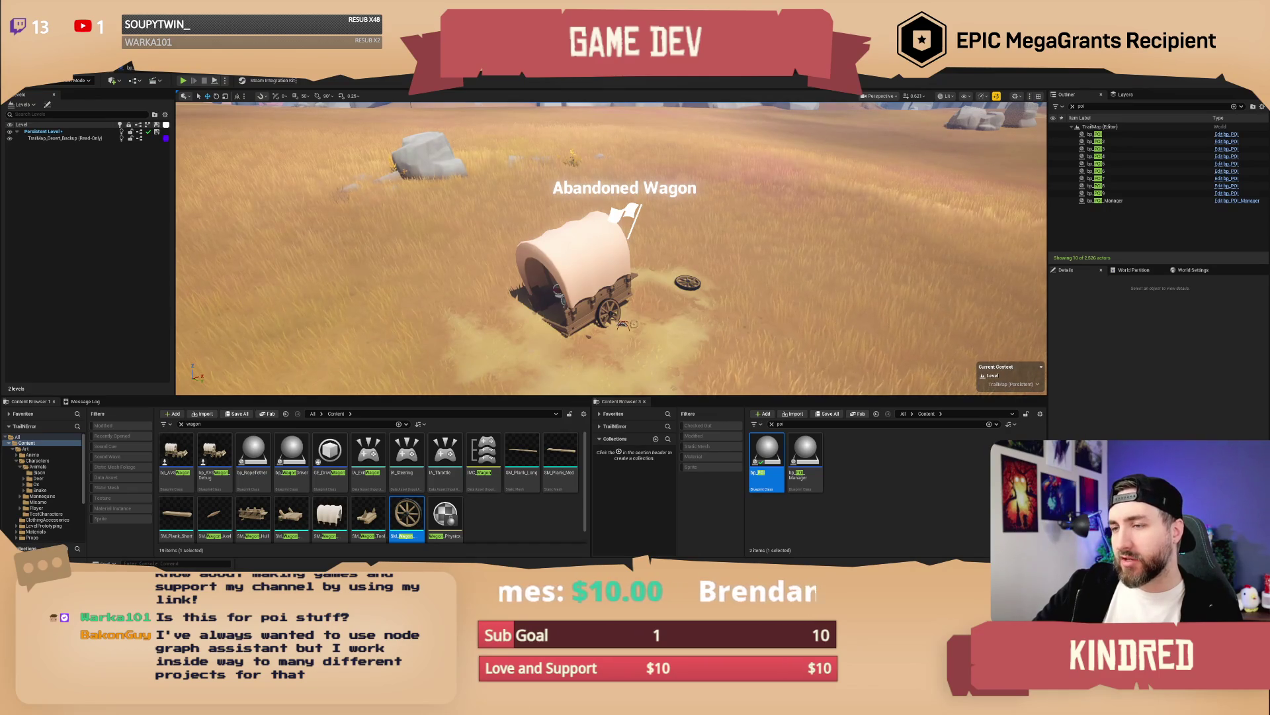
pyautogui.click(145, 72)
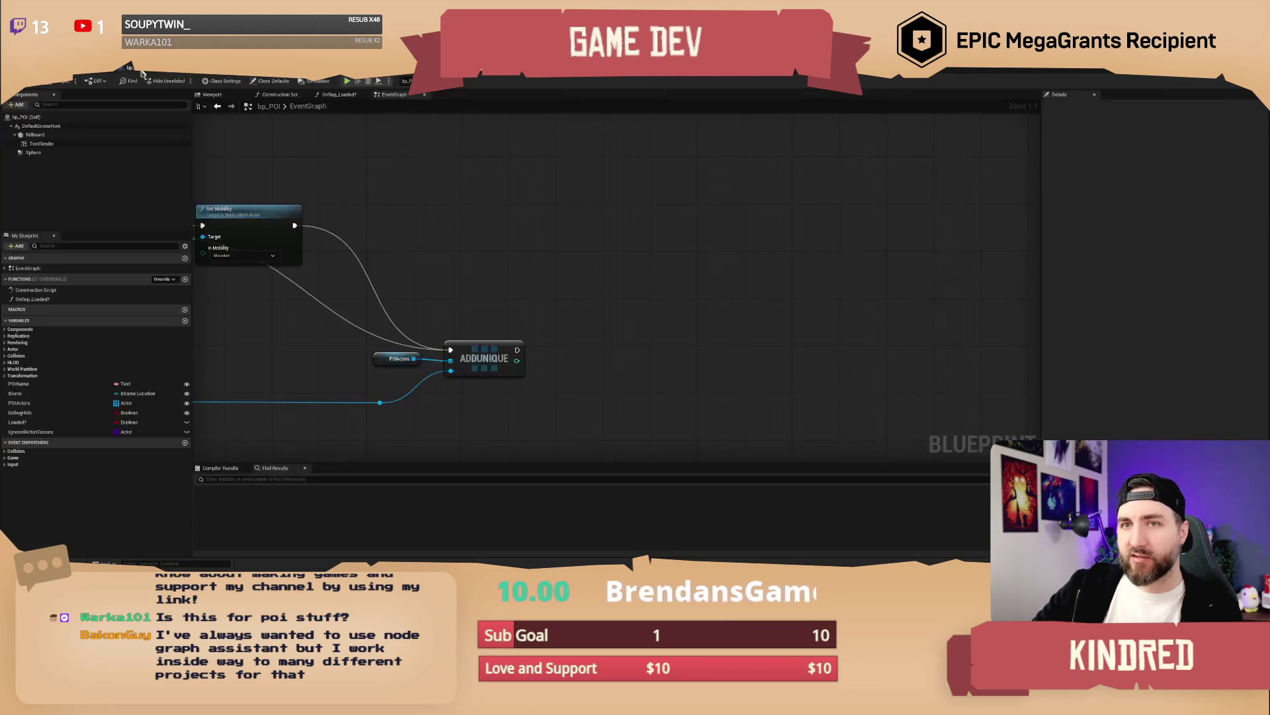
# Step: Add an Attach Actor To Actor node from the rerouted actor wire
pyautogui.scroll(-3, 473, 237)
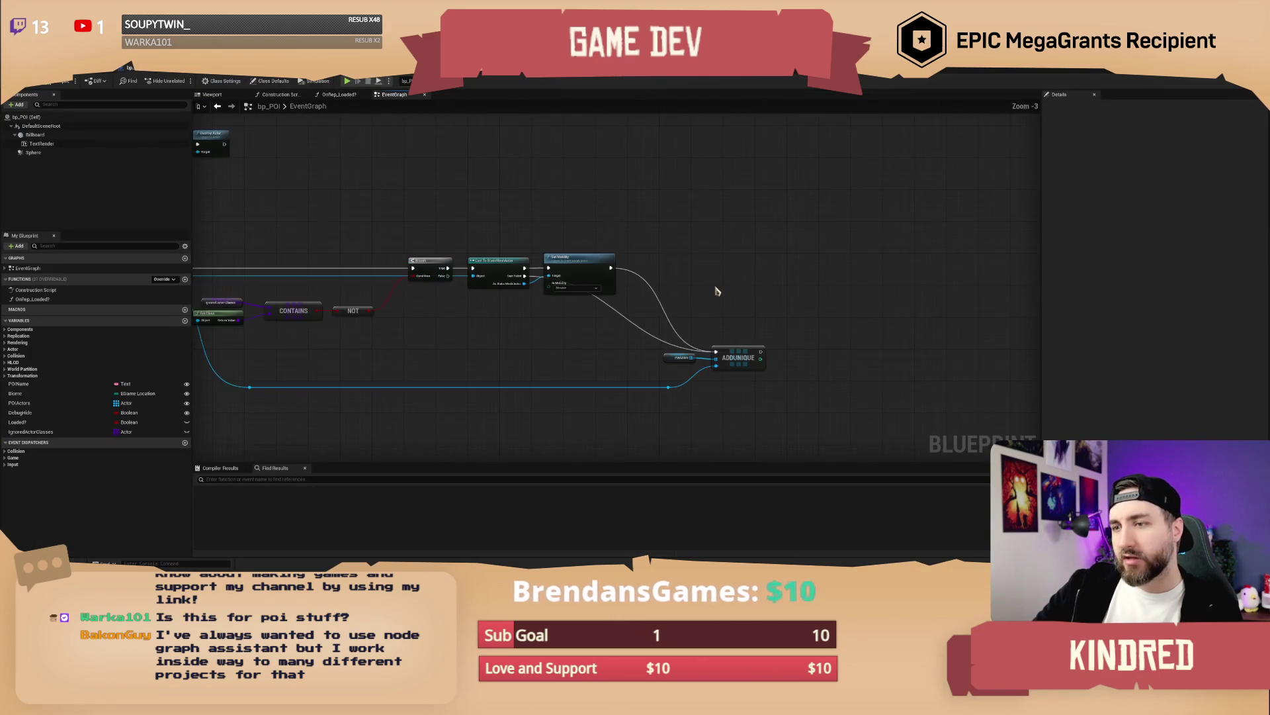
pyautogui.moveTo(792, 271)
pyautogui.mouseDown()
pyautogui.moveTo(911, 272)
pyautogui.moveTo(586, 265)
pyautogui.mouseUp()
pyautogui.scroll(1, 612, 261)
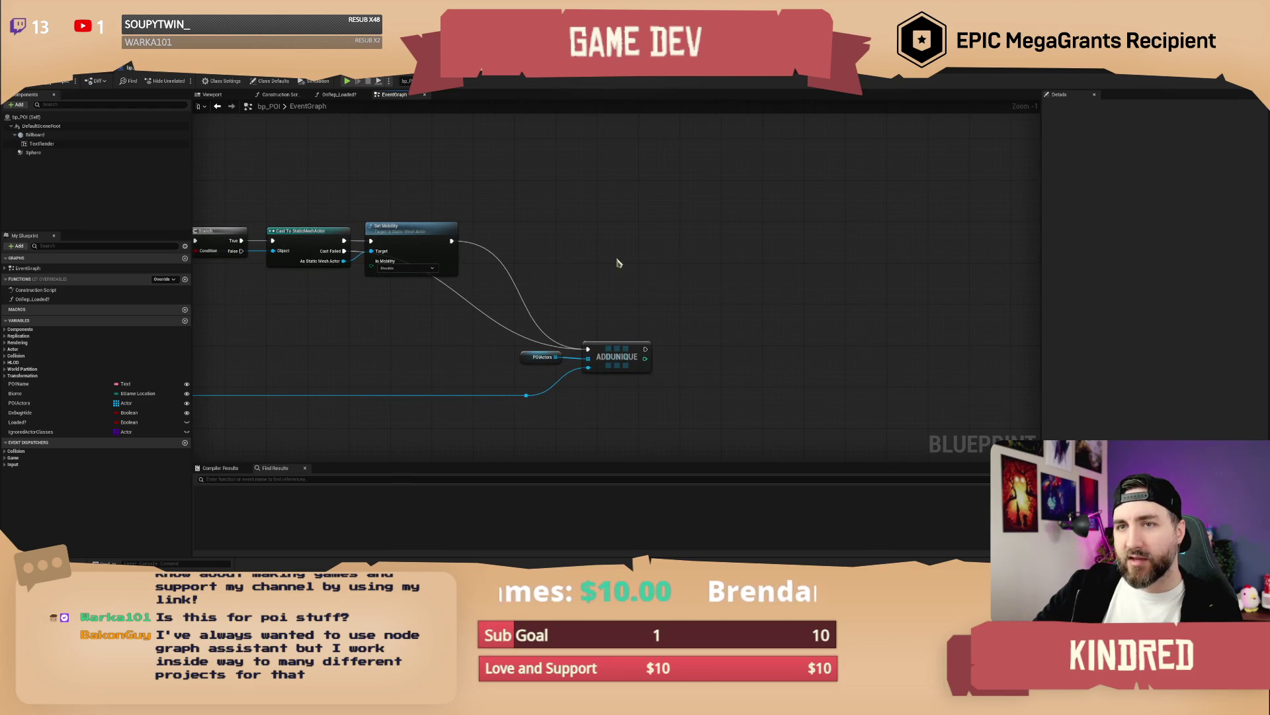
pyautogui.scroll(1, 589, 264)
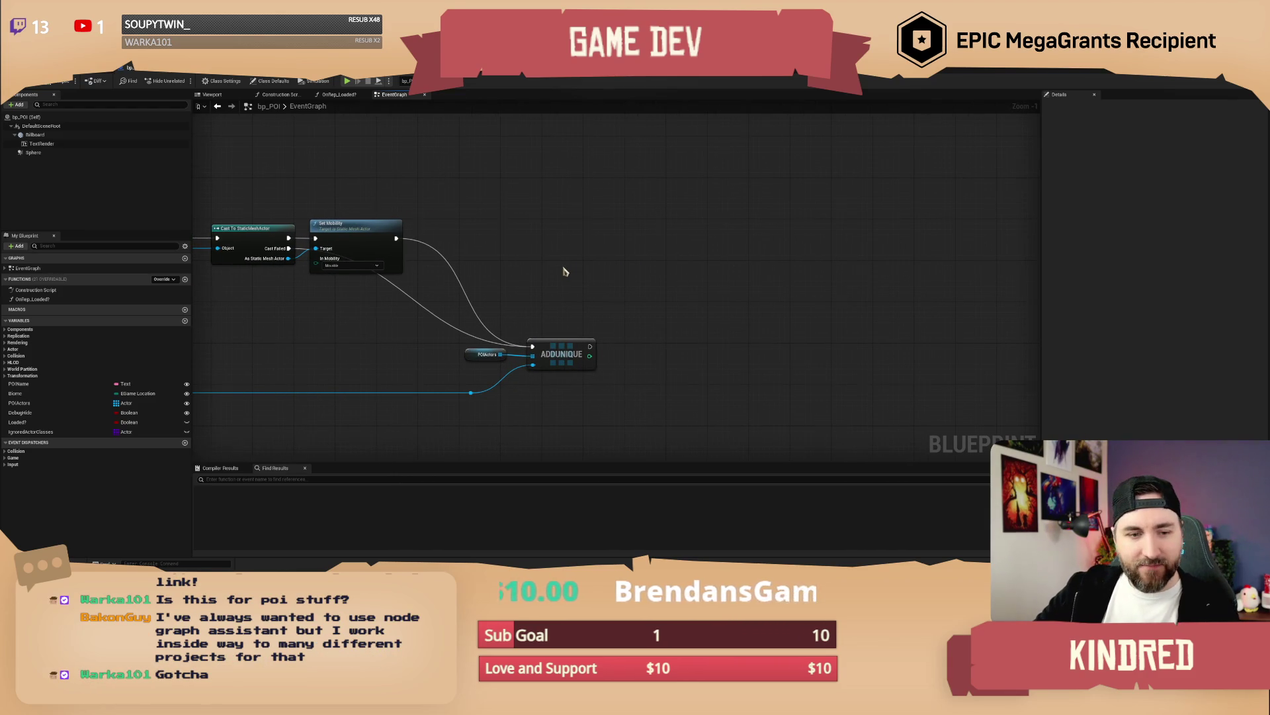
pyautogui.scroll(1, 569, 265)
pyautogui.moveTo(378, 382)
pyautogui.mouseDown()
pyautogui.moveTo(420, 388)
pyautogui.moveTo(472, 363)
pyautogui.mouseUp()
pyautogui.write('attach acto')
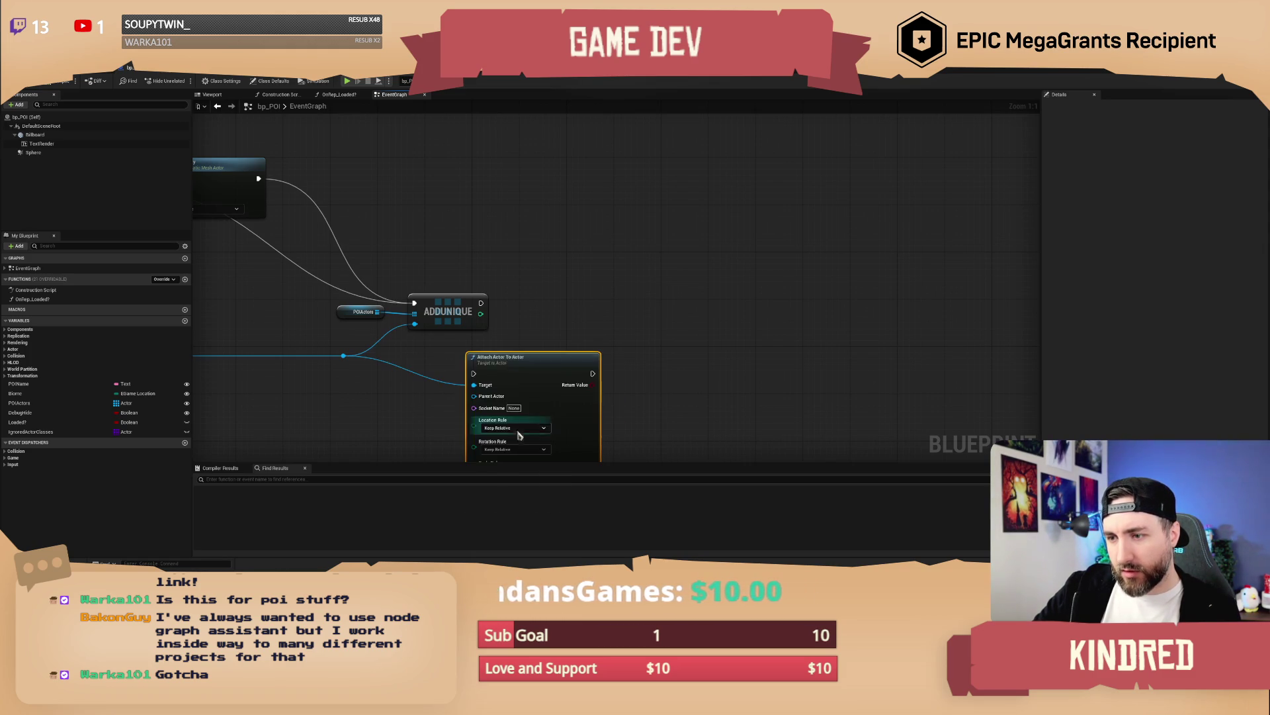
pyautogui.click(518, 431)
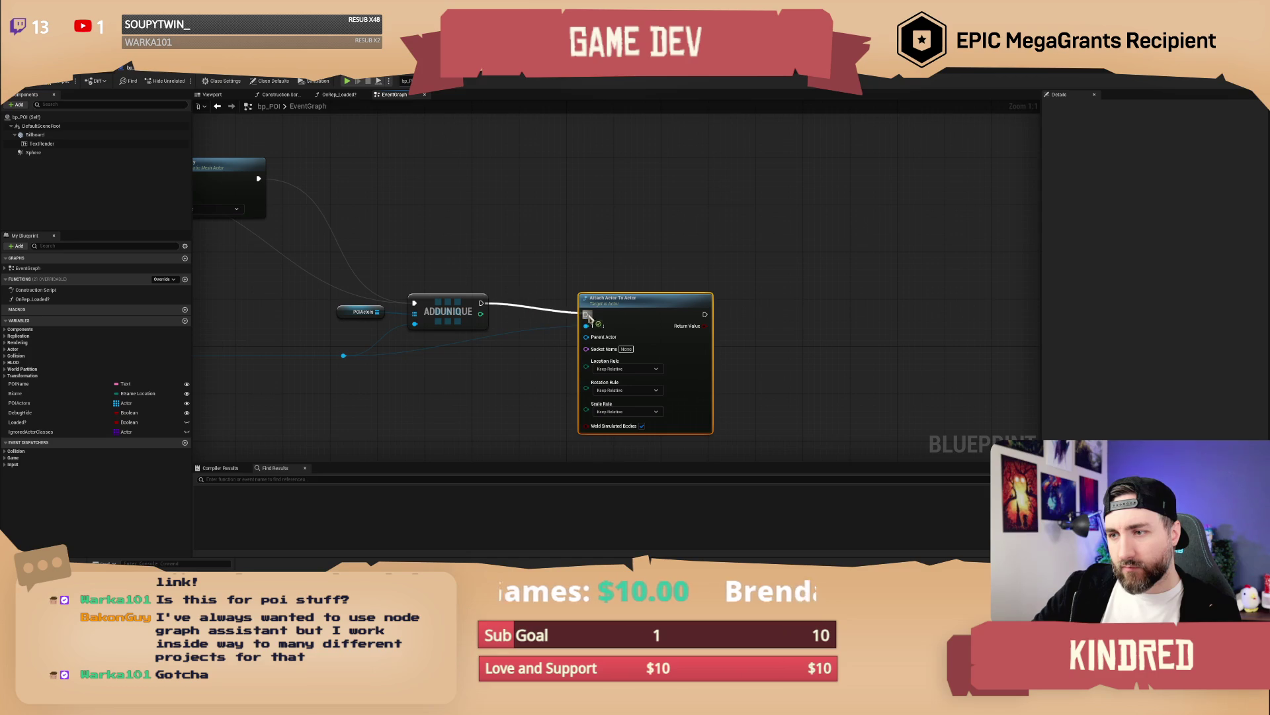
# Step: Reroute the actor wire, reposition the attach node and plug in a Self reference
pyautogui.doubleClick(521, 327)
pyautogui.moveTo(522, 336); pyautogui.dragTo(545, 362)
pyautogui.moveTo(601, 316)
pyautogui.mouseDown()
pyautogui.moveTo(613, 304)
pyautogui.moveTo(639, 326)
pyautogui.moveTo(545, 397)
pyautogui.moveTo(495, 385)
pyautogui.mouseUp()
pyautogui.write('self')
pyautogui.press('Return')
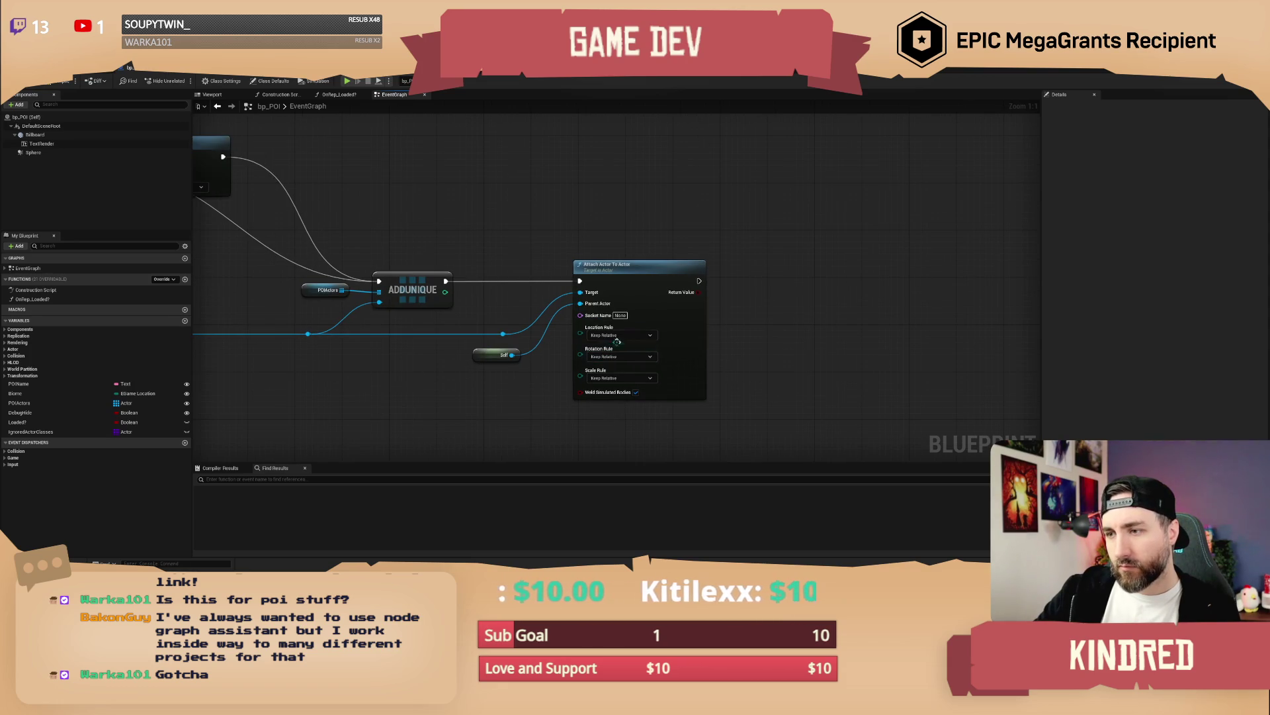
# Step: Review the POIActors and ADDUNIQUE nodes and the loop, then return to the level
pyautogui.scroll(-1, 787, 354)
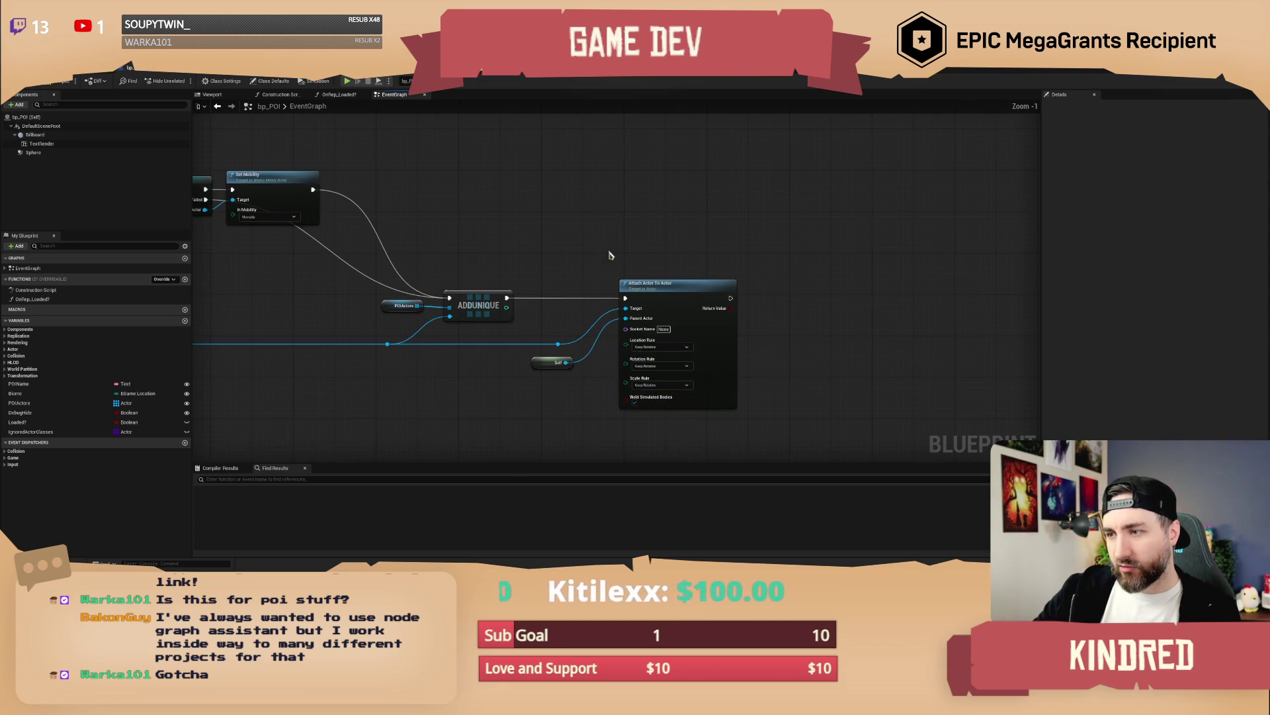
pyautogui.scroll(1, 553, 232)
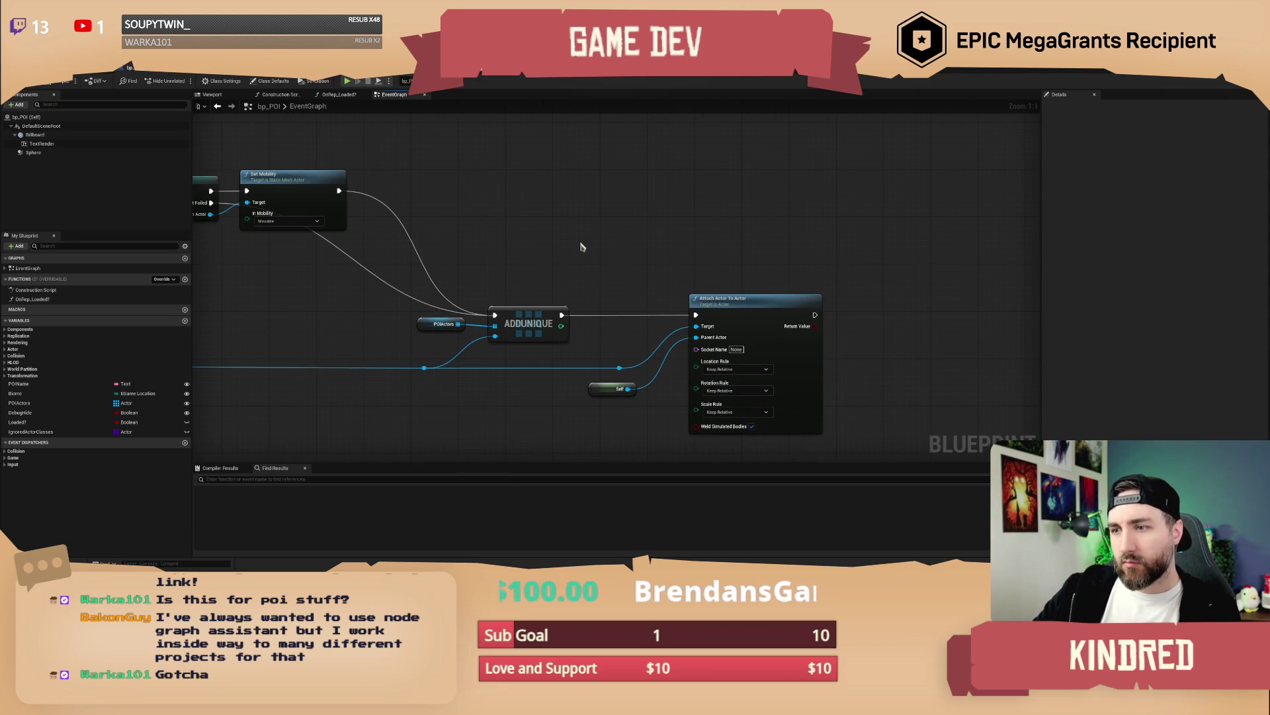
pyautogui.scroll(-1, 628, 261)
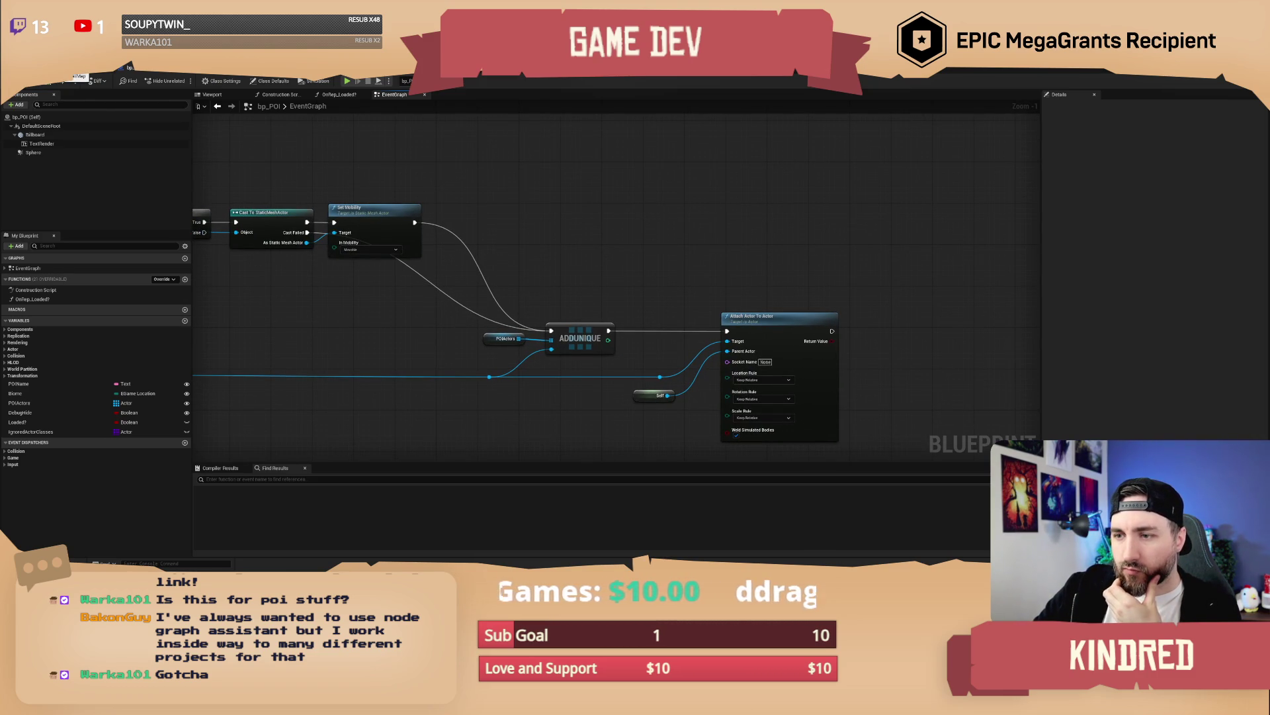
pyautogui.moveTo(501, 250)
pyautogui.mouseDown()
pyautogui.moveTo(568, 251)
pyautogui.moveTo(637, 351)
pyautogui.mouseUp()
pyautogui.click(604, 296)
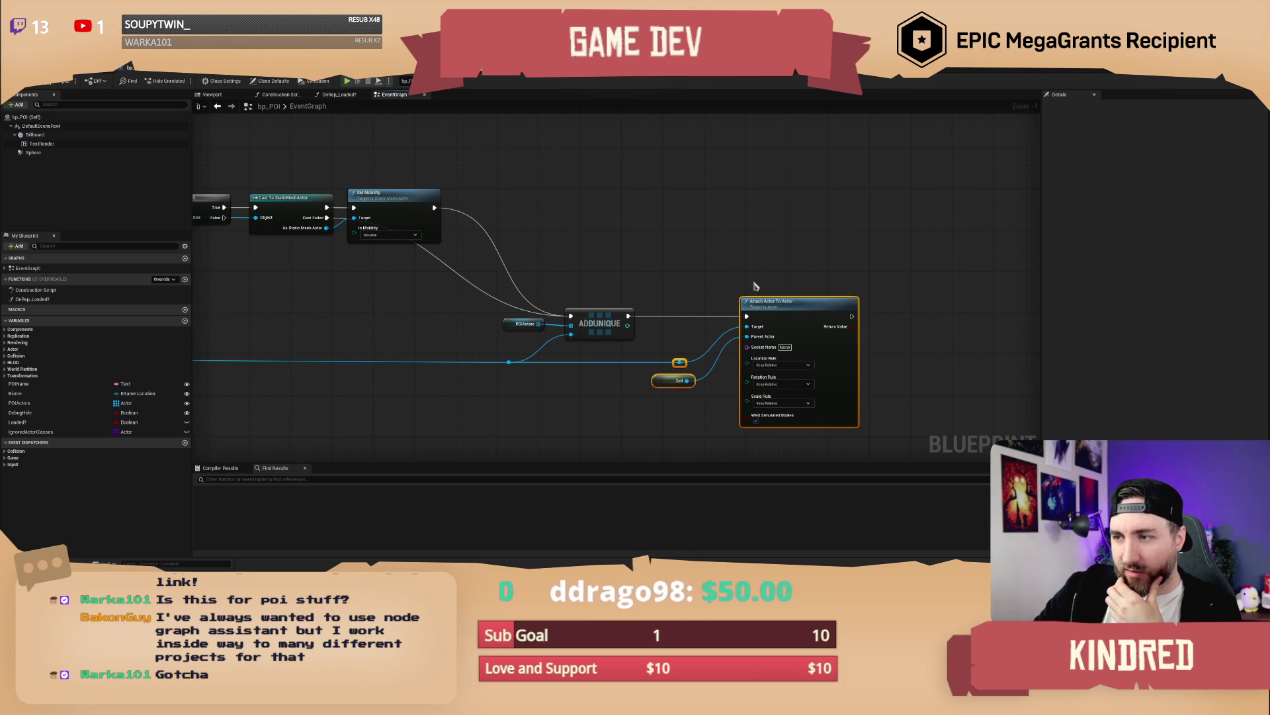
pyautogui.scroll(-2, 662, 285)
pyautogui.moveTo(646, 264); pyautogui.dragTo(590, 233)
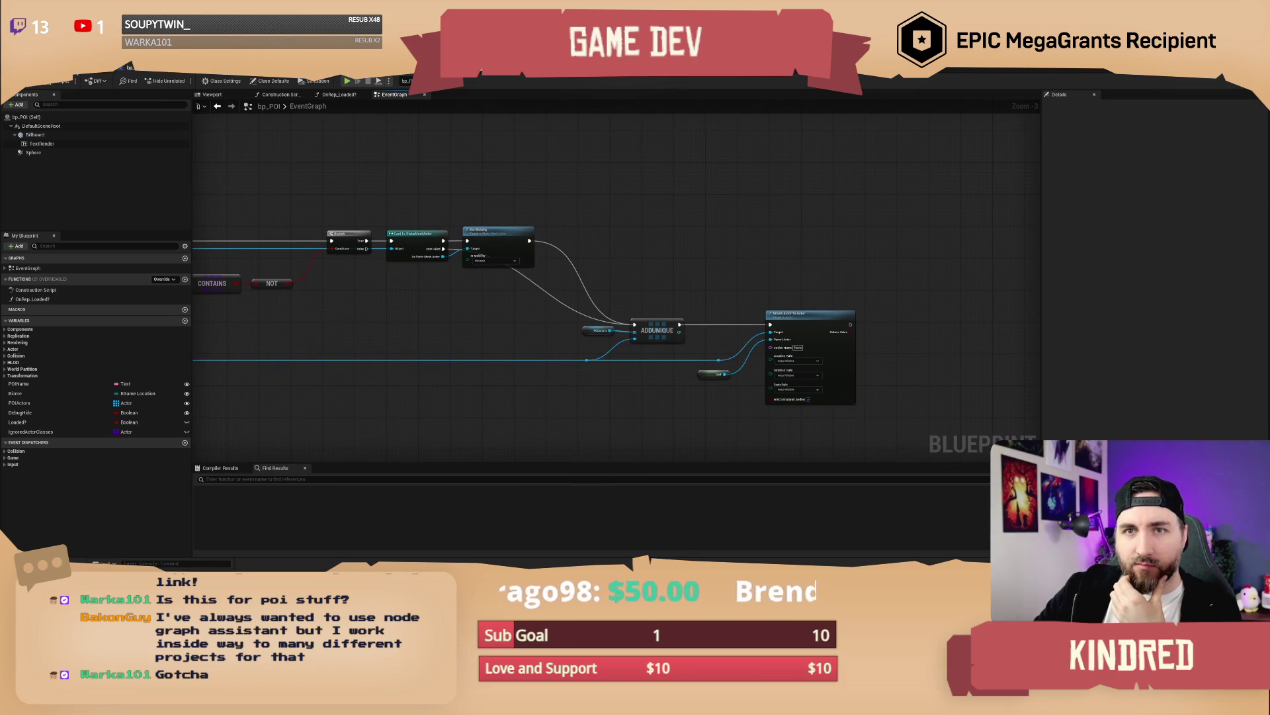
pyautogui.click(82, 72)
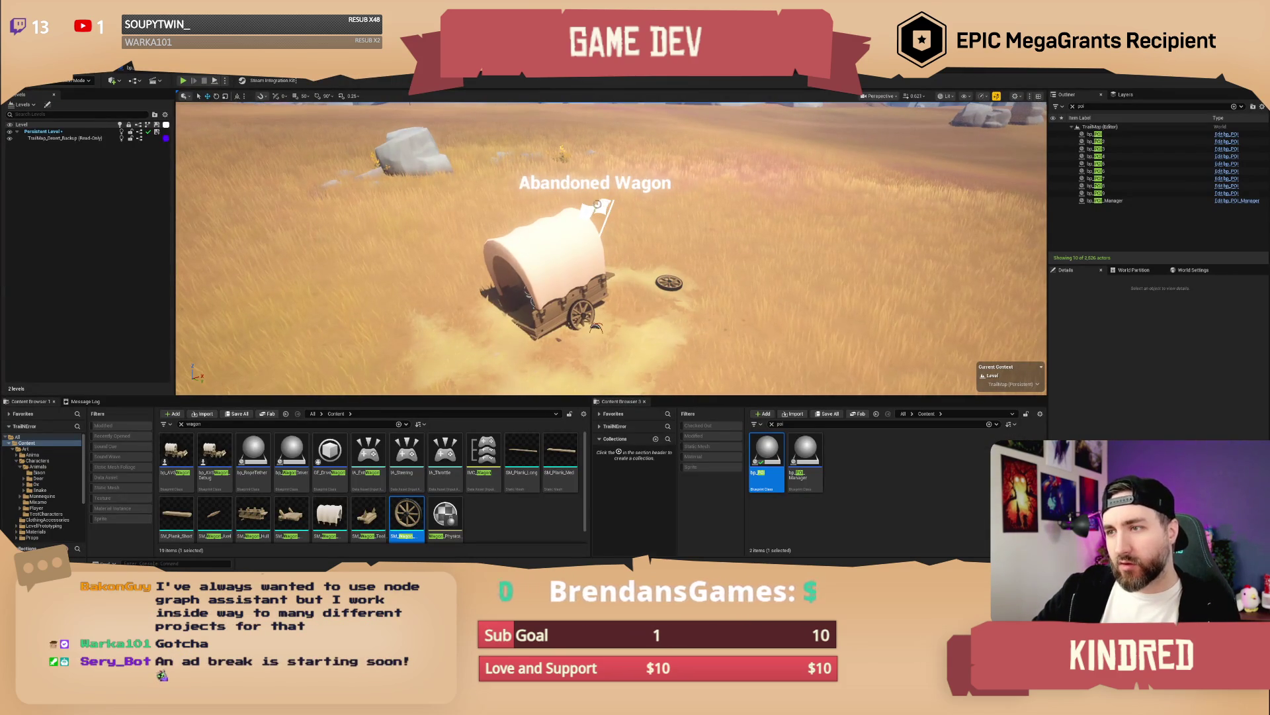
# Step: Enlarge the bp_POI Sphere's scale to about 11.6 in the blueprint viewport
pyautogui.click(126, 68)
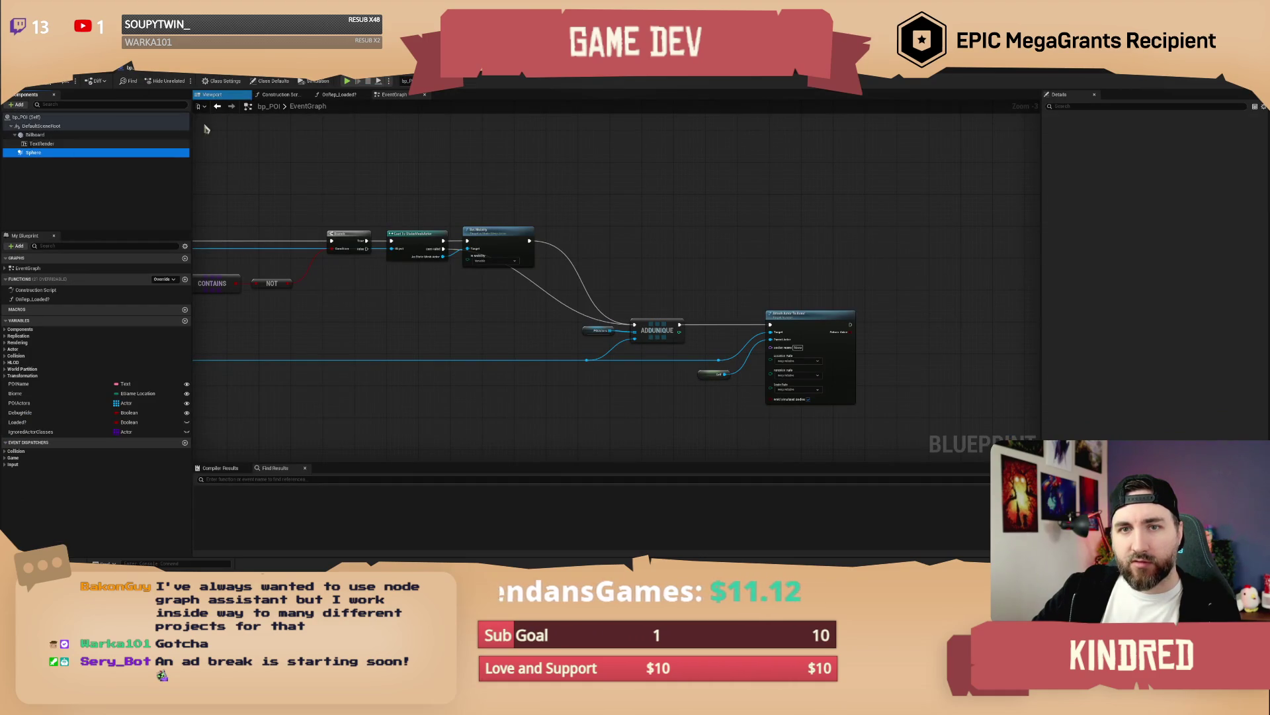
pyautogui.click(216, 96)
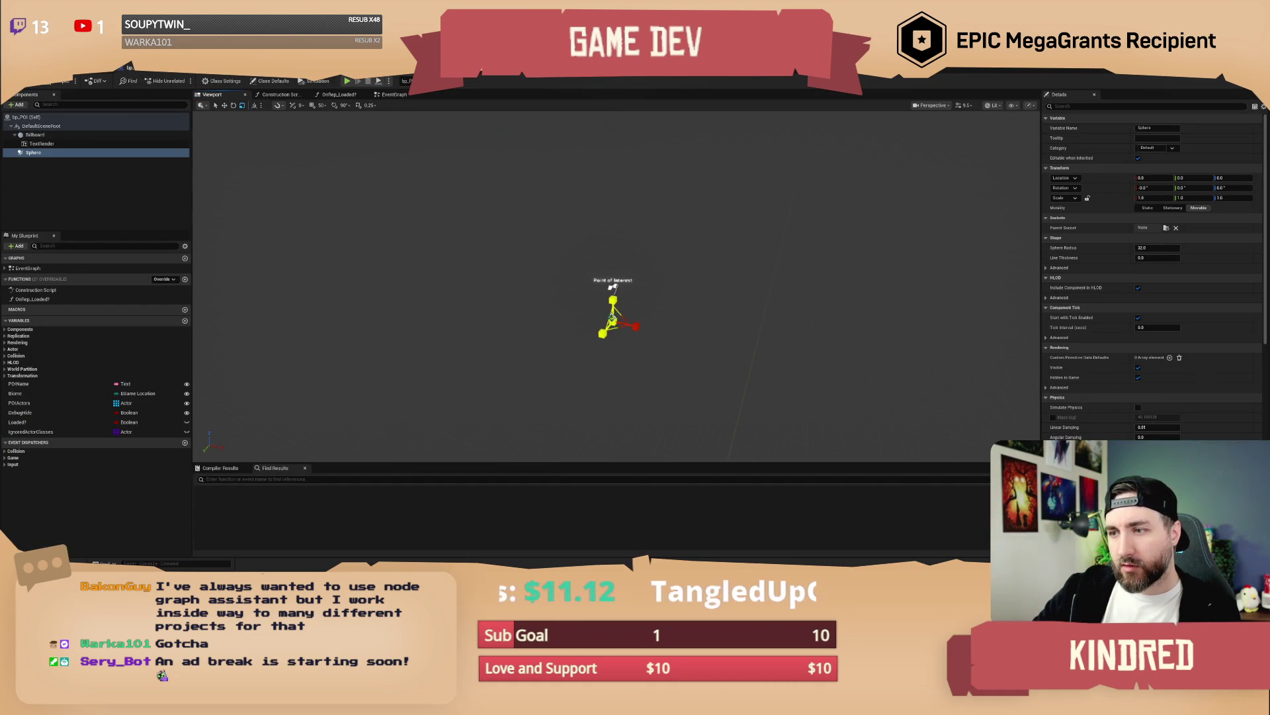
pyautogui.moveTo(613, 317); pyautogui.dragTo(266, 201)
# Step: Move the wagon POI bp_POI9 onto the wagon in the level
pyautogui.hotkey('ctrl', 'Tab')
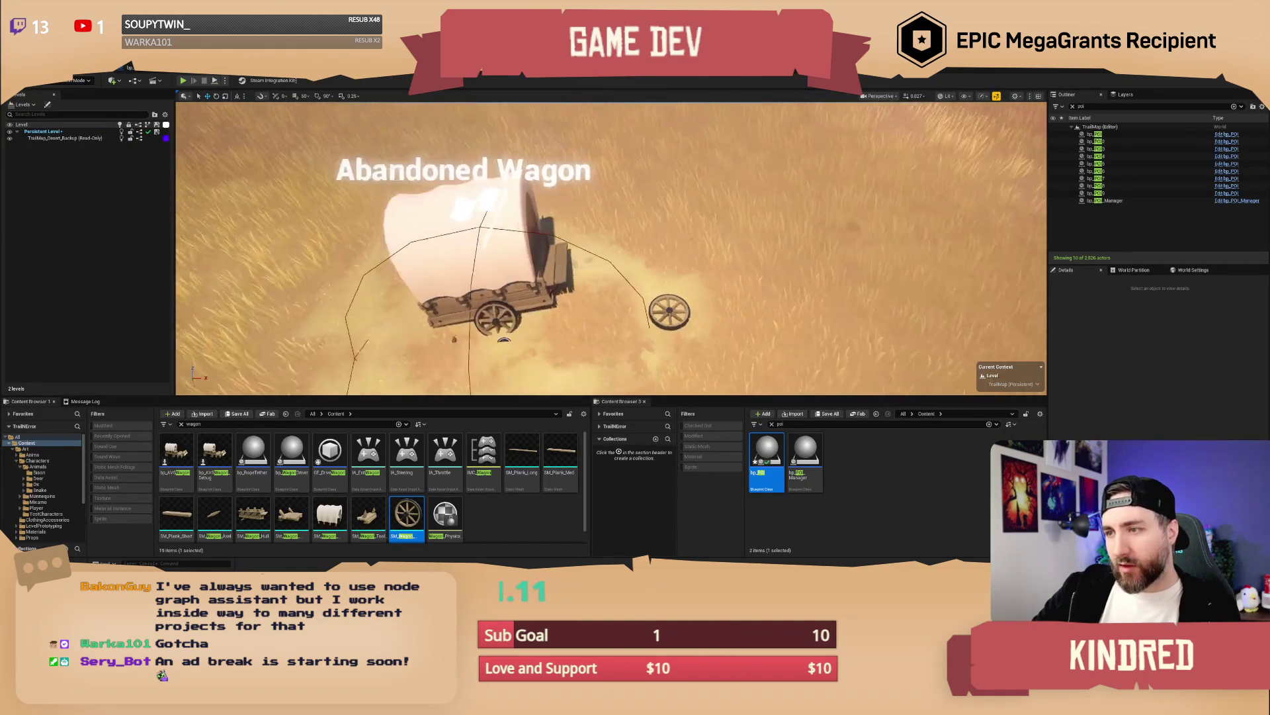
pyautogui.click(502, 273)
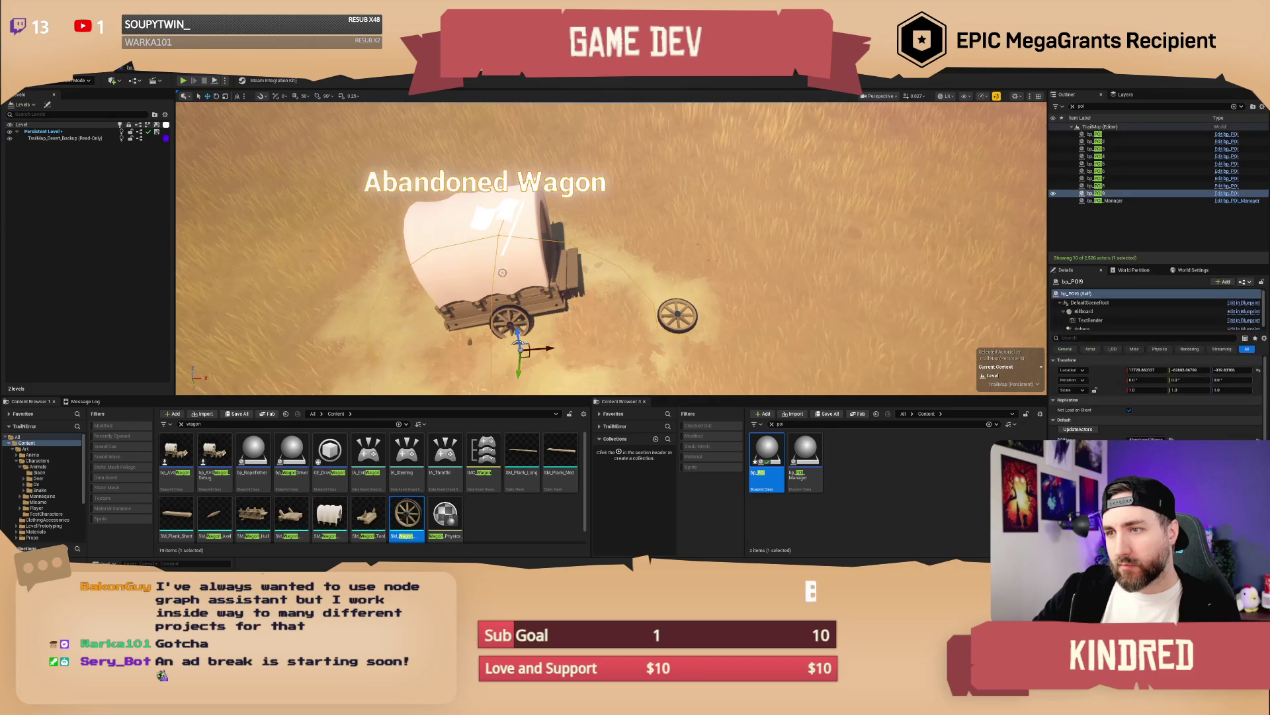
pyautogui.moveTo(519, 349); pyautogui.dragTo(569, 311)
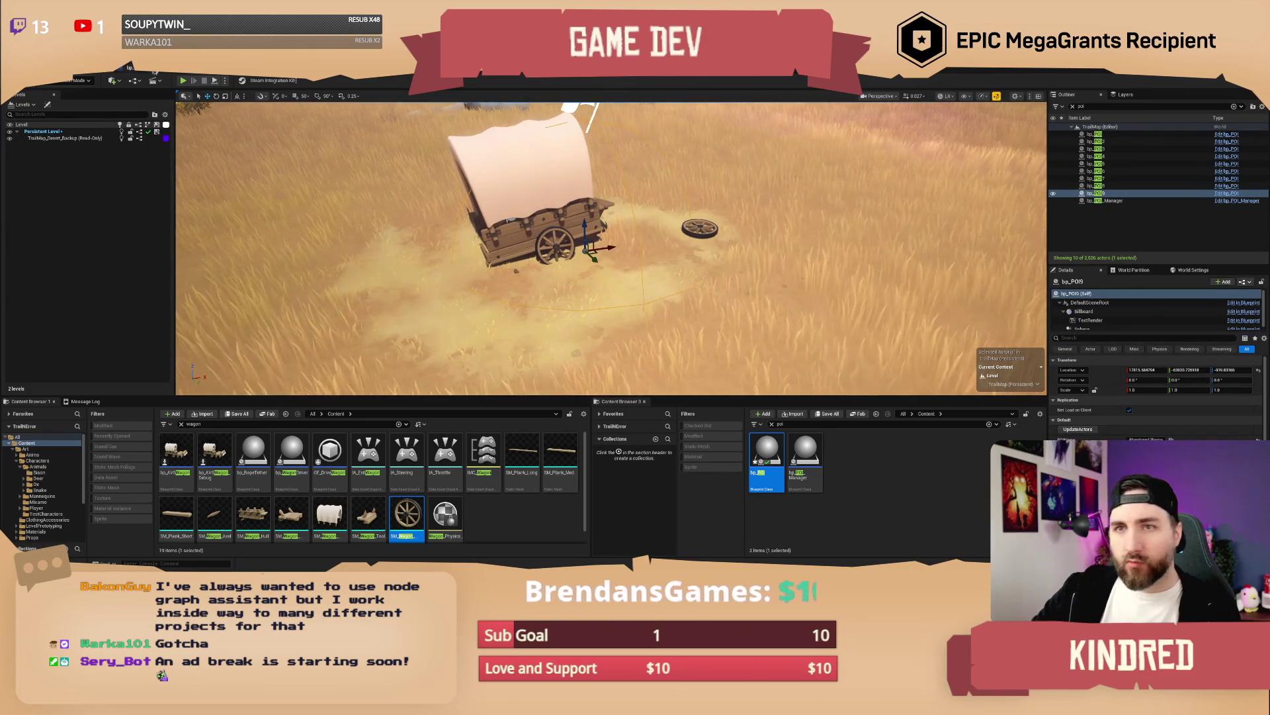
# Step: Select the GrabNearbyActors event, then run it on the placed POI from Details
pyautogui.click(1242, 329)
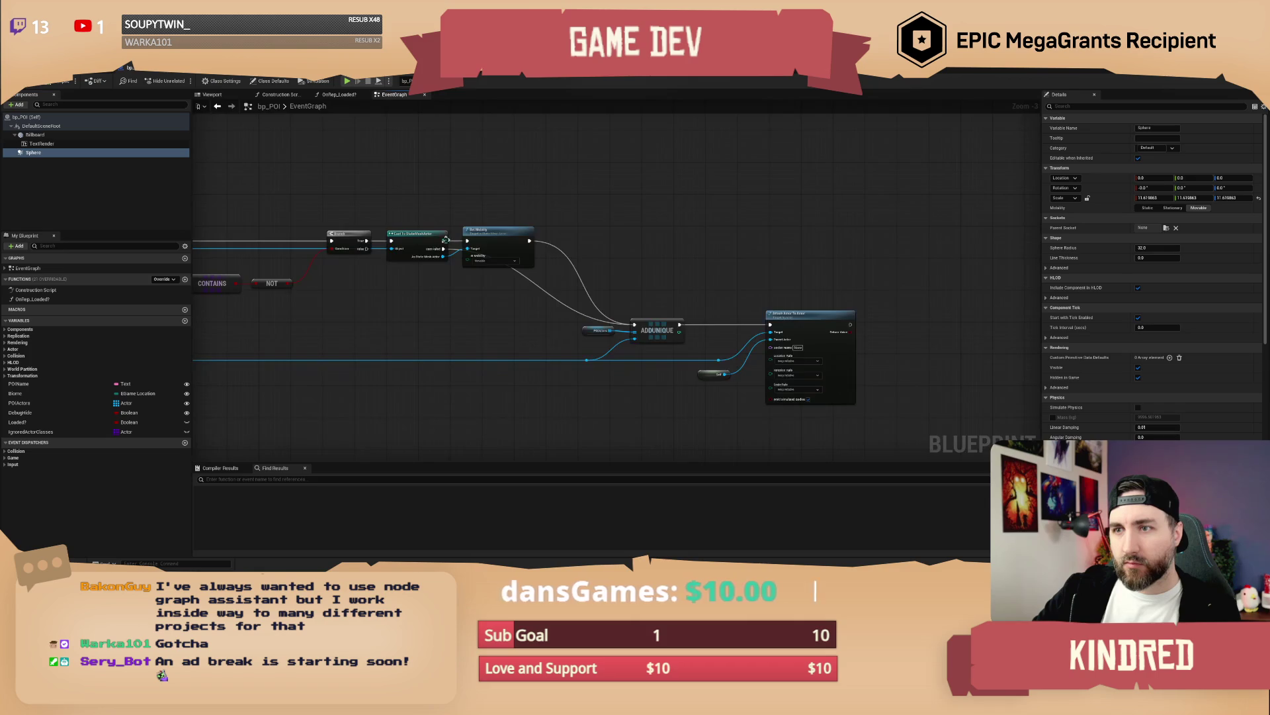
pyautogui.click(394, 94)
pyautogui.click(348, 265)
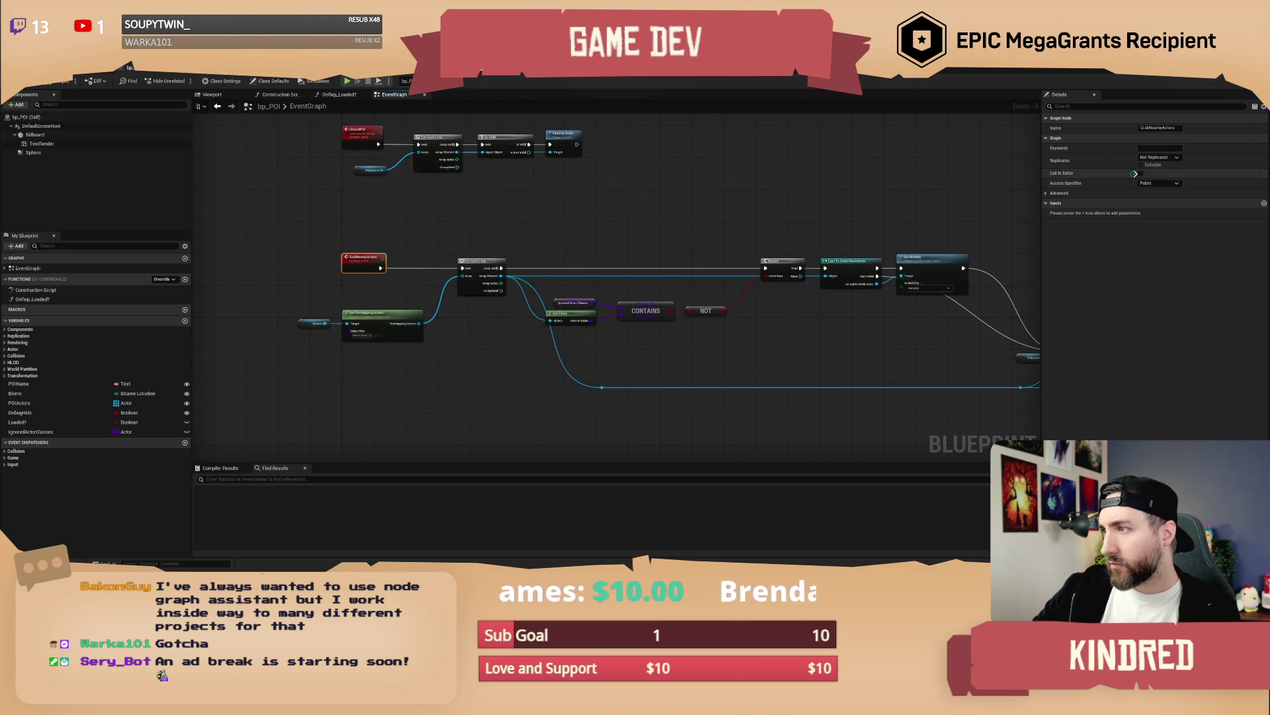
pyautogui.click(61, 70)
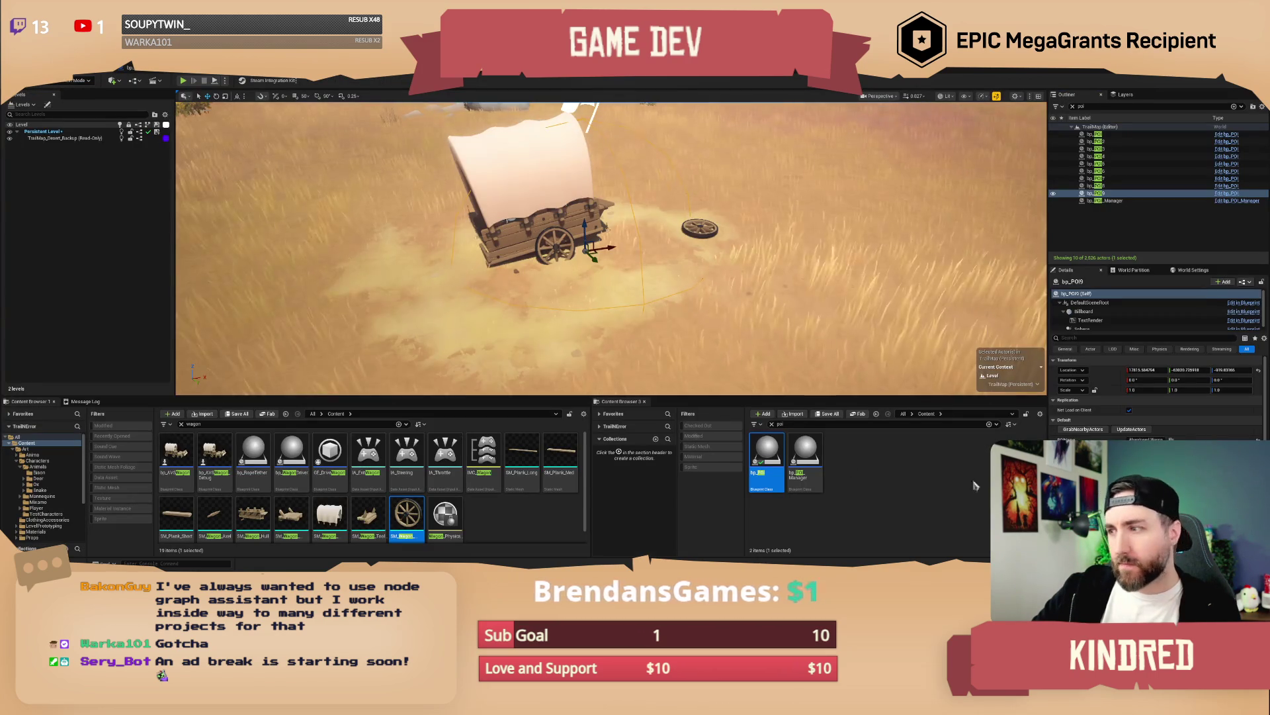
pyautogui.click(1085, 429)
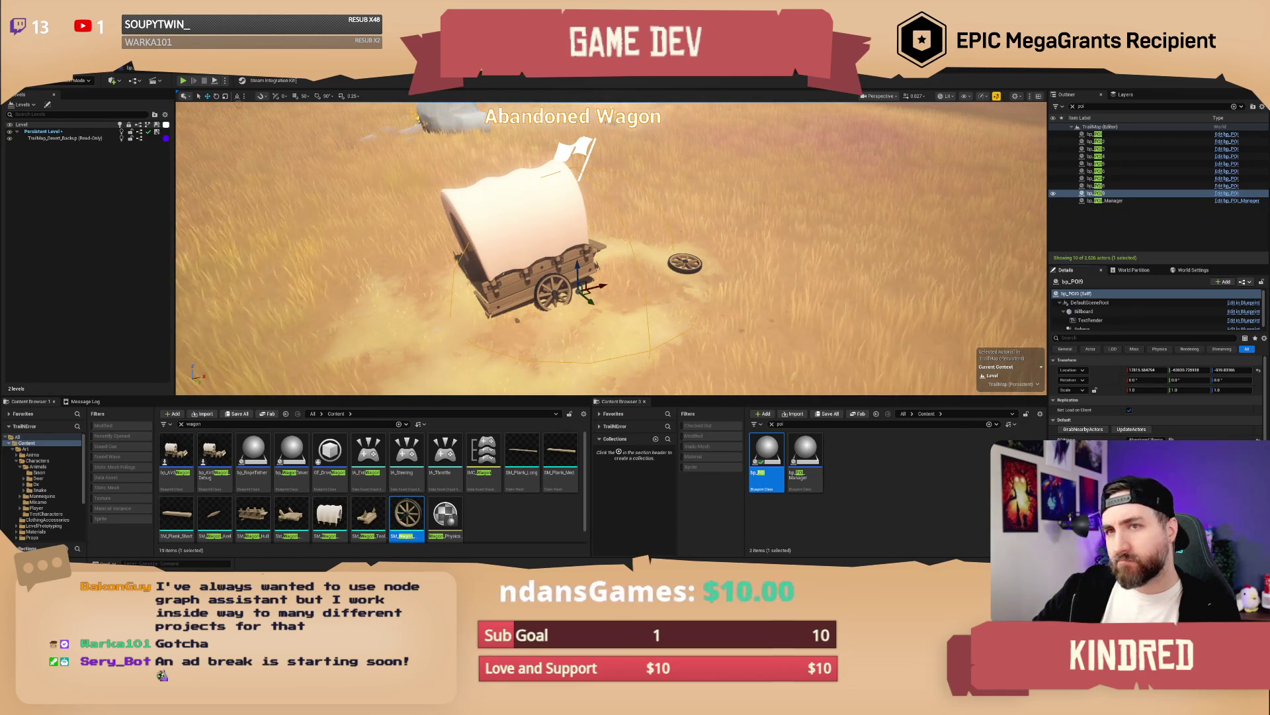
pyautogui.click(136, 68)
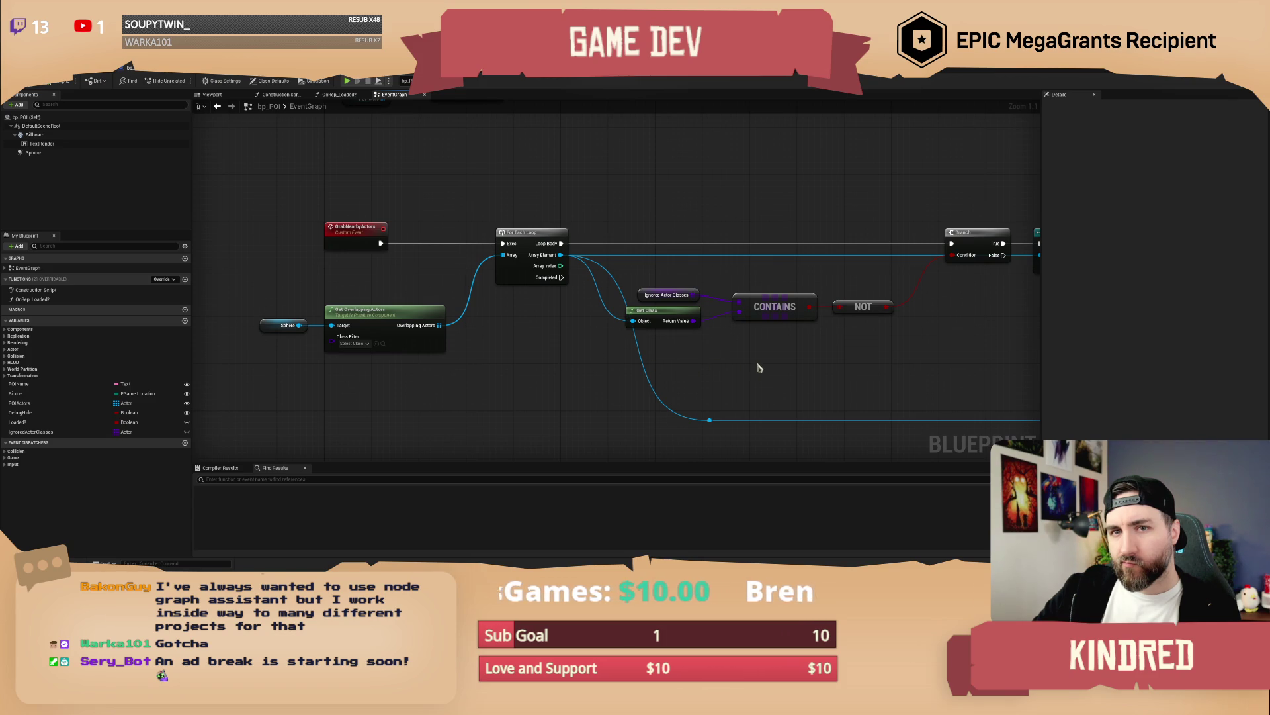
# Step: Add a Print String off the Loop Body showing each actor's display name
pyautogui.moveTo(764, 364); pyautogui.dragTo(689, 370)
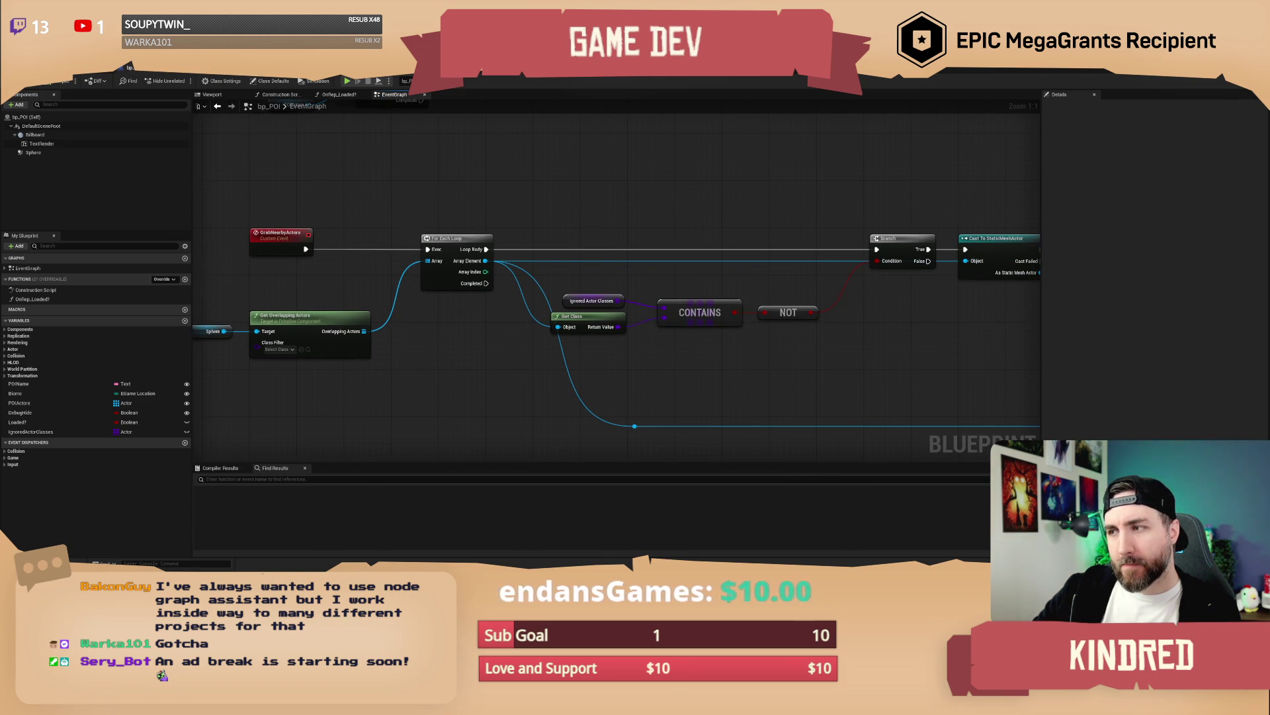
pyautogui.moveTo(747, 219); pyautogui.dragTo(585, 216)
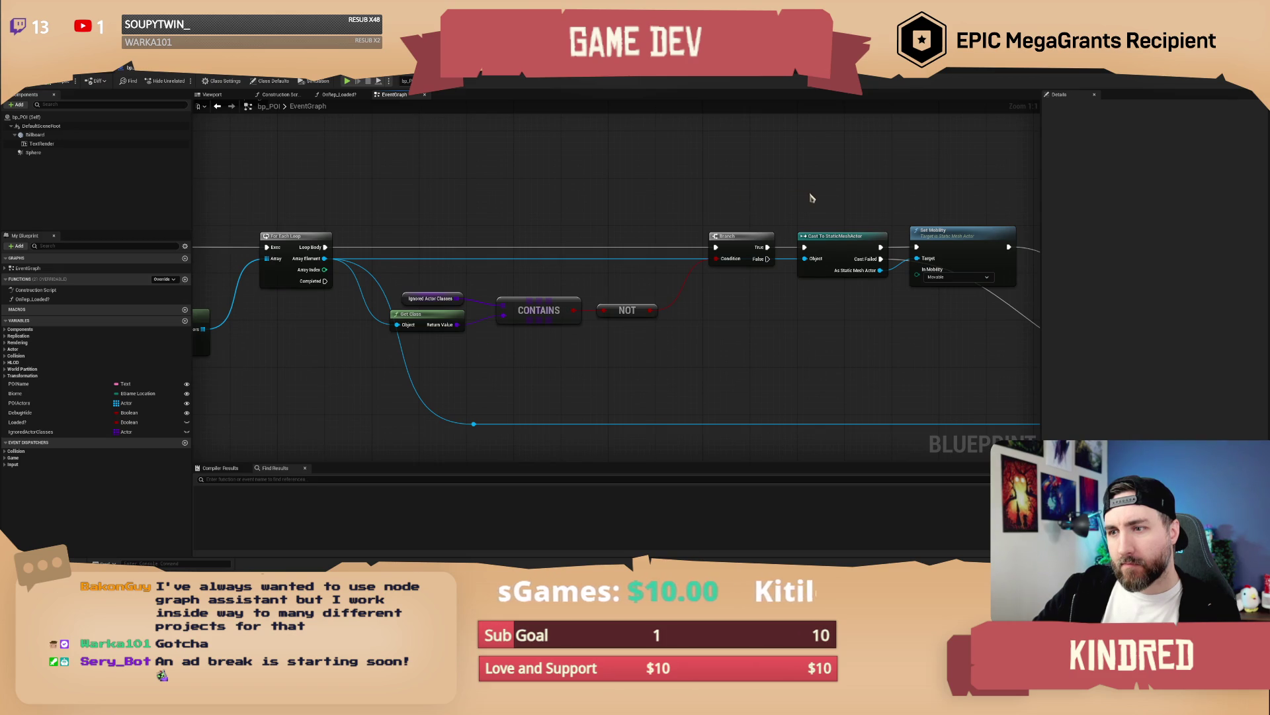
pyautogui.moveTo(476, 197); pyautogui.dragTo(615, 232)
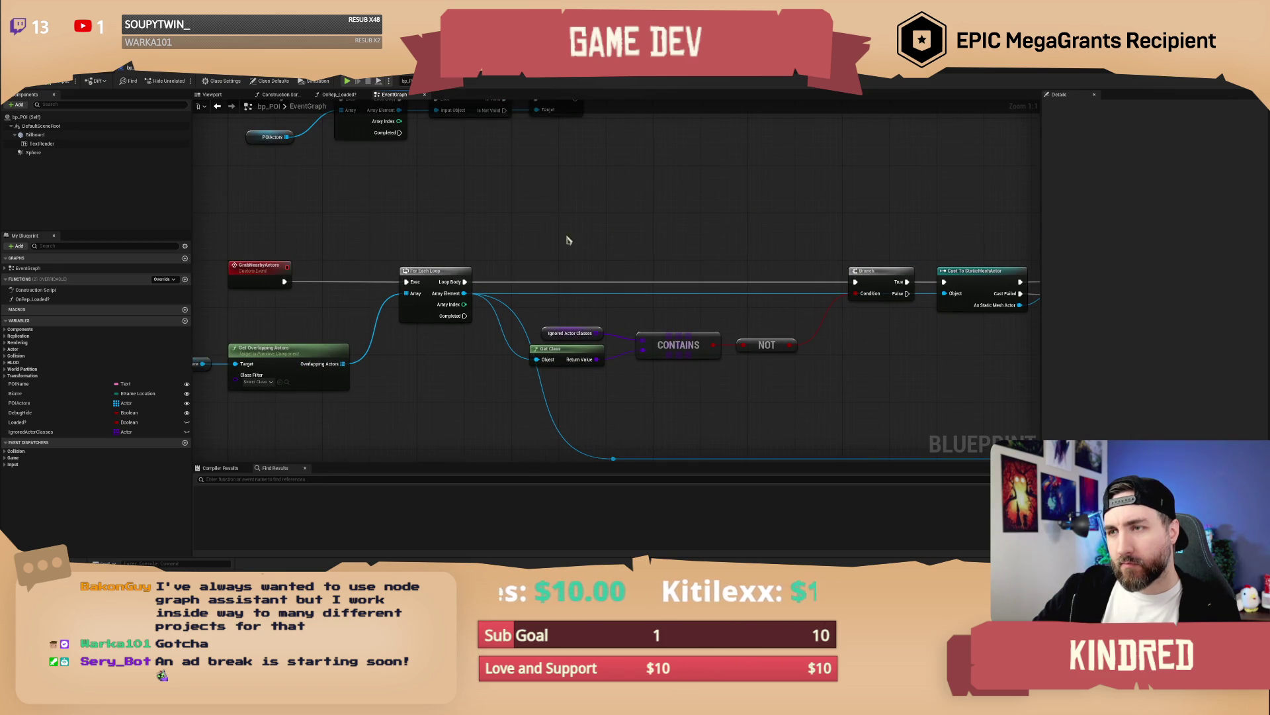
pyautogui.moveTo(471, 282); pyautogui.dragTo(584, 227)
pyautogui.write('print')
pyautogui.press('Return')
pyautogui.moveTo(471, 293); pyautogui.dragTo(549, 247)
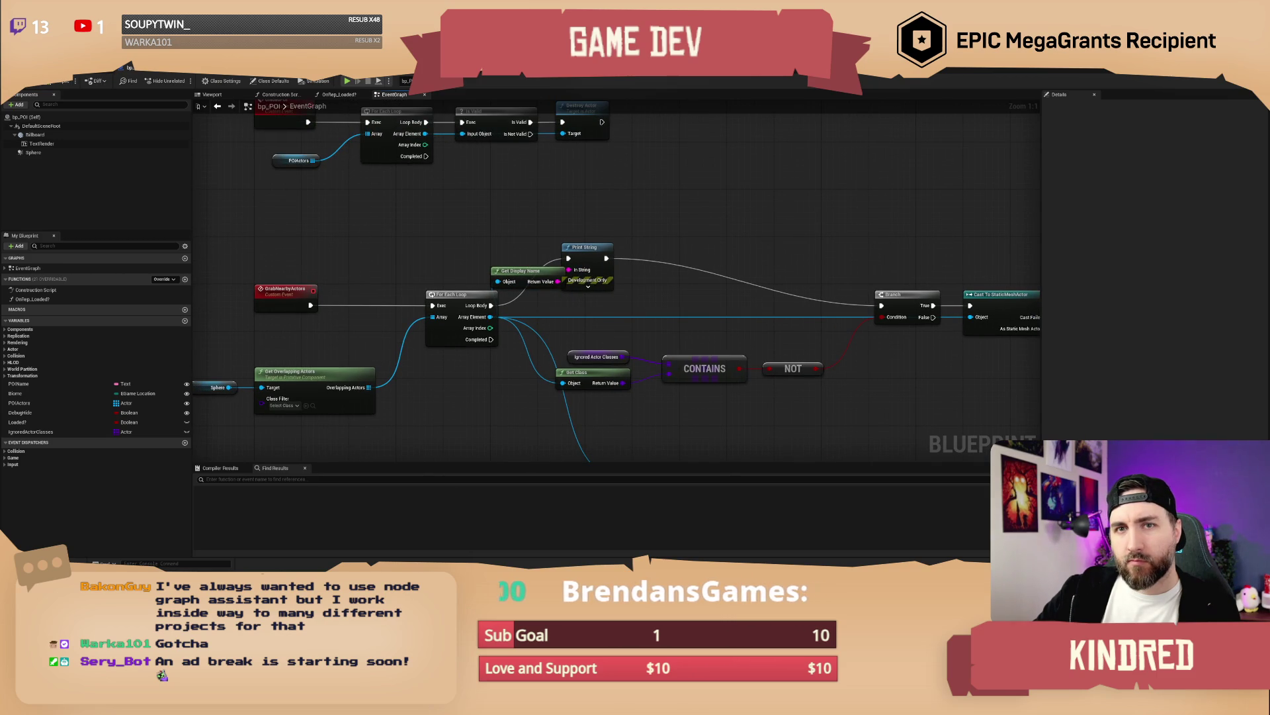
# Step: Select the GrabNearbyActors event in bp_POI, then switch back to the level
pyautogui.click(121, 67)
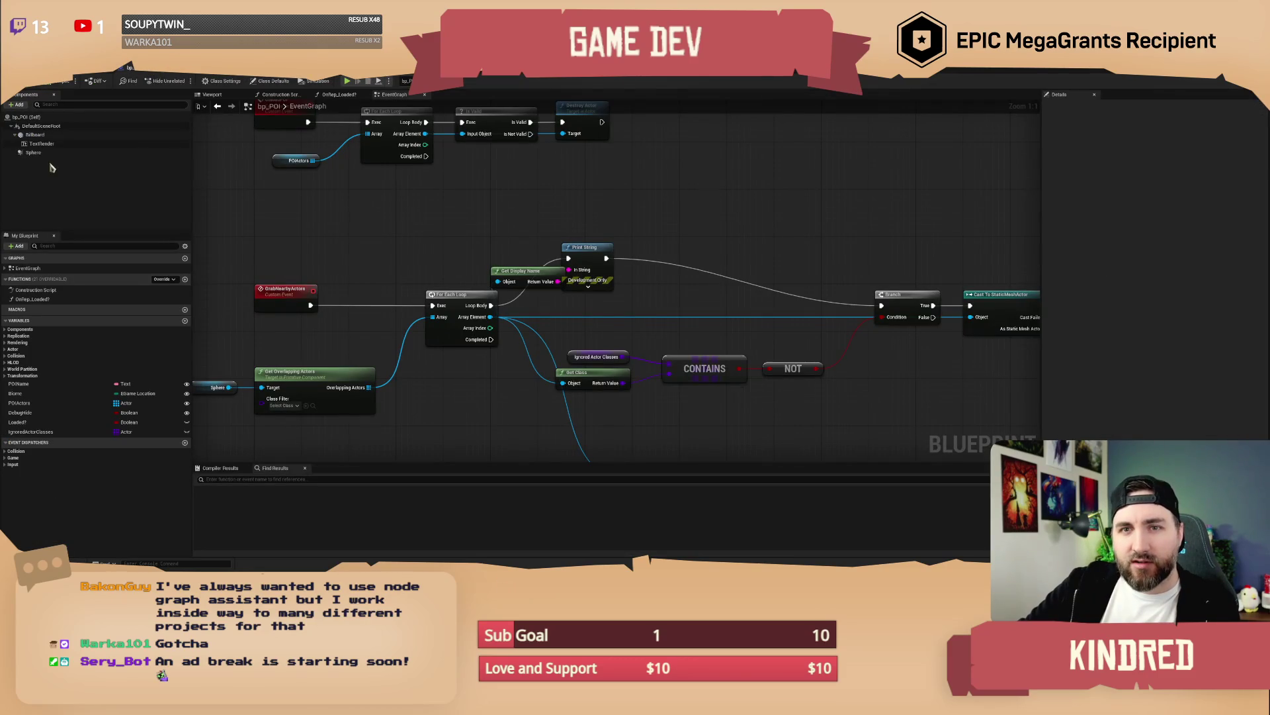
pyautogui.click(42, 154)
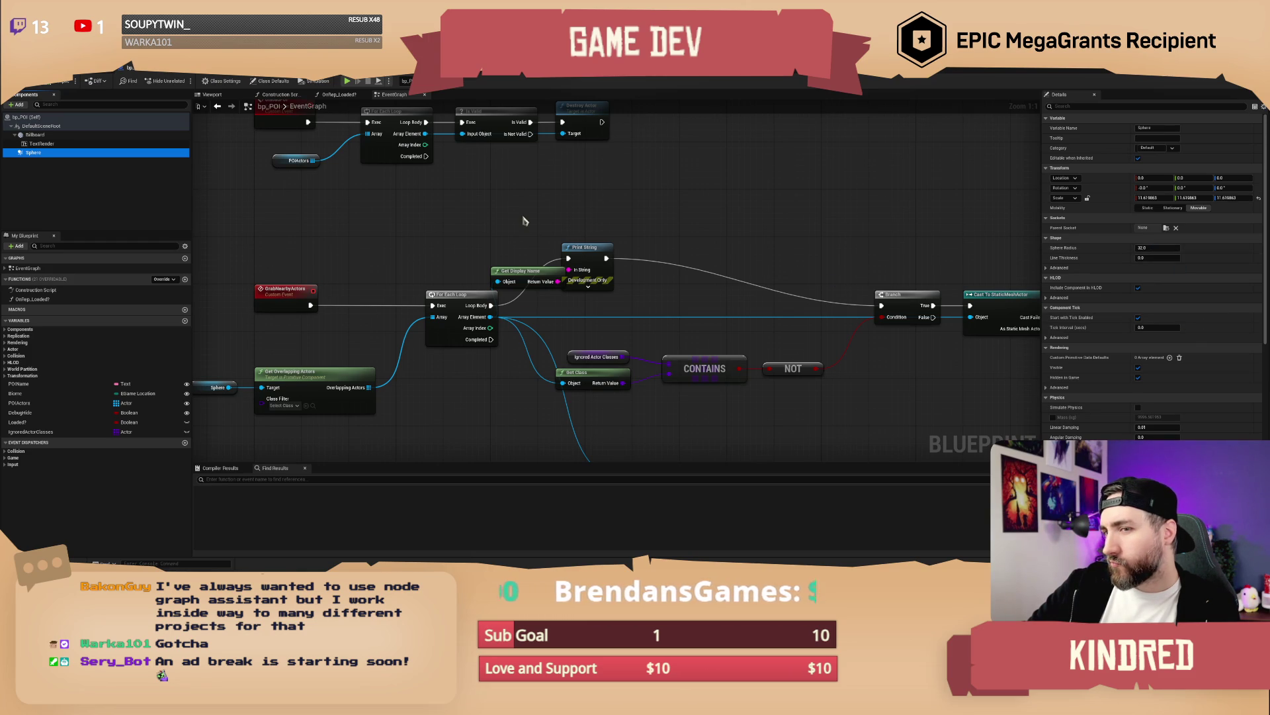
pyautogui.click(309, 307)
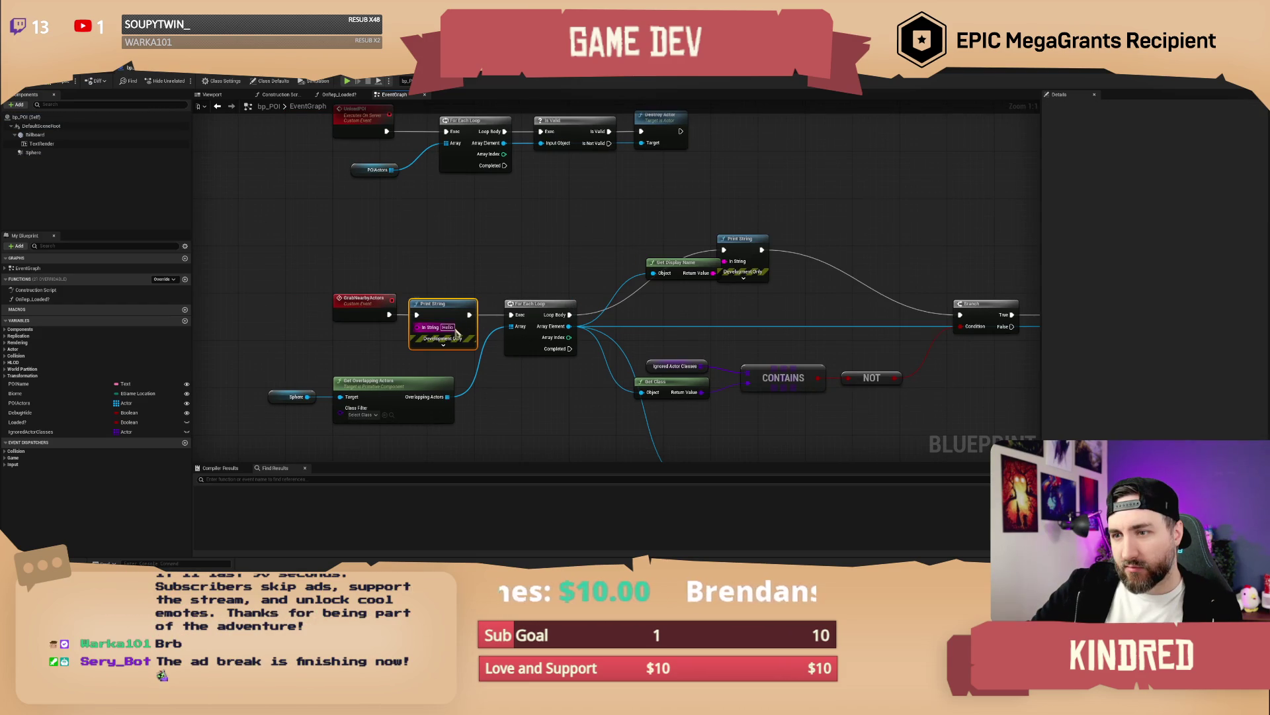
pyautogui.click(86, 78)
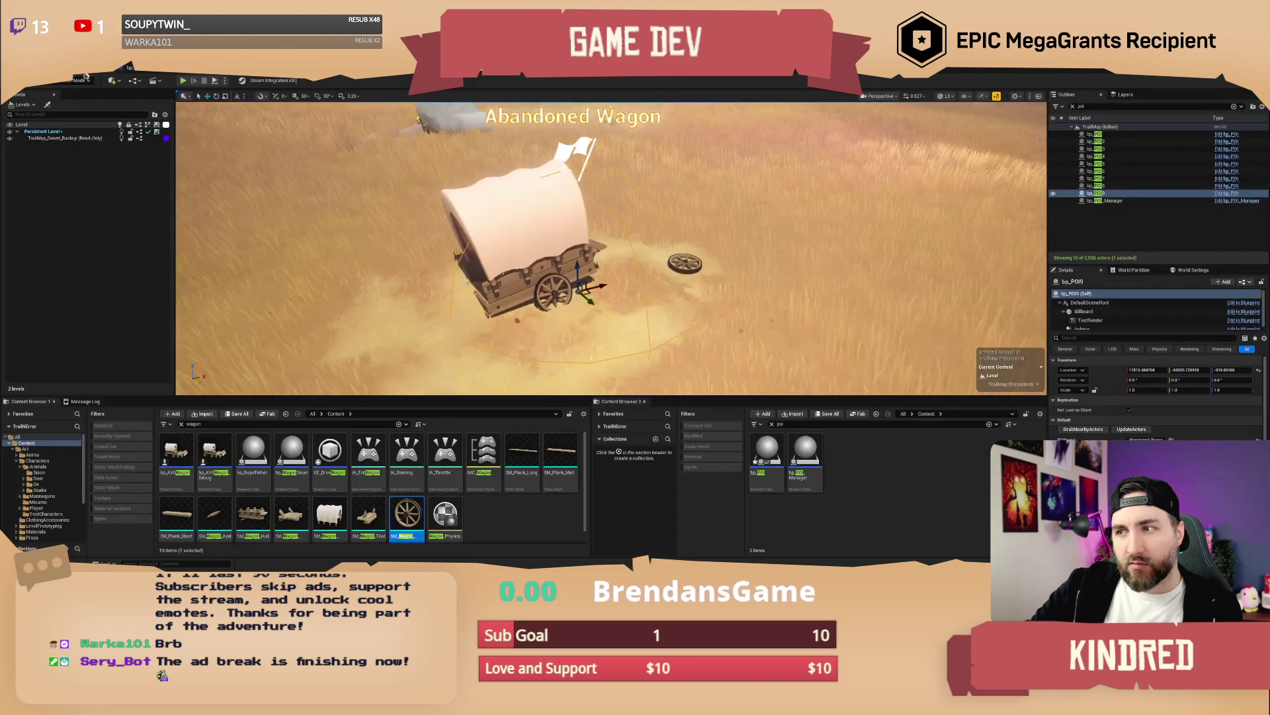
# Step: Run GrabNearbyActors on the wagon POI and frame it to check the debug output
pyautogui.click(1092, 430)
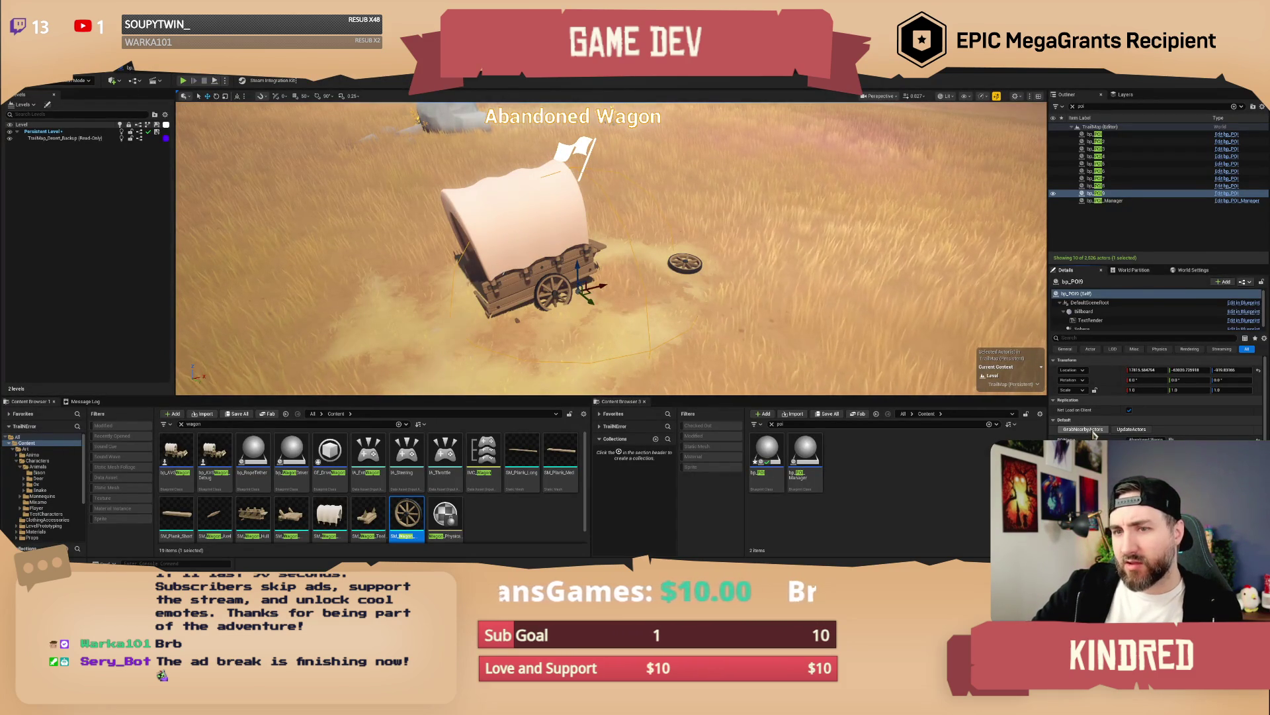
pyautogui.press('f')
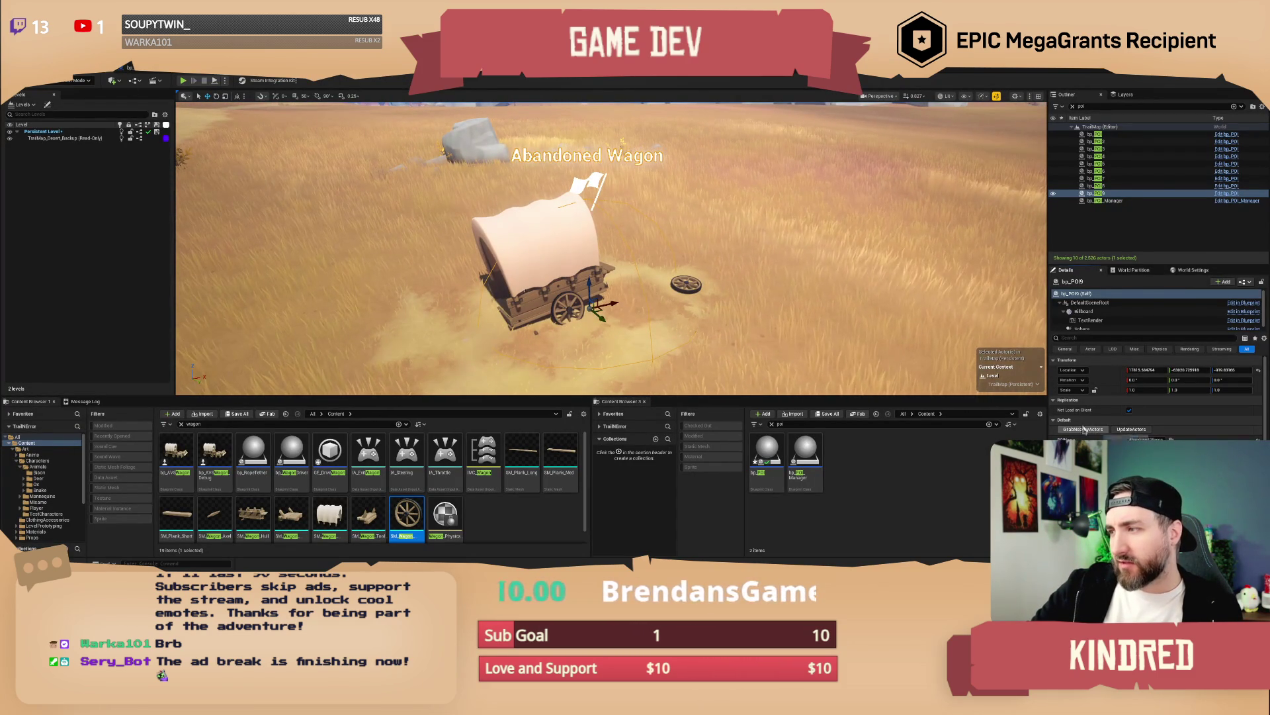
pyautogui.click(147, 70)
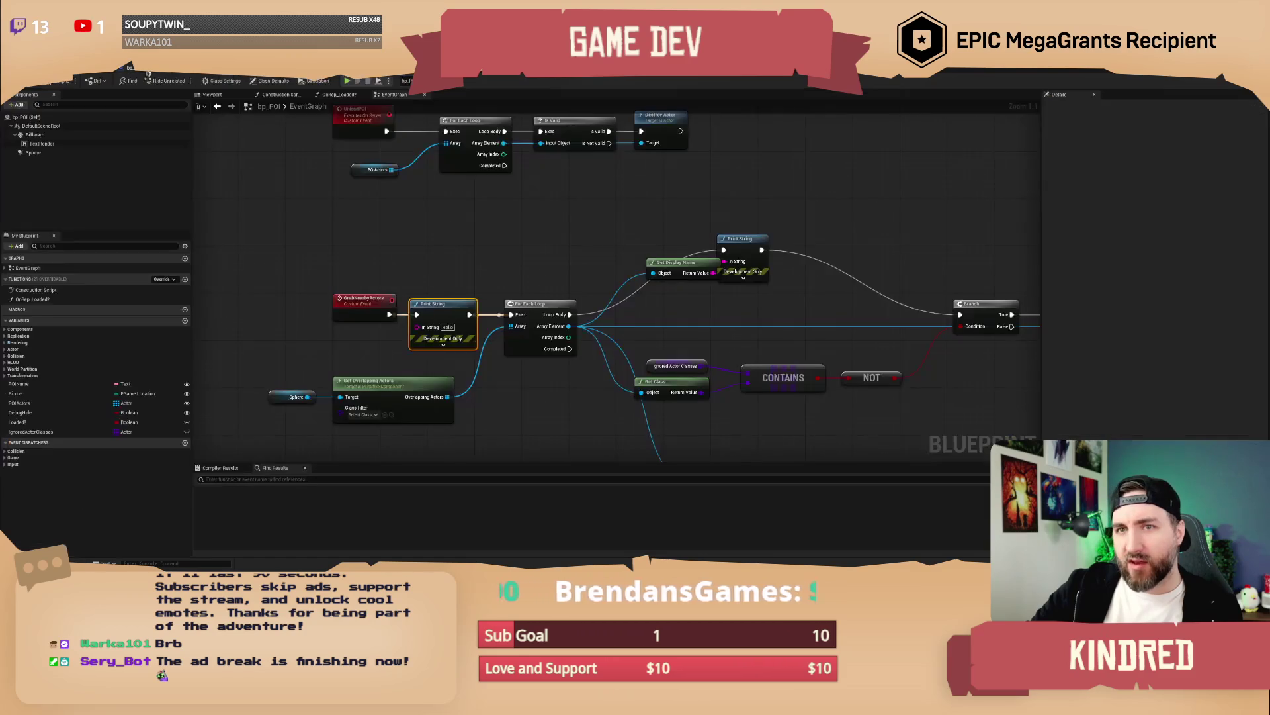
# Step: Deselect the Print String node and select the GrabNearbyActors event in bp_POI's graph
pyautogui.click(455, 288)
pyautogui.moveTo(480, 276); pyautogui.dragTo(473, 277)
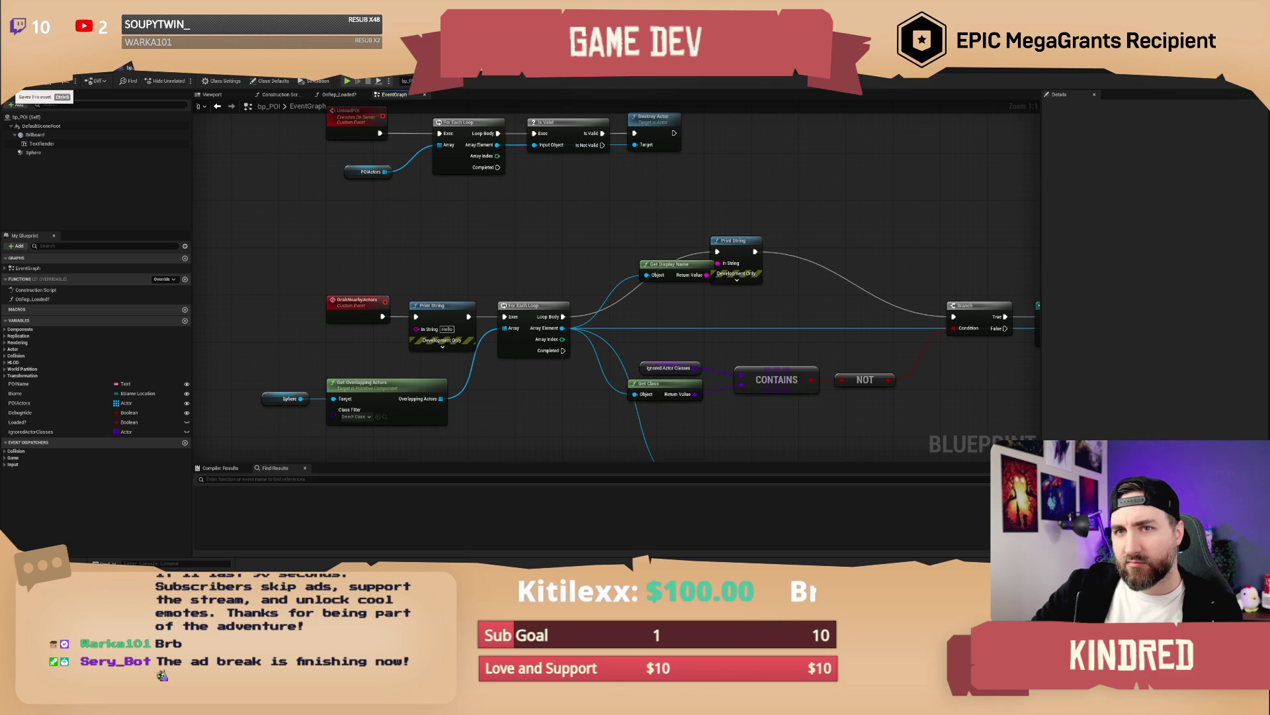
pyautogui.moveTo(510, 266)
pyautogui.mouseDown()
pyautogui.moveTo(465, 238)
pyautogui.moveTo(498, 258)
pyautogui.mouseUp()
pyautogui.scroll(-1, 459, 238)
pyautogui.scroll(1, 488, 249)
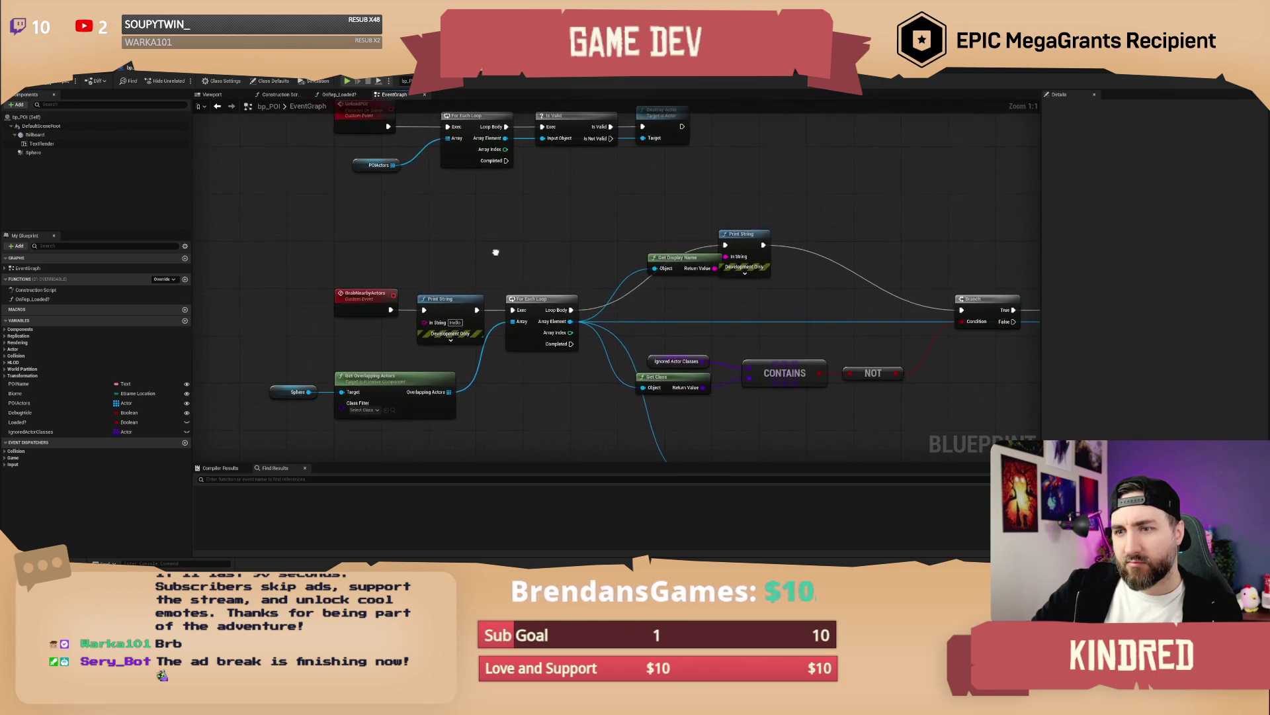
pyautogui.click(378, 304)
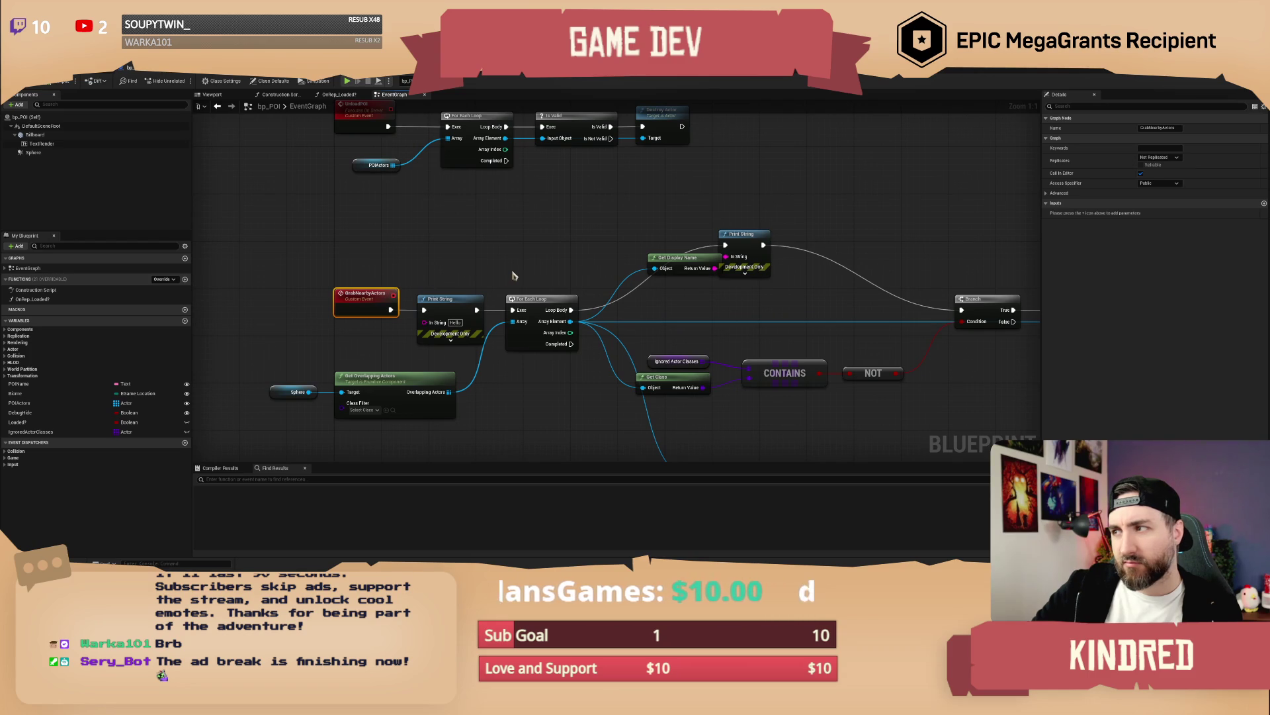
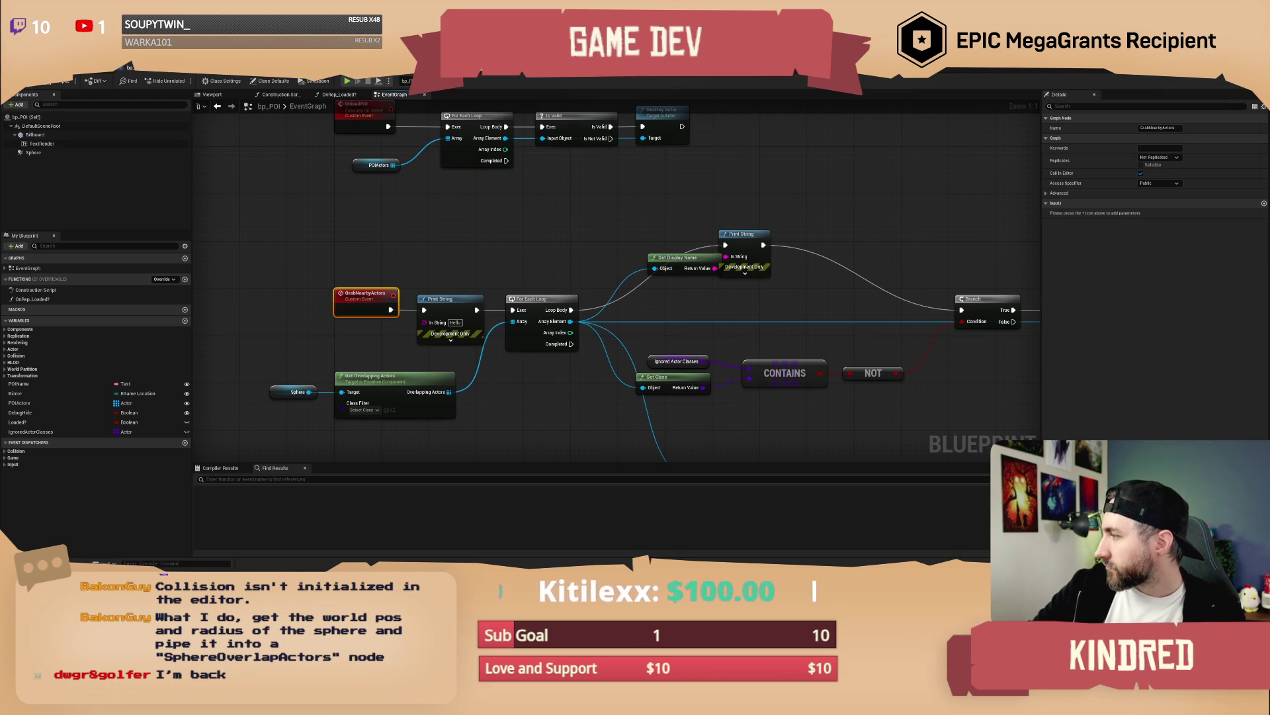
# Step: Return to the level editor, open the Message Log, and browse the Window and Tools menus
pyautogui.click(96, 83)
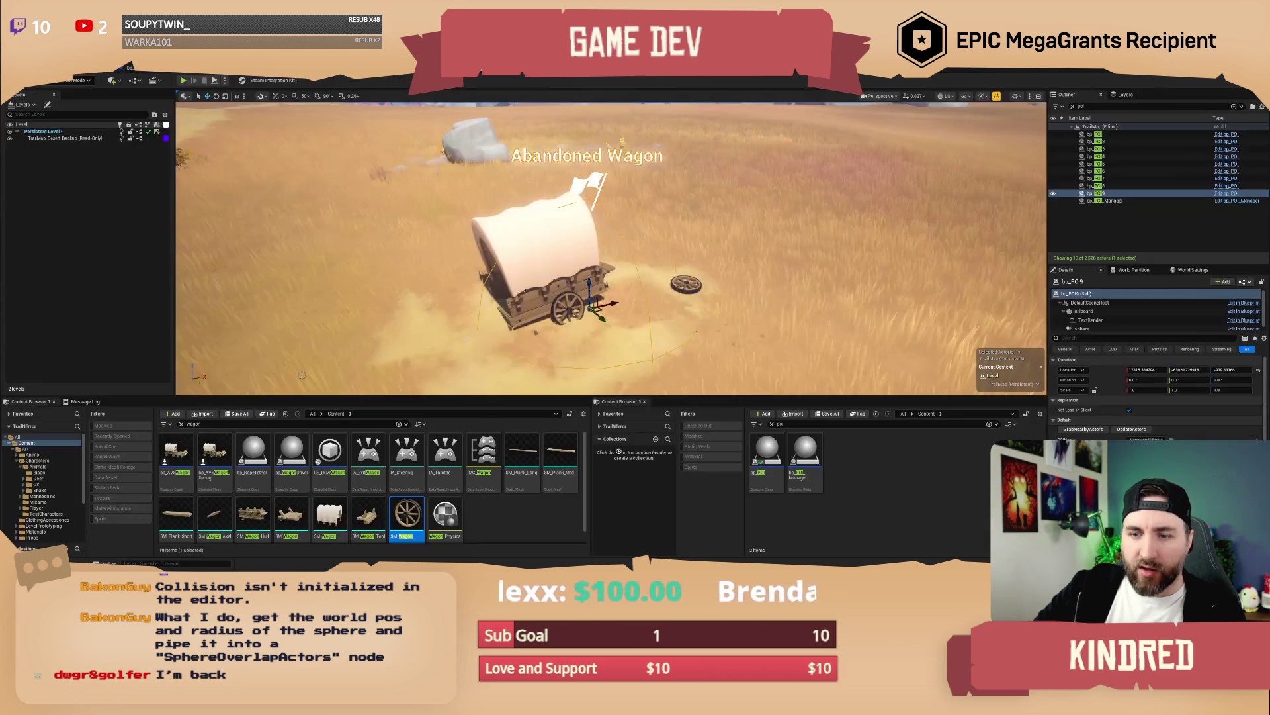
pyautogui.click(85, 401)
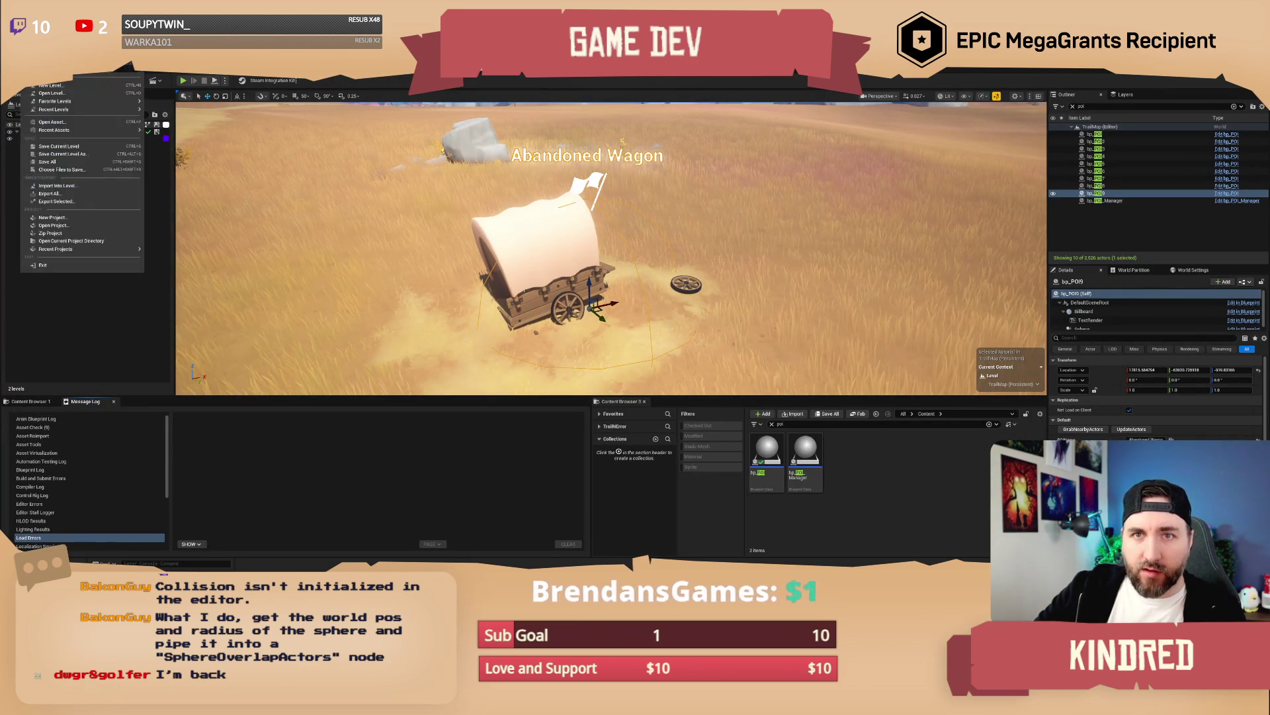
pyautogui.click(159, 66)
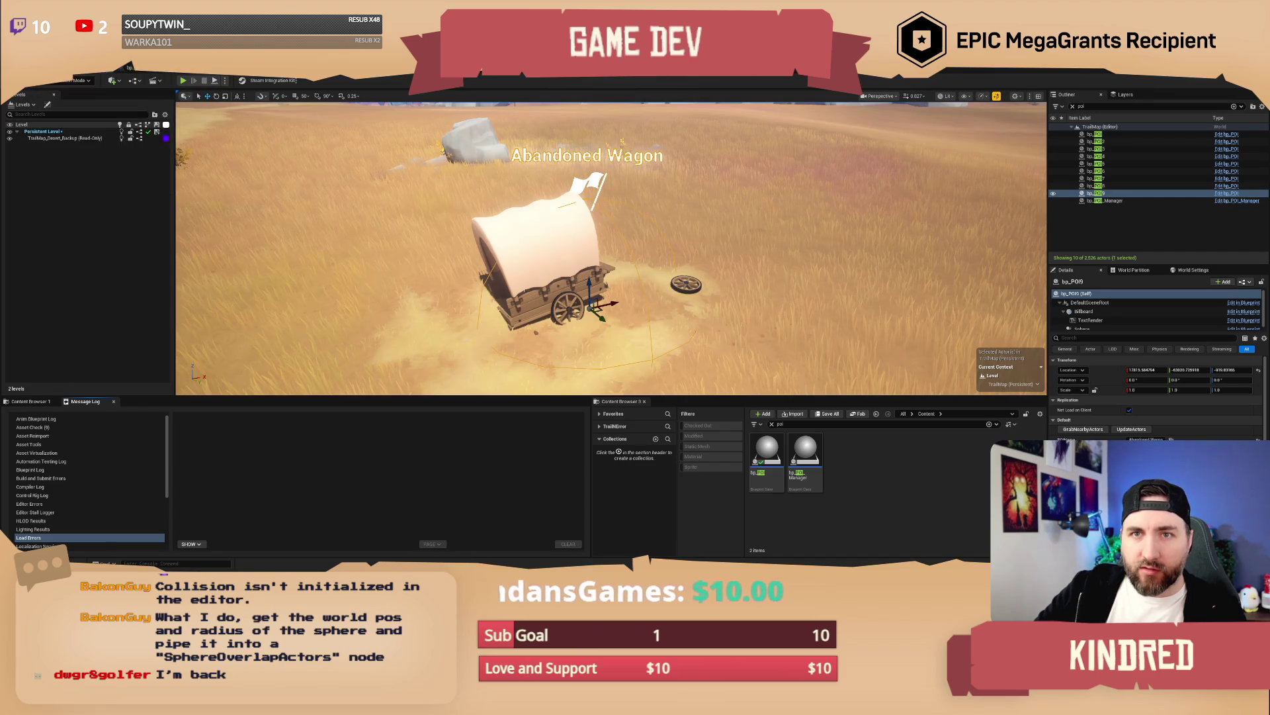
pyautogui.moveTo(89, 66)
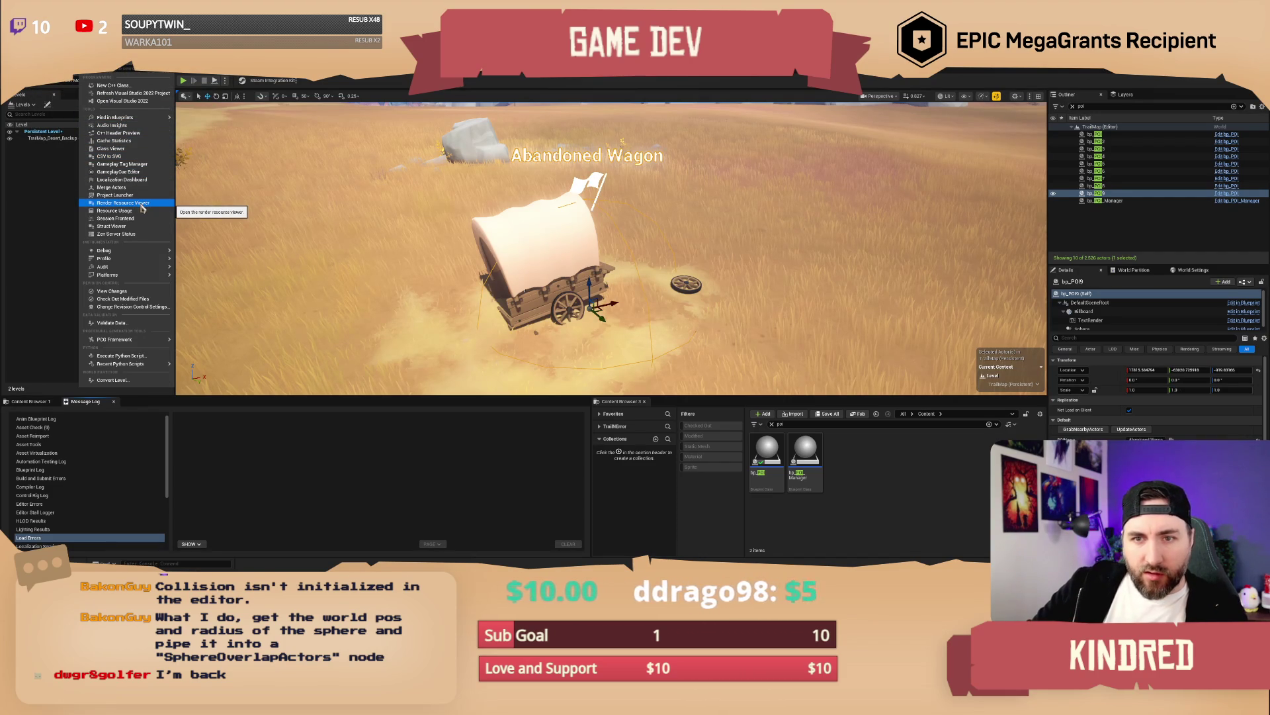
pyautogui.moveTo(142, 251)
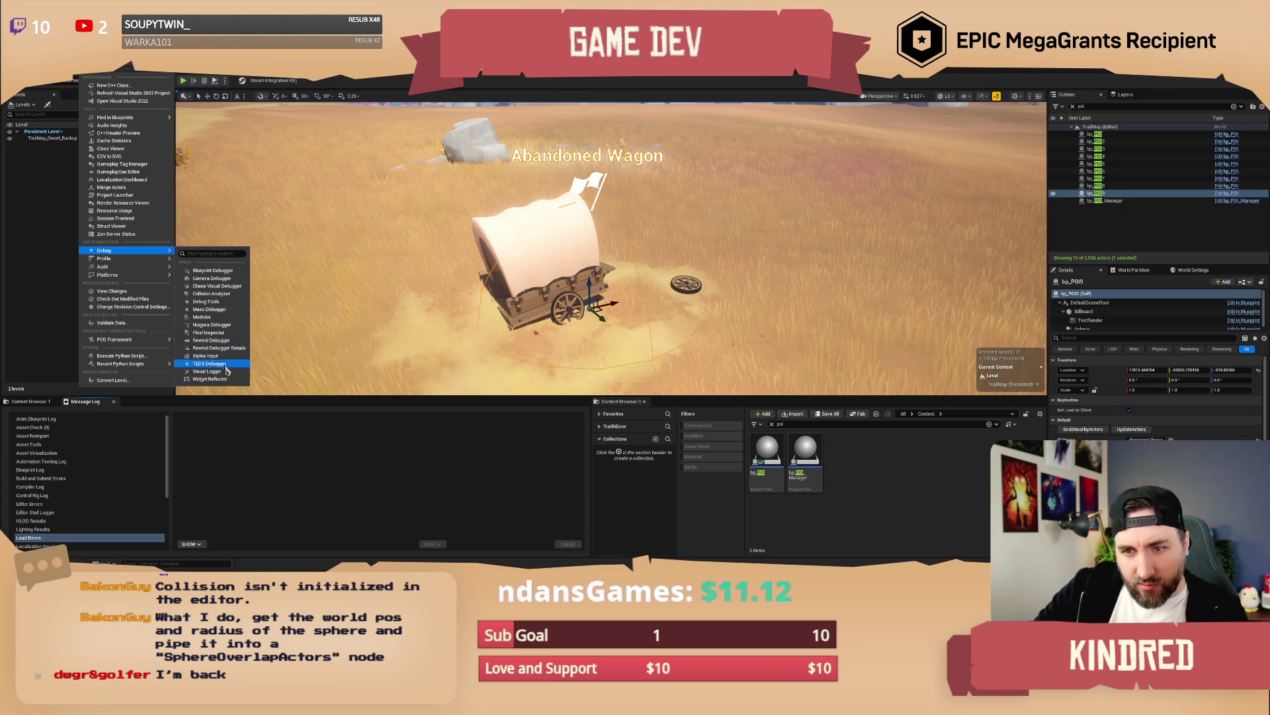
# Step: View the Asset Virtualization, Anim Blueprint Log and asset validation categories in the Message Log
pyautogui.click(108, 455)
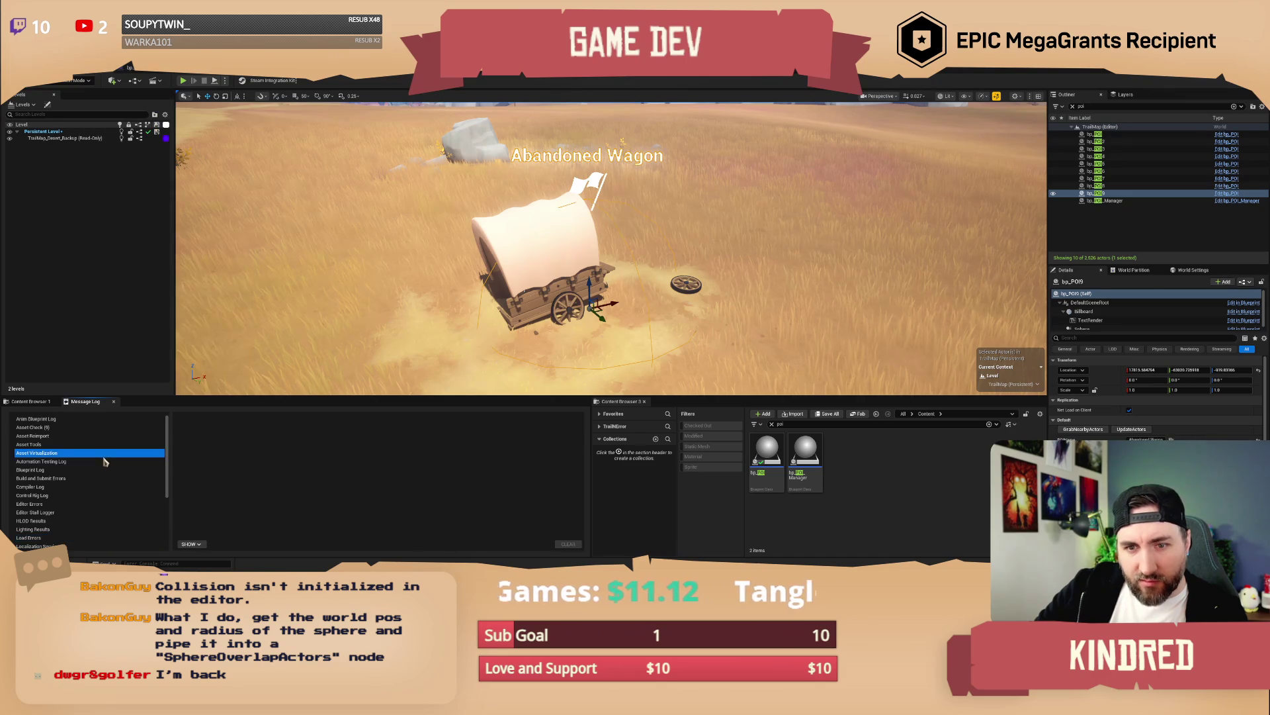
pyautogui.click(67, 422)
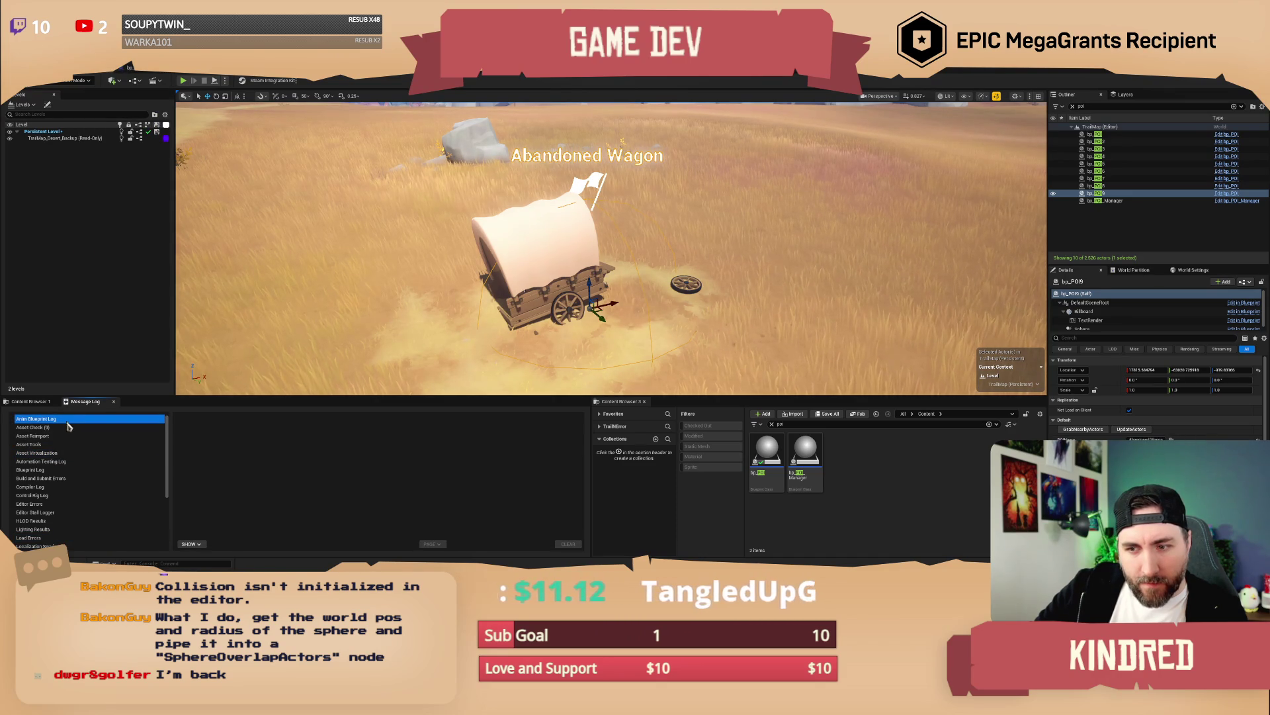
pyautogui.click(69, 426)
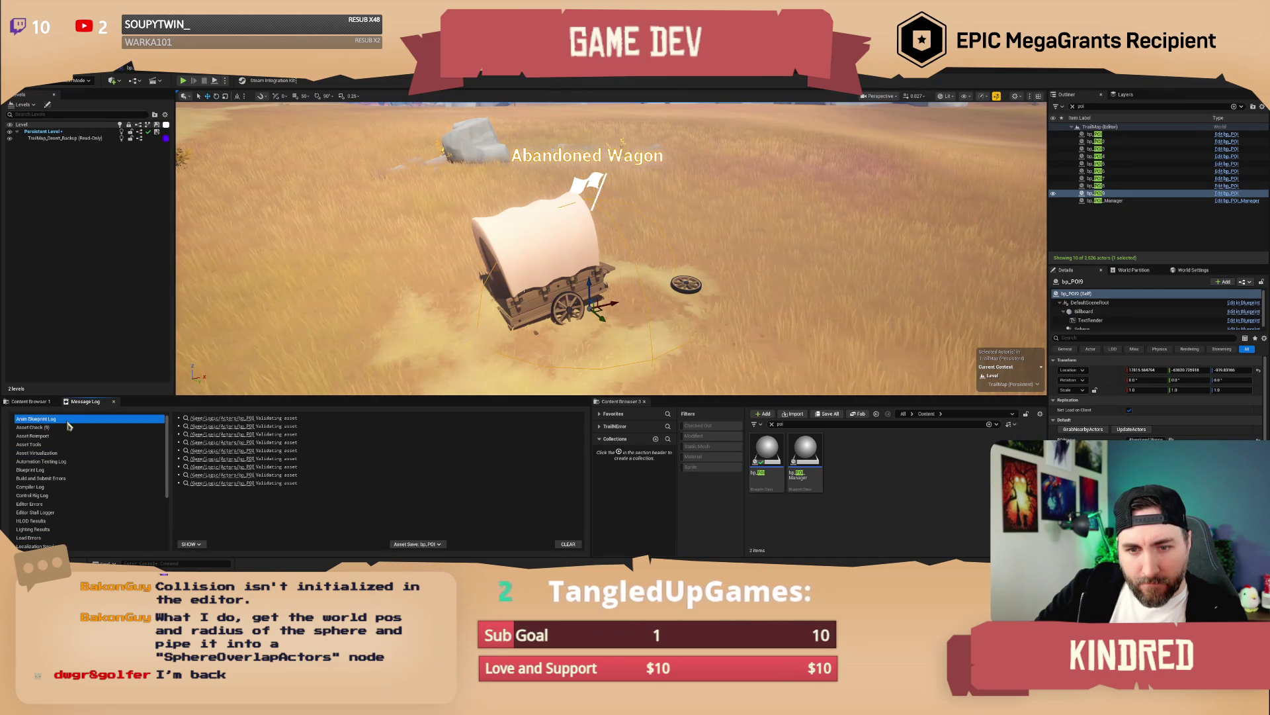
pyautogui.scroll(-5, 73, 457)
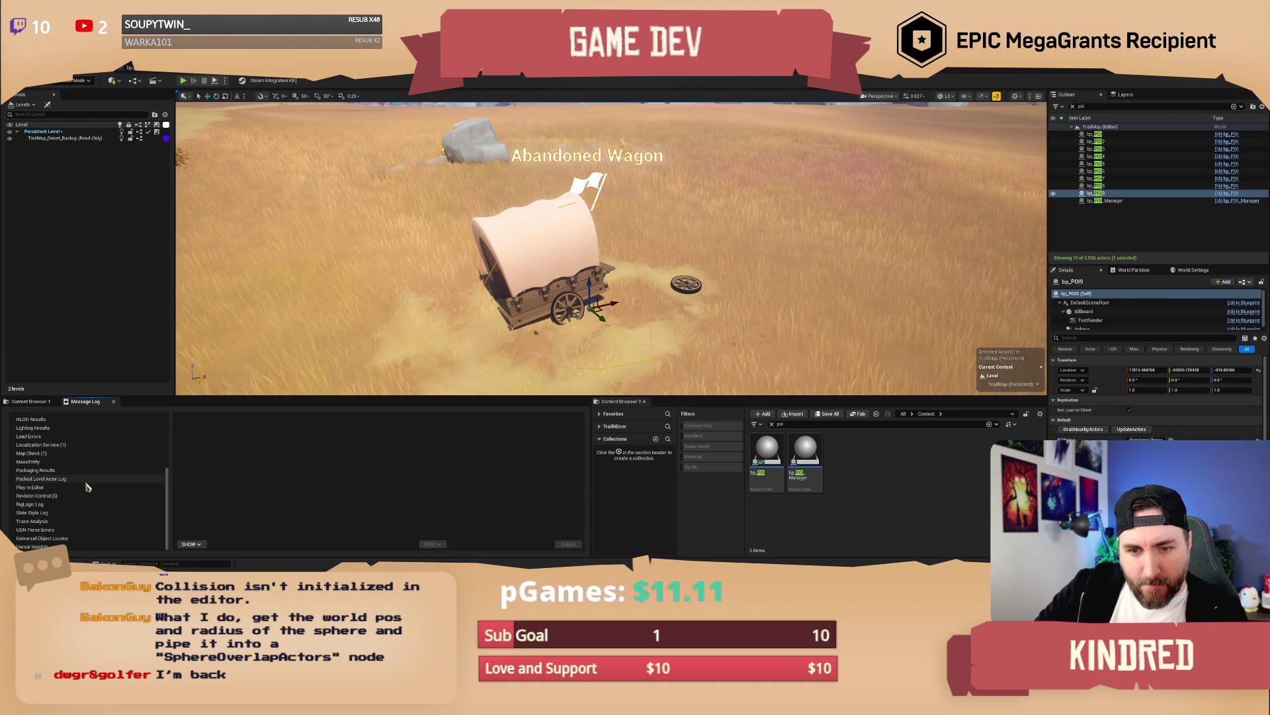
pyautogui.scroll(2, 92, 485)
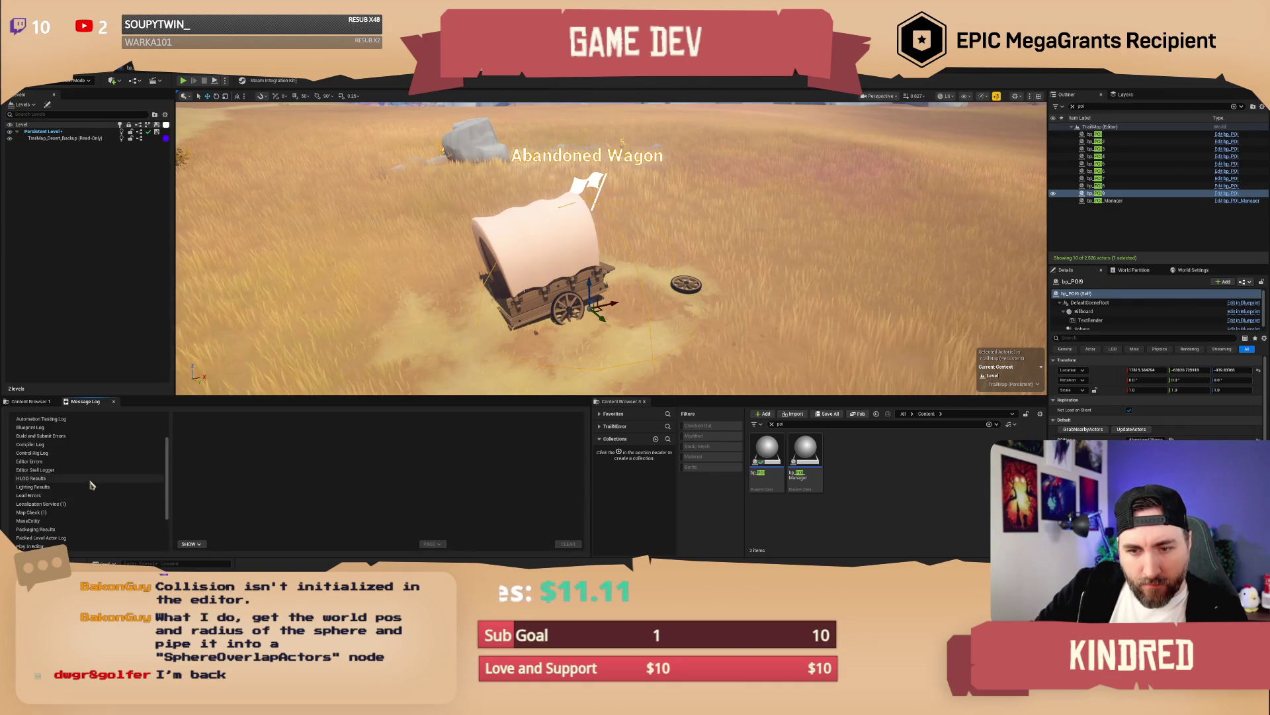
pyautogui.scroll(2, 92, 485)
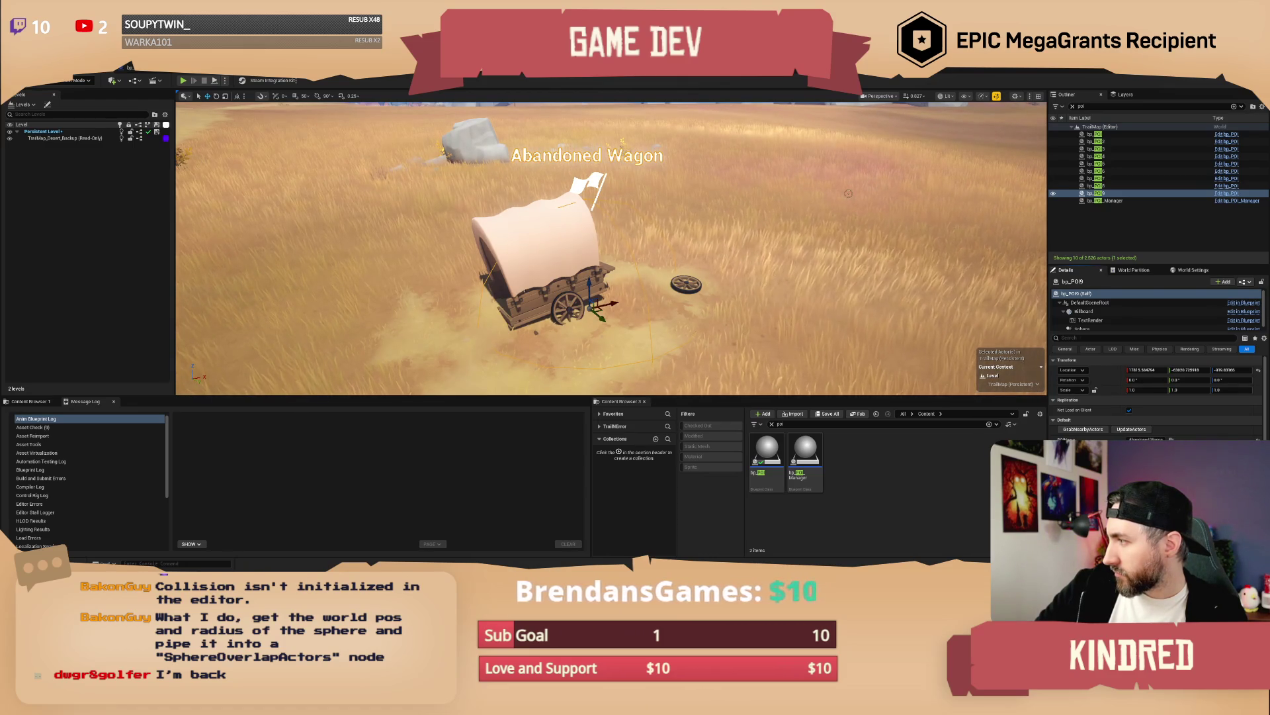
# Step: Add a Log String node to bp_POI's event graph by searching 'log'
pyautogui.hotkey('ctrl', 'e')
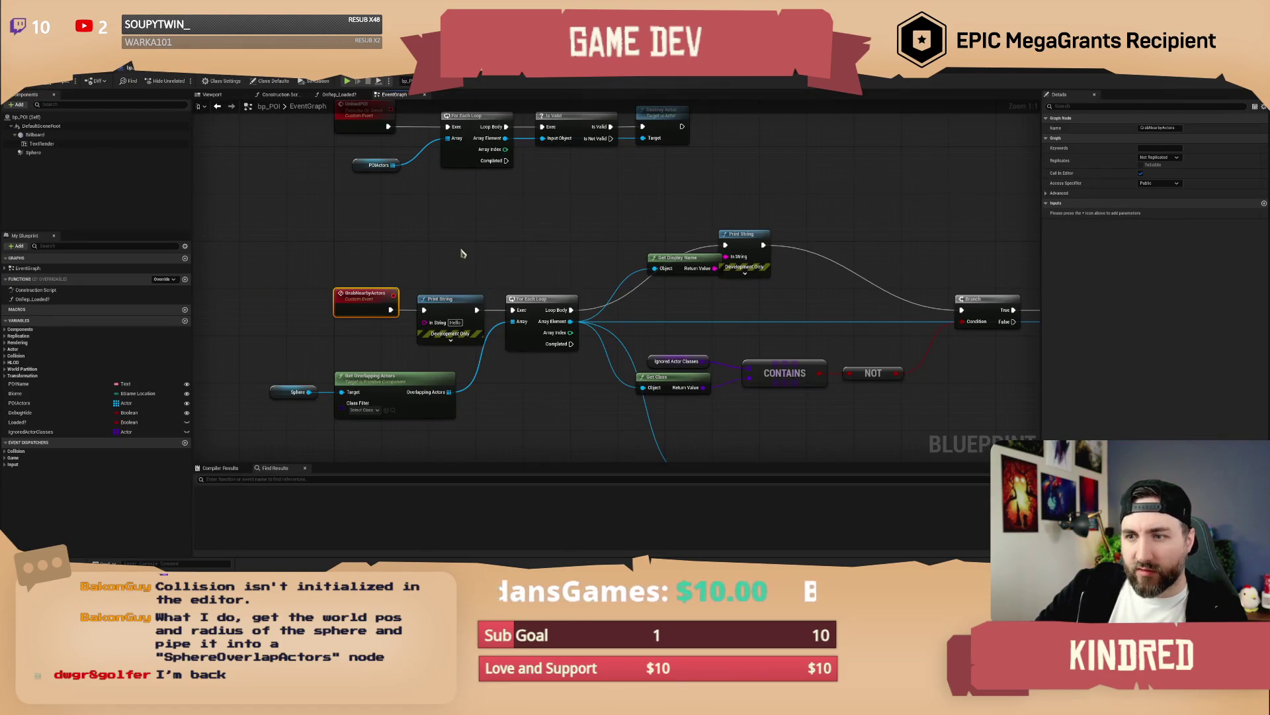
pyautogui.rightClick(462, 253)
pyautogui.write('print to g')
pyautogui.press('BackSpace')
pyautogui.write('log')
pyautogui.press('BackSpace')
pyautogui.press('BackSpace')
pyautogui.press('BackSpace')
pyautogui.write('log')
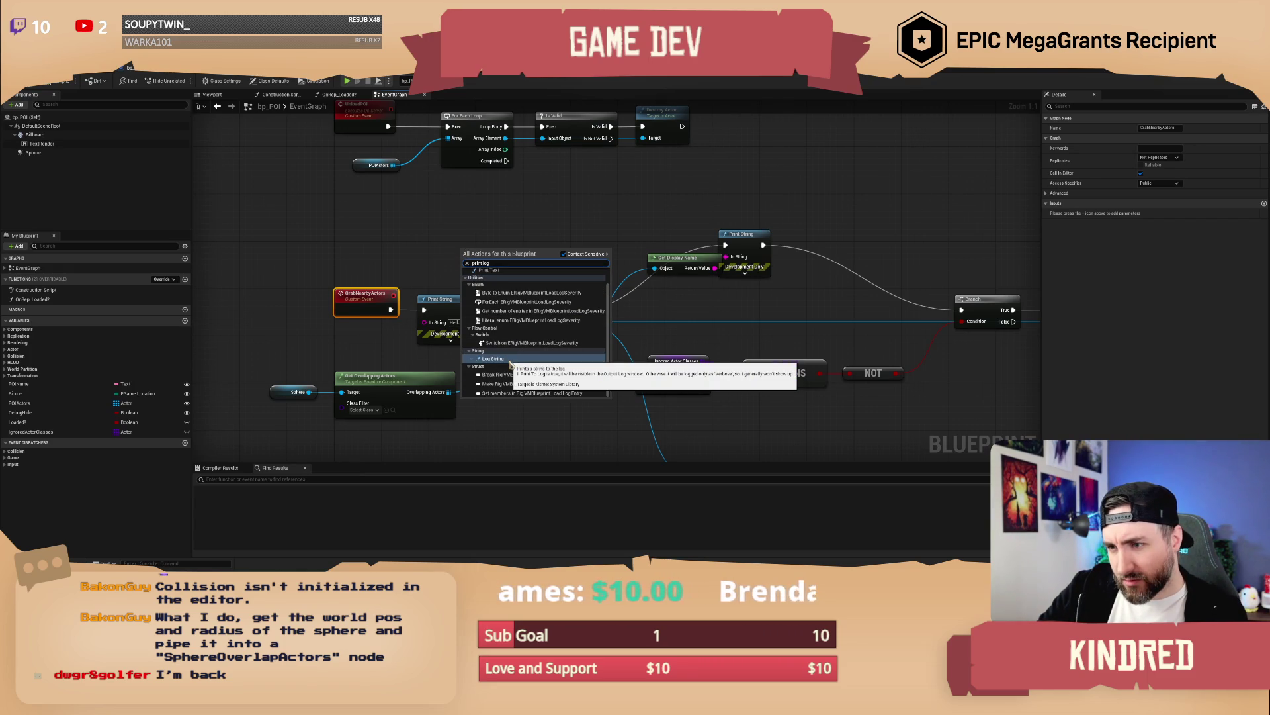
pyautogui.click(510, 363)
# Step: Place Log String above Print String and wire it into GrabNearbyActors' flow, then return to the level
pyautogui.moveTo(486, 260); pyautogui.dragTo(447, 234)
pyautogui.moveTo(391, 309)
pyautogui.mouseDown()
pyautogui.moveTo(436, 239)
pyautogui.moveTo(512, 309)
pyautogui.moveTo(551, 316)
pyautogui.mouseUp()
pyautogui.click(534, 281)
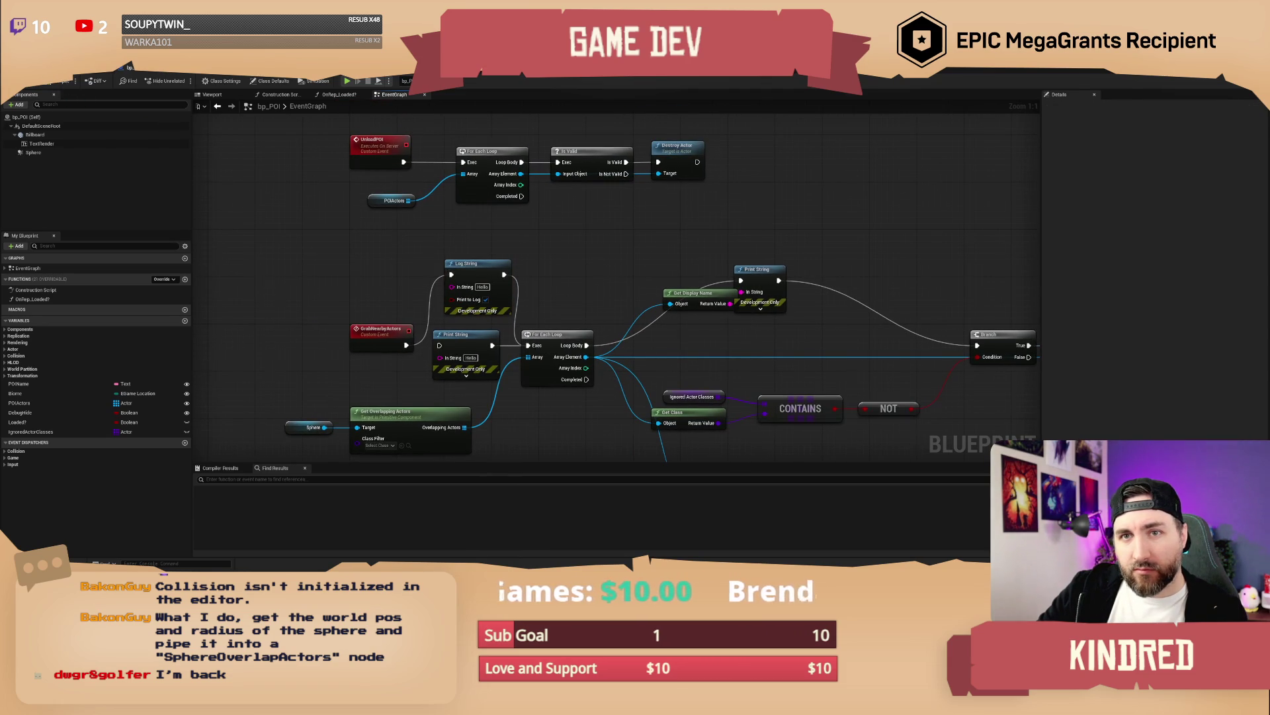
pyautogui.hotkey('alt', 'Tab')
pyautogui.click(1084, 428)
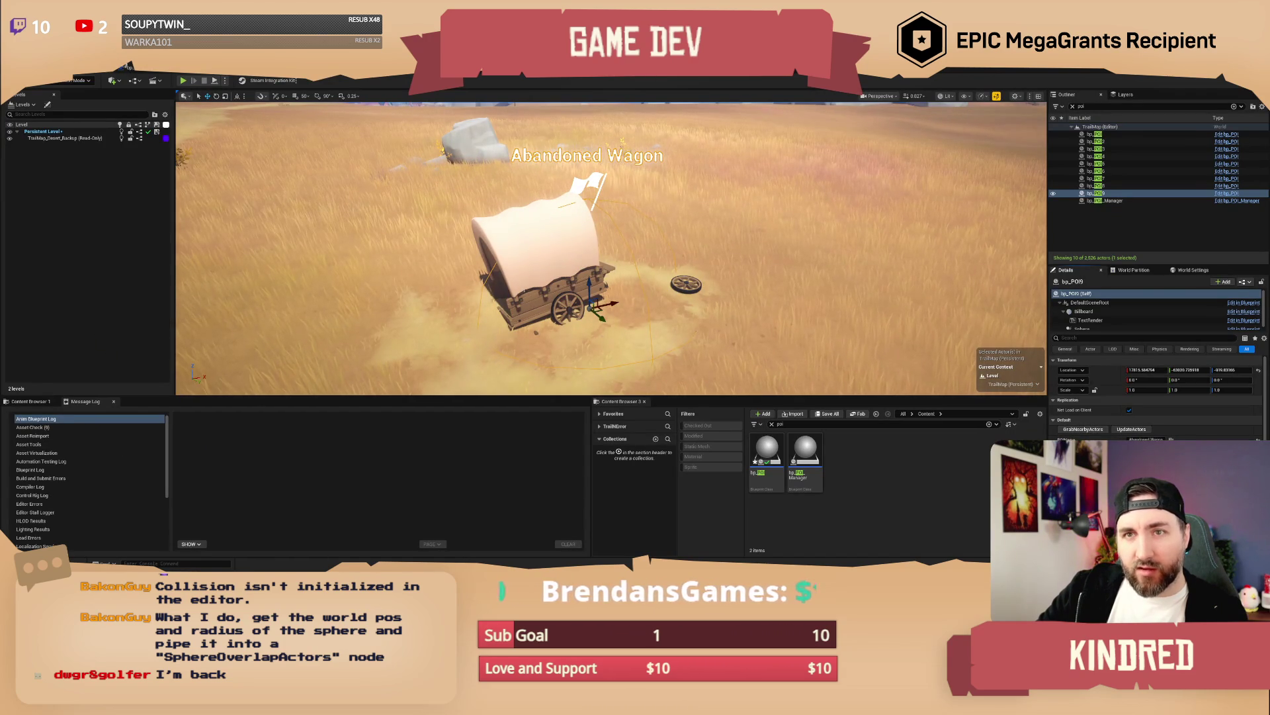
# Step: Browse the Build and Tools menus, then show the Localization Service log reporting the service disabled
pyautogui.click(126, 66)
pyautogui.moveTo(92, 67)
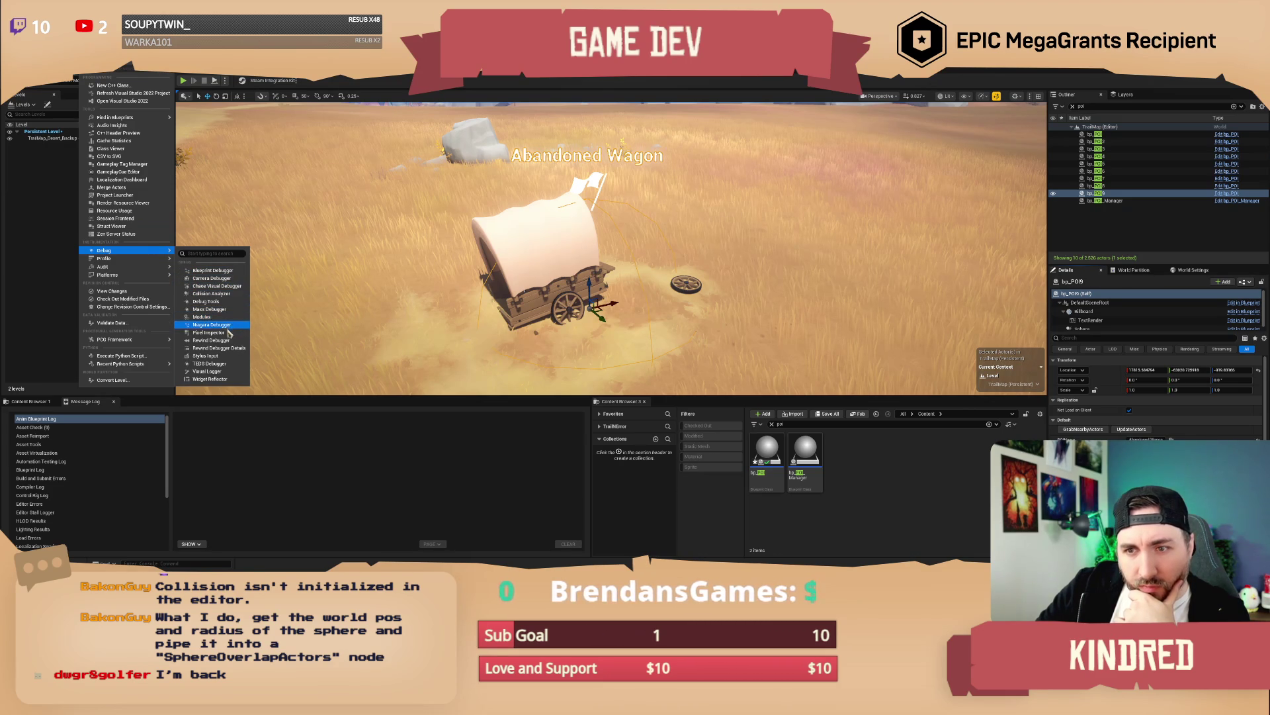
pyautogui.click(93, 428)
pyautogui.scroll(-3, 92, 482)
pyautogui.click(92, 477)
pyautogui.scroll(-3, 94, 486)
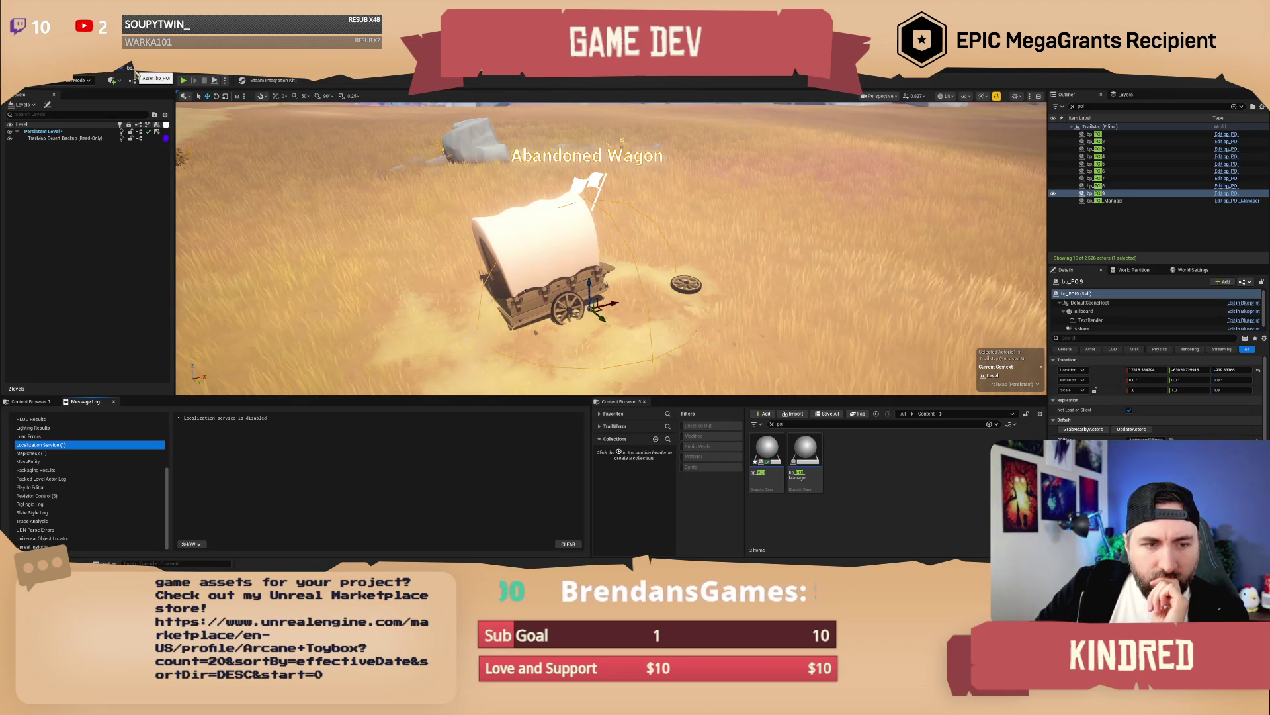
pyautogui.click(135, 72)
# Step: Pan around bp_POI's event graph to the For Each Loop and select the Sphere component
pyautogui.scroll(2, 582, 279)
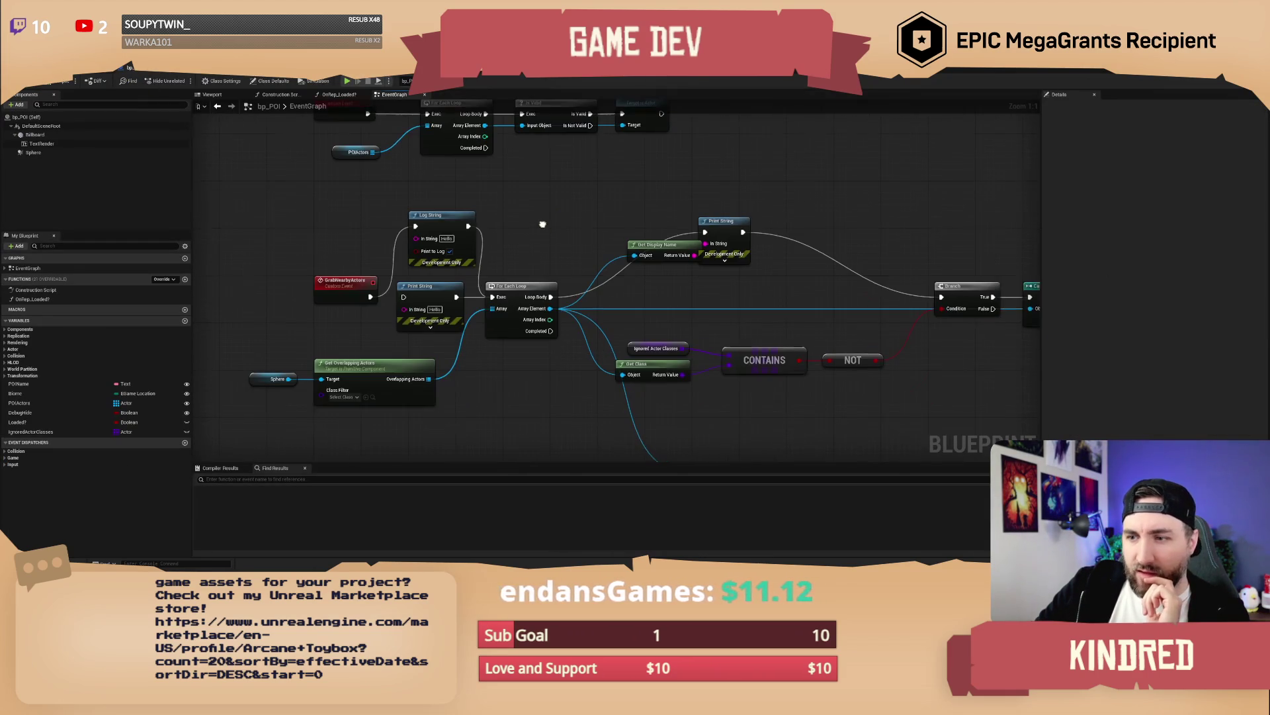
pyautogui.moveTo(546, 403); pyautogui.dragTo(556, 374)
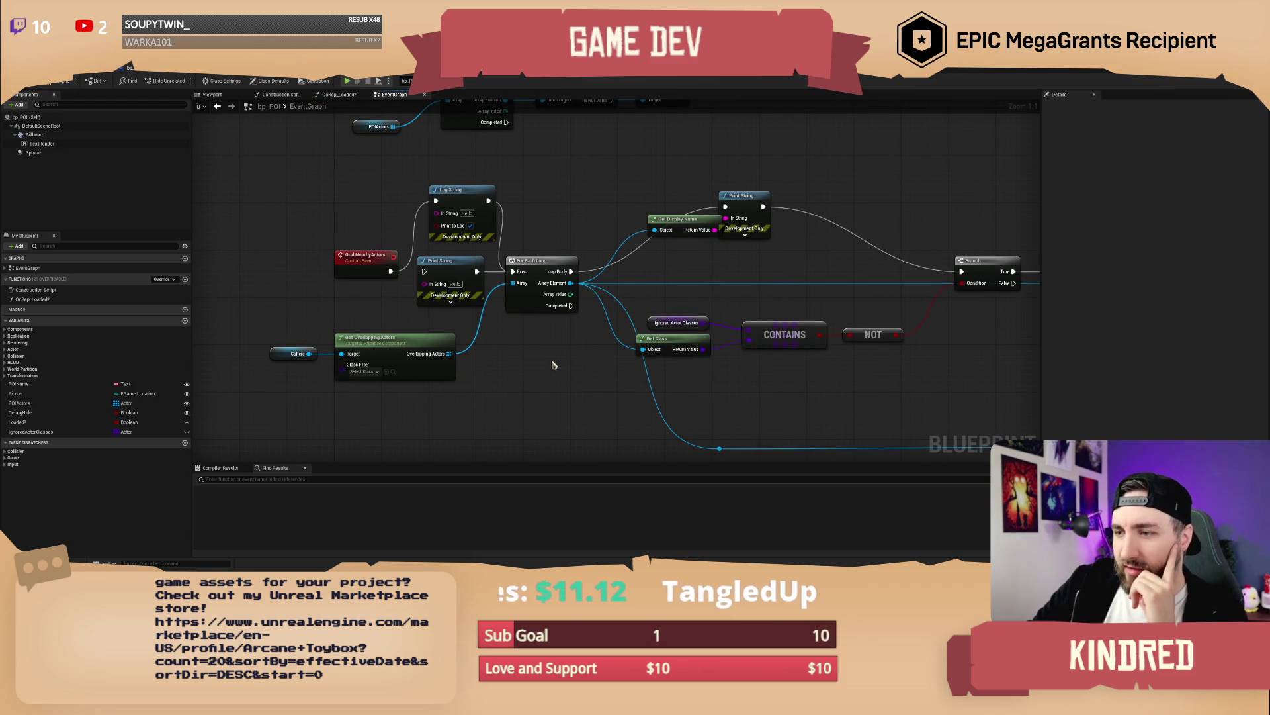
pyautogui.moveTo(553, 364); pyautogui.dragTo(440, 374)
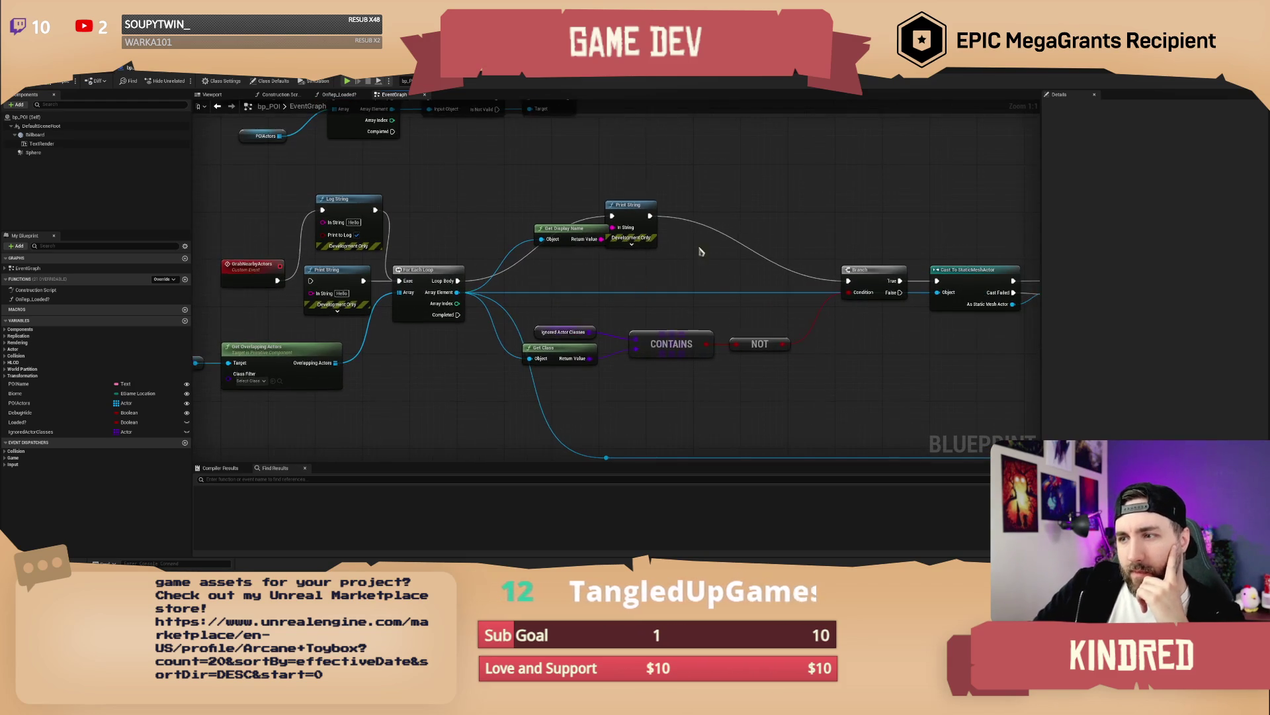
pyautogui.moveTo(782, 199); pyautogui.dragTo(704, 246)
pyautogui.rightClick(704, 246)
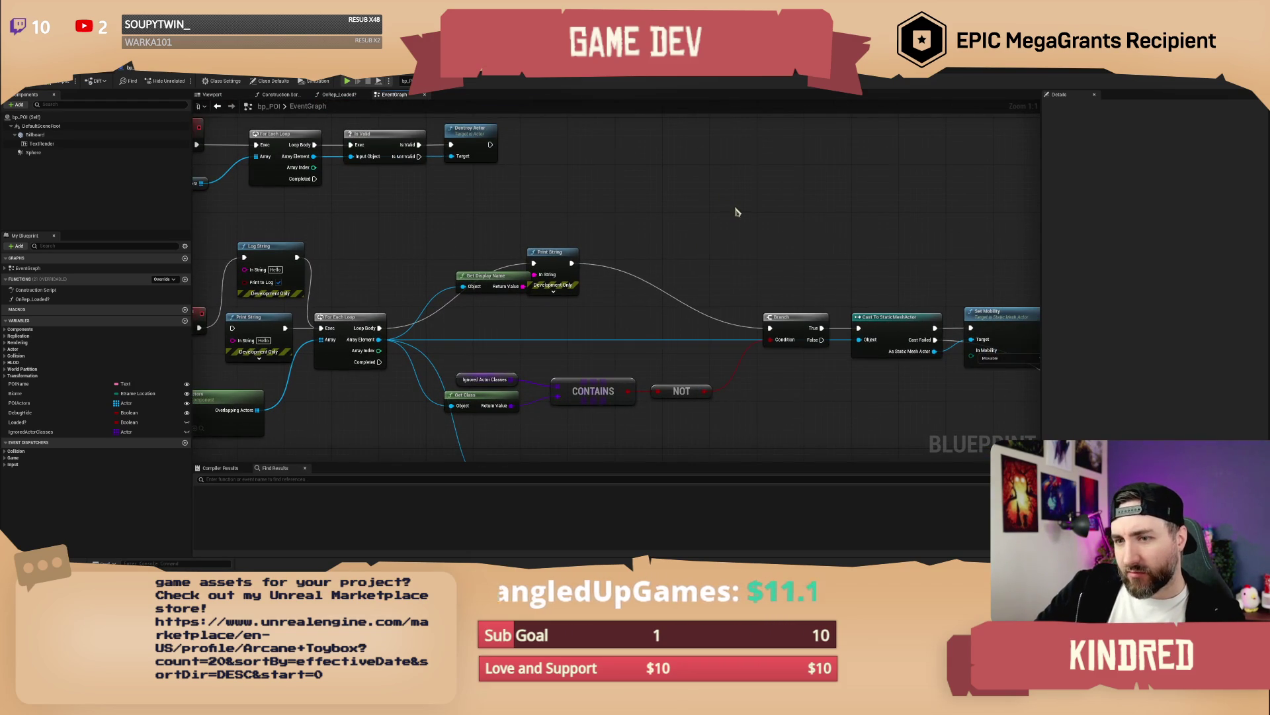
pyautogui.moveTo(737, 212); pyautogui.dragTo(771, 191)
pyautogui.click(34, 153)
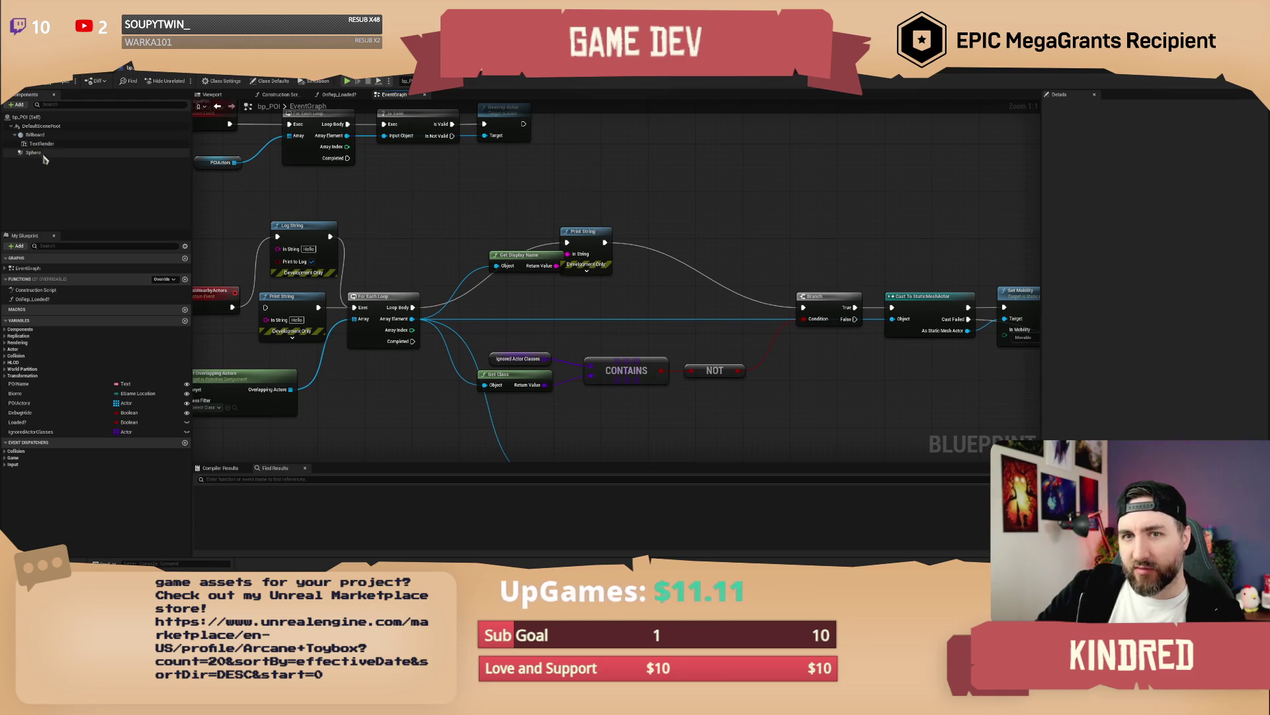
pyautogui.moveTo(759, 227); pyautogui.dragTo(708, 223)
pyautogui.scroll(-1, 707, 223)
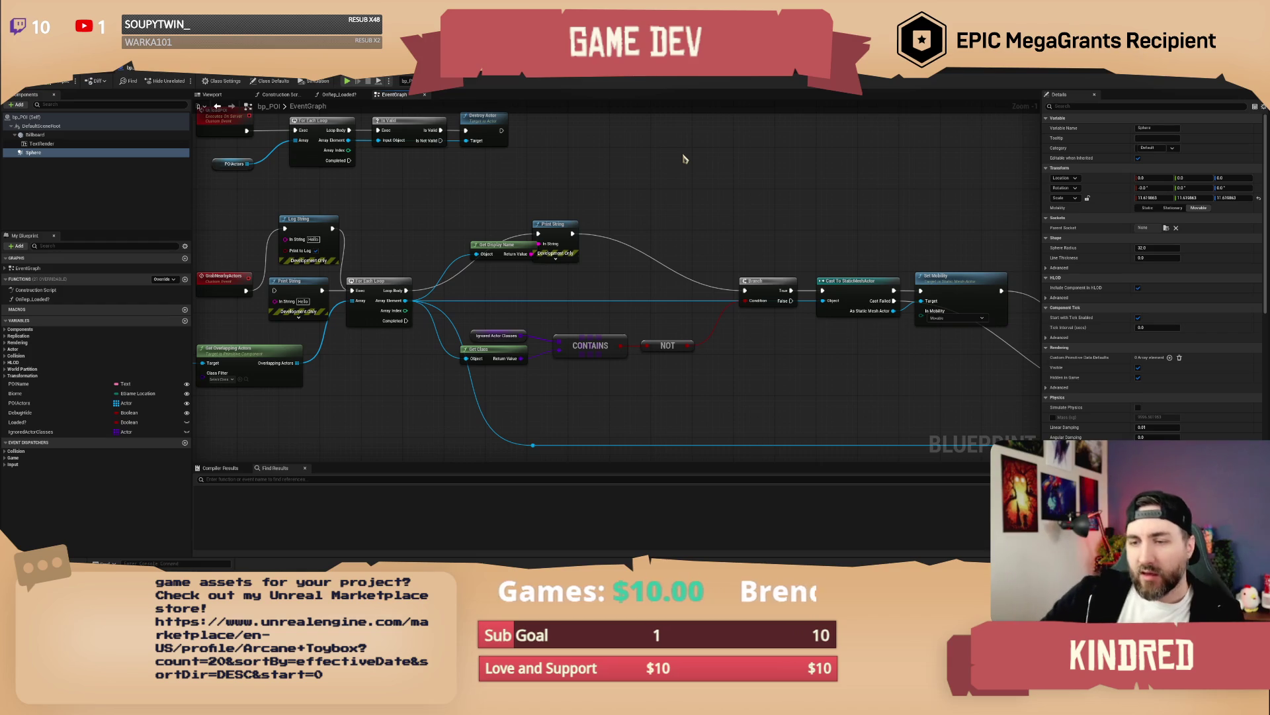
pyautogui.scroll(-1, 665, 206)
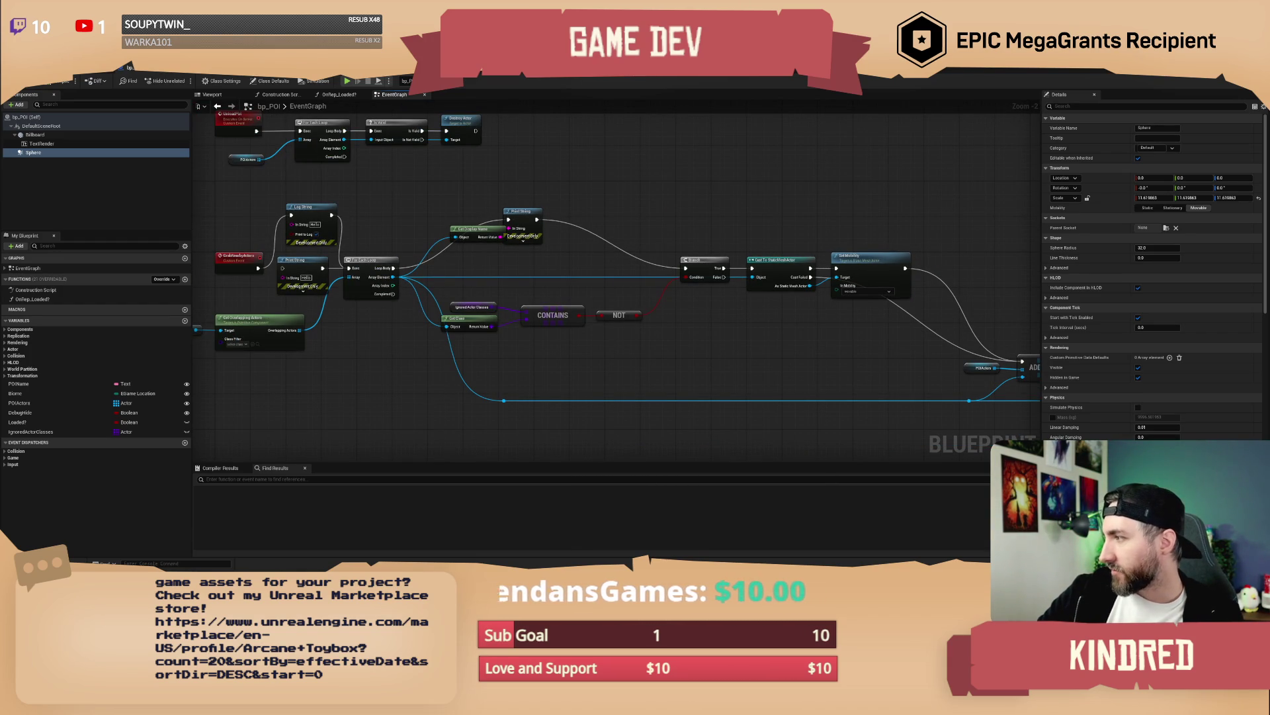
pyautogui.scroll(2, 560, 186)
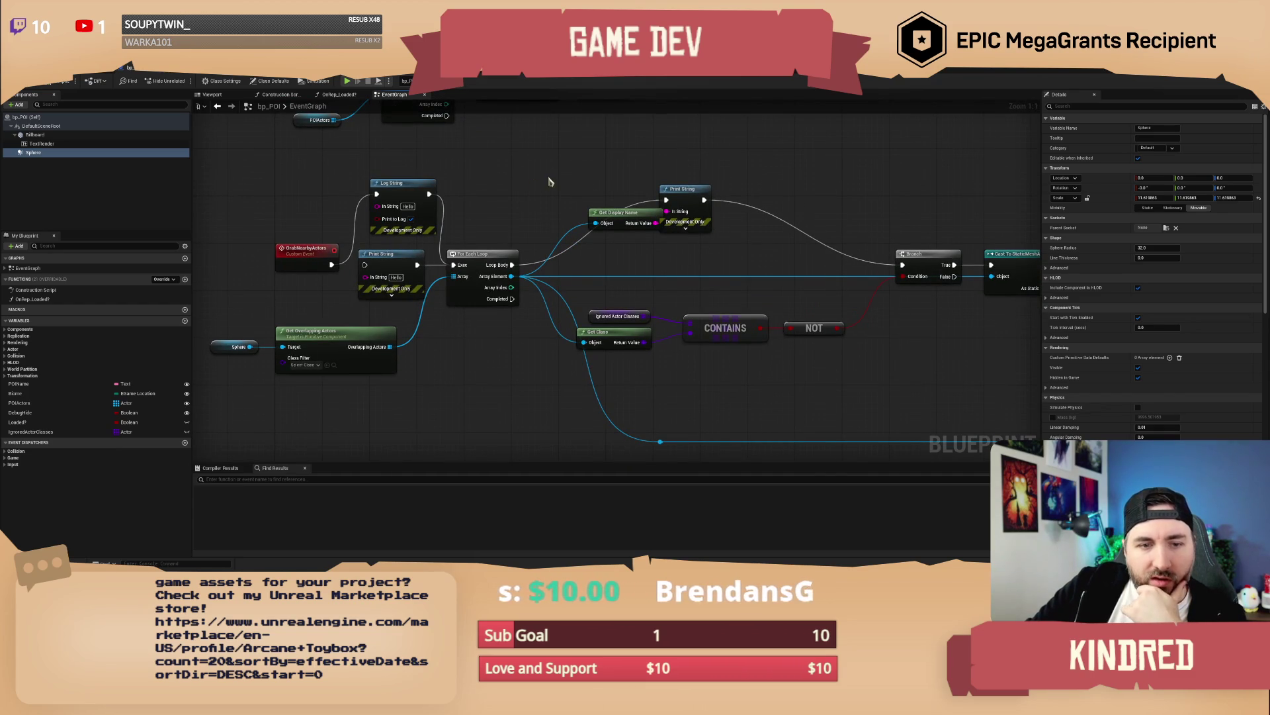
pyautogui.moveTo(584, 170); pyautogui.dragTo(414, 241)
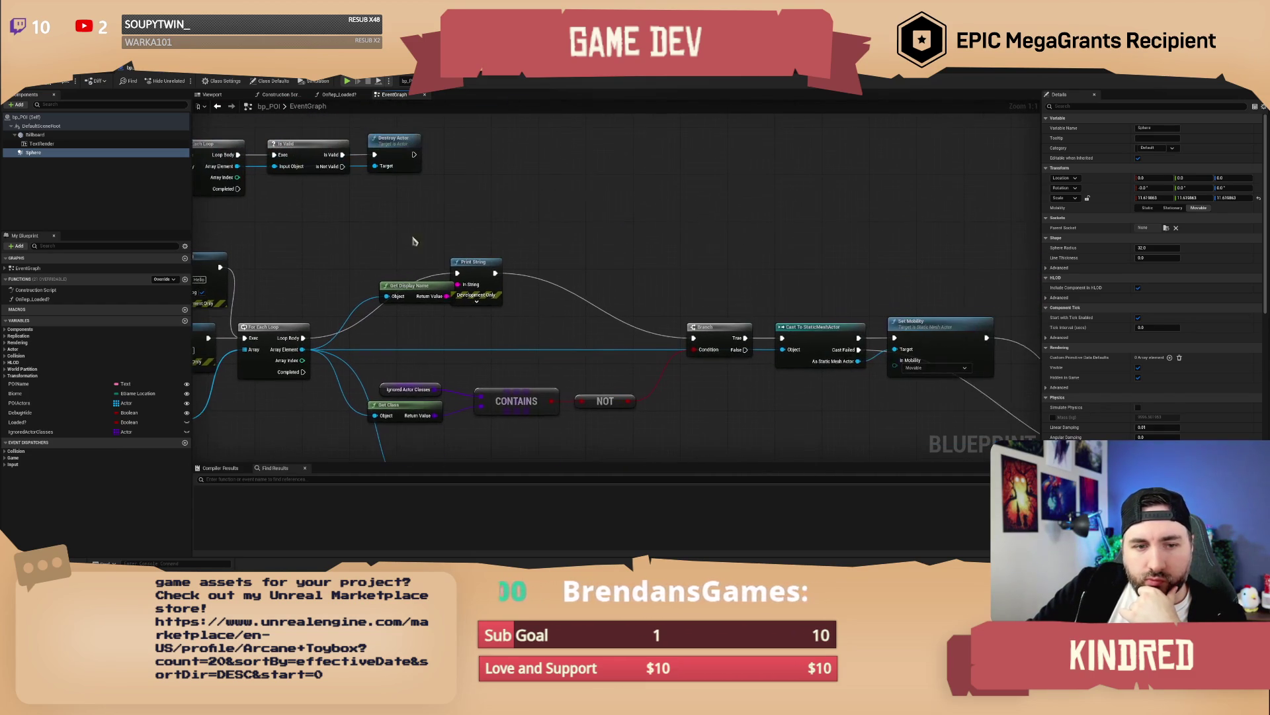
# Step: Add a Sphere Overlap Actors node to the event graph and move it into open space
pyautogui.rightClick(613, 209)
pyautogui.write('sphere overlap')
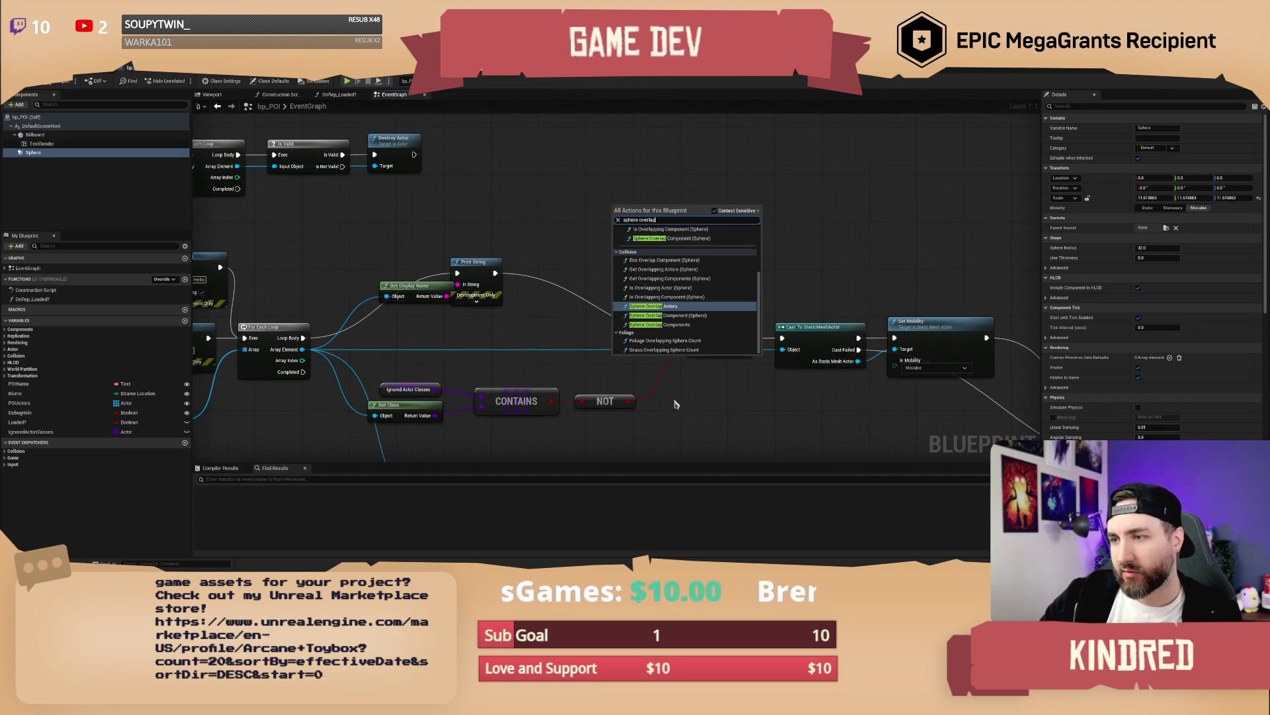
pyautogui.click(662, 308)
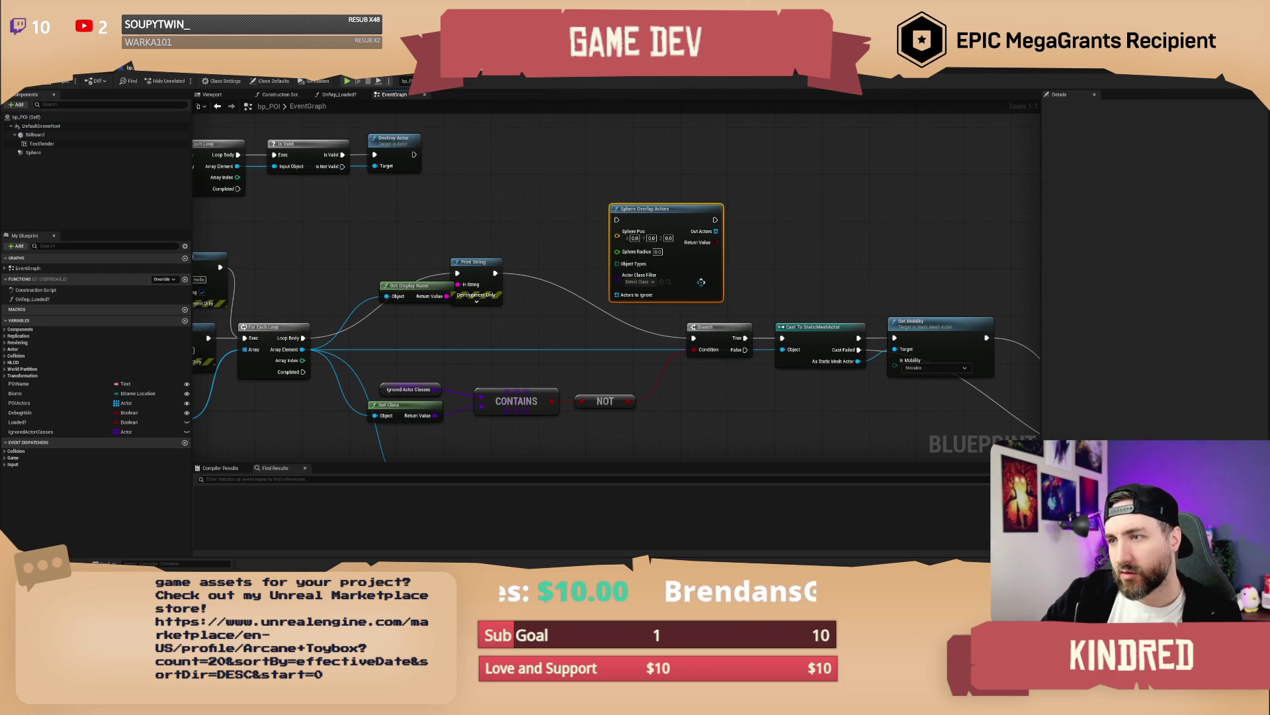
pyautogui.moveTo(700, 281); pyautogui.dragTo(725, 264)
pyautogui.click(611, 252)
pyautogui.moveTo(570, 232); pyautogui.dragTo(586, 255)
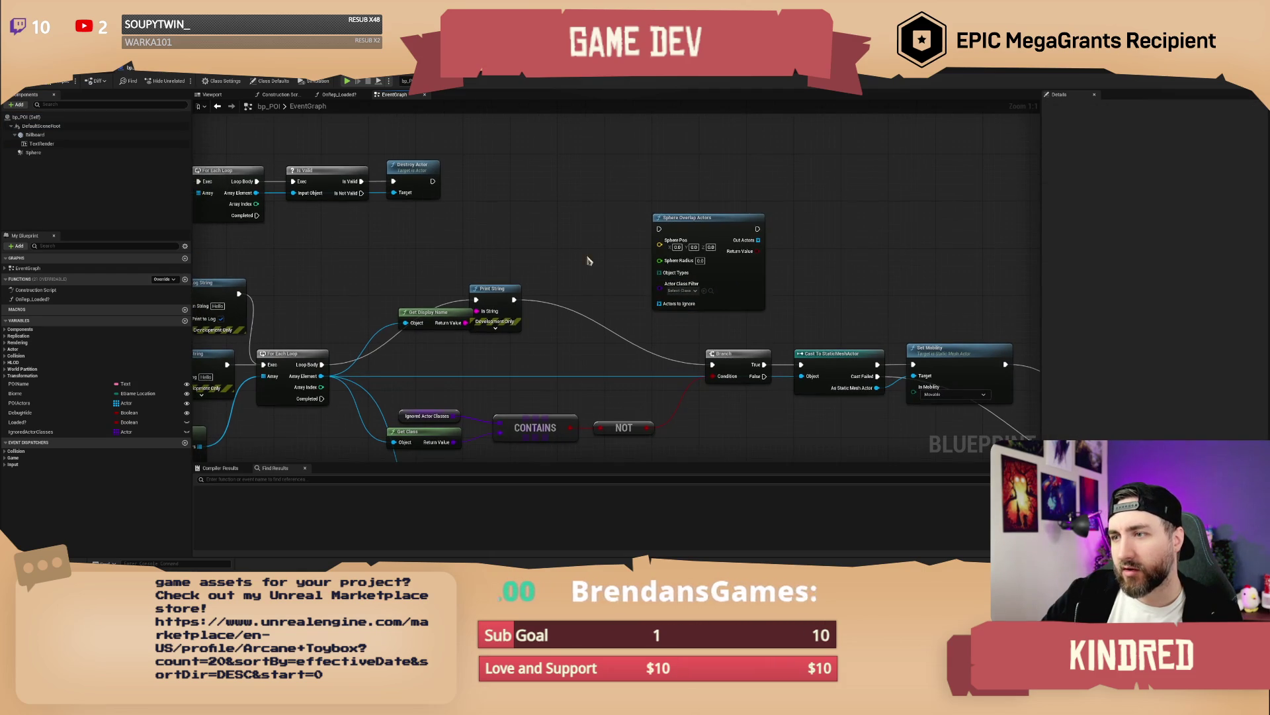
# Step: In the preview, reset the sphere's scale to 1 and drag its radius up to about 363
pyautogui.click(213, 95)
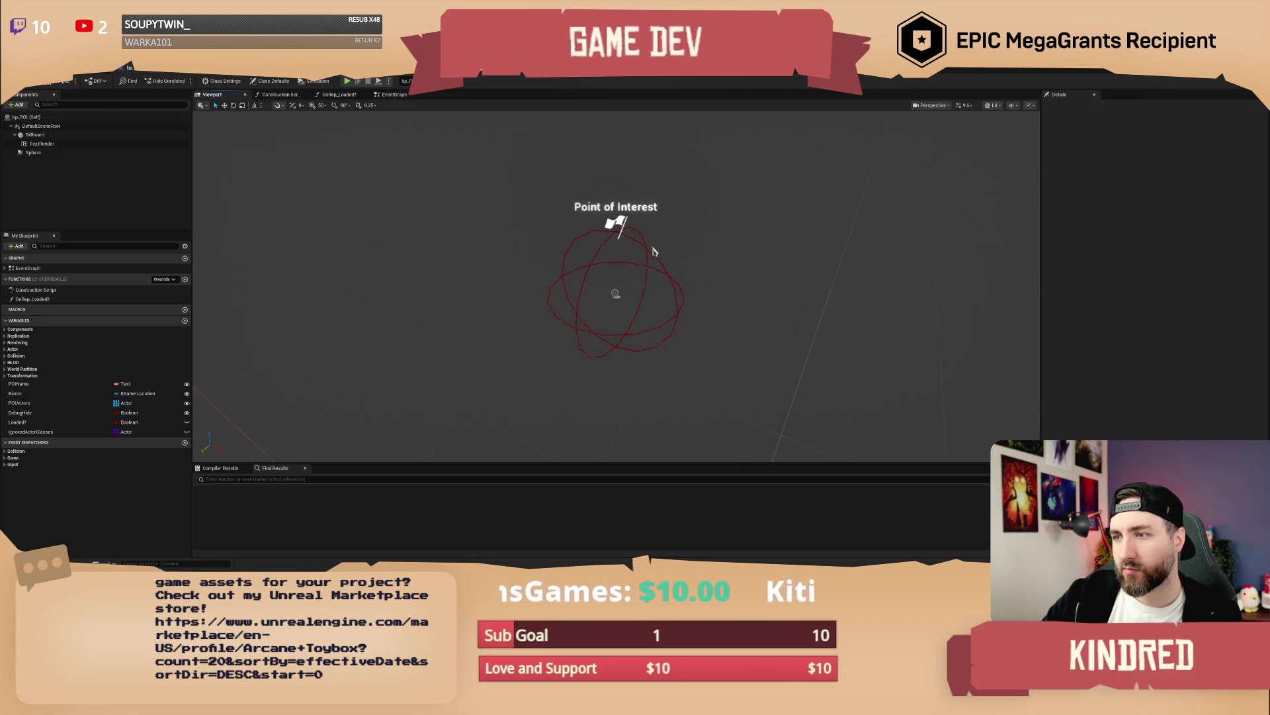
pyautogui.click(645, 246)
pyautogui.click(1149, 247)
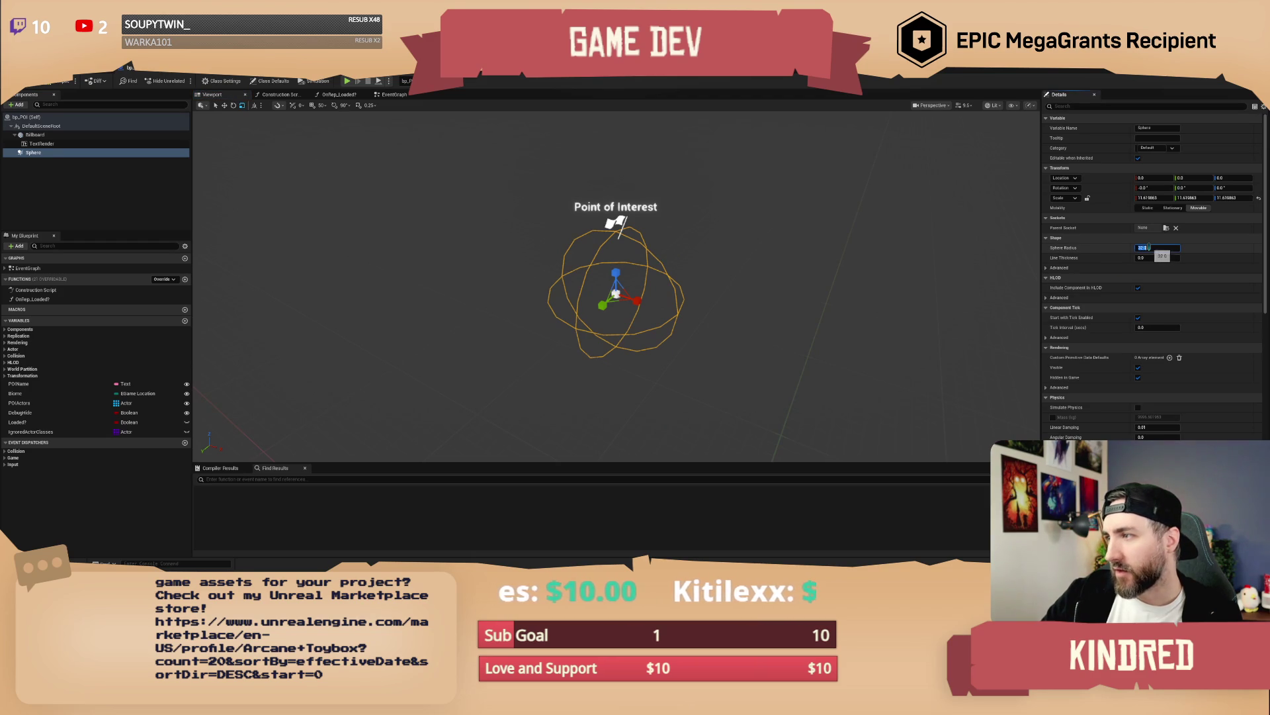
pyautogui.click(1260, 224)
pyautogui.click(1258, 198)
pyautogui.moveTo(1157, 247); pyautogui.dragTo(1201, 247)
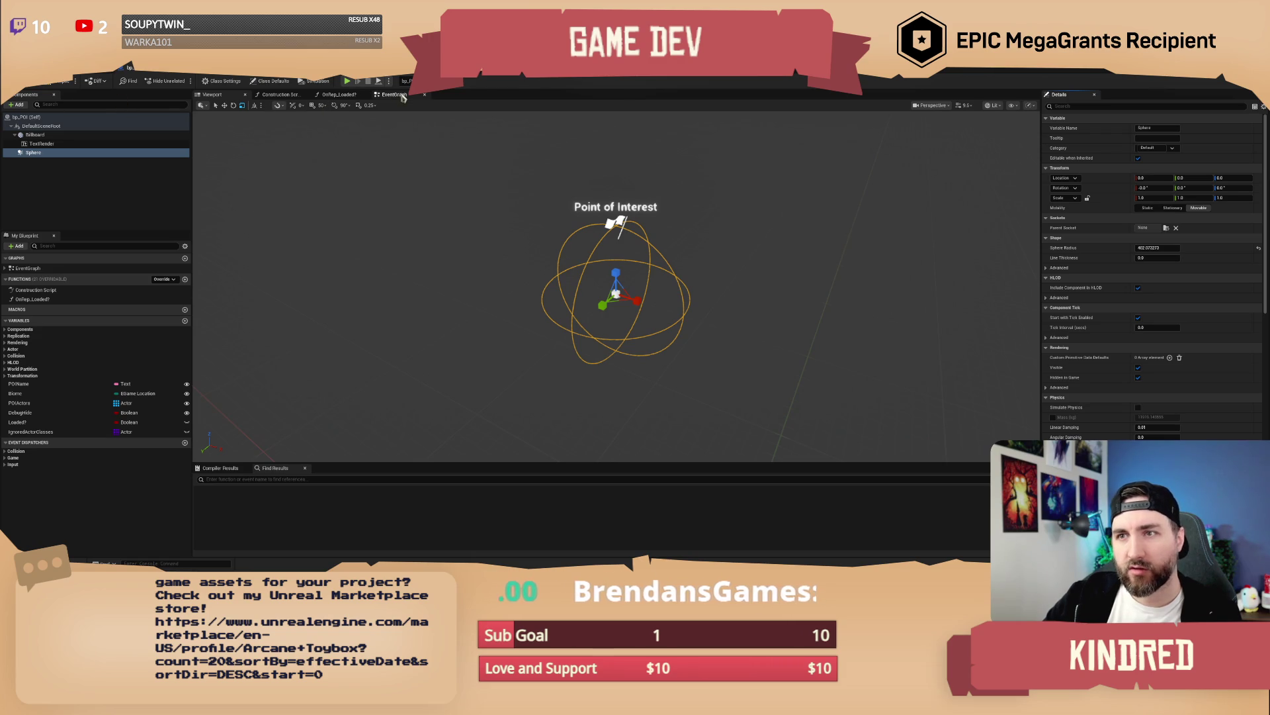
pyautogui.click(395, 94)
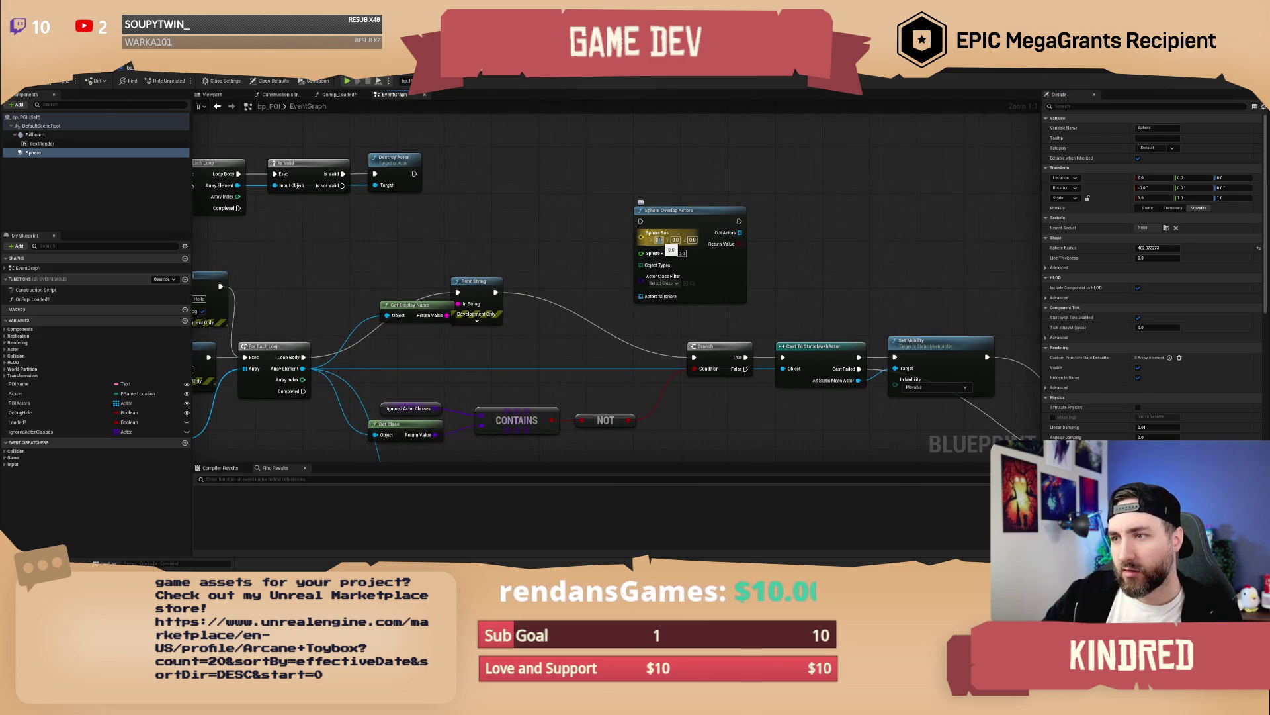
# Step: Feed Get Actor Location into the Sphere Overlap Actors node's Sphere Pos input
pyautogui.click(681, 253)
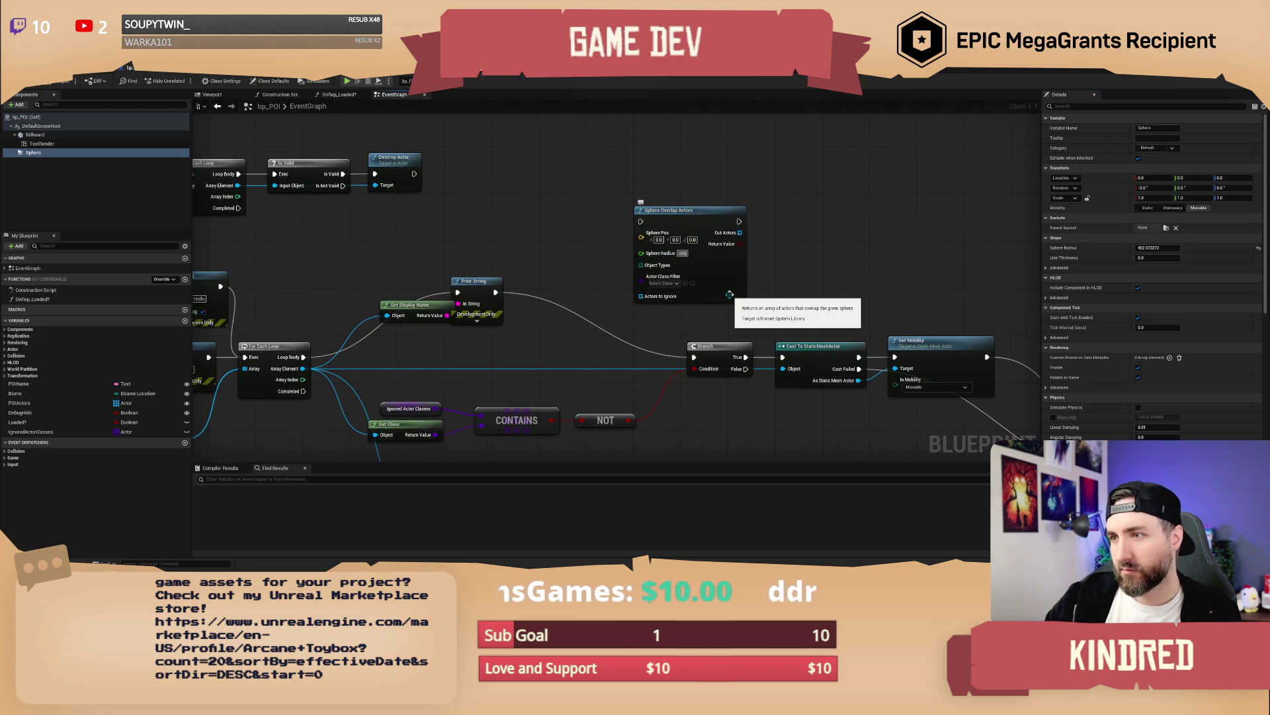
pyautogui.moveTo(604, 257)
pyautogui.mouseDown()
pyautogui.moveTo(645, 283)
pyautogui.moveTo(607, 268)
pyautogui.mouseUp()
pyautogui.write('get actor loc')
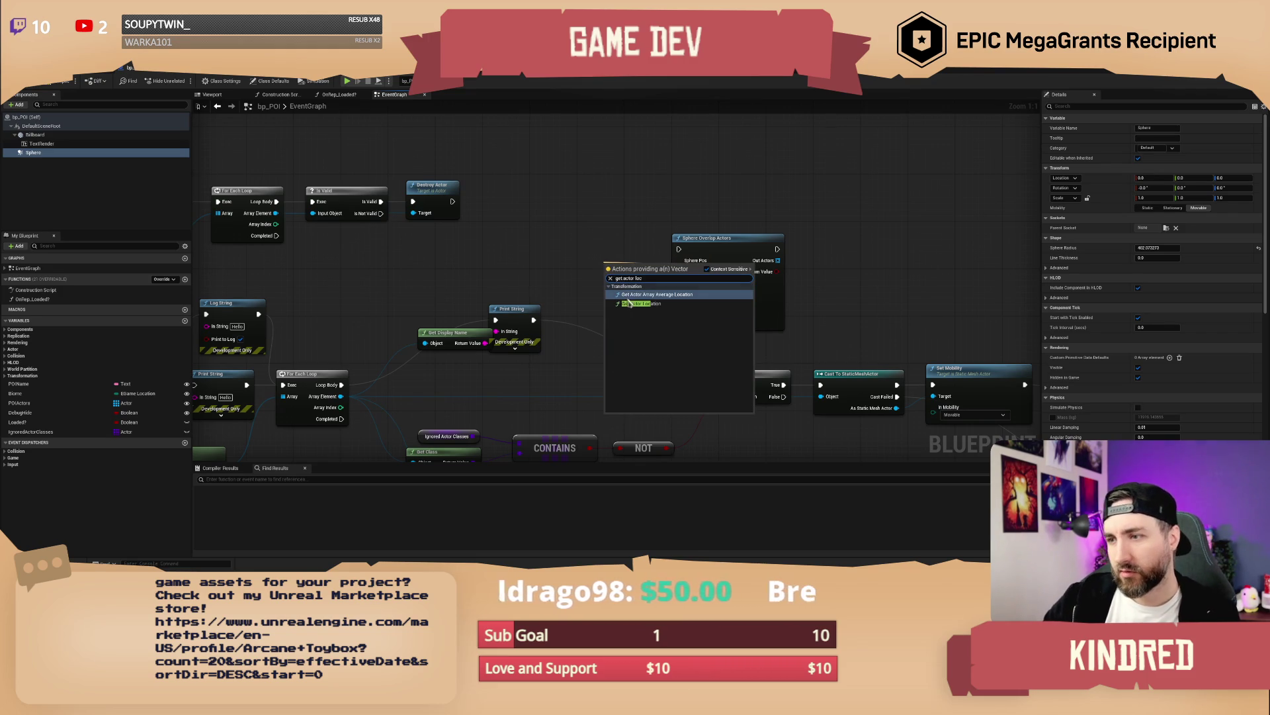
pyautogui.click(640, 303)
# Step: Delete the old For Each Loop and create a new one from Out Actors under Get Display Name
pyautogui.moveTo(620, 278); pyautogui.dragTo(683, 312)
pyautogui.click(423, 311)
pyautogui.press('Delete')
pyautogui.moveTo(894, 198)
pyautogui.mouseDown()
pyautogui.moveTo(823, 200)
pyautogui.moveTo(638, 322)
pyautogui.mouseUp()
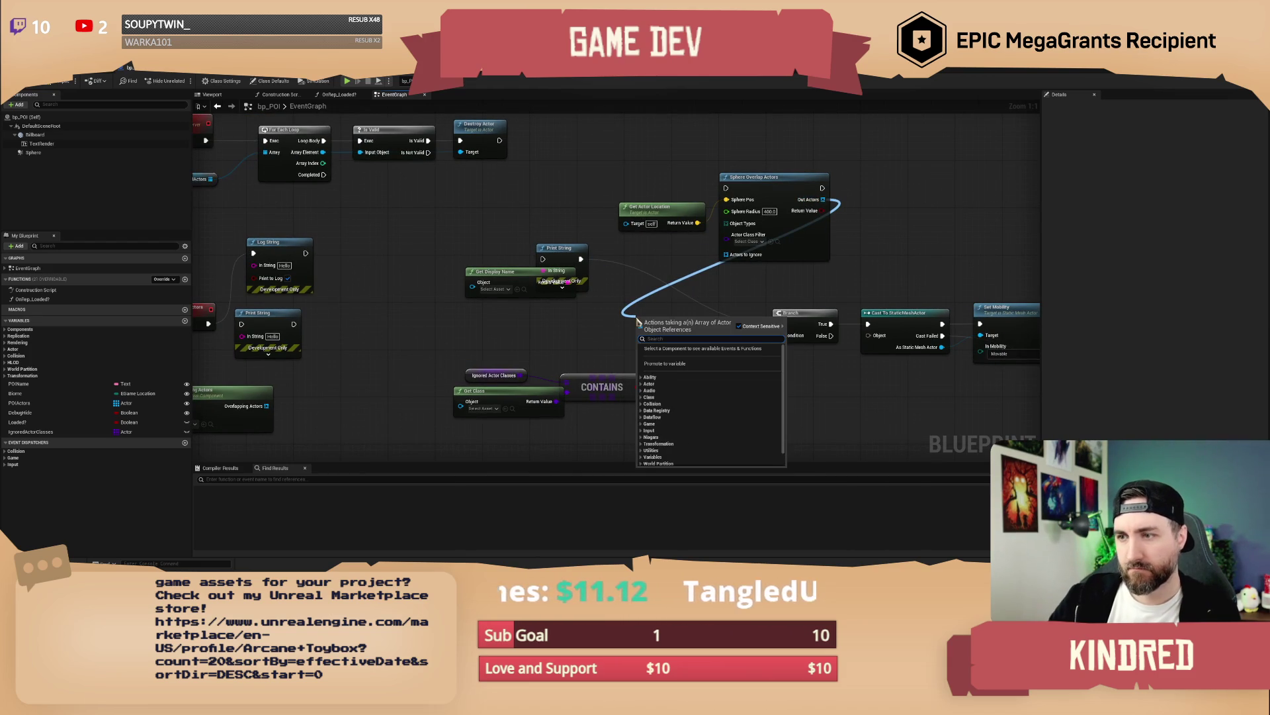
pyautogui.write('for each l')
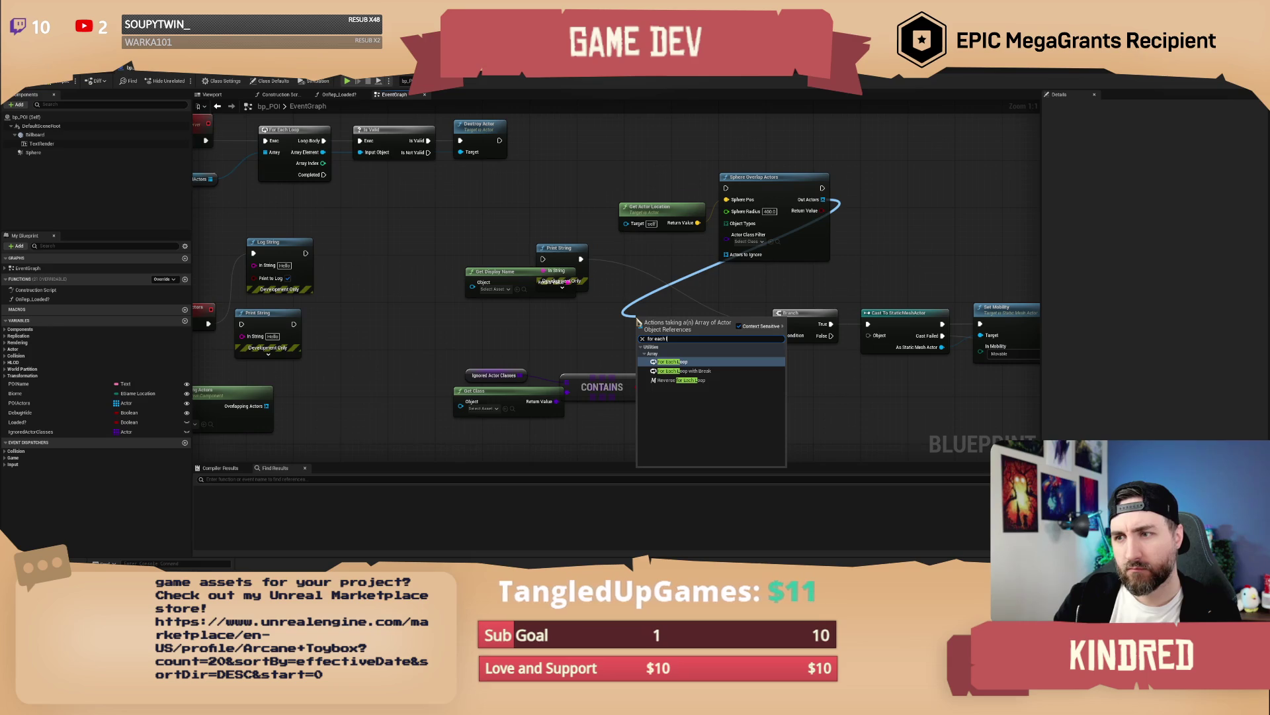
pyautogui.press('Return')
pyautogui.moveTo(756, 301)
pyautogui.mouseDown()
pyautogui.moveTo(614, 304)
pyautogui.moveTo(576, 327)
pyautogui.moveTo(688, 331)
pyautogui.moveTo(642, 321)
pyautogui.mouseUp()
pyautogui.moveTo(504, 320)
pyautogui.mouseDown()
pyautogui.moveTo(277, 313)
pyautogui.moveTo(477, 320)
pyautogui.moveTo(579, 291)
pyautogui.moveTo(607, 262)
pyautogui.mouseUp()
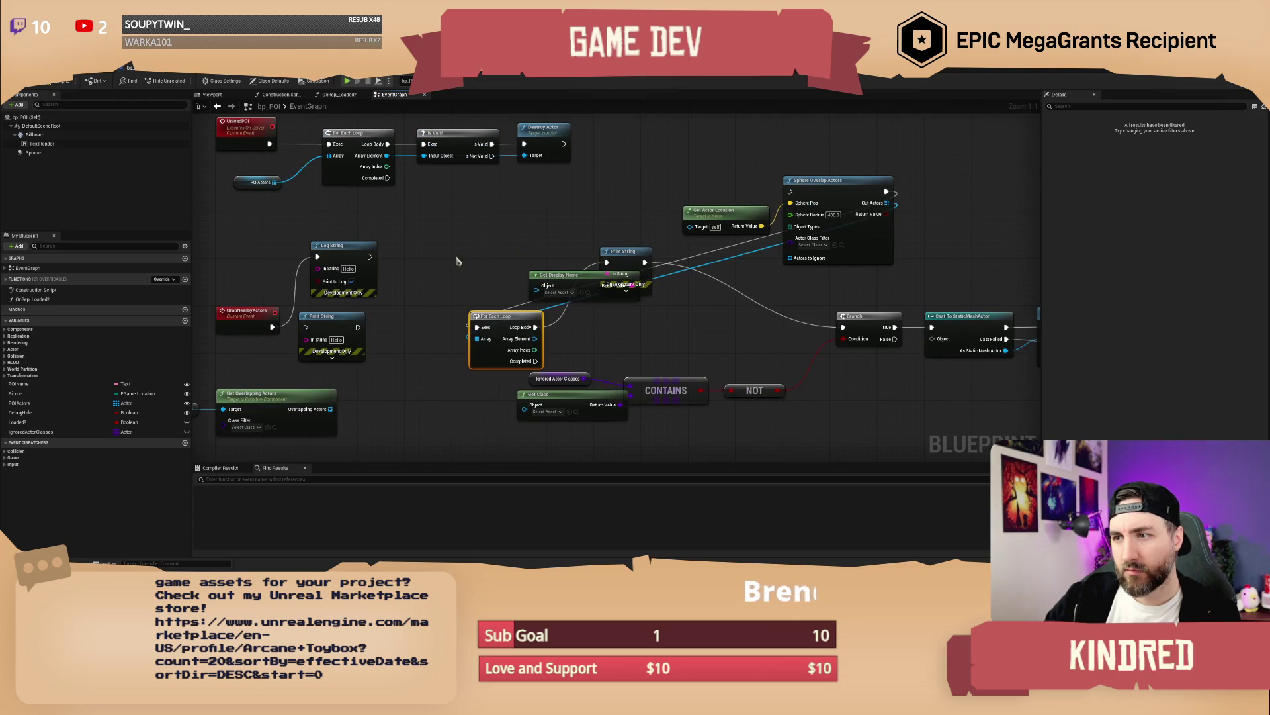
# Step: Delete Get Overlapping Actors, its Sphere reference and the old Print String node
pyautogui.moveTo(240, 417); pyautogui.dragTo(351, 374)
pyautogui.moveTo(486, 368); pyautogui.dragTo(294, 375)
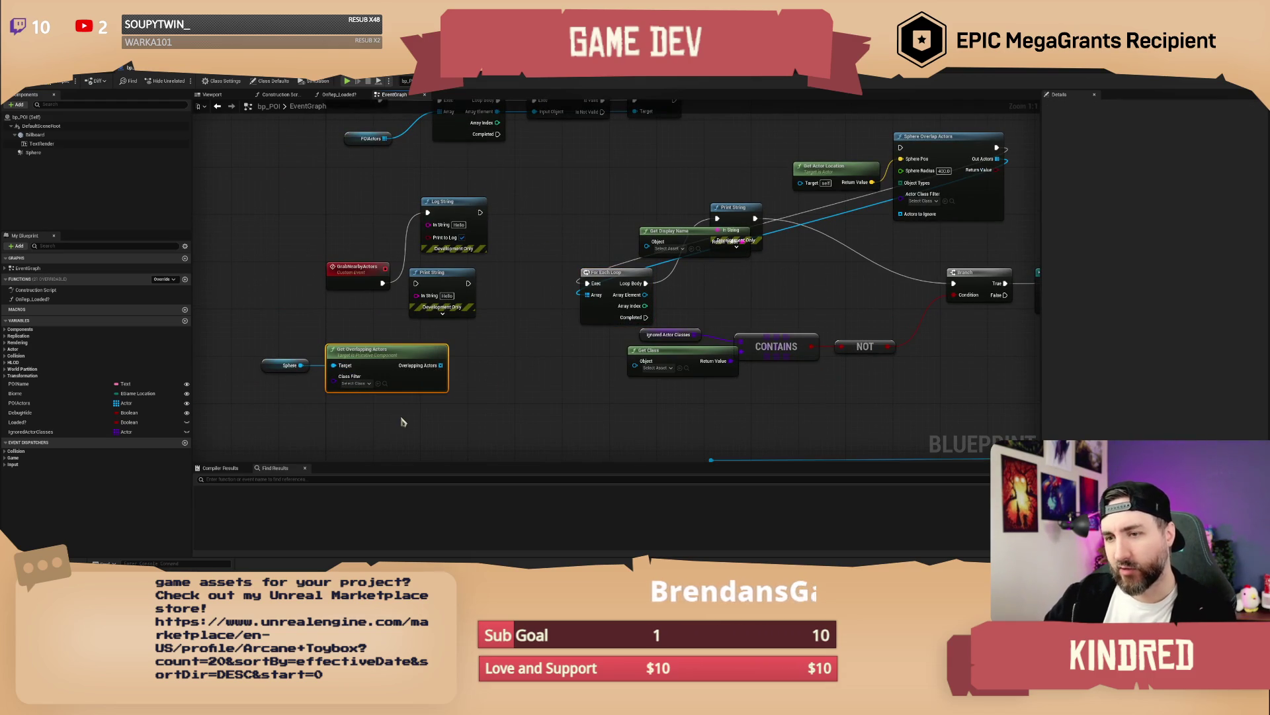
pyautogui.press('Delete')
pyautogui.moveTo(497, 337); pyautogui.dragTo(466, 272)
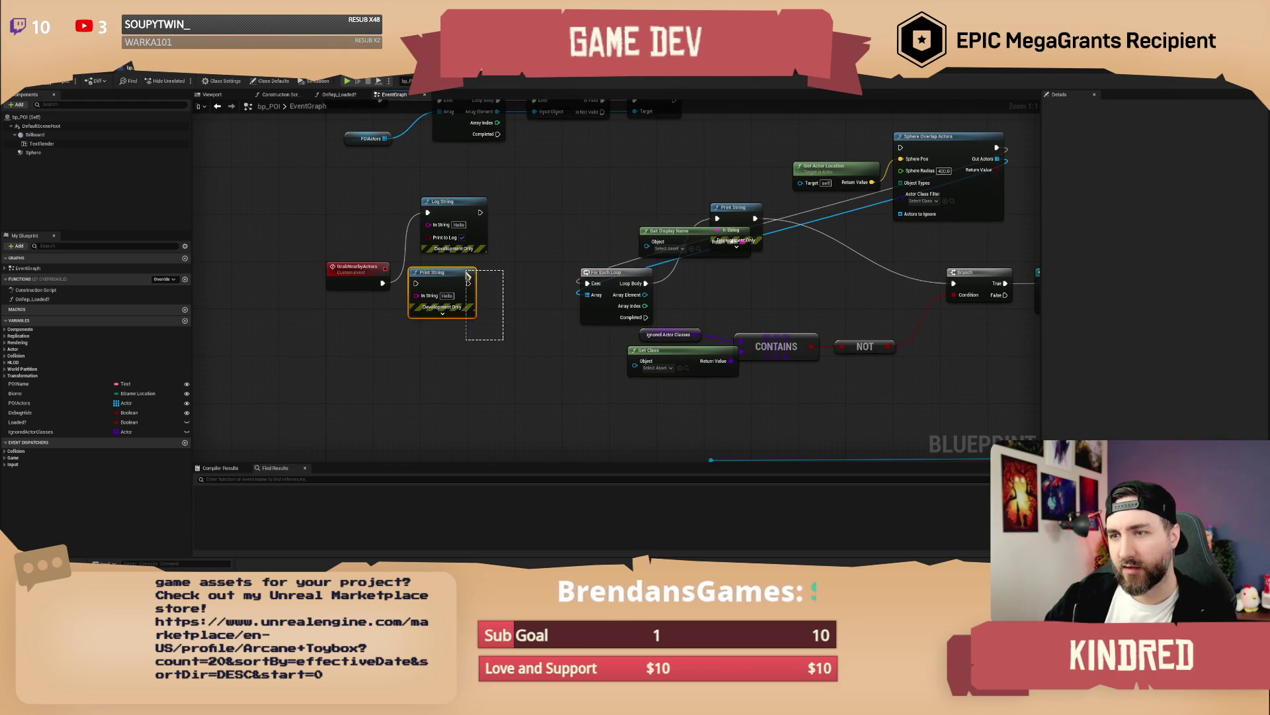
pyautogui.press('Delete')
# Step: Wire Log String into the For Each Loop, Out Actors to Array, and Array Element to Get Display Name
pyautogui.moveTo(458, 205)
pyautogui.mouseDown()
pyautogui.moveTo(446, 276)
pyautogui.moveTo(599, 286)
pyautogui.moveTo(587, 284)
pyautogui.mouseUp()
pyautogui.click(457, 257)
pyautogui.moveTo(997, 159); pyautogui.dragTo(587, 294)
pyautogui.moveTo(916, 180)
pyautogui.mouseDown()
pyautogui.moveTo(555, 392)
pyautogui.moveTo(503, 437)
pyautogui.mouseUp()
pyautogui.scroll(-2, 463, 331)
pyautogui.moveTo(198, 254); pyautogui.dragTo(324, 318)
pyautogui.moveTo(400, 194); pyautogui.dragTo(539, 266)
pyautogui.scroll(2, 503, 291)
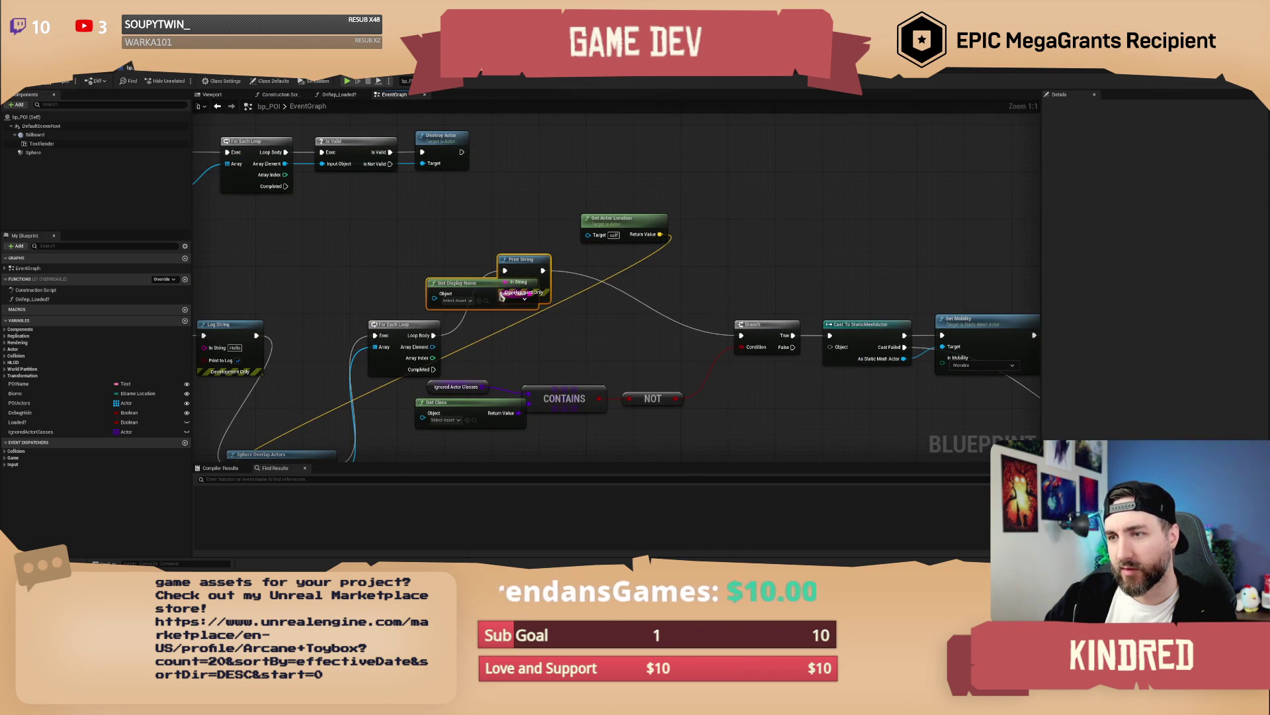
pyautogui.click(490, 317)
pyautogui.moveTo(434, 293); pyautogui.dragTo(432, 346)
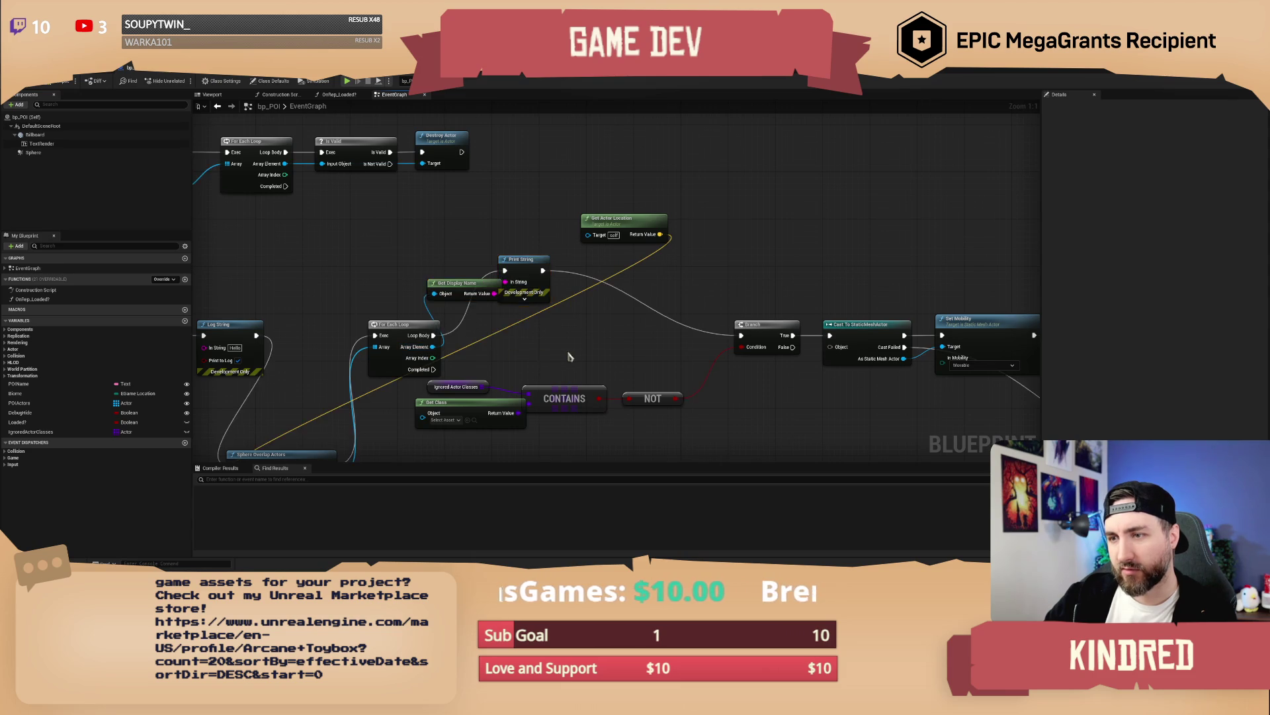
# Step: Rearrange Print String, the For Each Loop, Get Actor Location and the class whitelist check nodes
pyautogui.moveTo(459, 247); pyautogui.dragTo(602, 313)
pyautogui.moveTo(340, 313)
pyautogui.mouseDown()
pyautogui.moveTo(537, 318)
pyautogui.moveTo(541, 335)
pyautogui.moveTo(634, 304)
pyautogui.mouseUp()
pyautogui.moveTo(655, 189); pyautogui.dragTo(239, 393)
pyautogui.moveTo(325, 412)
pyautogui.mouseDown()
pyautogui.moveTo(321, 429)
pyautogui.moveTo(371, 318)
pyautogui.moveTo(397, 301)
pyautogui.moveTo(361, 218)
pyautogui.mouseUp()
pyautogui.moveTo(628, 368); pyautogui.dragTo(357, 293)
pyautogui.moveTo(508, 309); pyautogui.dragTo(538, 321)
pyautogui.moveTo(579, 383); pyautogui.dragTo(725, 367)
# Step: Delete the remaining Print String and search for Log String from the Loop Body pin
pyautogui.moveTo(622, 242); pyautogui.dragTo(589, 406)
pyautogui.scroll(-1, 596, 391)
pyautogui.moveTo(471, 385)
pyautogui.mouseDown()
pyautogui.moveTo(426, 371)
pyautogui.moveTo(533, 400)
pyautogui.mouseUp()
pyautogui.scroll(1, 664, 381)
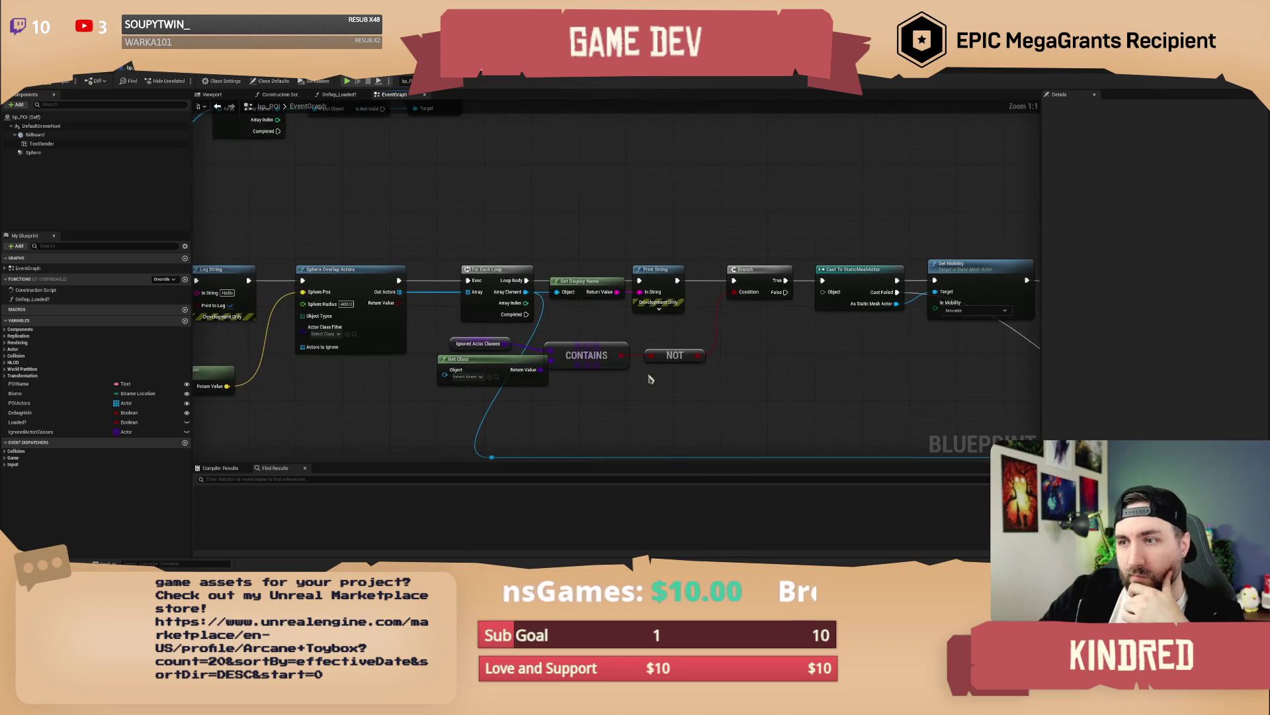
pyautogui.moveTo(642, 243); pyautogui.dragTo(645, 300)
pyautogui.press('Delete')
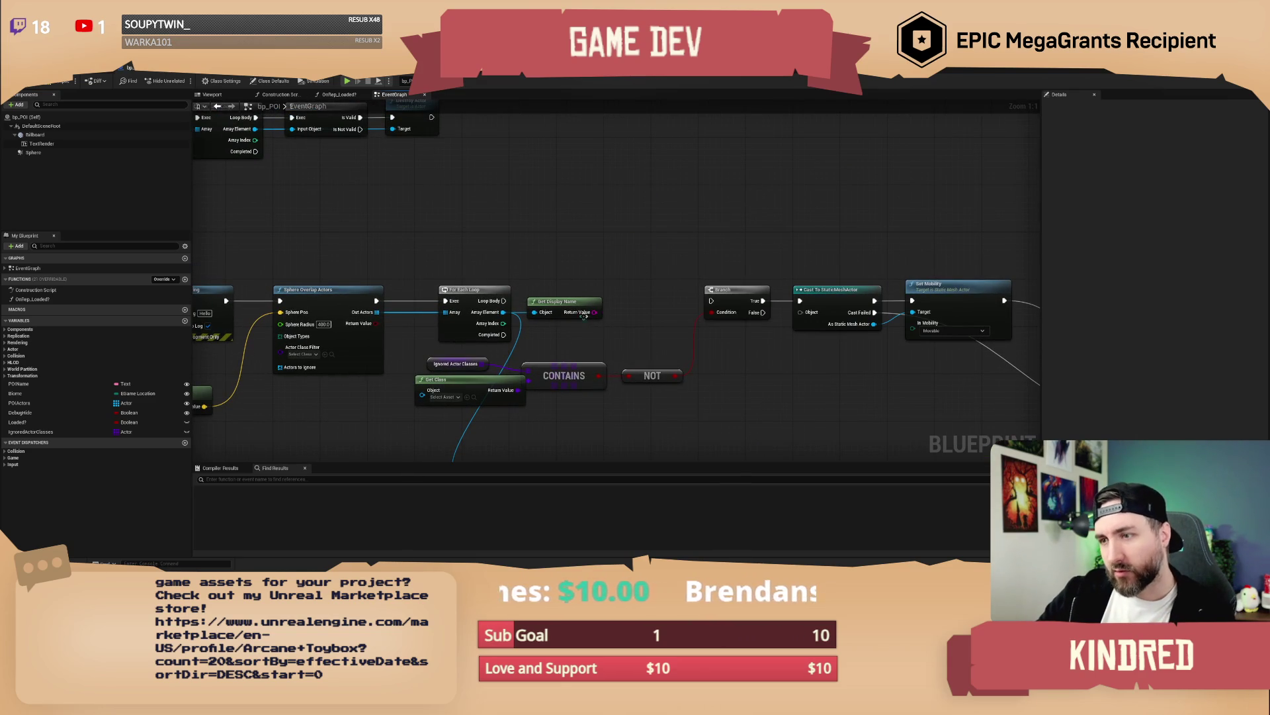
pyautogui.moveTo(504, 300); pyautogui.dragTo(563, 272)
pyautogui.write('log')
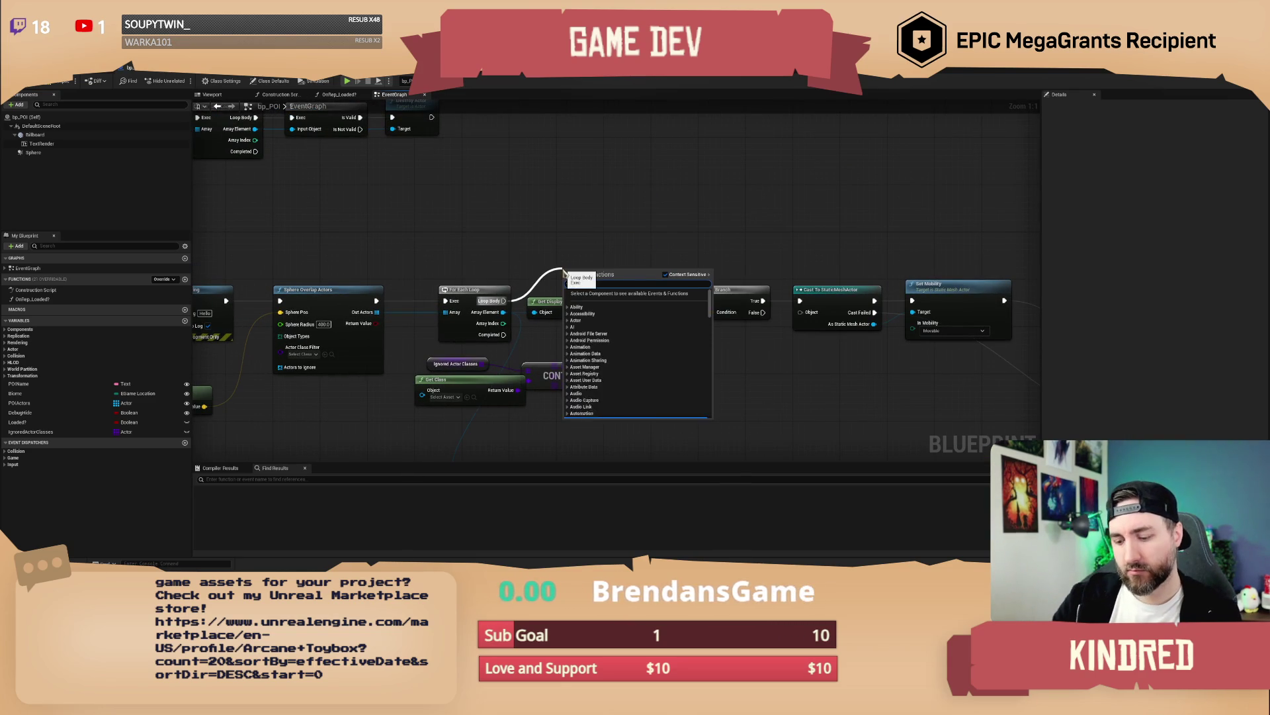
pyautogui.write(' string')
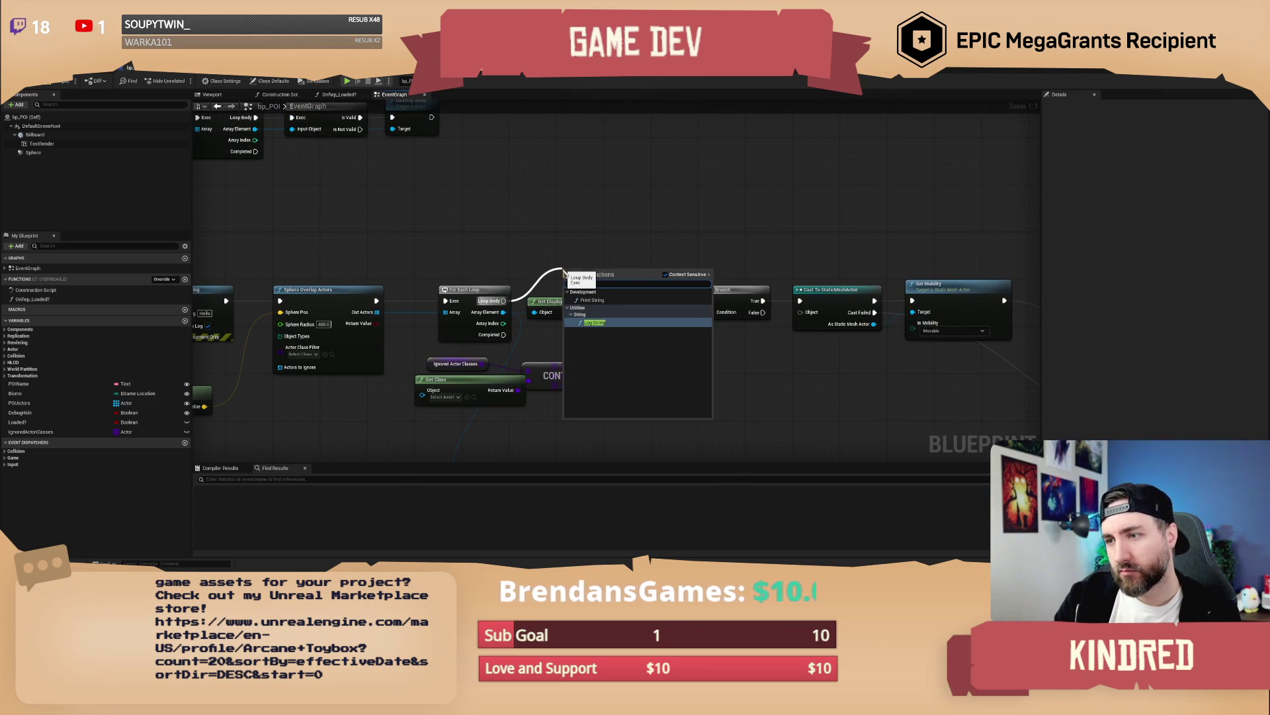
# Step: Add a Log String after Loop Body and wire its output into the Branch
pyautogui.press('Return')
pyautogui.moveTo(616, 282)
pyautogui.mouseDown()
pyautogui.moveTo(728, 304)
pyautogui.moveTo(652, 230)
pyautogui.mouseUp()
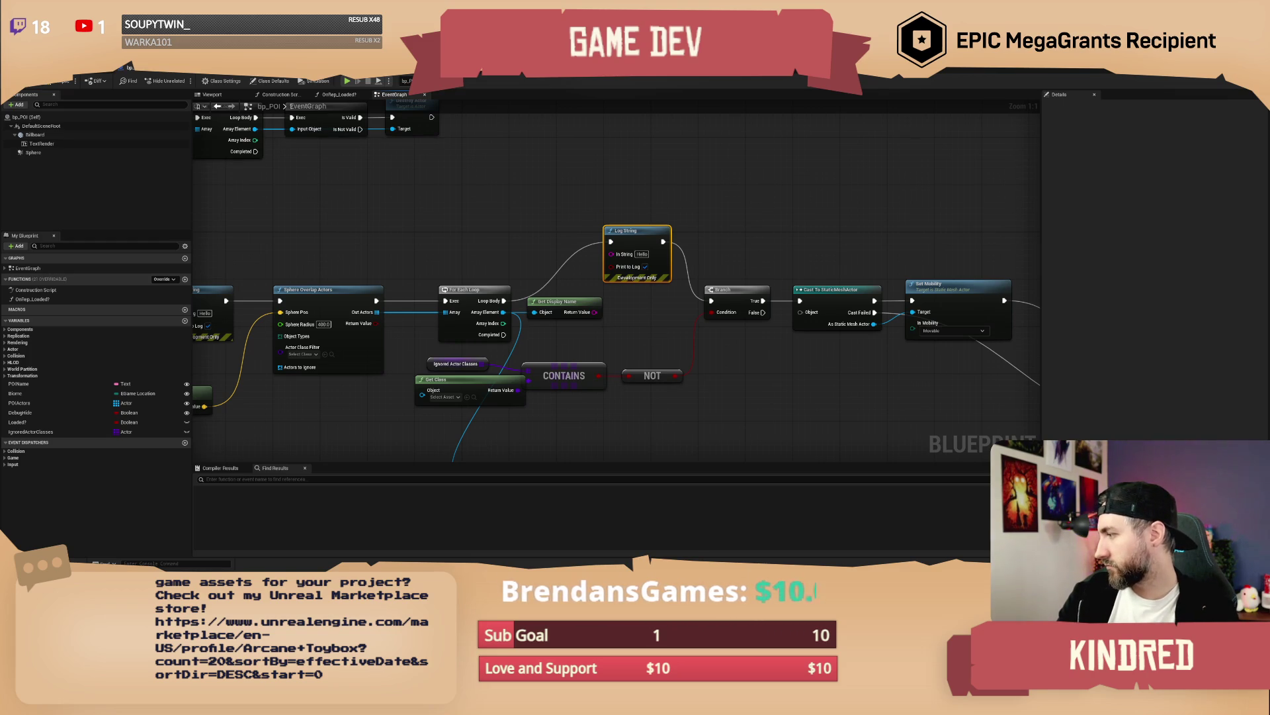
pyautogui.click(708, 220)
pyautogui.moveTo(709, 220)
pyautogui.mouseDown()
pyautogui.moveTo(717, 205)
pyautogui.moveTo(745, 215)
pyautogui.moveTo(708, 210)
pyautogui.mouseUp()
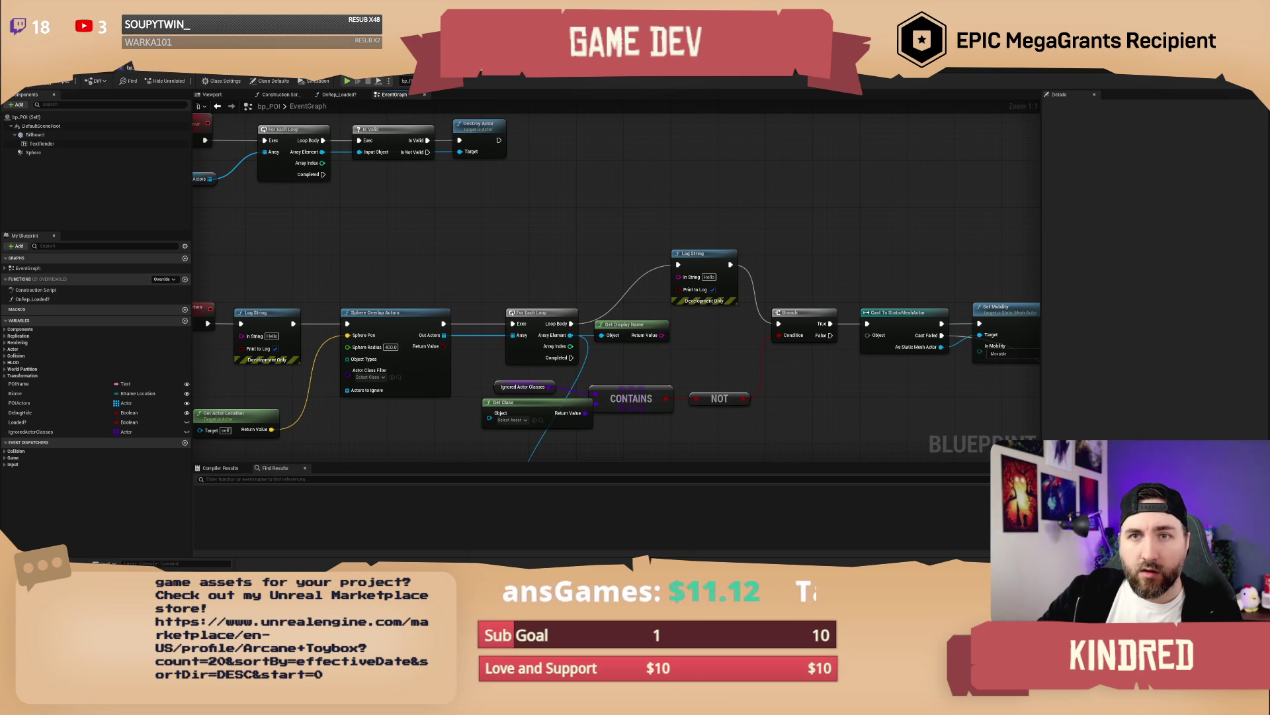
pyautogui.click(130, 67)
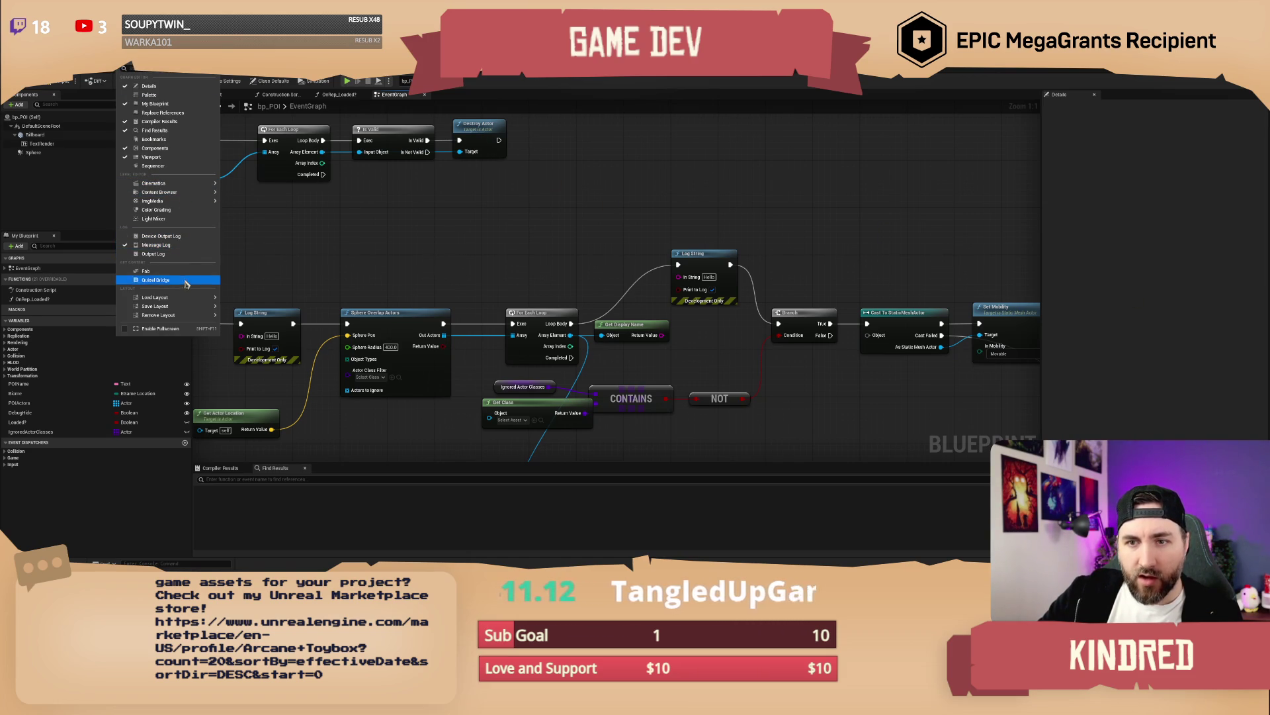
pyautogui.press('Escape')
pyautogui.click(130, 67)
pyautogui.click(153, 253)
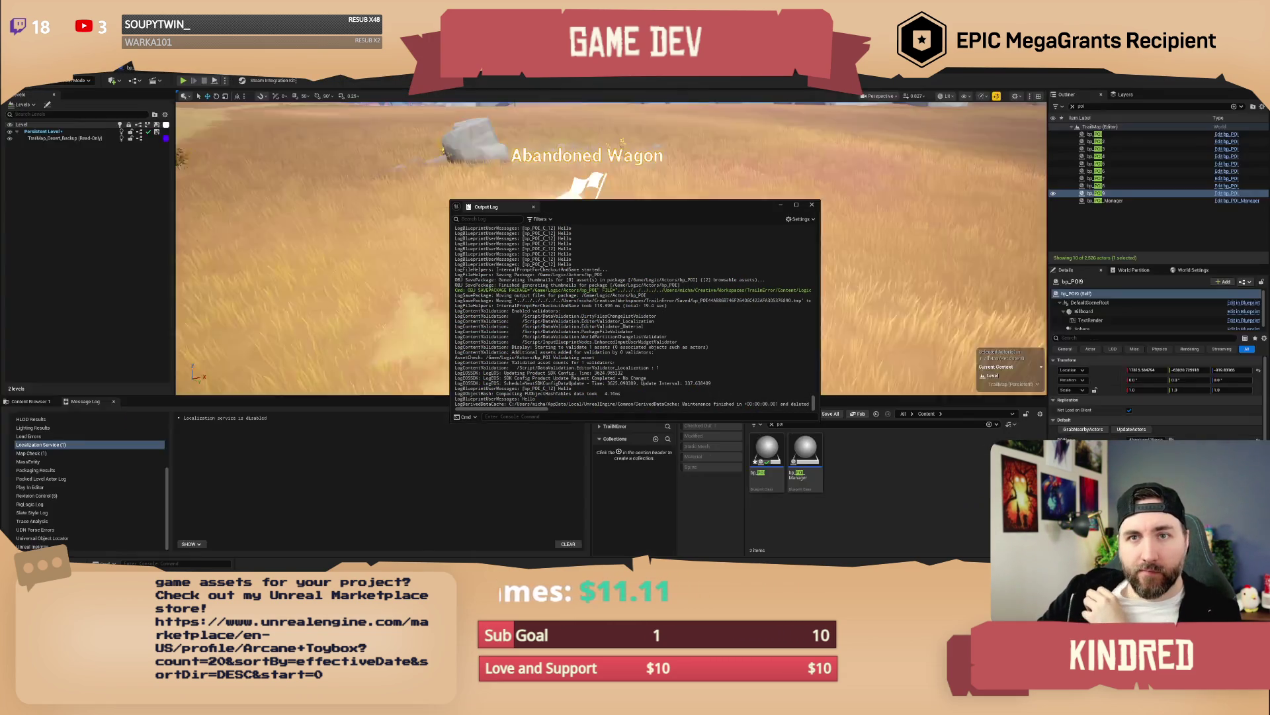
pyautogui.click(66, 81)
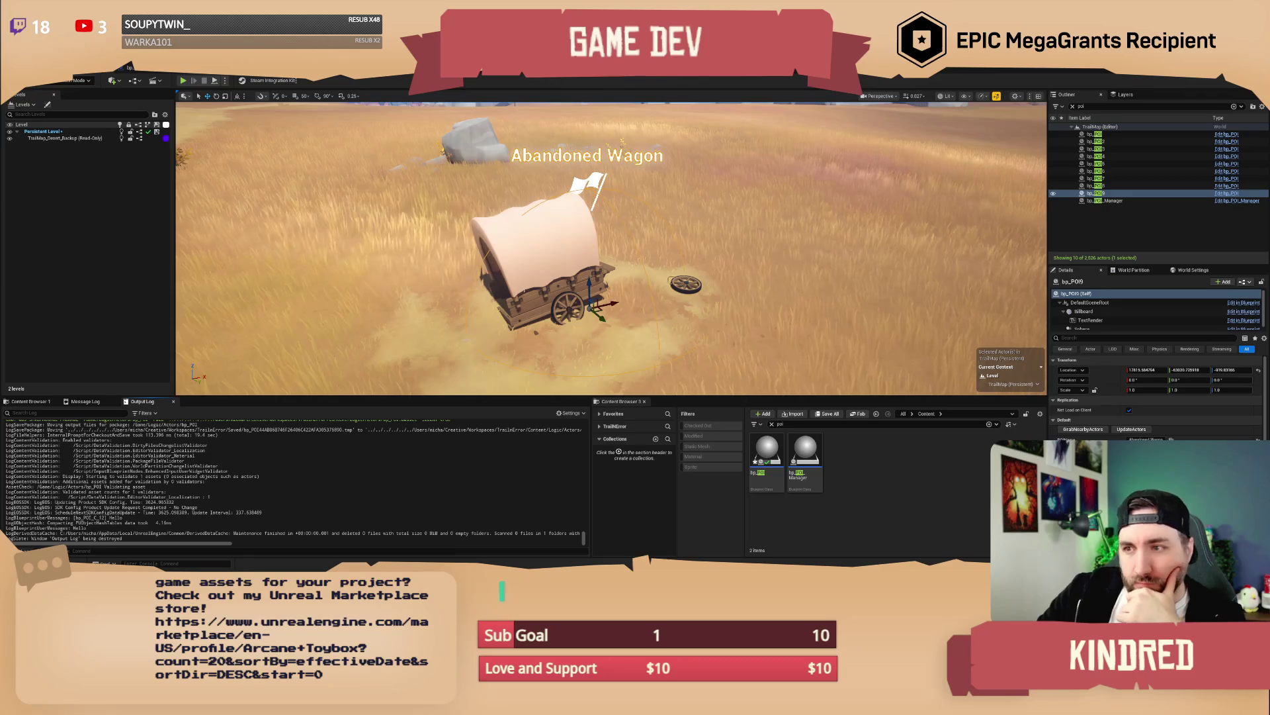
pyautogui.click(131, 68)
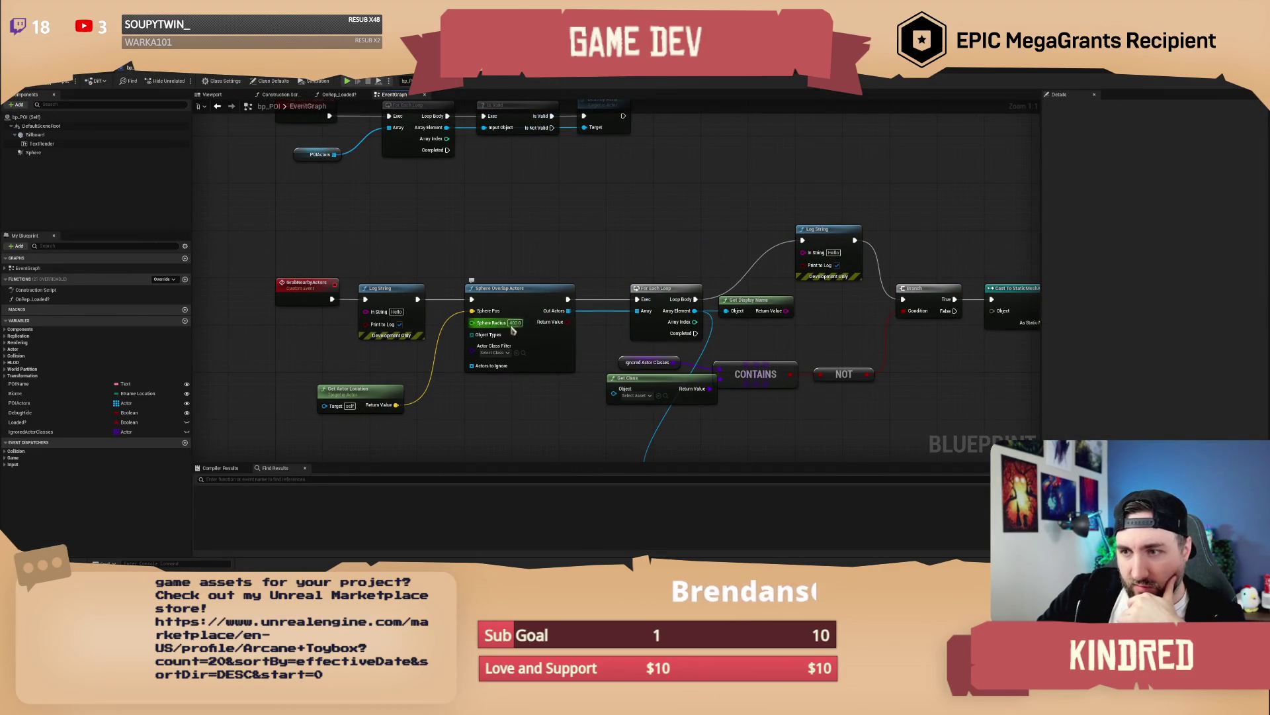
# Step: Connect Get Display Name's output to the Log String's In String input
pyautogui.moveTo(503, 268); pyautogui.dragTo(520, 263)
pyautogui.moveTo(445, 376)
pyautogui.mouseDown()
pyautogui.moveTo(447, 354)
pyautogui.moveTo(369, 313)
pyautogui.mouseUp()
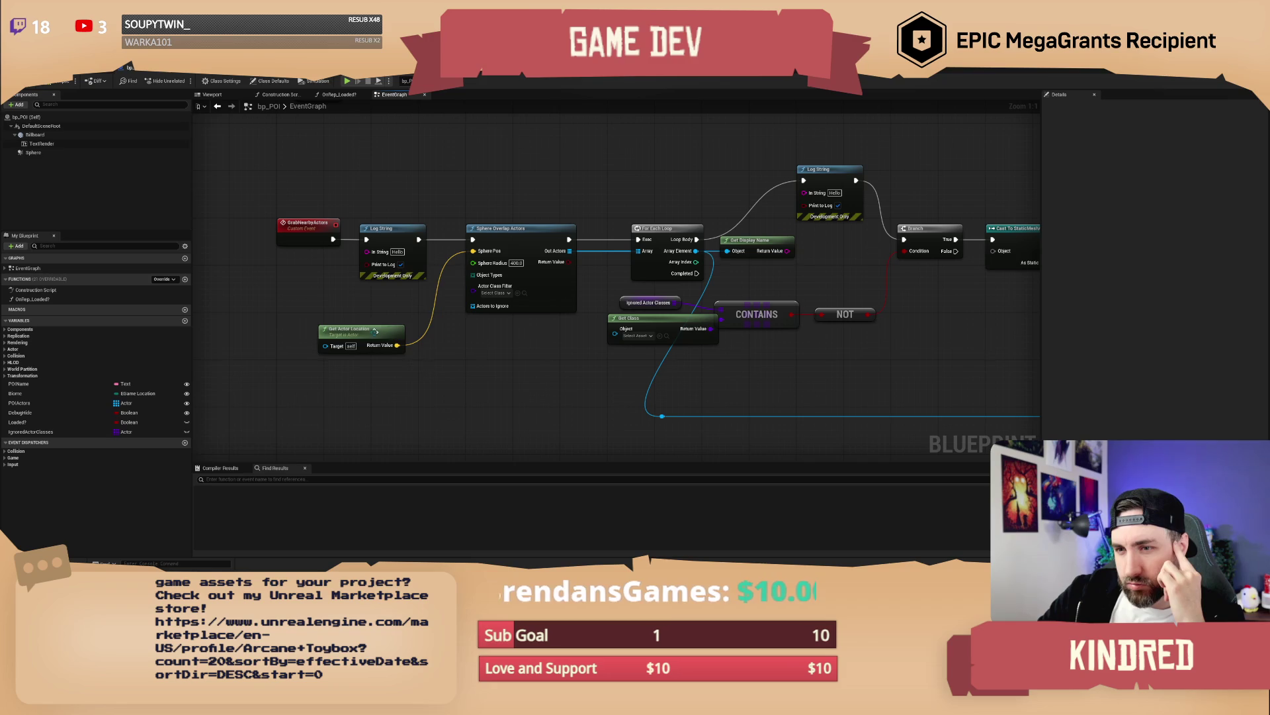
pyautogui.moveTo(462, 358)
pyautogui.mouseDown()
pyautogui.moveTo(463, 395)
pyautogui.moveTo(520, 343)
pyautogui.mouseUp()
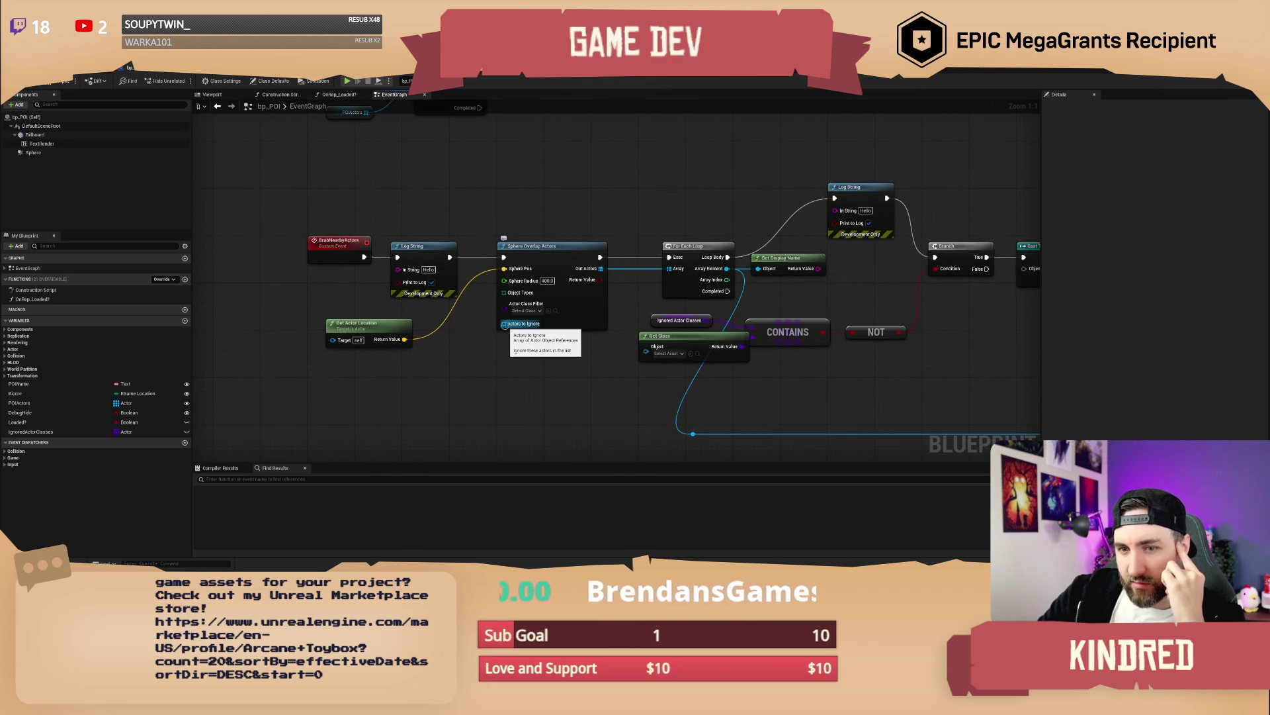
pyautogui.moveTo(615, 206); pyautogui.dragTo(451, 226)
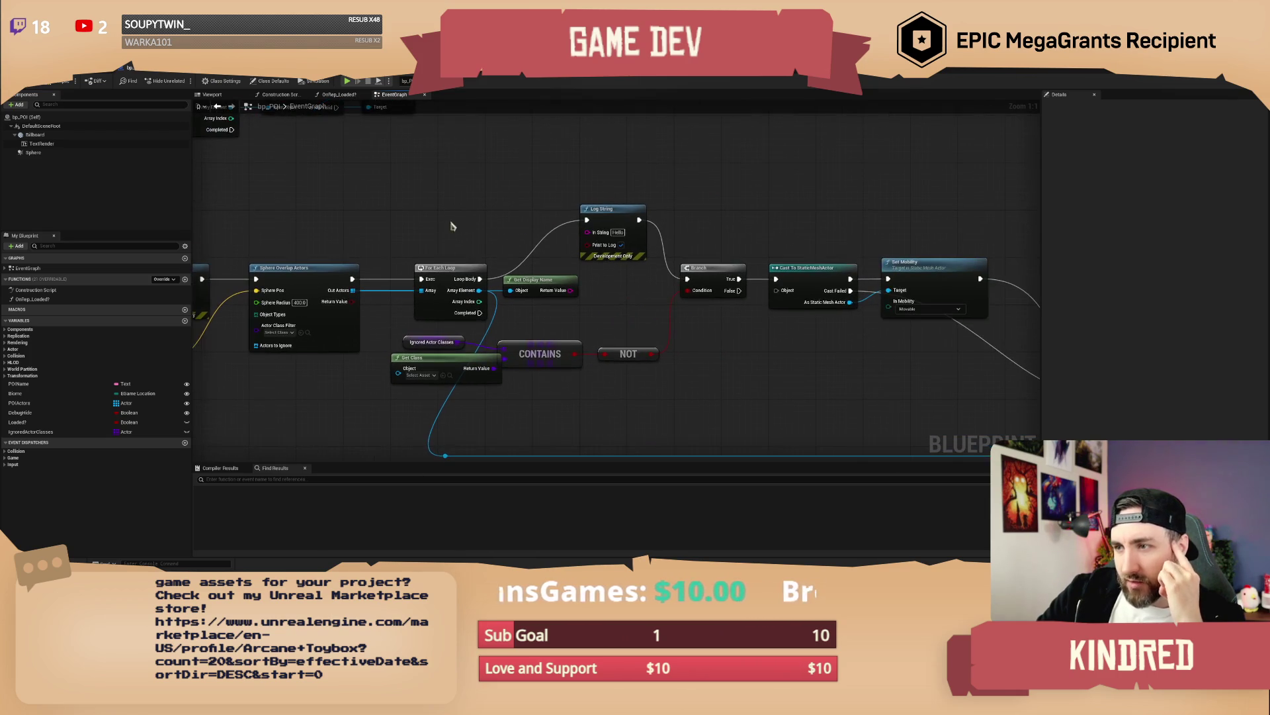
pyautogui.moveTo(577, 290); pyautogui.dragTo(587, 232)
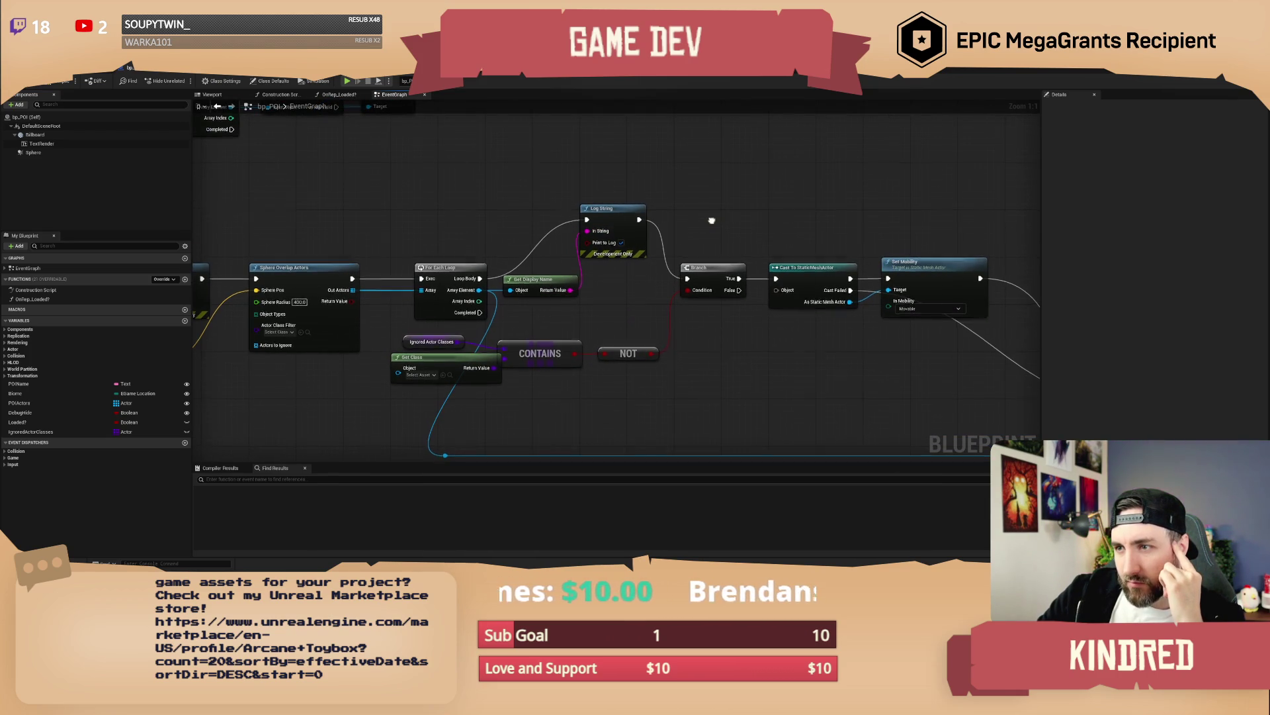
pyautogui.moveTo(676, 275); pyautogui.dragTo(676, 250)
# Step: Wire the loop's current actor into Get Class and the cast's Object, then compile with F7
pyautogui.moveTo(632, 285); pyautogui.dragTo(659, 290)
pyautogui.moveTo(425, 351)
pyautogui.mouseDown()
pyautogui.moveTo(423, 334)
pyautogui.moveTo(528, 274)
pyautogui.mouseUp()
pyautogui.moveTo(507, 274); pyautogui.dragTo(507, 271)
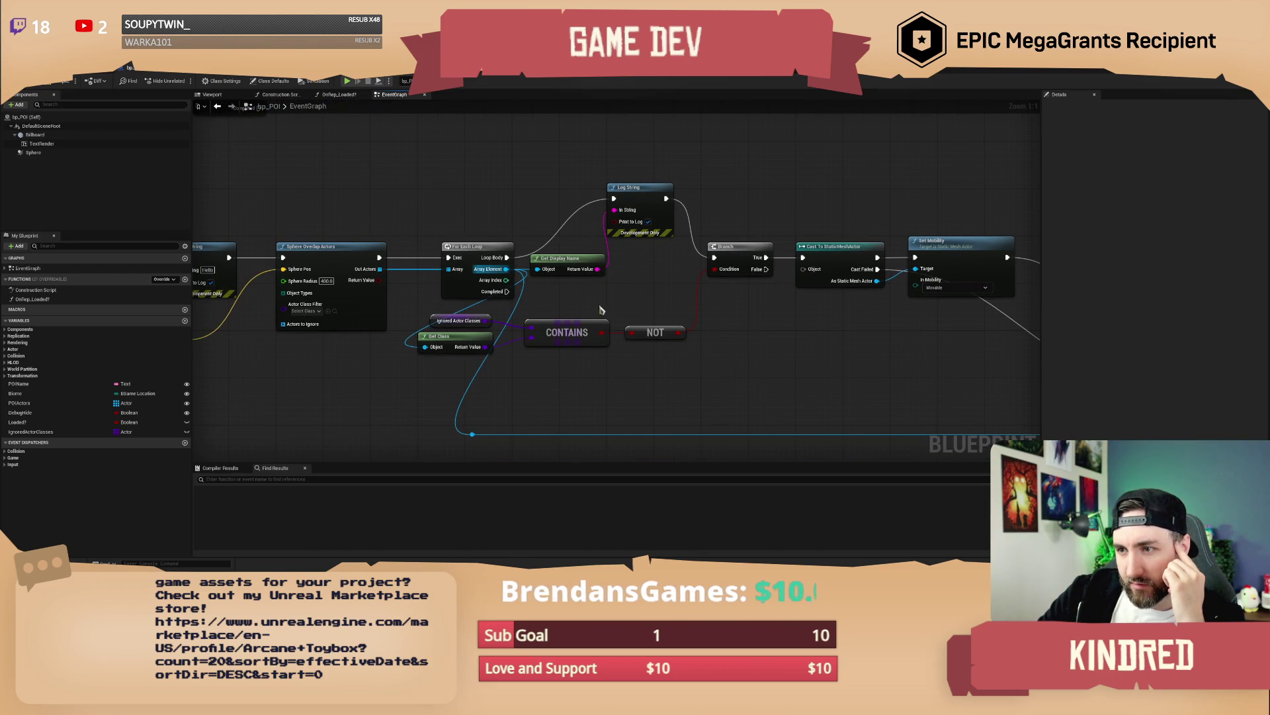
pyautogui.moveTo(636, 300); pyautogui.dragTo(552, 320)
pyautogui.moveTo(661, 235); pyautogui.dragTo(584, 233)
pyautogui.moveTo(696, 242)
pyautogui.mouseDown()
pyautogui.moveTo(444, 221)
pyautogui.moveTo(721, 215)
pyautogui.mouseUp()
pyautogui.moveTo(634, 270)
pyautogui.mouseDown()
pyautogui.moveTo(432, 288)
pyautogui.moveTo(337, 270)
pyautogui.mouseUp()
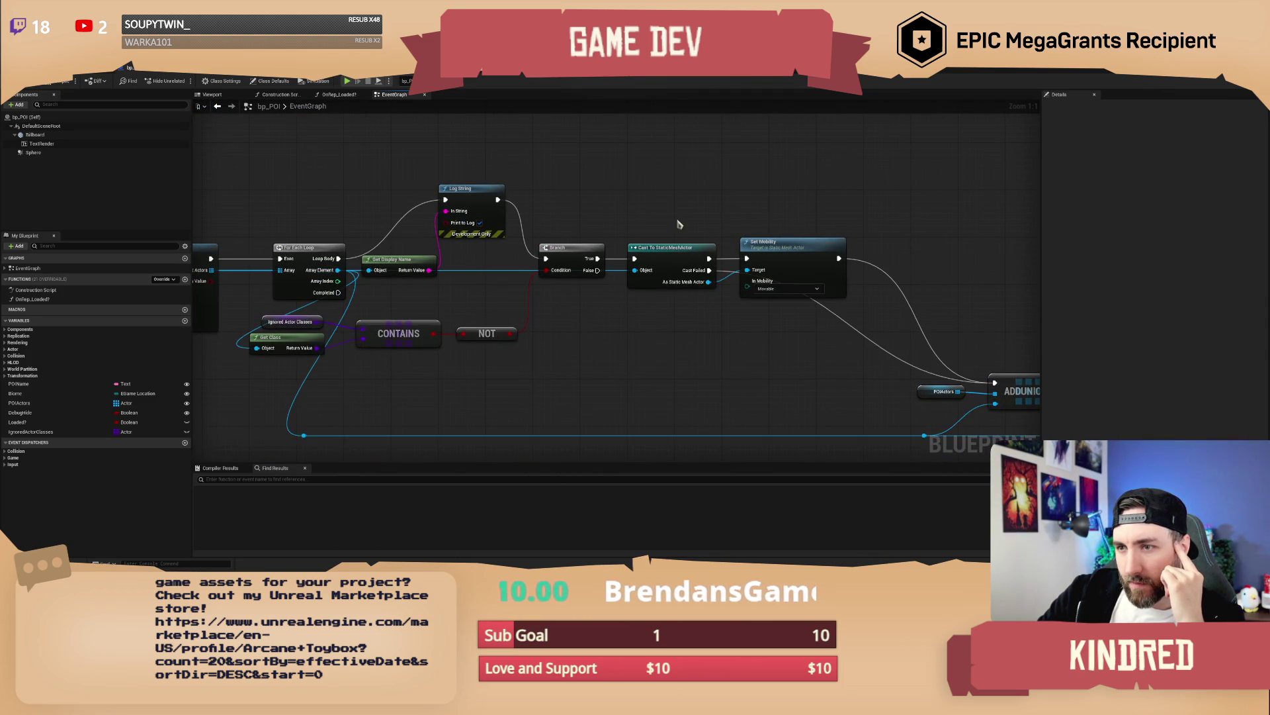
pyautogui.moveTo(745, 229); pyautogui.dragTo(456, 195)
pyautogui.moveTo(858, 302)
pyautogui.mouseDown()
pyautogui.moveTo(708, 227)
pyautogui.moveTo(926, 278)
pyautogui.moveTo(774, 230)
pyautogui.moveTo(423, 198)
pyautogui.moveTo(780, 366)
pyautogui.moveTo(397, 172)
pyautogui.moveTo(202, 129)
pyautogui.mouseUp()
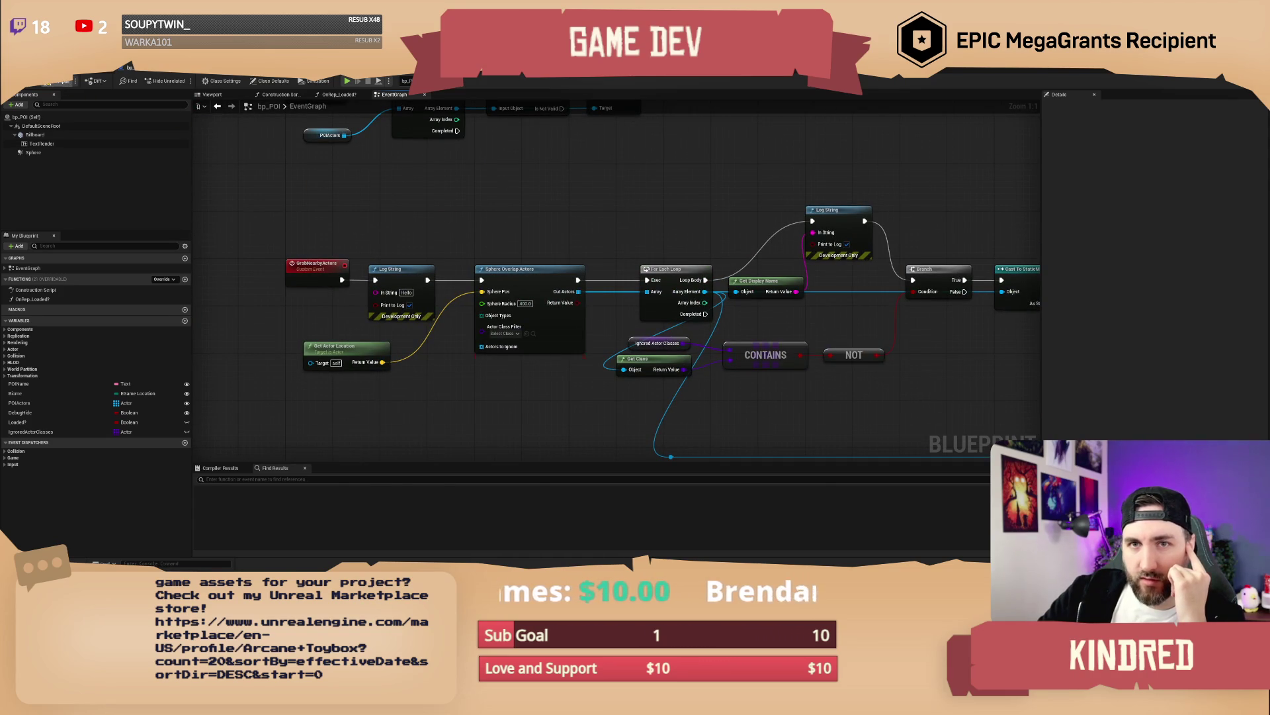
pyautogui.press('F7')
pyautogui.moveTo(538, 236); pyautogui.dragTo(551, 226)
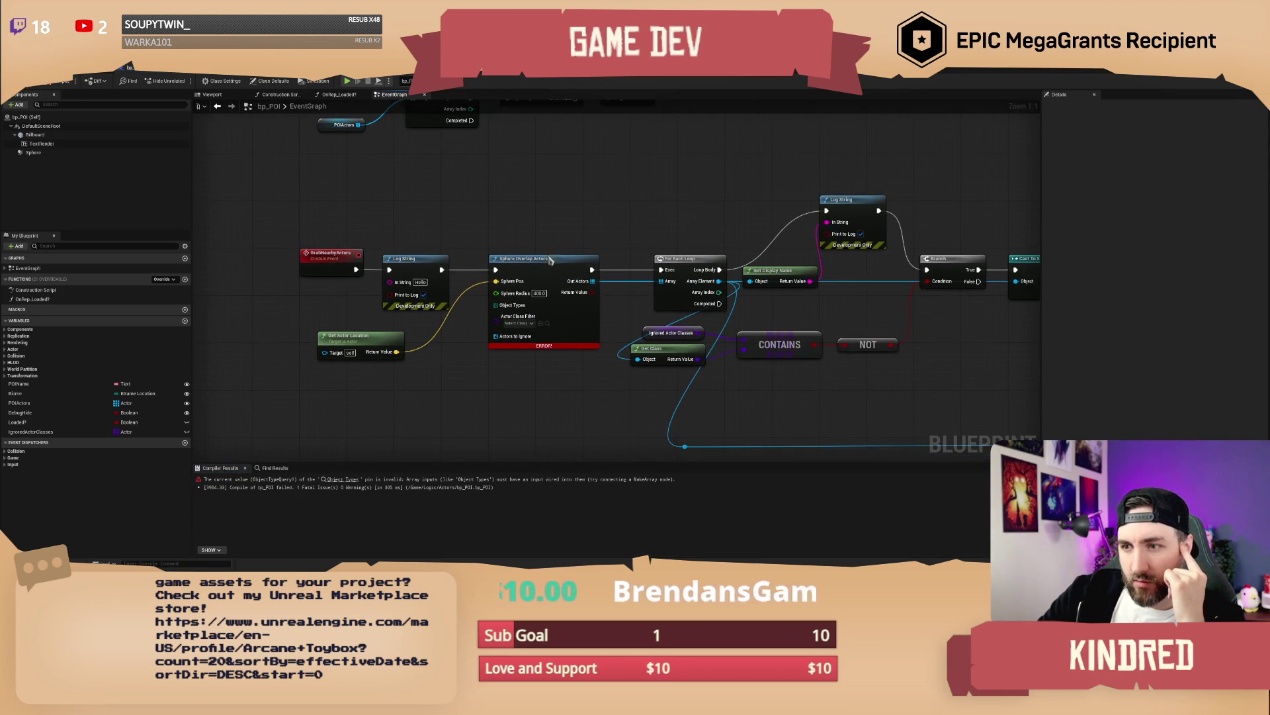
# Step: Create a Make Array node feeding the Sphere Overlap Actors' Object Types input
pyautogui.moveTo(496, 305); pyautogui.dragTo(438, 377)
pyautogui.write('make')
pyautogui.press('Return')
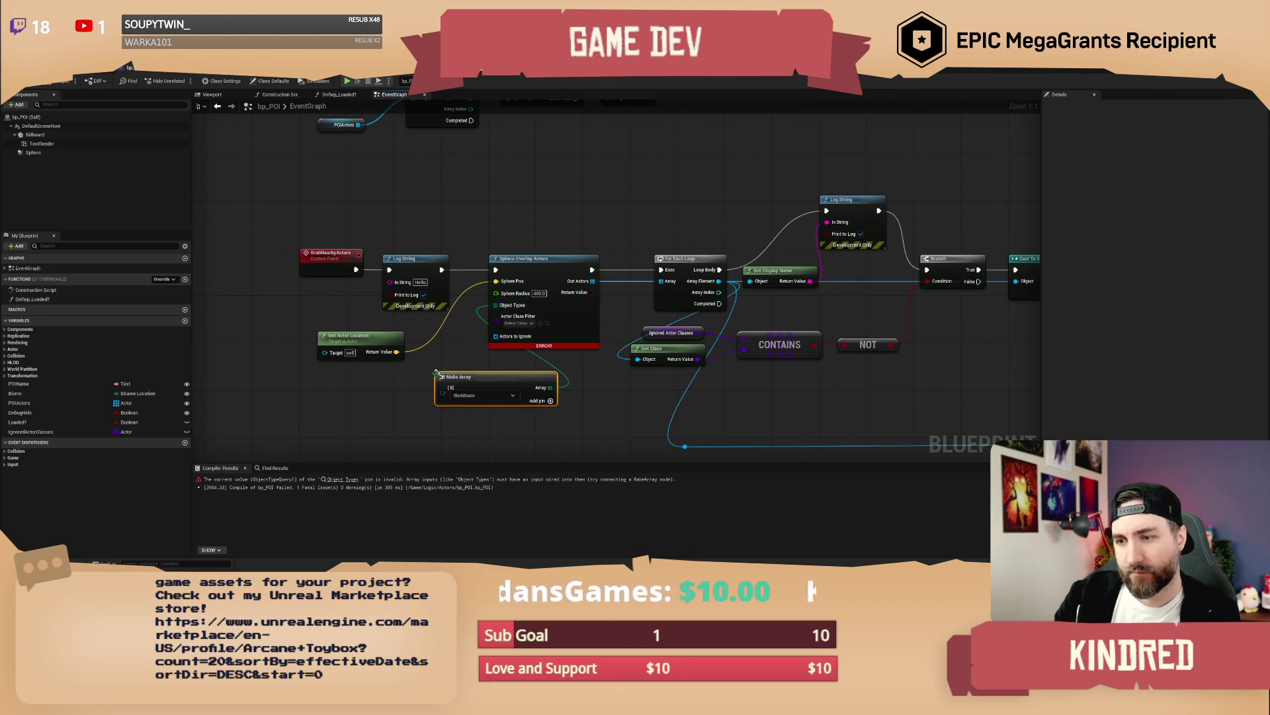
pyautogui.moveTo(505, 399); pyautogui.dragTo(388, 388)
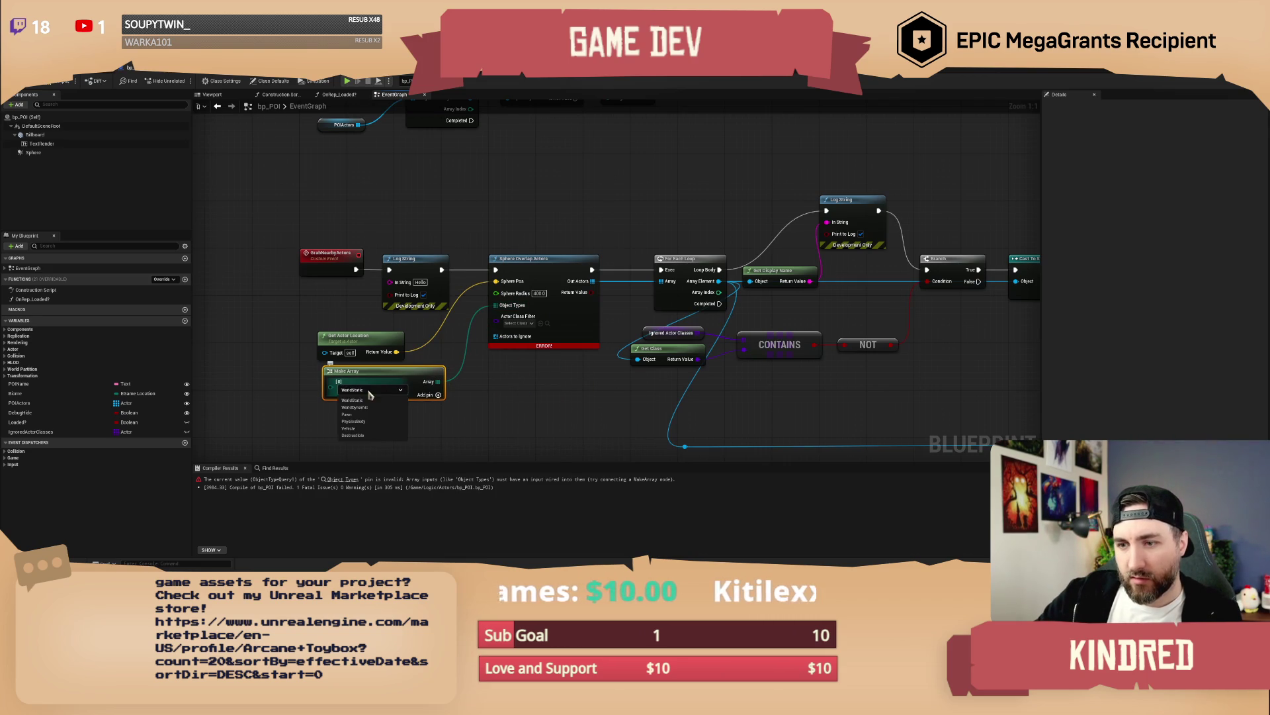
pyautogui.click(471, 405)
pyautogui.moveTo(470, 407); pyautogui.dragTo(490, 396)
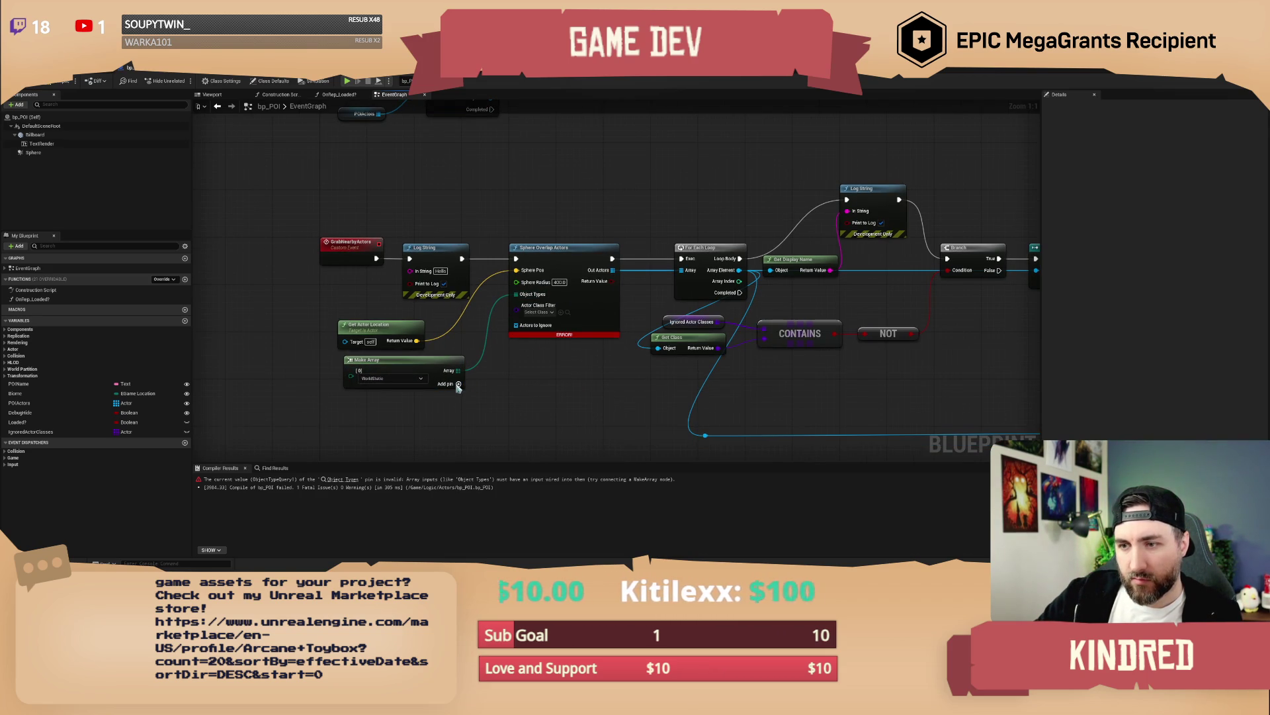
# Step: Add second and third array entries, setting the third to Pawn, and return to the level
pyautogui.click(458, 384)
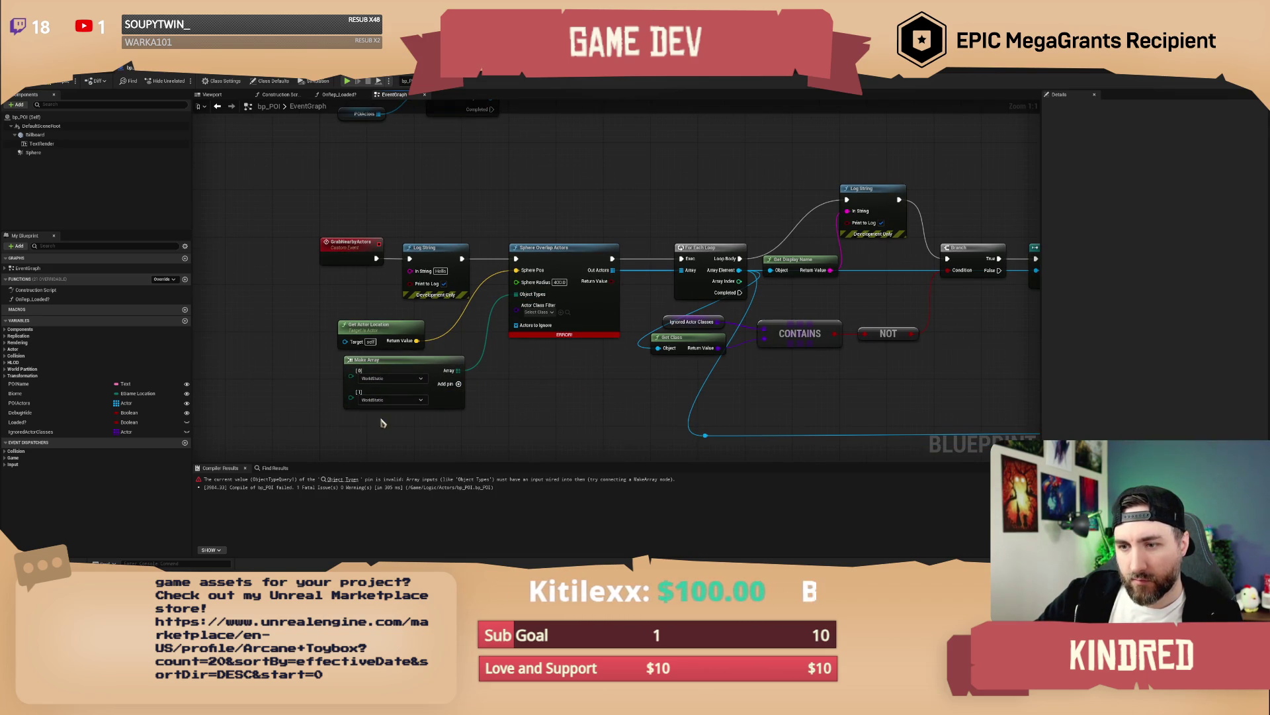
pyautogui.click(458, 384)
pyautogui.click(394, 421)
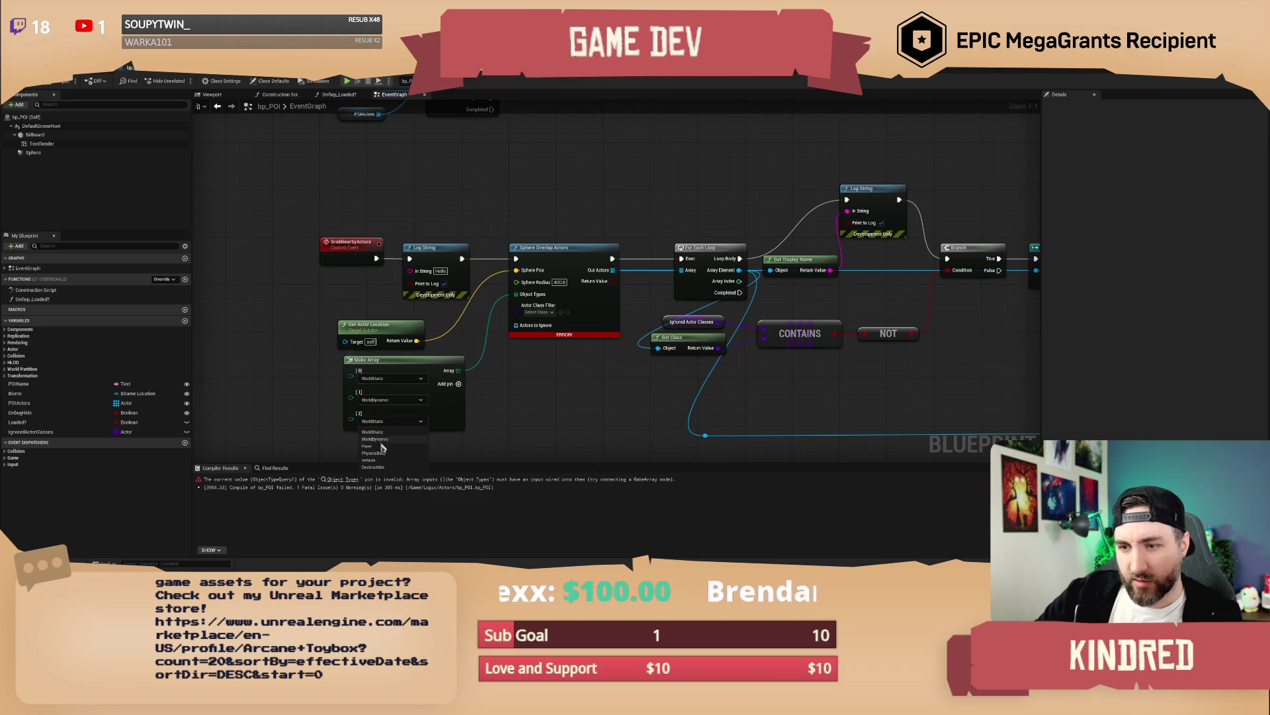
pyautogui.click(382, 447)
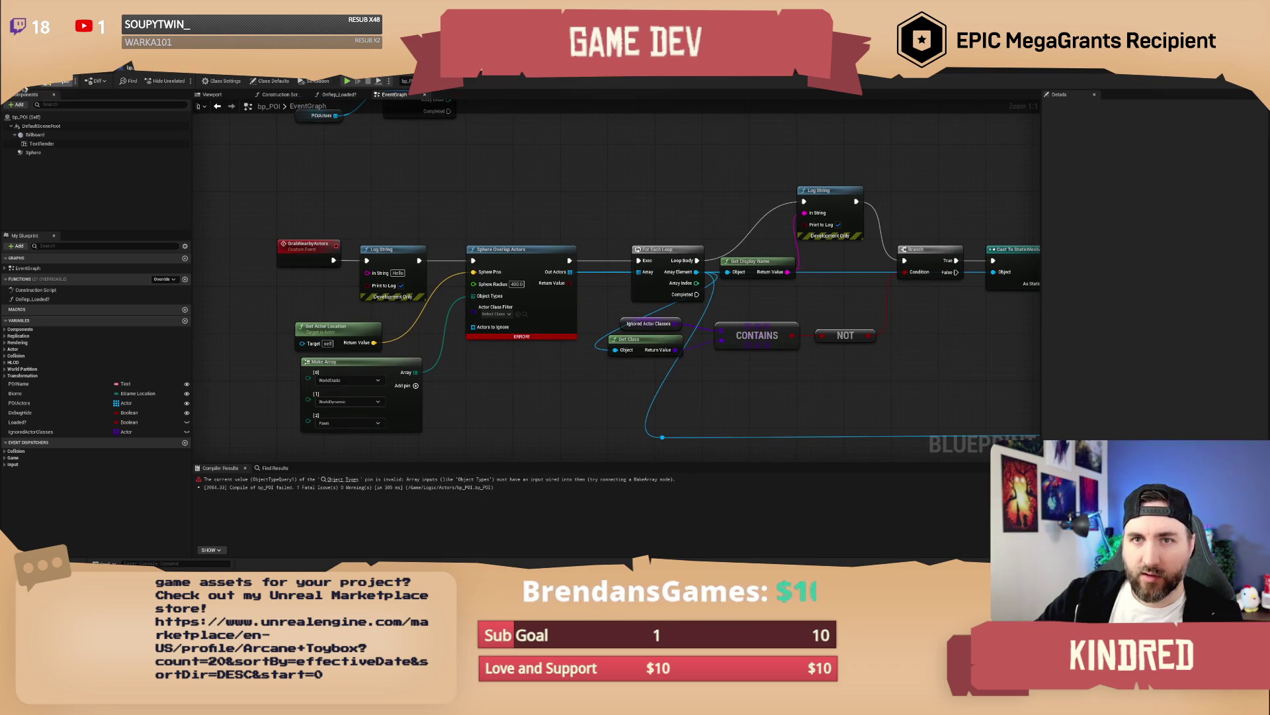
pyautogui.click(85, 74)
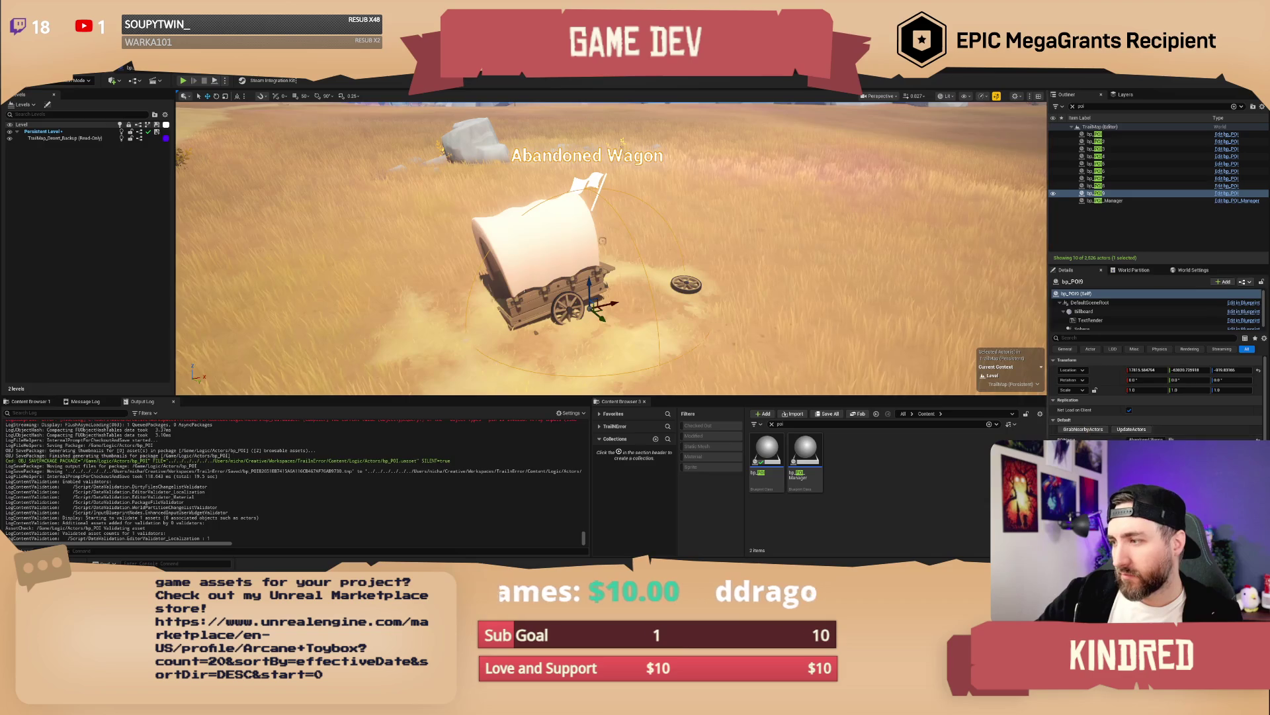
# Step: Save the map and grab nearby actors into the Abandoned Wagon POI's POIActors list
pyautogui.hotkey('ctrl', 's')
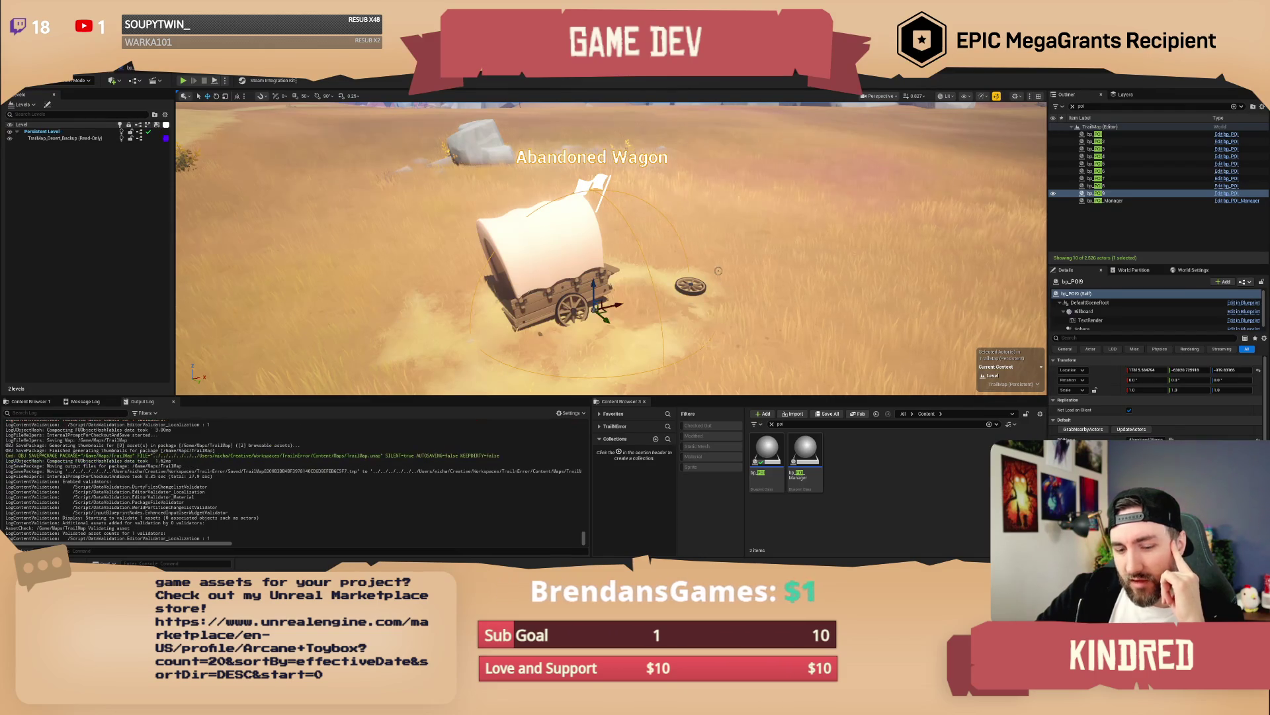
pyautogui.click(1083, 429)
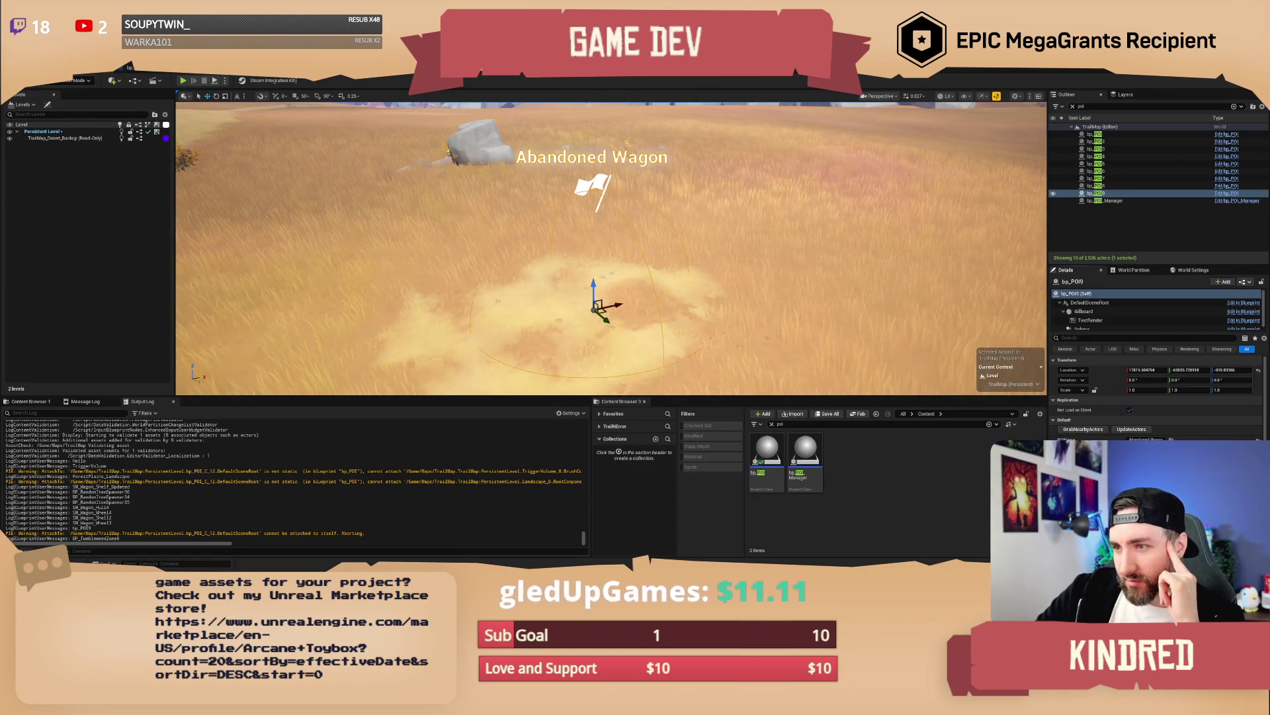
pyautogui.scroll(-5, 604, 265)
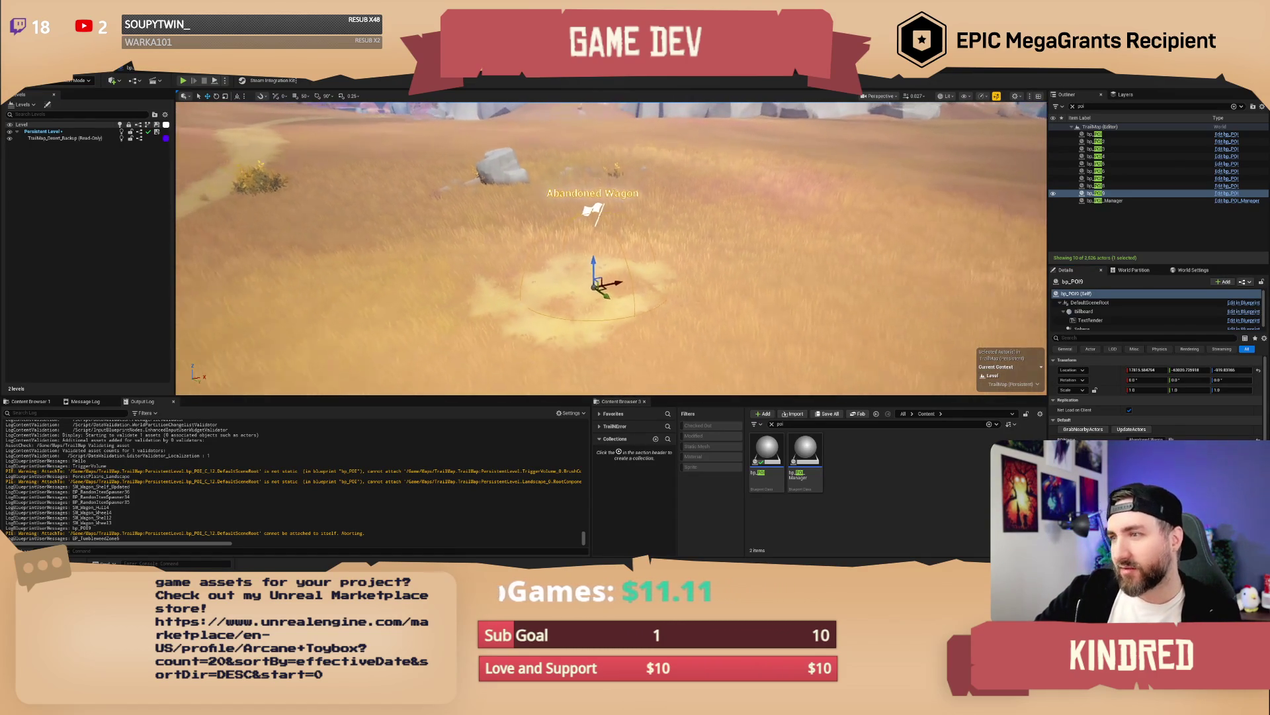
pyautogui.scroll(5, 843, 295)
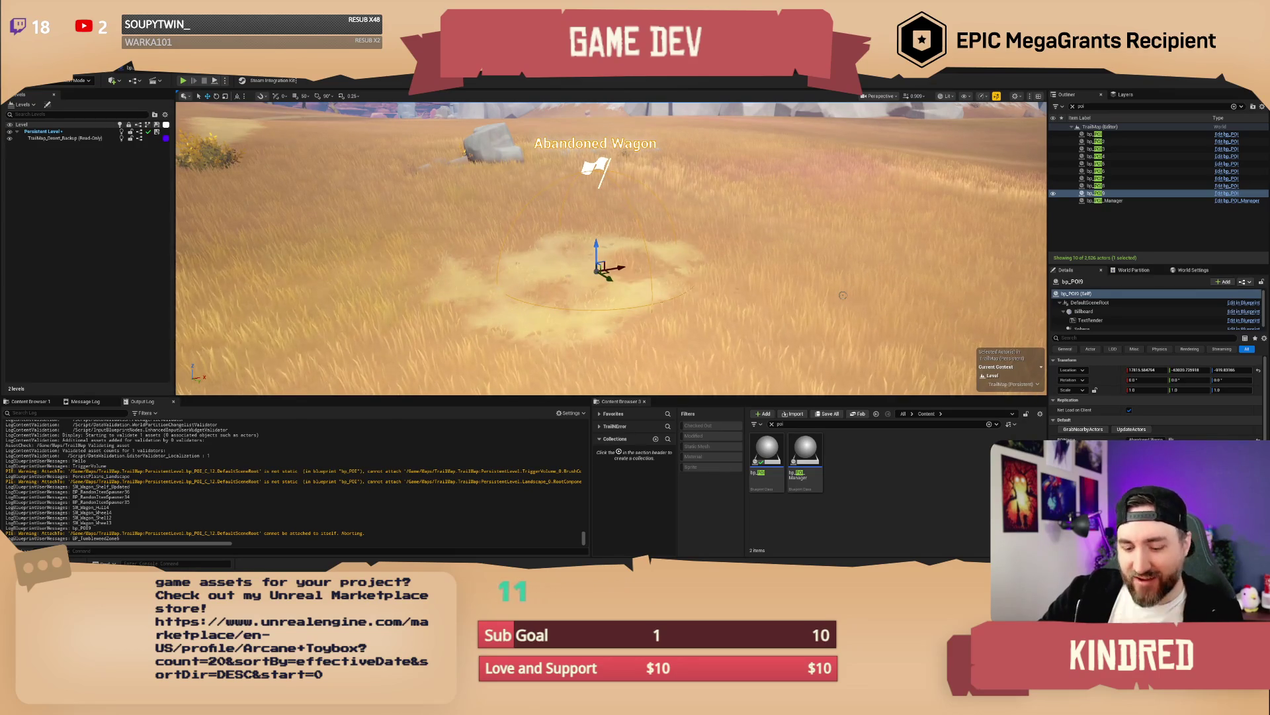
# Step: Undo the last two edits to restore the normal terrain view, then return to the Details Default section
pyautogui.hotkey('ctrl', 'z')
pyautogui.hotkey('ctrl', 'z')
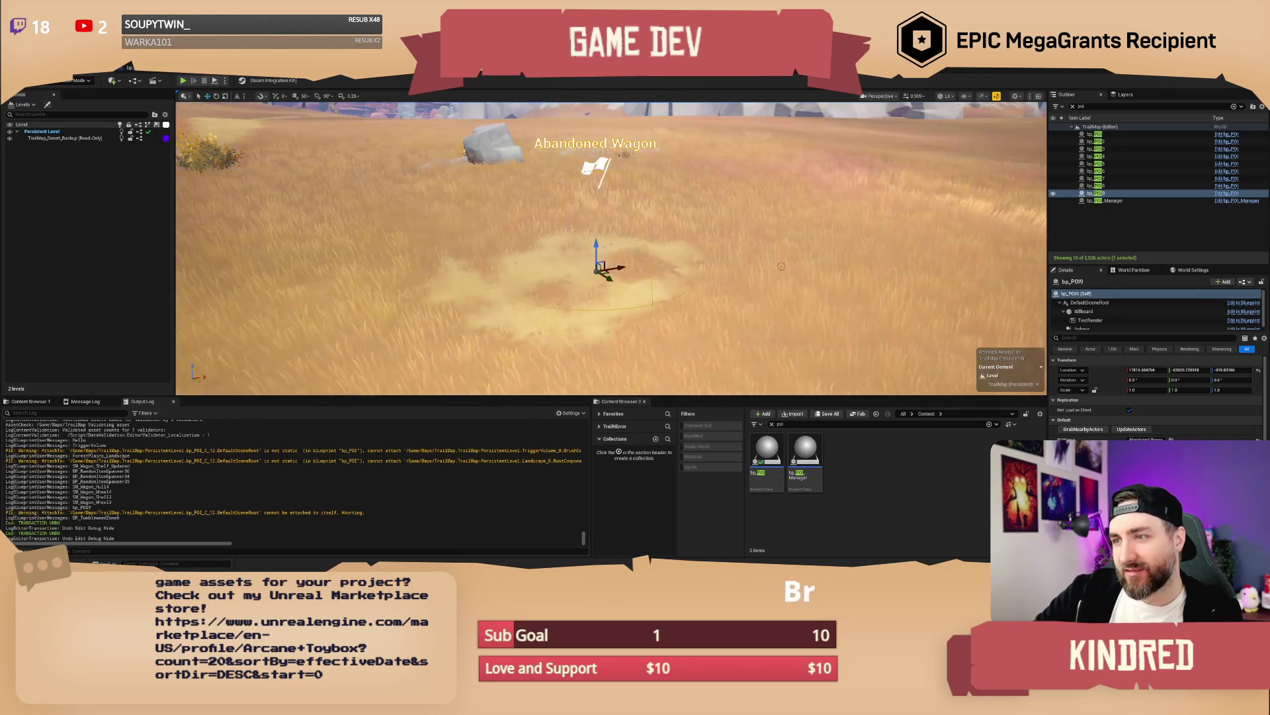
pyautogui.hotkey('ctrl', 'z')
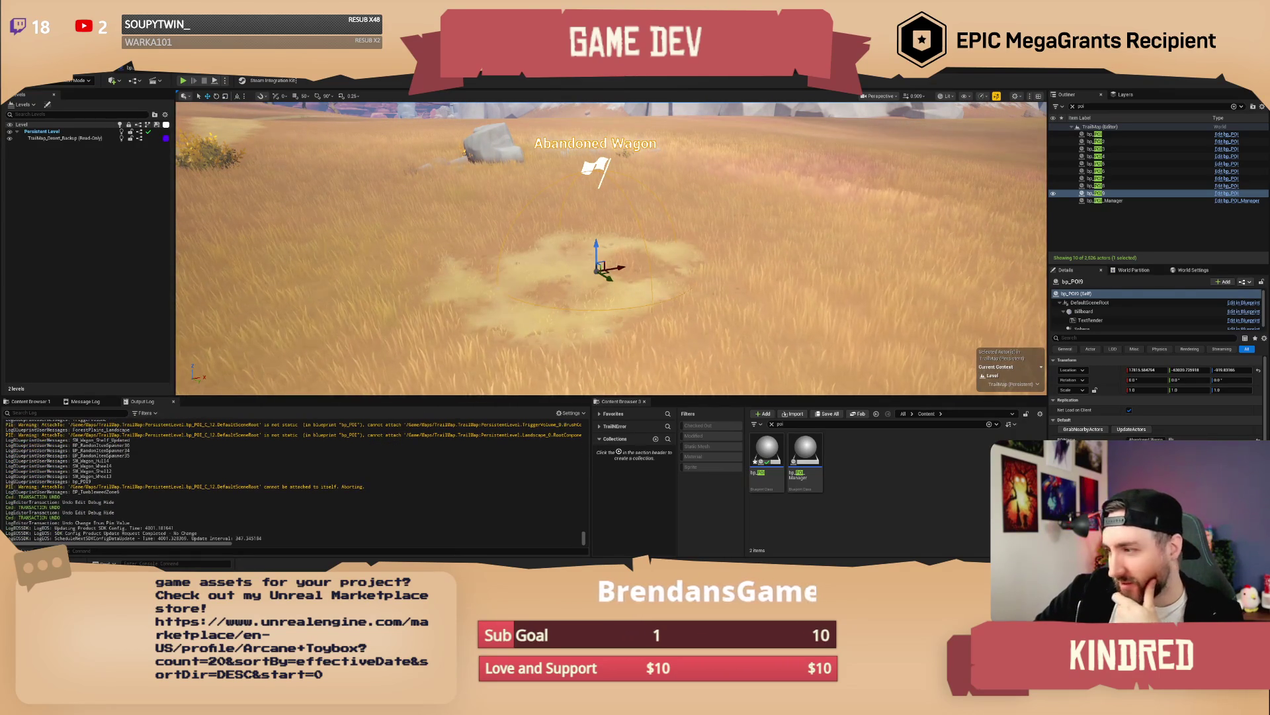
pyautogui.scroll(2, 308, 508)
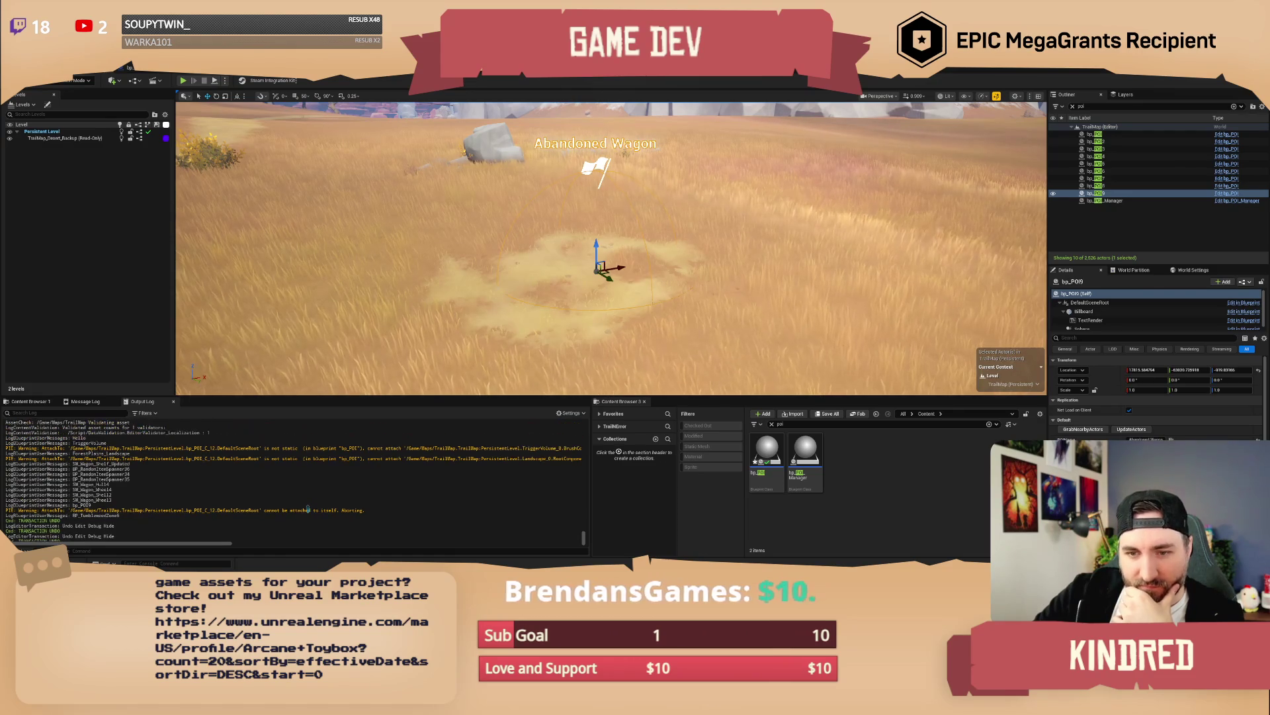
pyautogui.scroll(1, 125, 468)
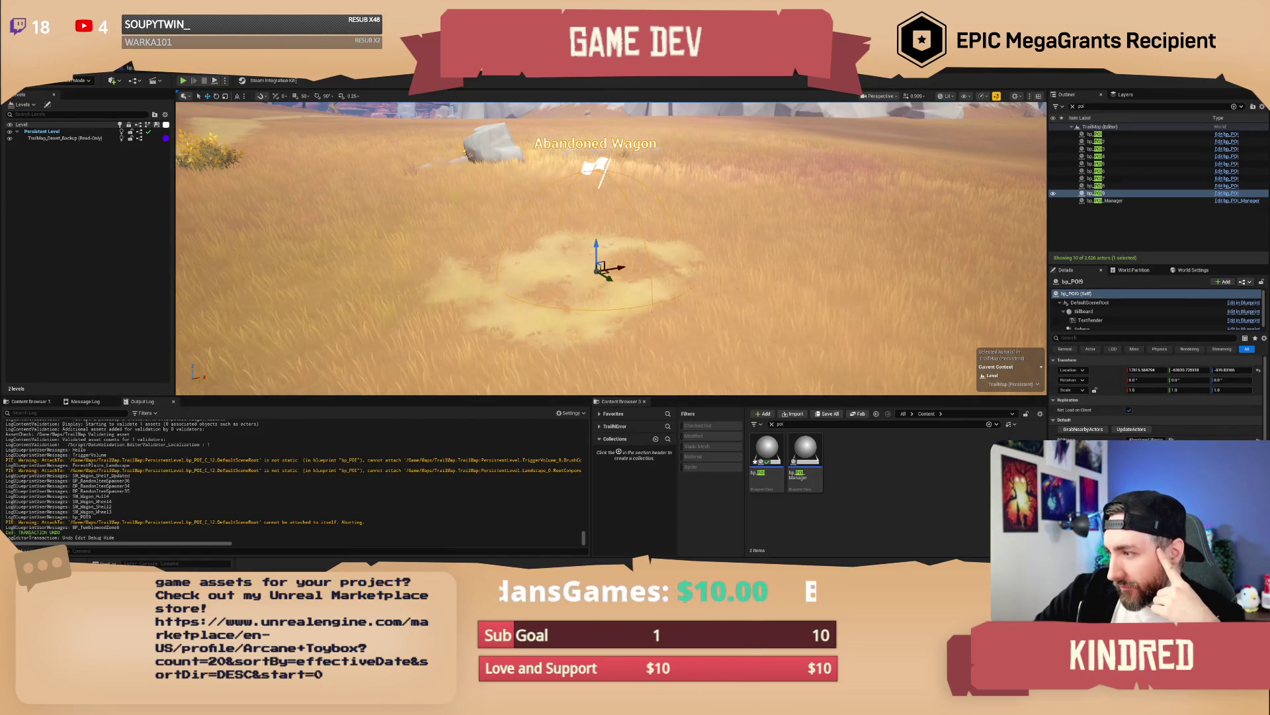
pyautogui.scroll(-3, 1157, 397)
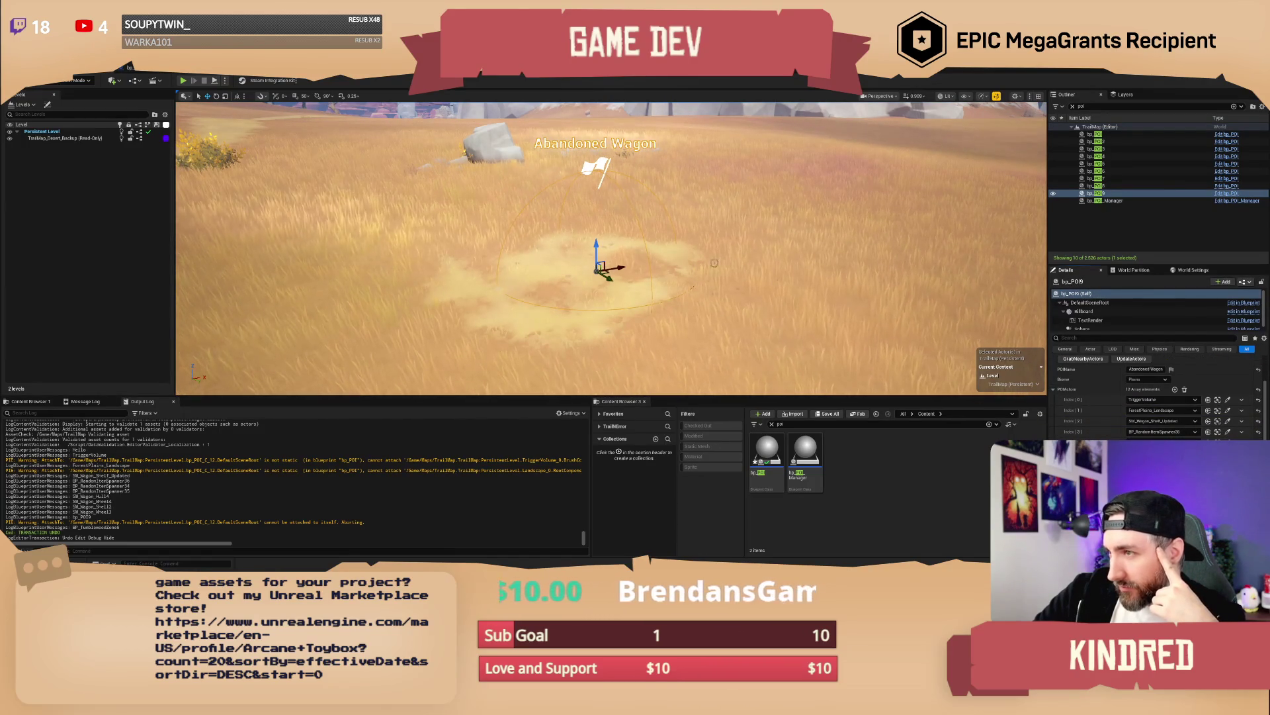
# Step: Clear the Outliner search and select the nine actors from BP_RandomItemSpawner34 to SM_Wagon_Wheel4
pyautogui.scroll(2, 611, 248)
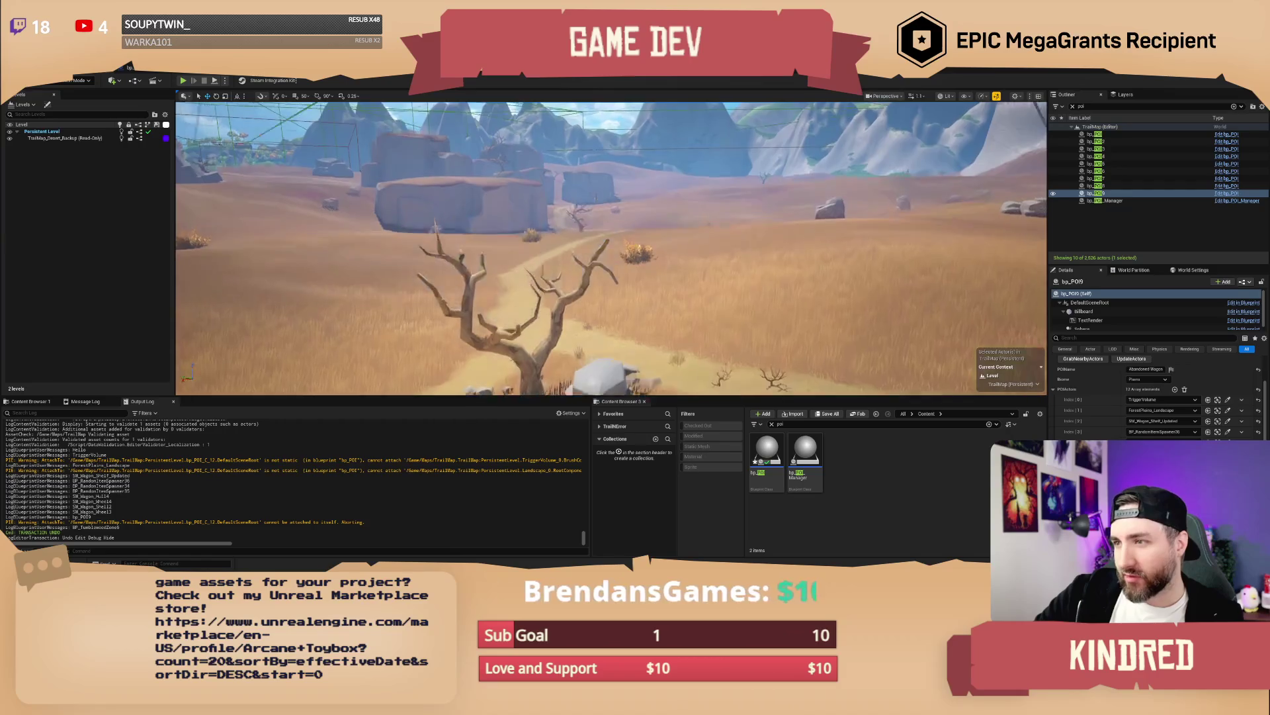
pyautogui.scroll(1, 611, 248)
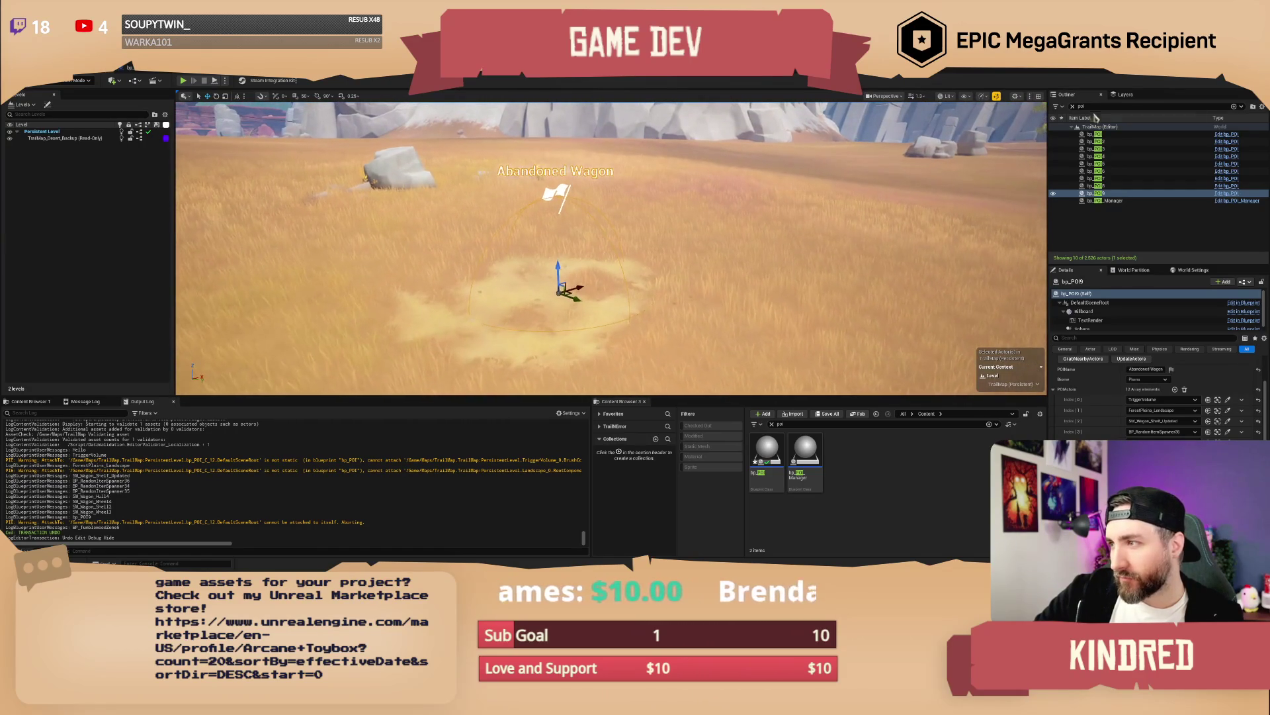
pyautogui.click(1073, 107)
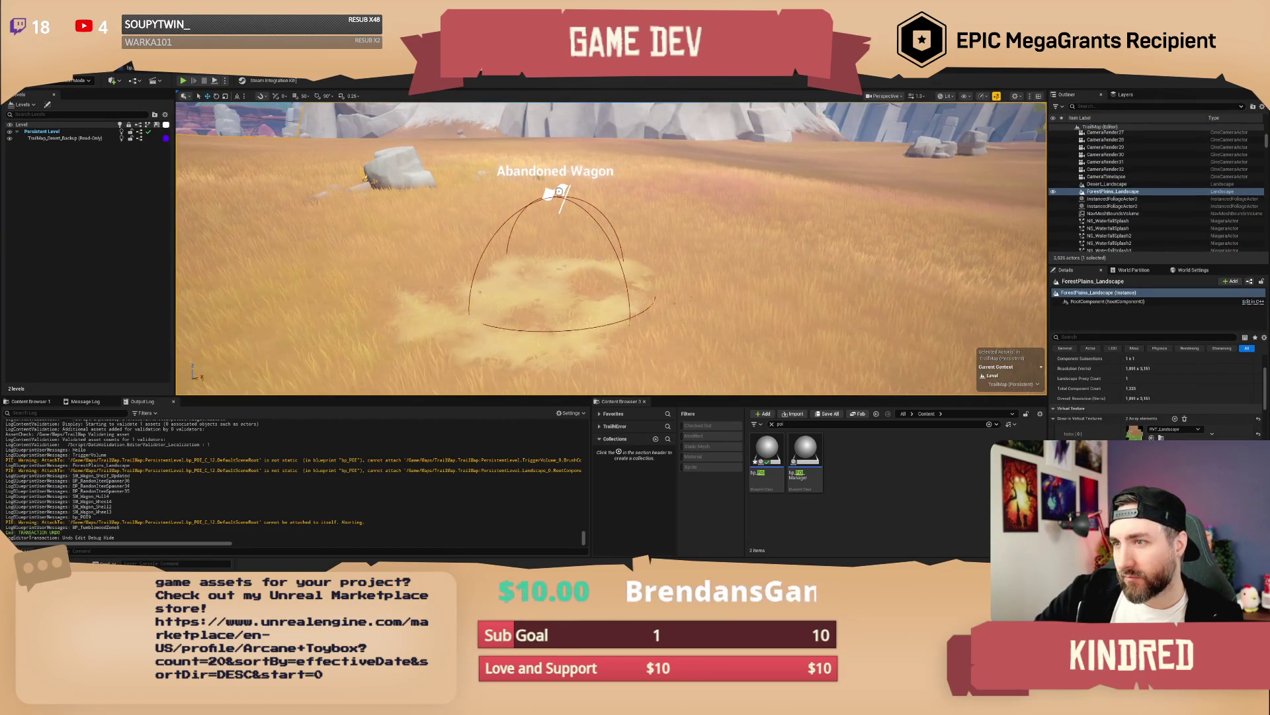
pyautogui.click(1118, 209)
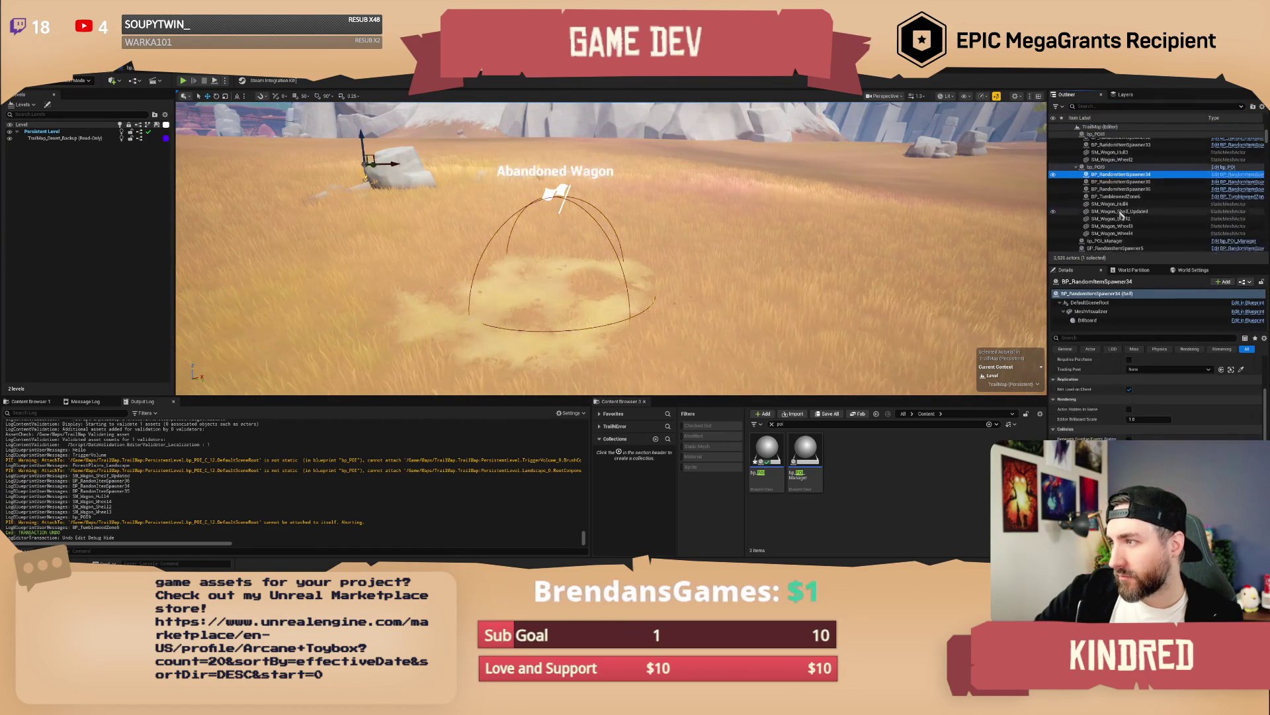
pyautogui.scroll(-3, 1117, 213)
pyautogui.keyDown('shift'); pyautogui.click(1120, 210); pyautogui.keyUp('shift')
pyautogui.scroll(1, 1118, 198)
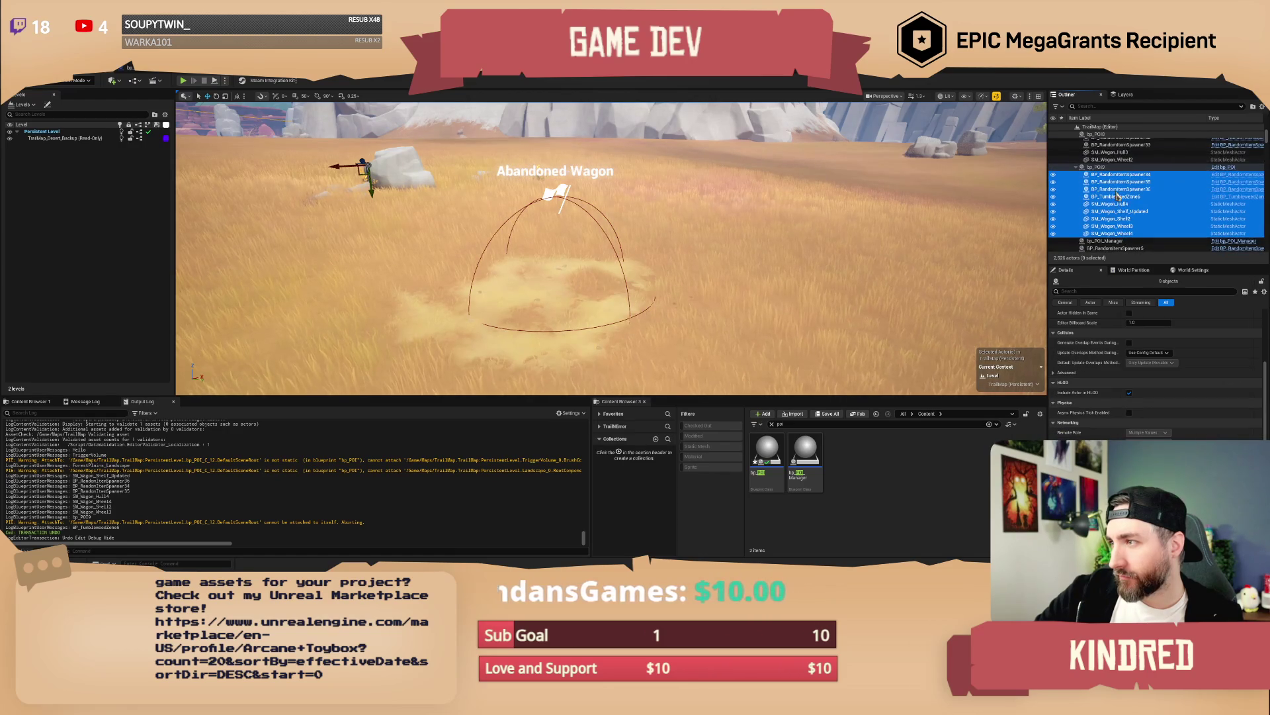
# Step: Drag the nine selected actors onto bp_POI9 and frame them in the viewport
pyautogui.moveTo(1108, 178); pyautogui.dragTo(1097, 170)
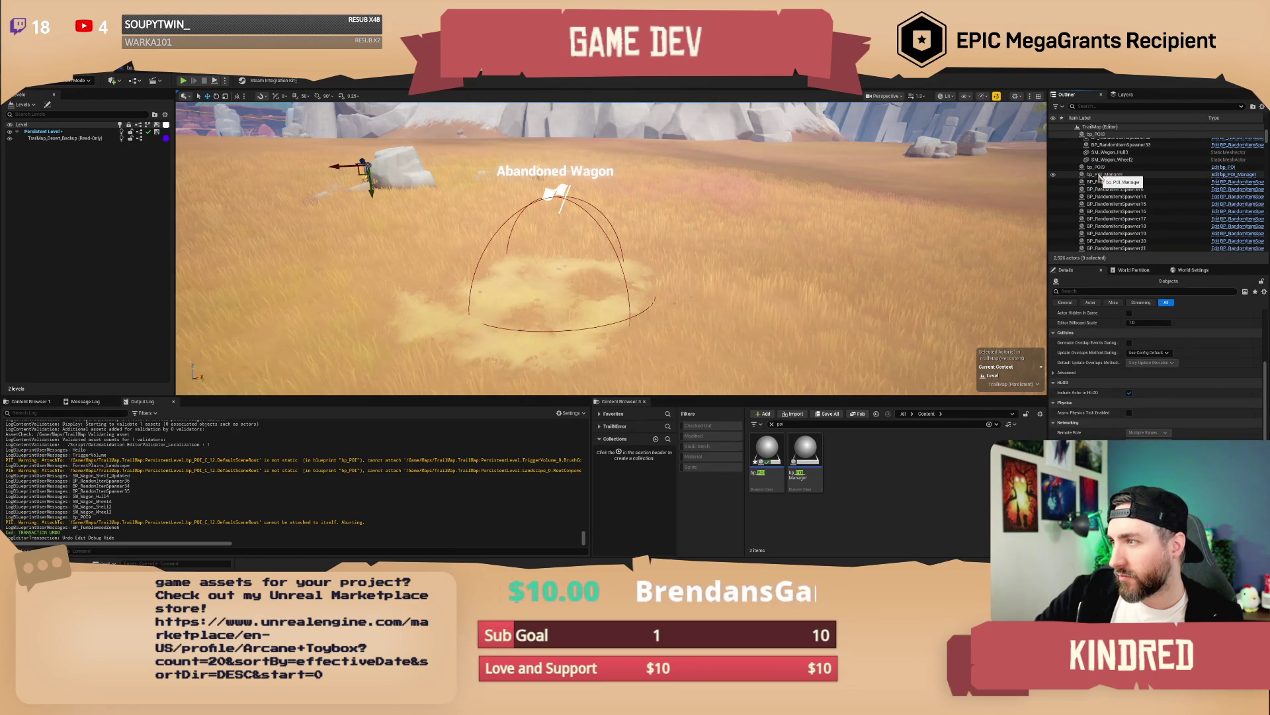
pyautogui.moveTo(721, 225); pyautogui.dragTo(655, 232)
pyautogui.press('f')
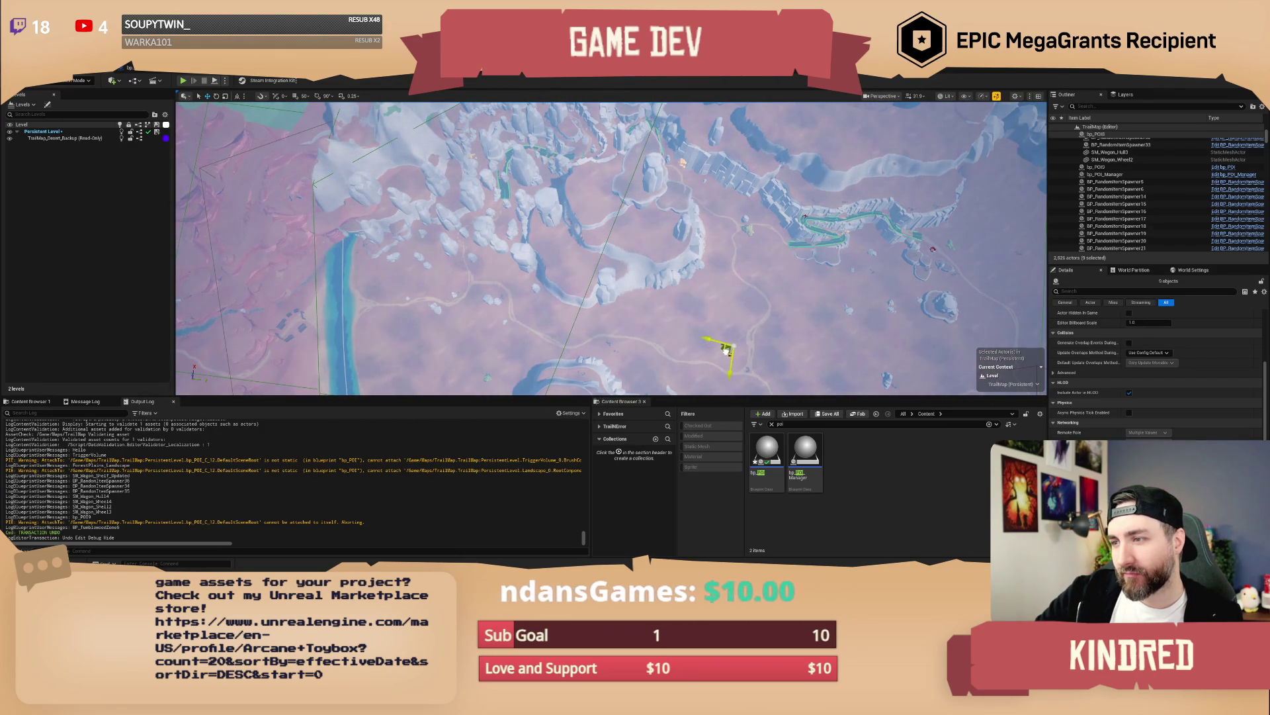
# Step: Move the wagon group left onto the Abandoned Wagon POI's circle and frame it up close
pyautogui.moveTo(655, 232); pyautogui.dragTo(655, 231)
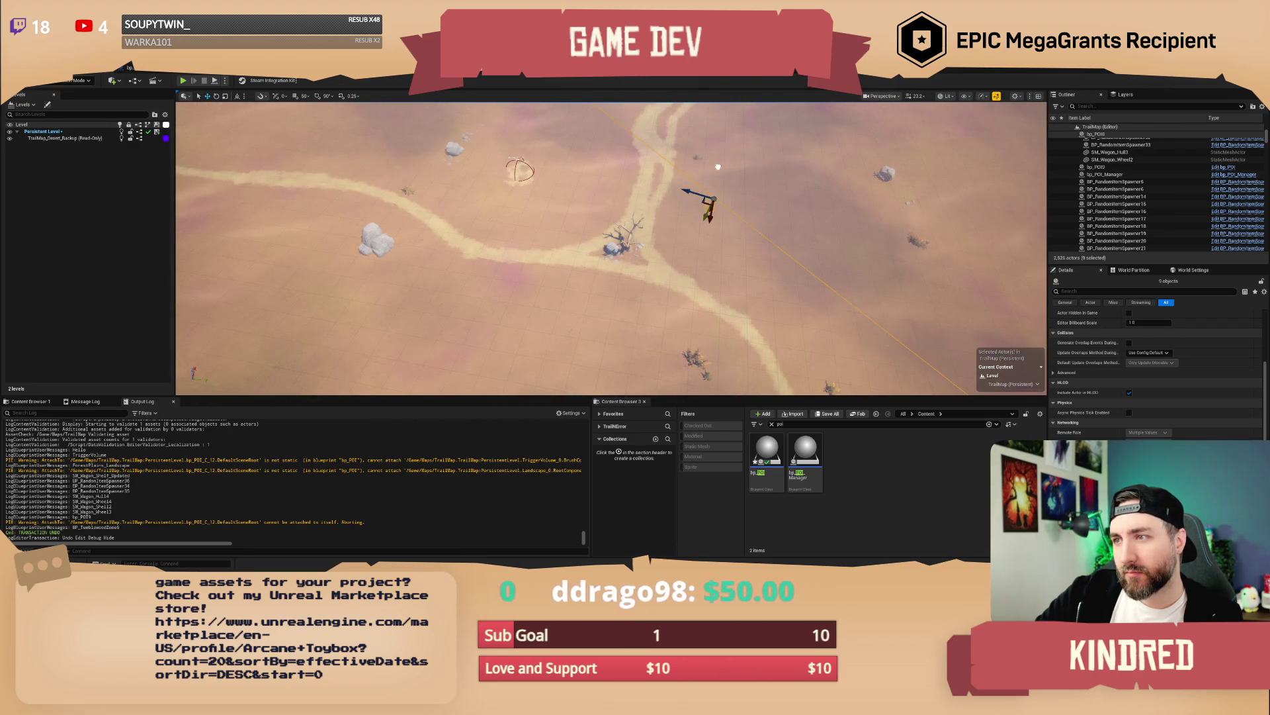
pyautogui.hotkey('ctrl', 'z')
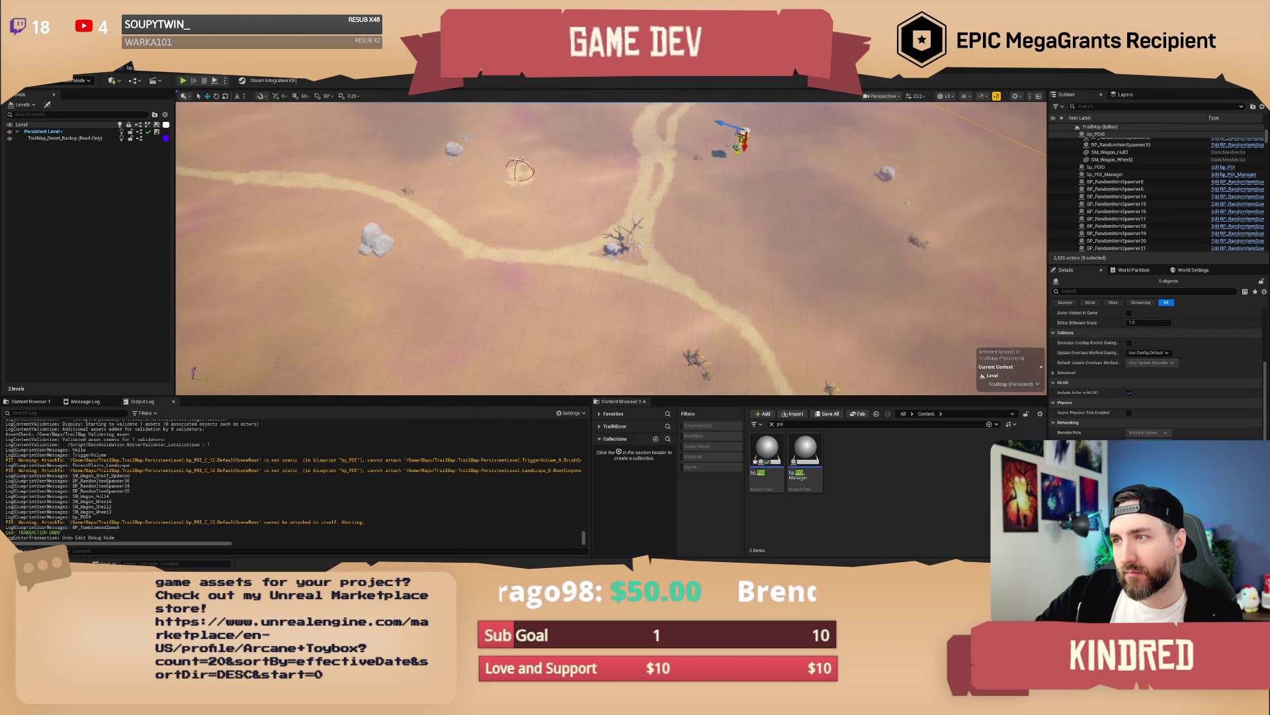
pyautogui.moveTo(655, 232); pyautogui.dragTo(655, 218)
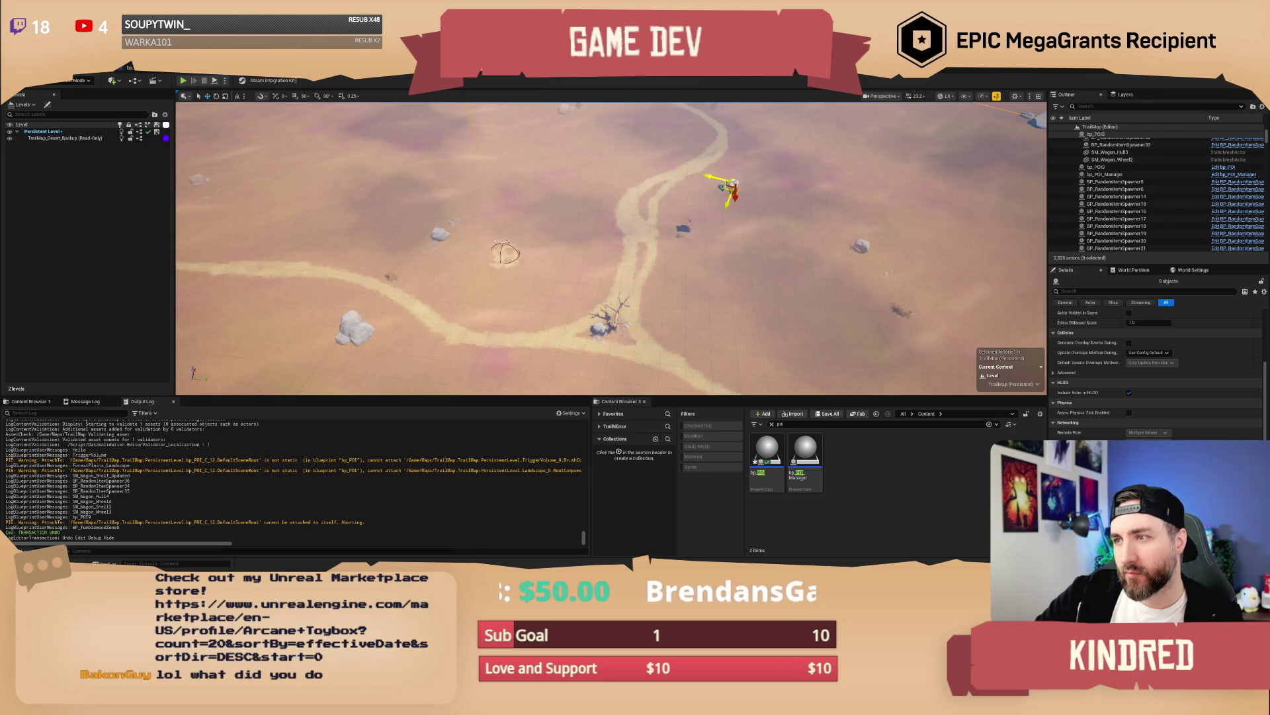
pyautogui.moveTo(731, 186)
pyautogui.mouseDown()
pyautogui.moveTo(631, 198)
pyautogui.moveTo(511, 180)
pyautogui.moveTo(514, 248)
pyautogui.mouseUp()
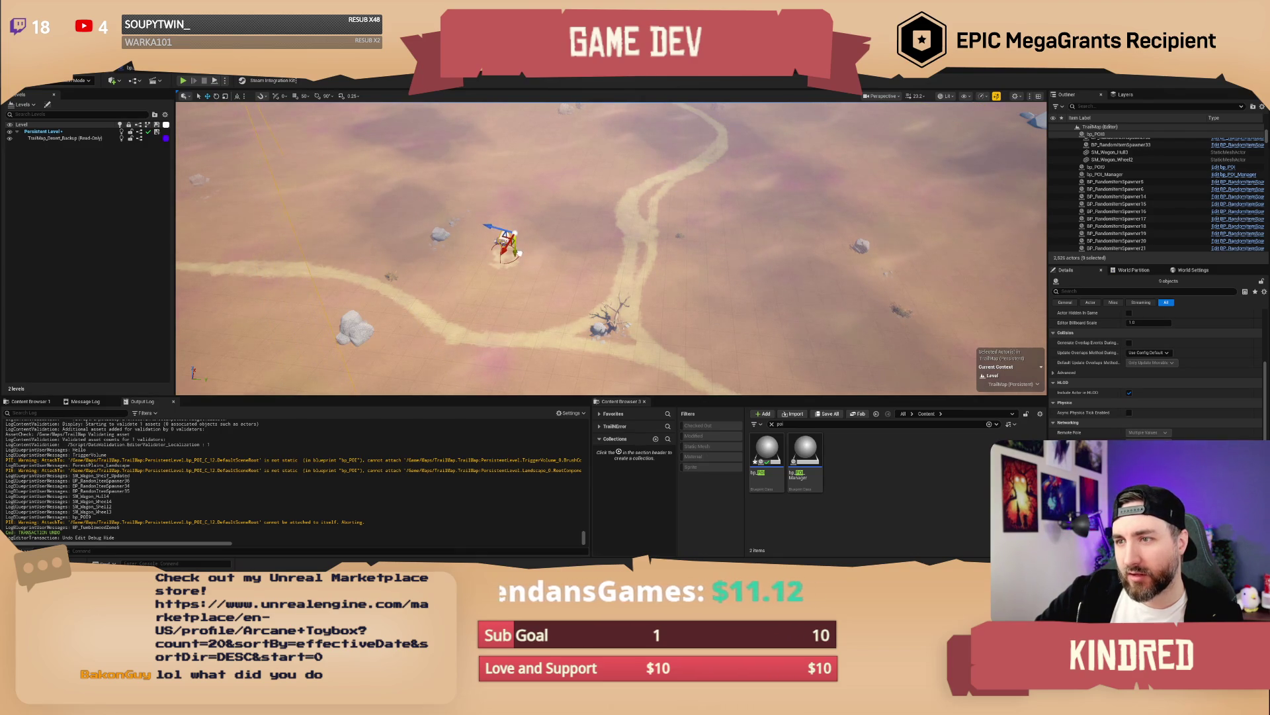
pyautogui.press('f')
pyautogui.moveTo(612, 248); pyautogui.dragTo(460, 251)
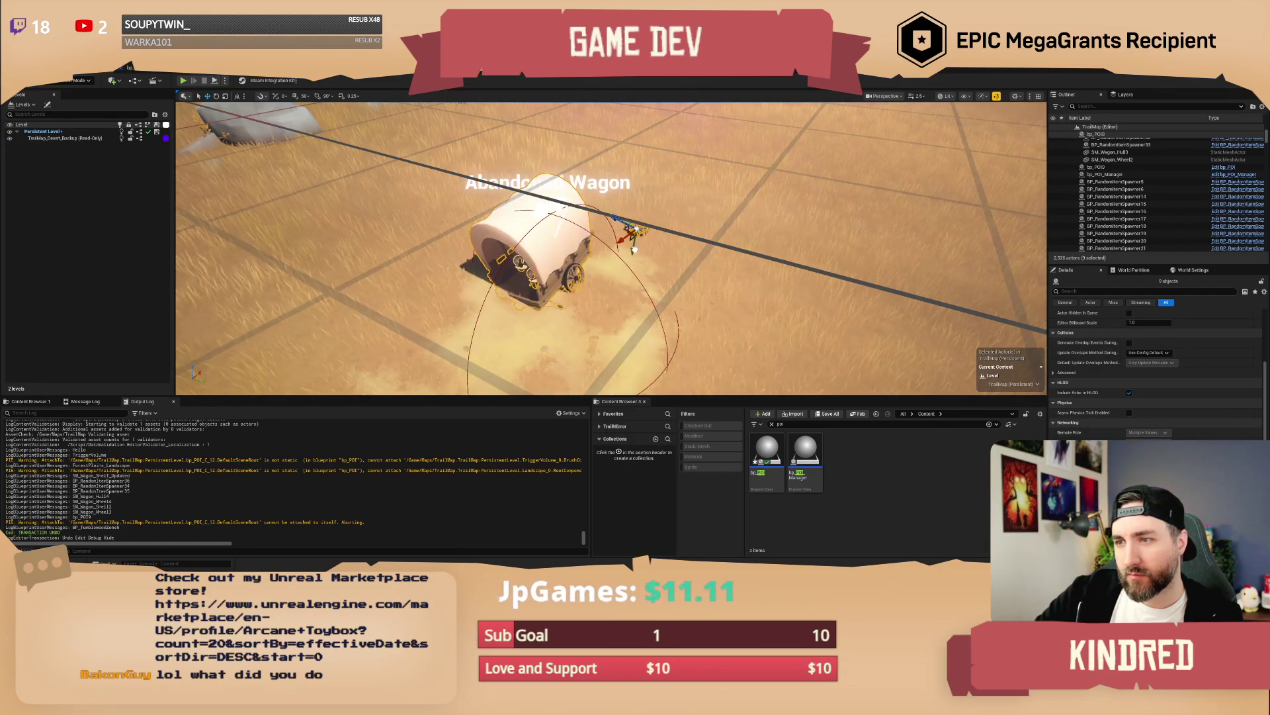
pyautogui.scroll(-1, 611, 248)
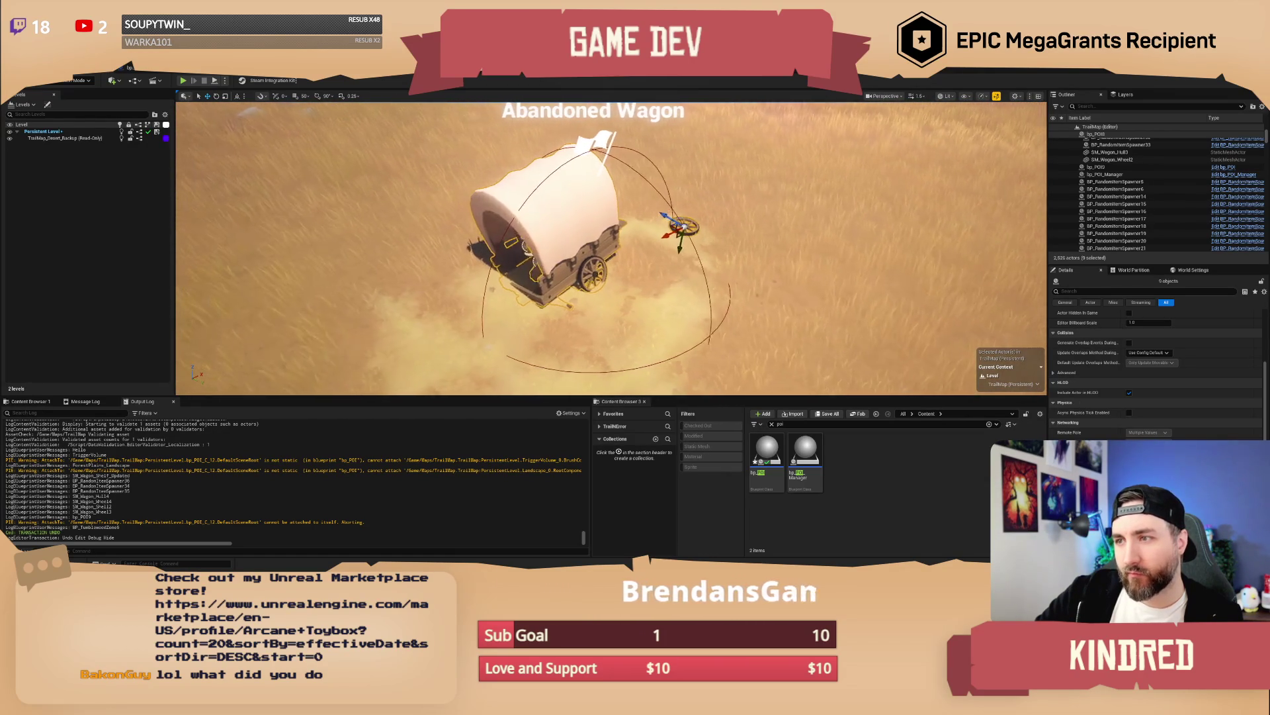
# Step: Select bp_POI9, shift it slightly right, and return to the bp_POI event graph
pyautogui.click(1096, 167)
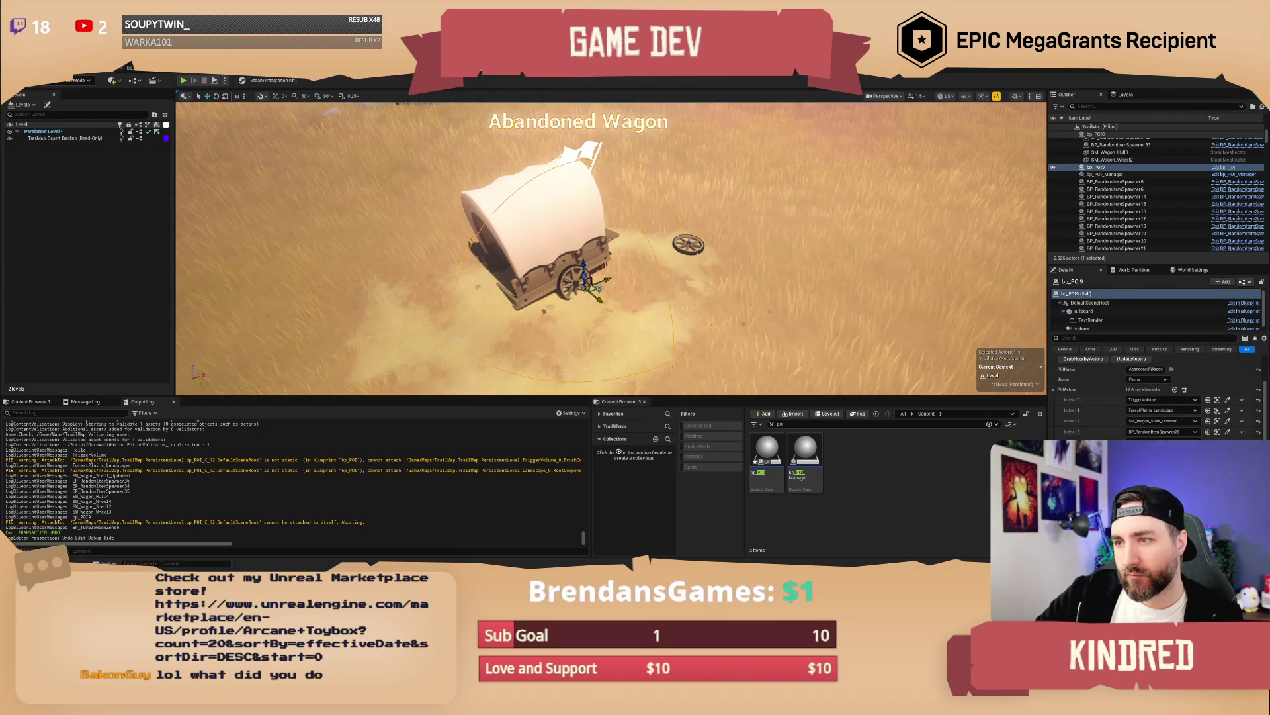
pyautogui.moveTo(598, 286); pyautogui.dragTo(609, 280)
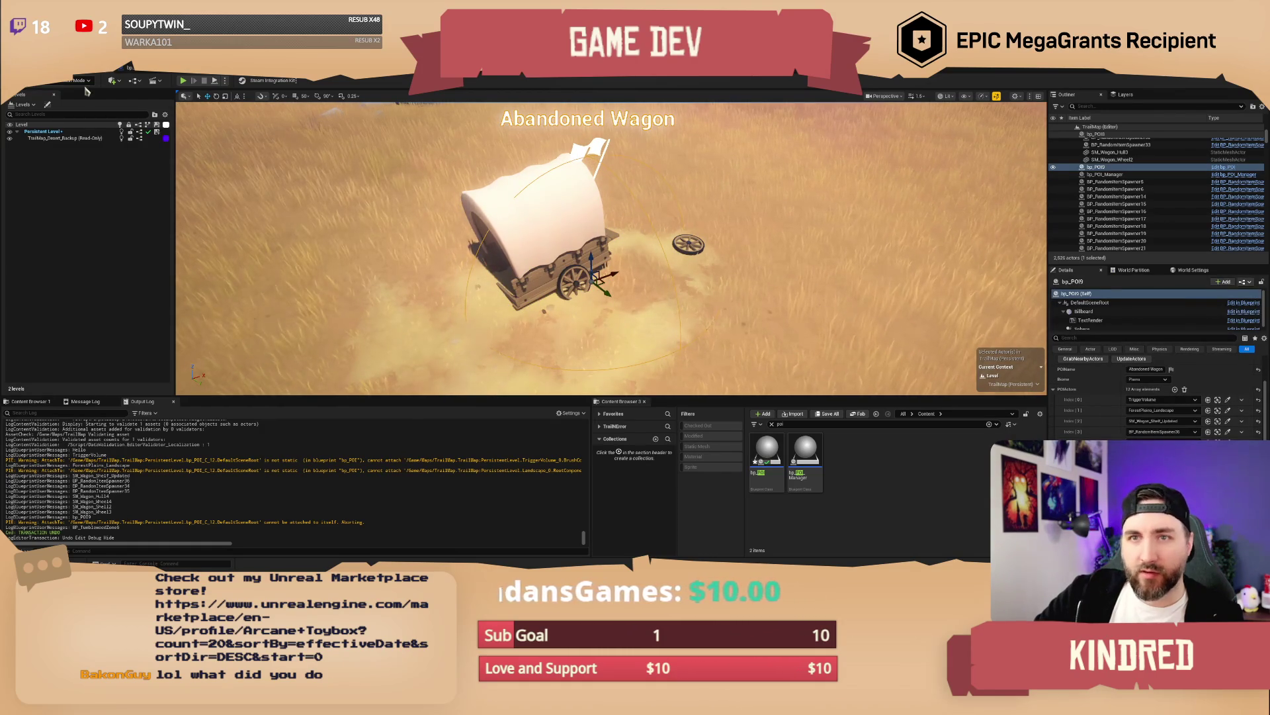
pyautogui.click(129, 66)
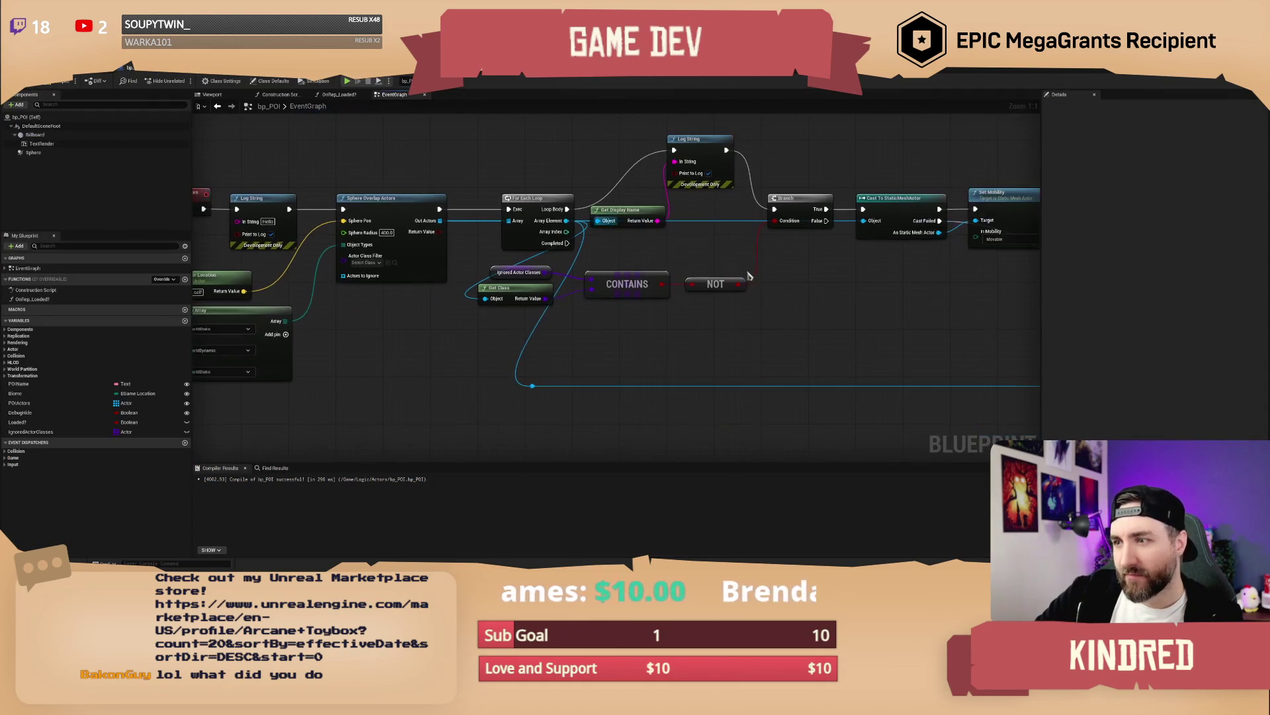
# Step: Set Ignored Actor Classes to Landscape at index 0 and InstancedFoliageActor at index 1
pyautogui.moveTo(875, 298); pyautogui.dragTo(741, 329)
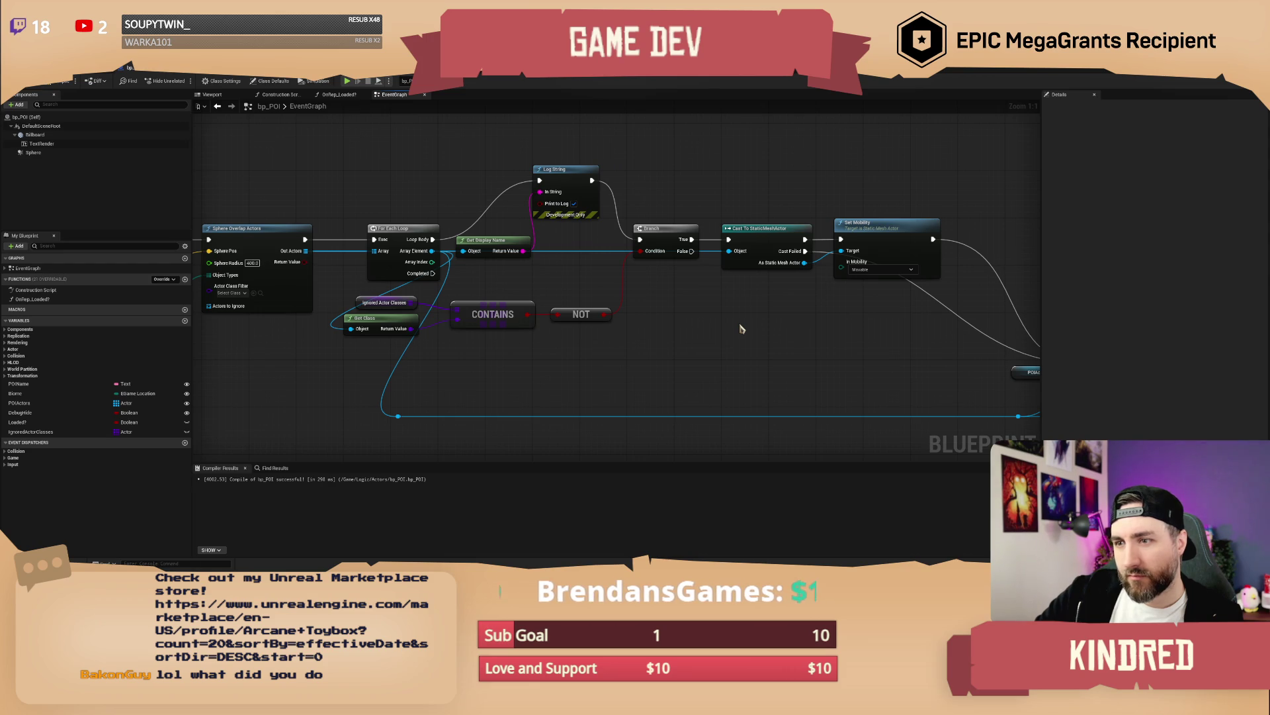
pyautogui.moveTo(523, 374); pyautogui.dragTo(623, 371)
pyautogui.moveTo(480, 309); pyautogui.dragTo(480, 310)
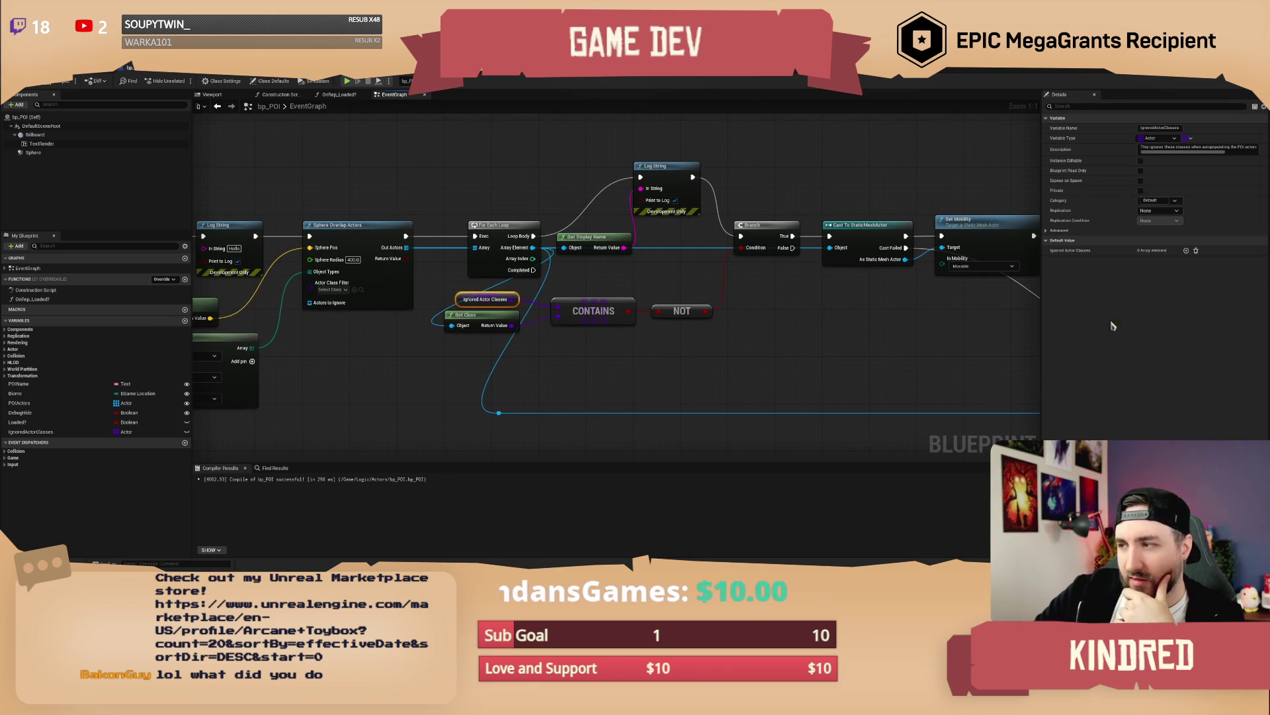
pyautogui.click(1186, 251)
pyautogui.click(1150, 261)
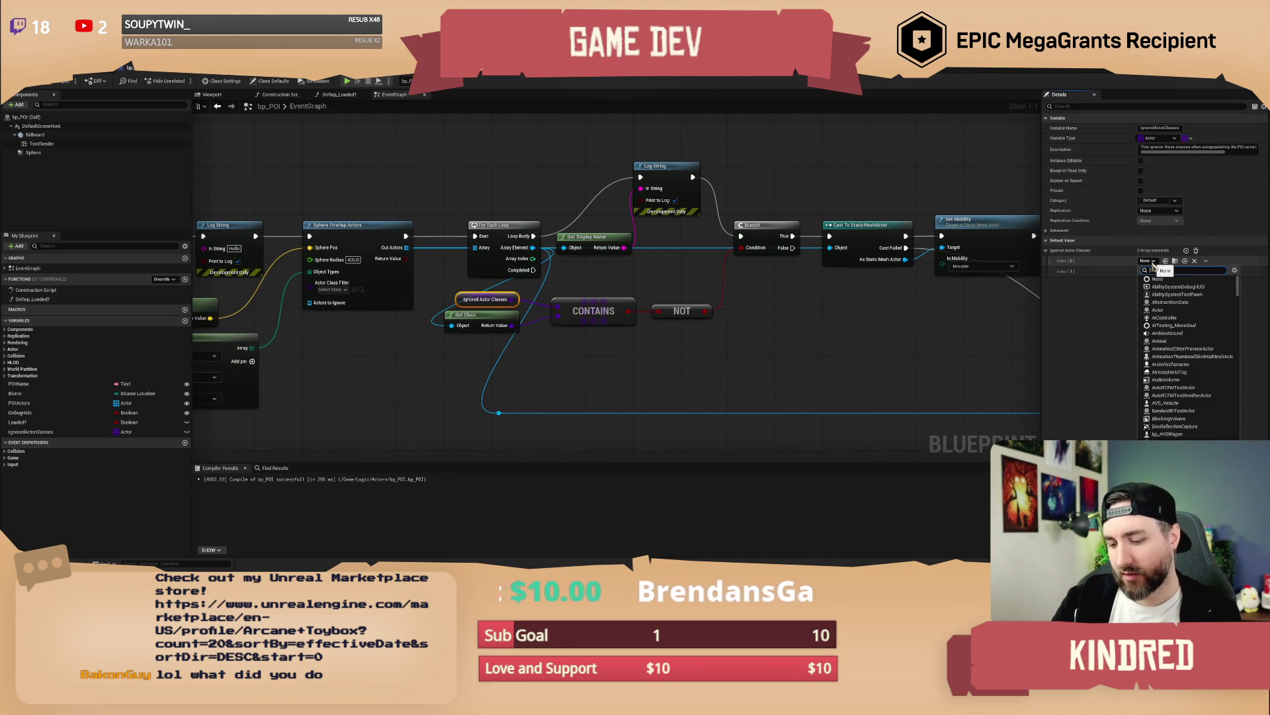
pyautogui.write('landsc')
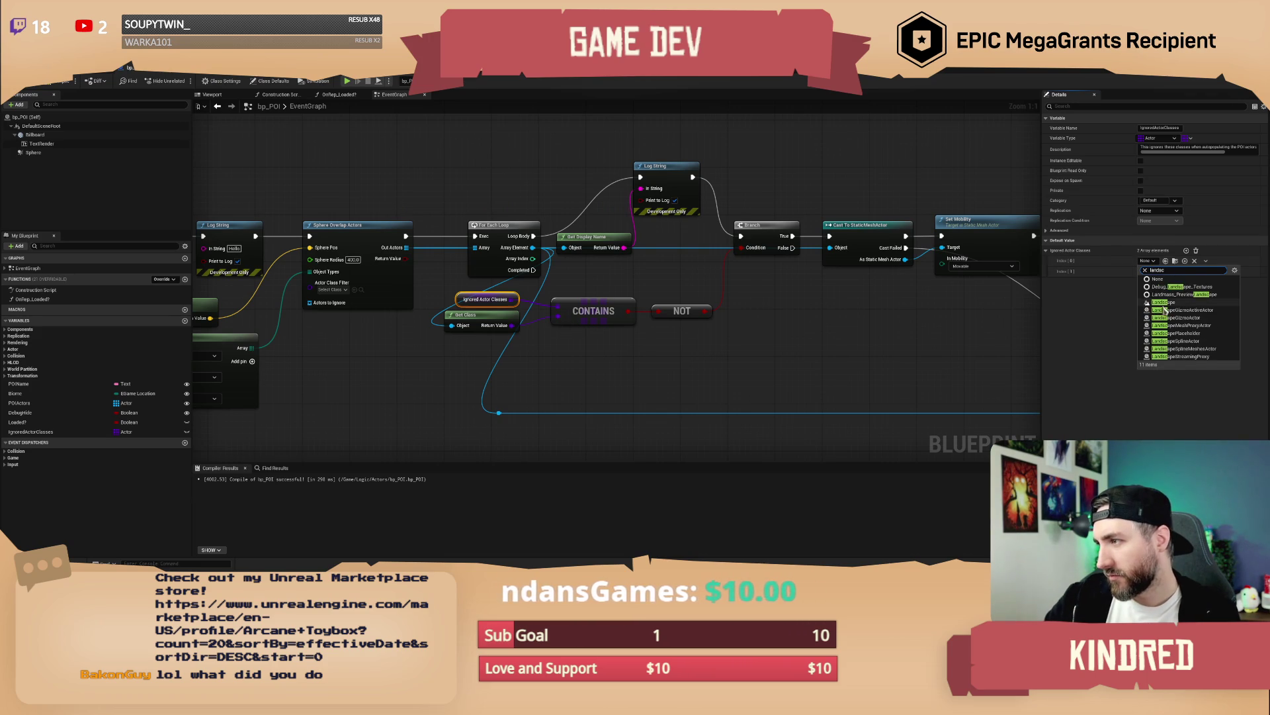
pyautogui.click(1163, 302)
pyautogui.click(1149, 272)
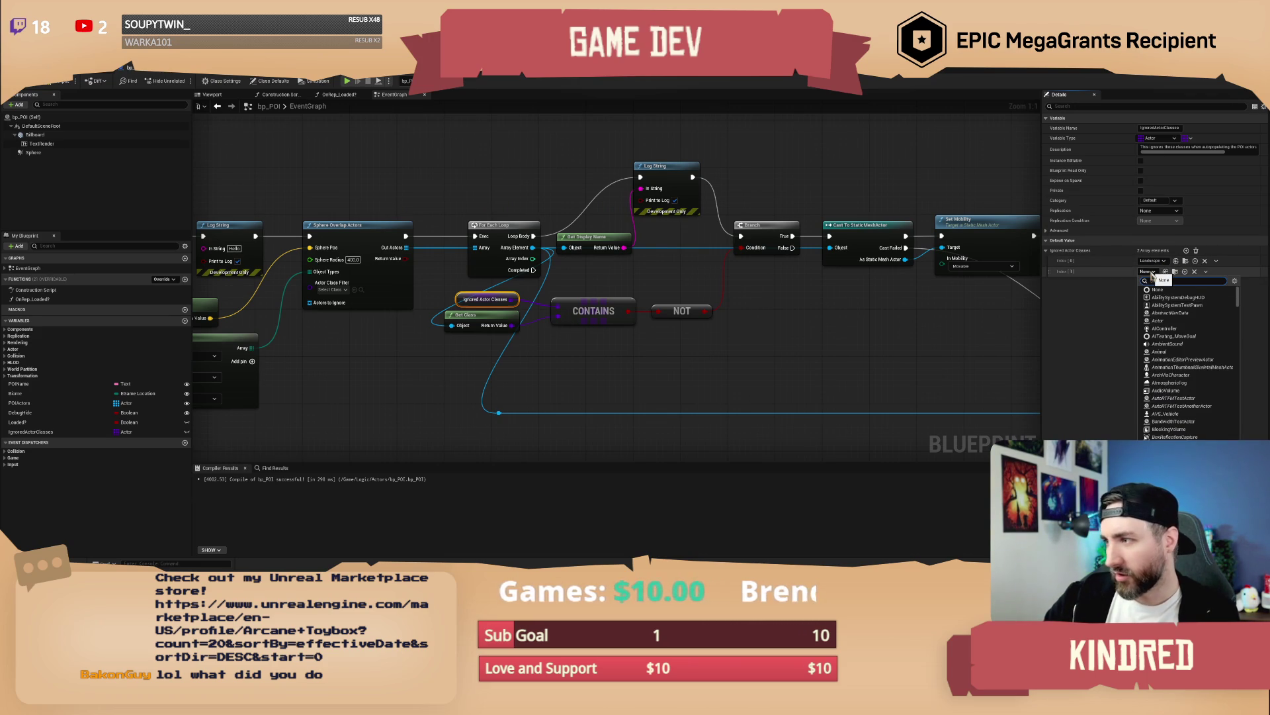
pyautogui.write('instan')
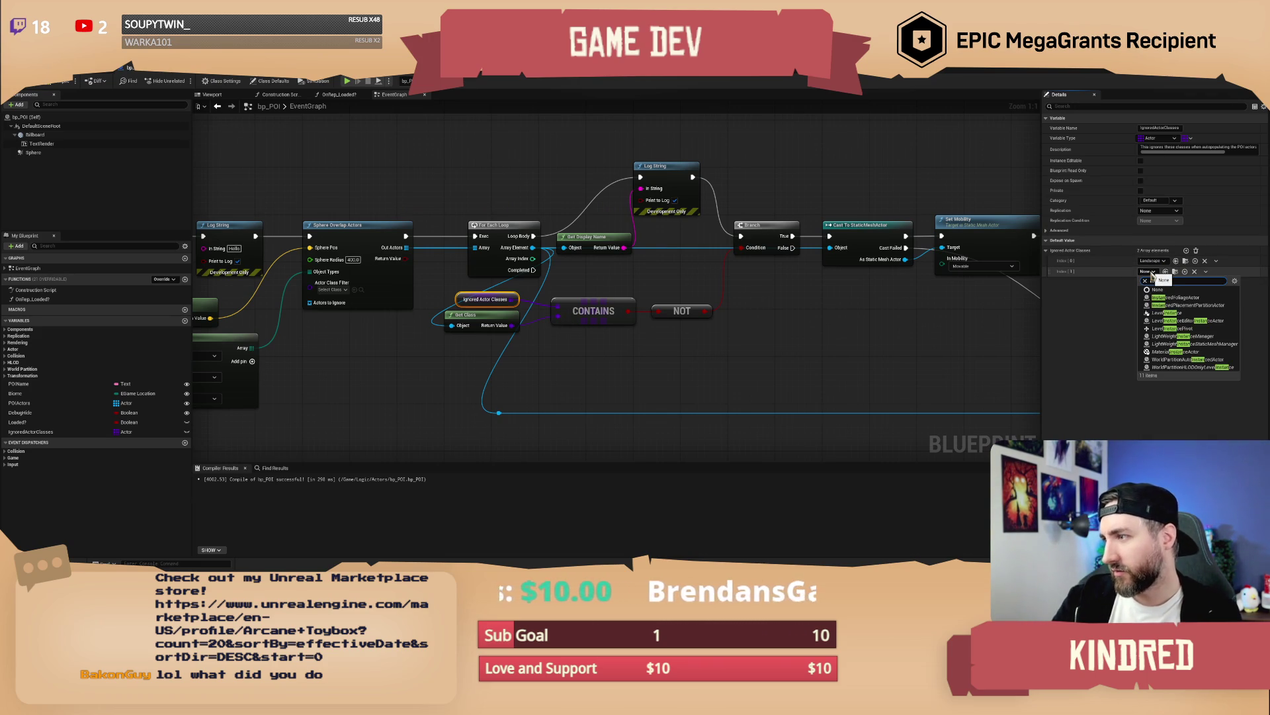
pyautogui.write('c')
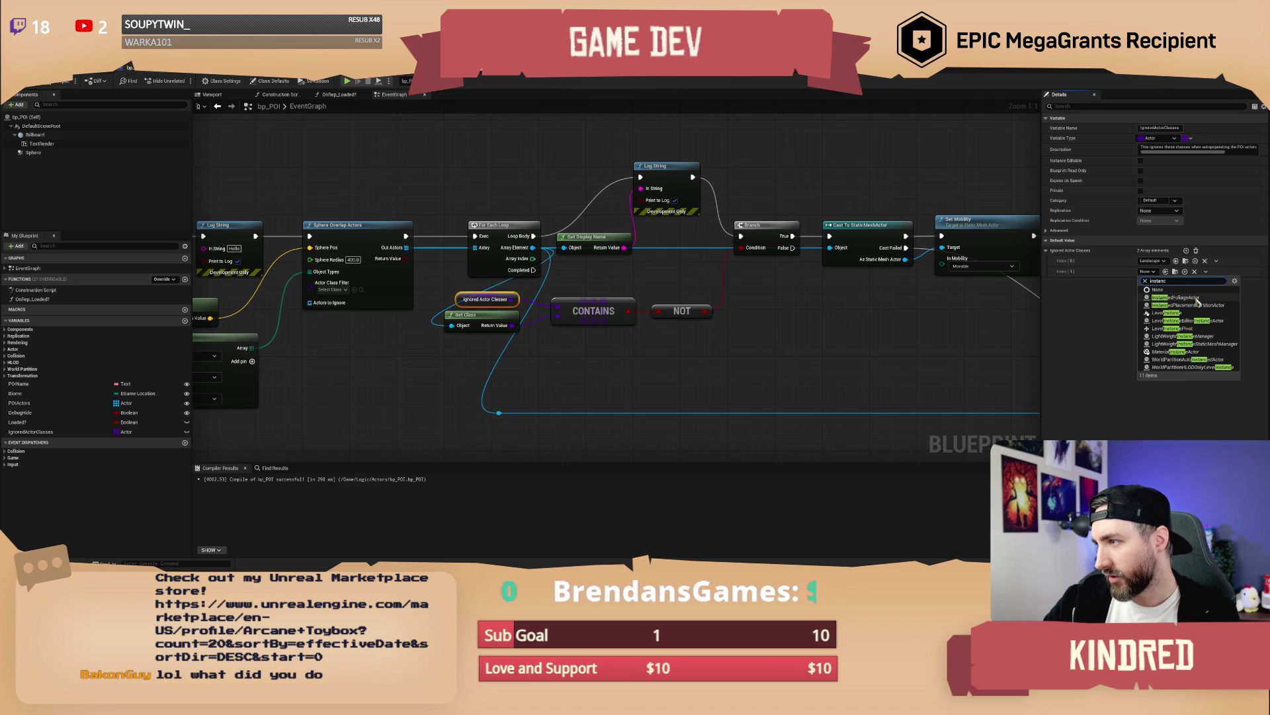
pyautogui.click(1197, 299)
pyautogui.moveTo(860, 371); pyautogui.dragTo(734, 366)
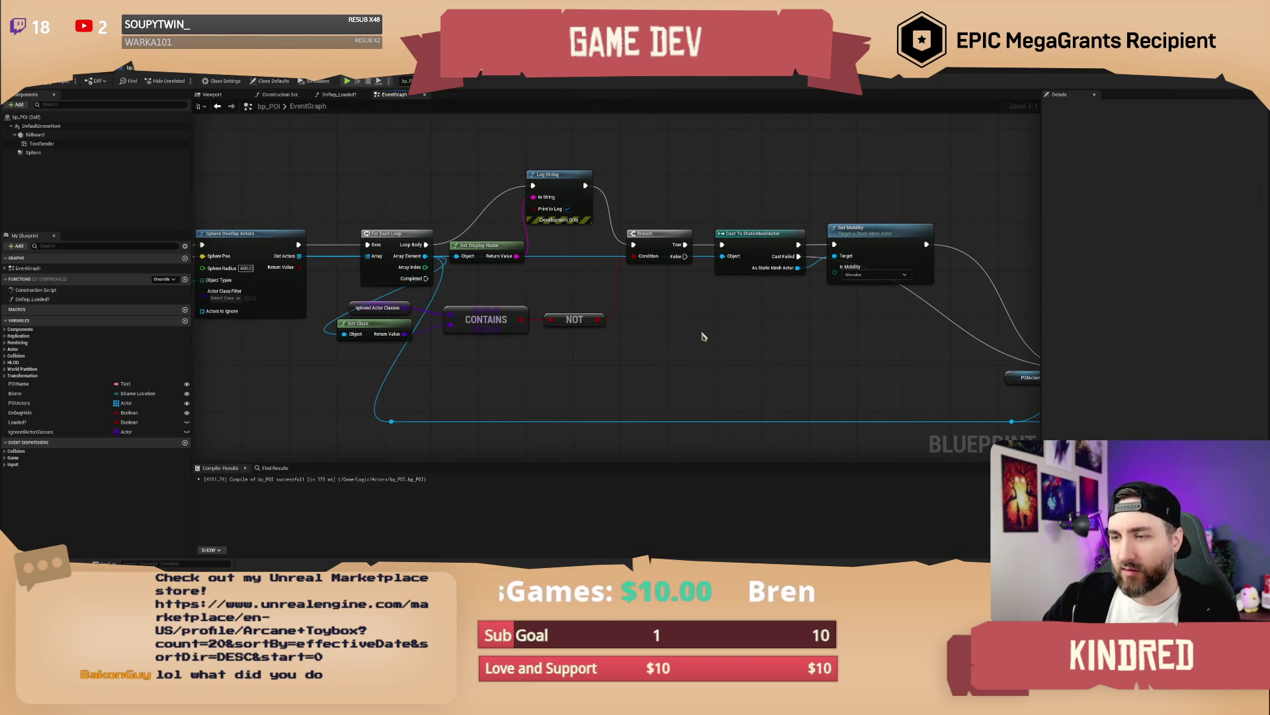
# Step: Set the Attach Actor To Actor location, rotation and scale rules to Keep World
pyautogui.moveTo(705, 334); pyautogui.dragTo(566, 324)
pyautogui.moveTo(849, 329)
pyautogui.mouseDown()
pyautogui.moveTo(761, 308)
pyautogui.moveTo(758, 275)
pyautogui.moveTo(551, 279)
pyautogui.mouseUp()
pyautogui.click(749, 356)
pyautogui.click(746, 367)
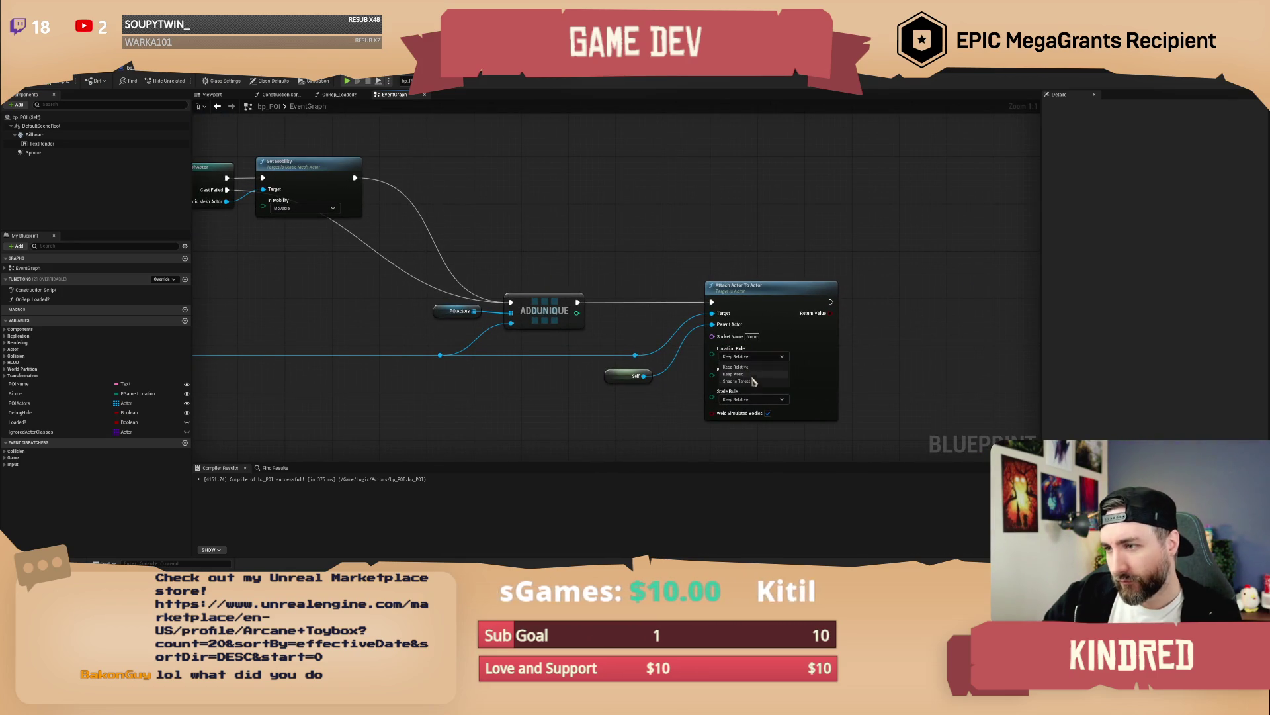
pyautogui.click(756, 378)
pyautogui.click(736, 395)
pyautogui.click(751, 399)
pyautogui.click(743, 416)
# Step: Move the blue wire's reroute point right, then return to the level editor
pyautogui.moveTo(463, 377)
pyautogui.mouseDown()
pyautogui.moveTo(748, 390)
pyautogui.moveTo(758, 376)
pyautogui.moveTo(699, 358)
pyautogui.moveTo(532, 350)
pyautogui.mouseUp()
pyautogui.moveTo(461, 388); pyautogui.dragTo(589, 387)
pyautogui.moveTo(672, 343)
pyautogui.mouseDown()
pyautogui.moveTo(567, 334)
pyautogui.moveTo(684, 360)
pyautogui.mouseUp()
pyautogui.moveTo(406, 355)
pyautogui.mouseDown()
pyautogui.moveTo(542, 373)
pyautogui.moveTo(502, 378)
pyautogui.mouseUp()
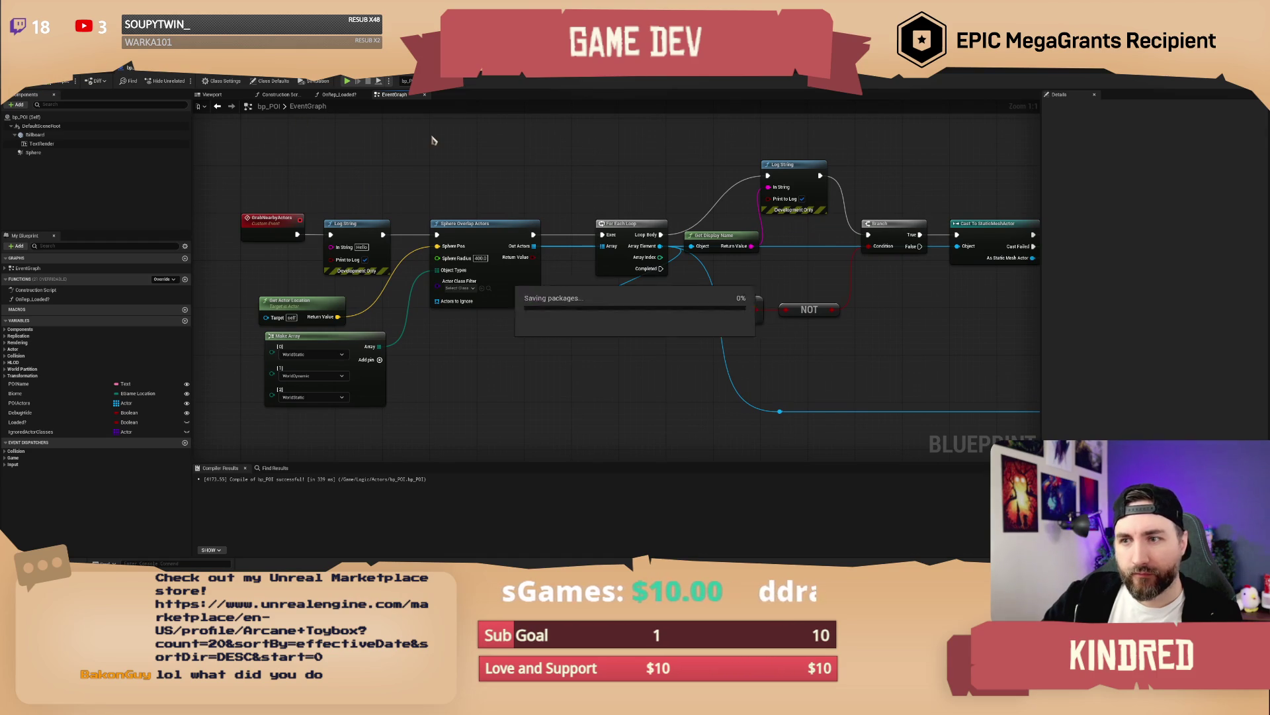
pyautogui.moveTo(411, 178); pyautogui.dragTo(427, 184)
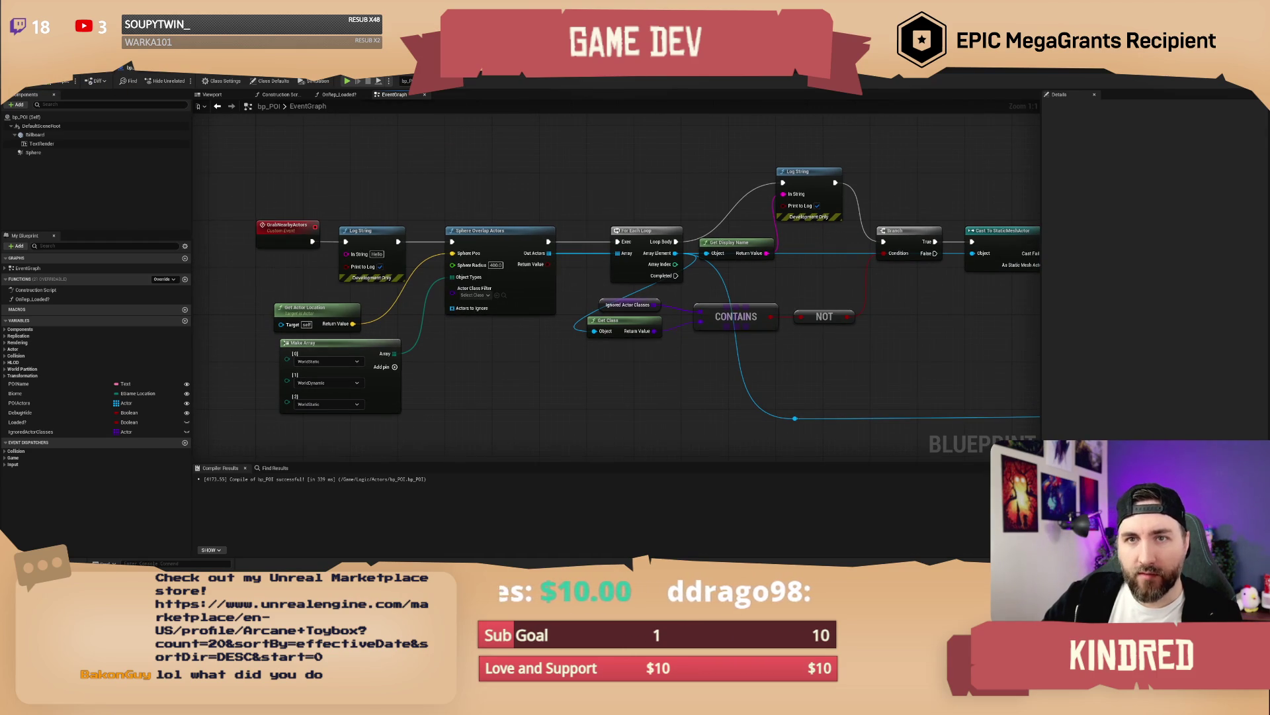
pyautogui.hotkey('alt', 'Tab')
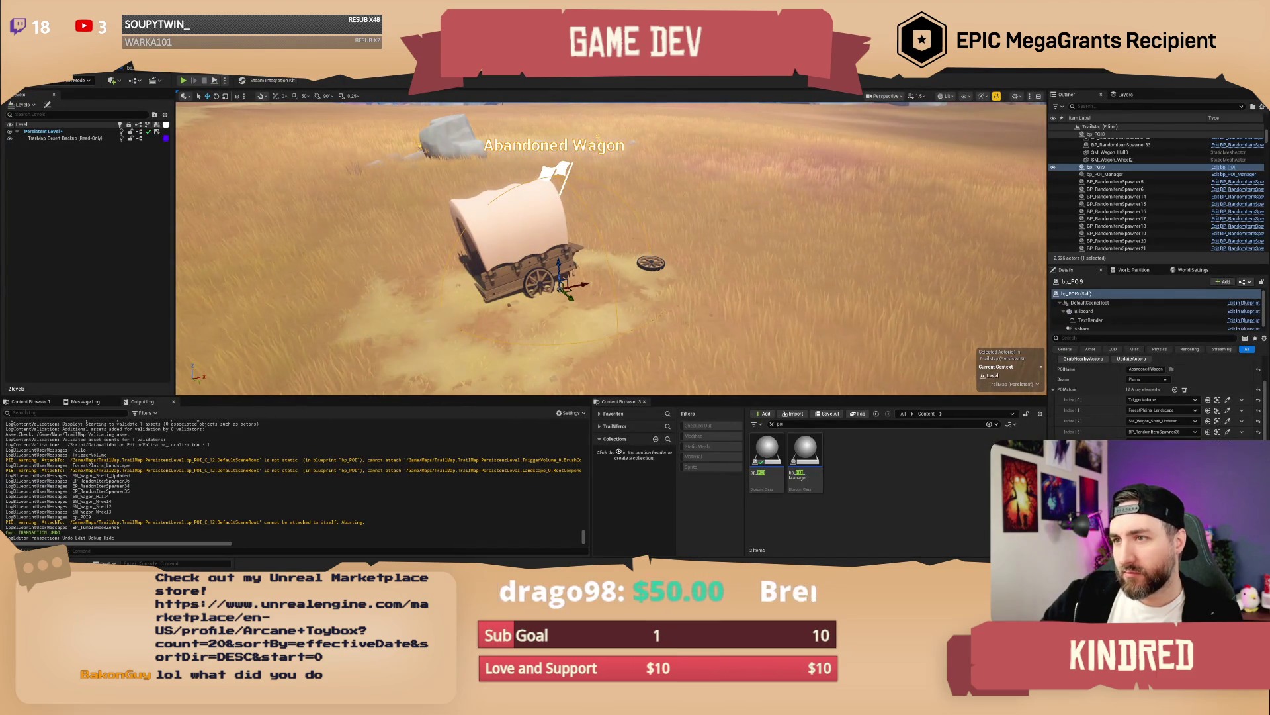
# Step: Raise bp_POI9 above the wagon, then clear and regrab its POIActors list
pyautogui.press('f')
pyautogui.moveTo(552, 238)
pyautogui.mouseDown()
pyautogui.moveTo(550, 205)
pyautogui.moveTo(551, 237)
pyautogui.mouseUp()
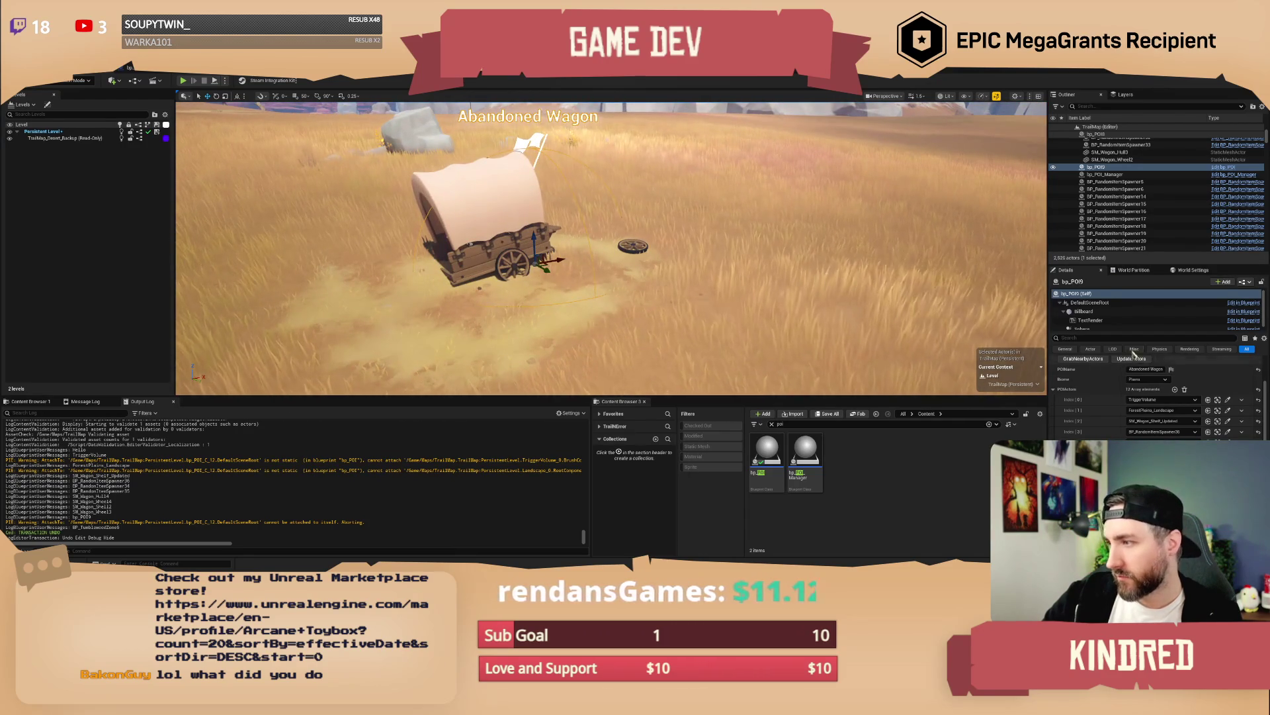
pyautogui.click(1082, 358)
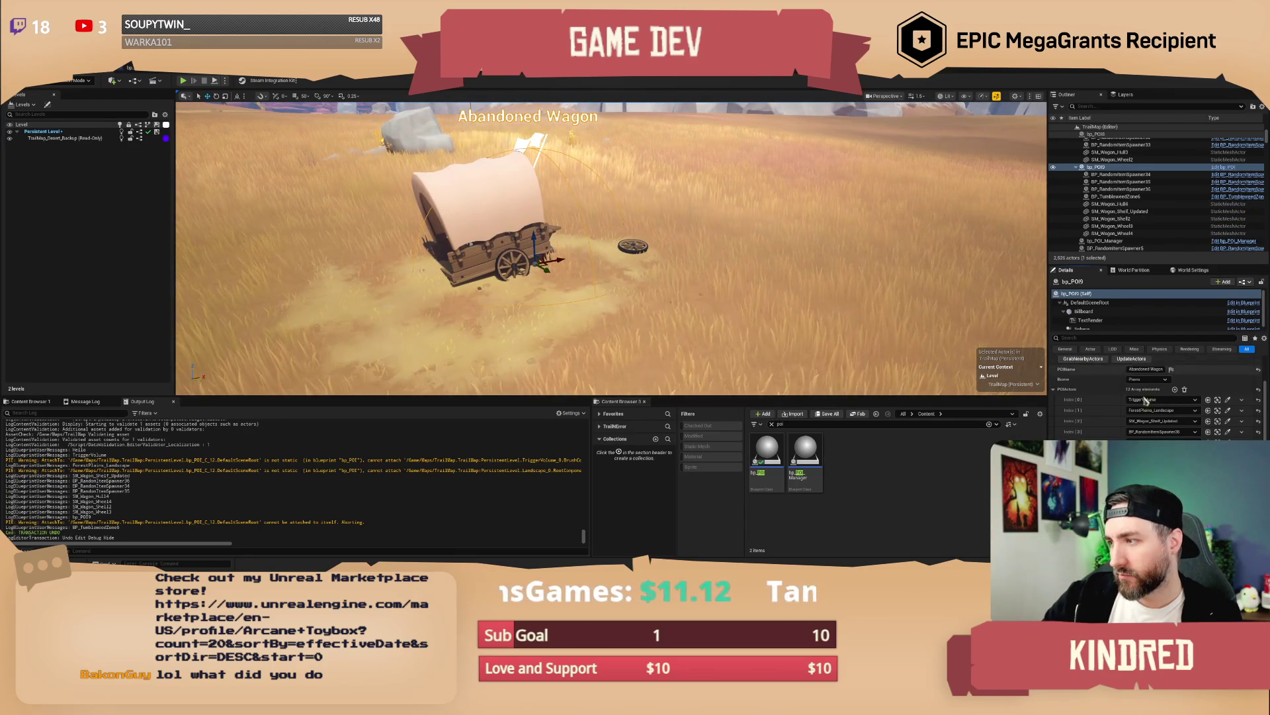
pyautogui.click(1184, 389)
pyautogui.click(1083, 359)
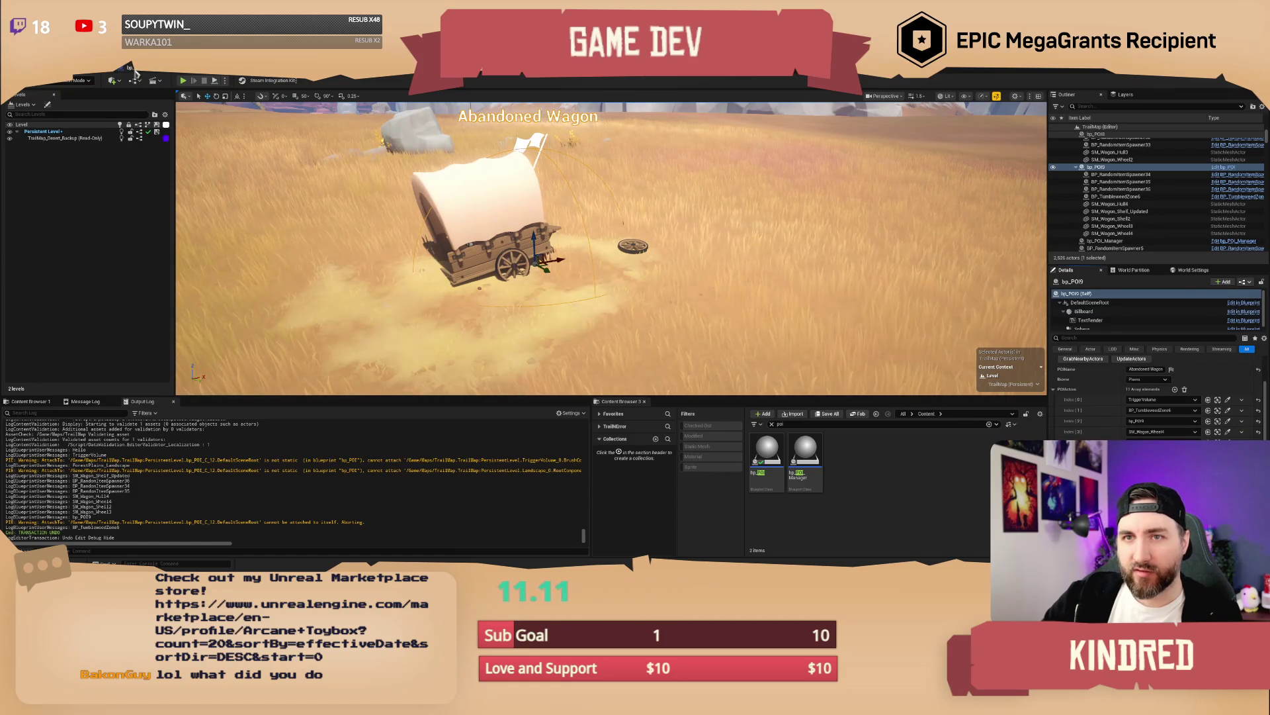
pyautogui.click(158, 72)
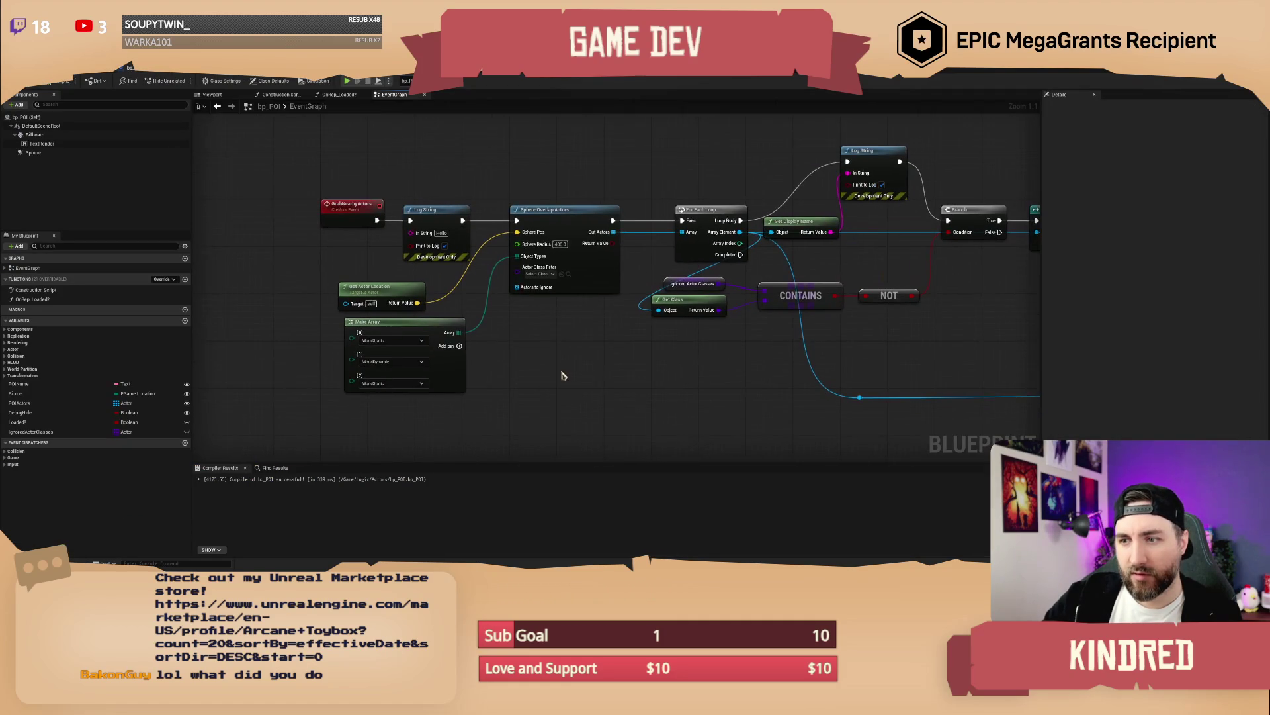
# Step: Feed a Make Array holding Self into Sphere Overlap Actors' Actors to Ignore pin
pyautogui.moveTo(525, 289); pyautogui.dragTo(497, 382)
pyautogui.write('ad')
pyautogui.press('BackSpace')
pyautogui.press('BackSpace')
pyautogui.write('make array')
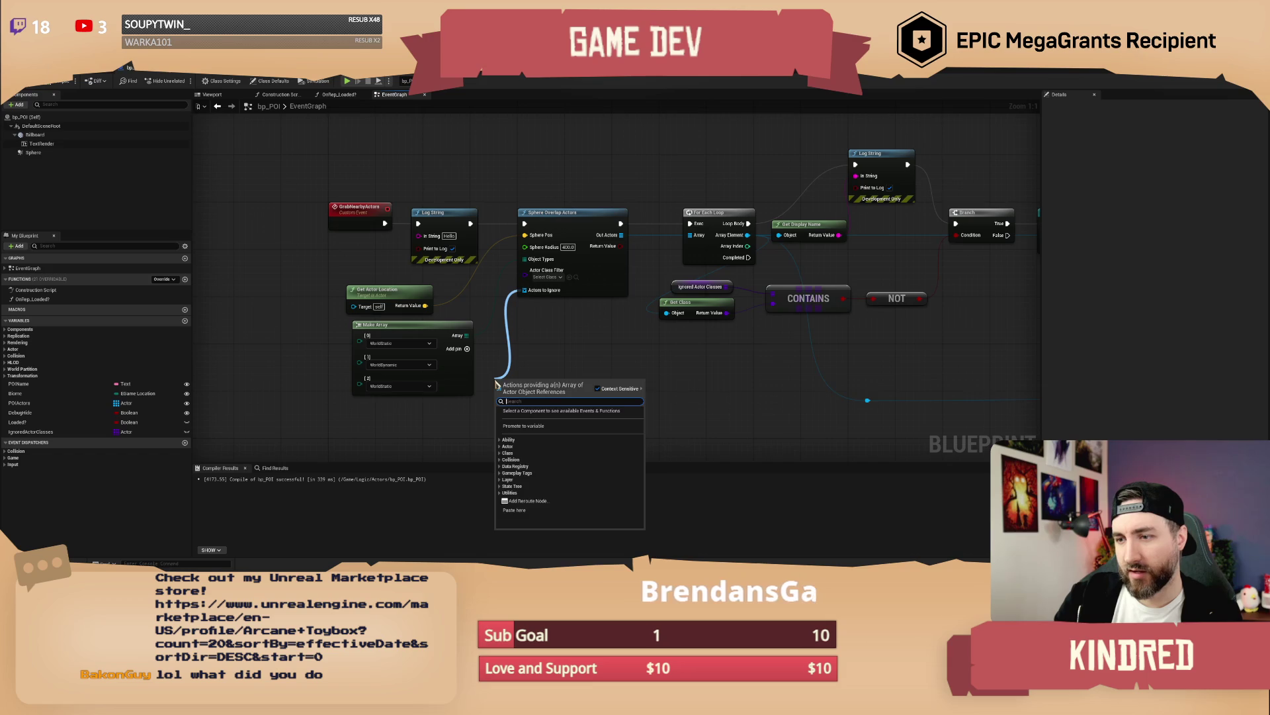
pyautogui.press('Return')
pyautogui.moveTo(544, 289)
pyautogui.mouseDown()
pyautogui.moveTo(477, 351)
pyautogui.moveTo(395, 359)
pyautogui.mouseUp()
pyautogui.write('self')
pyautogui.press('Return')
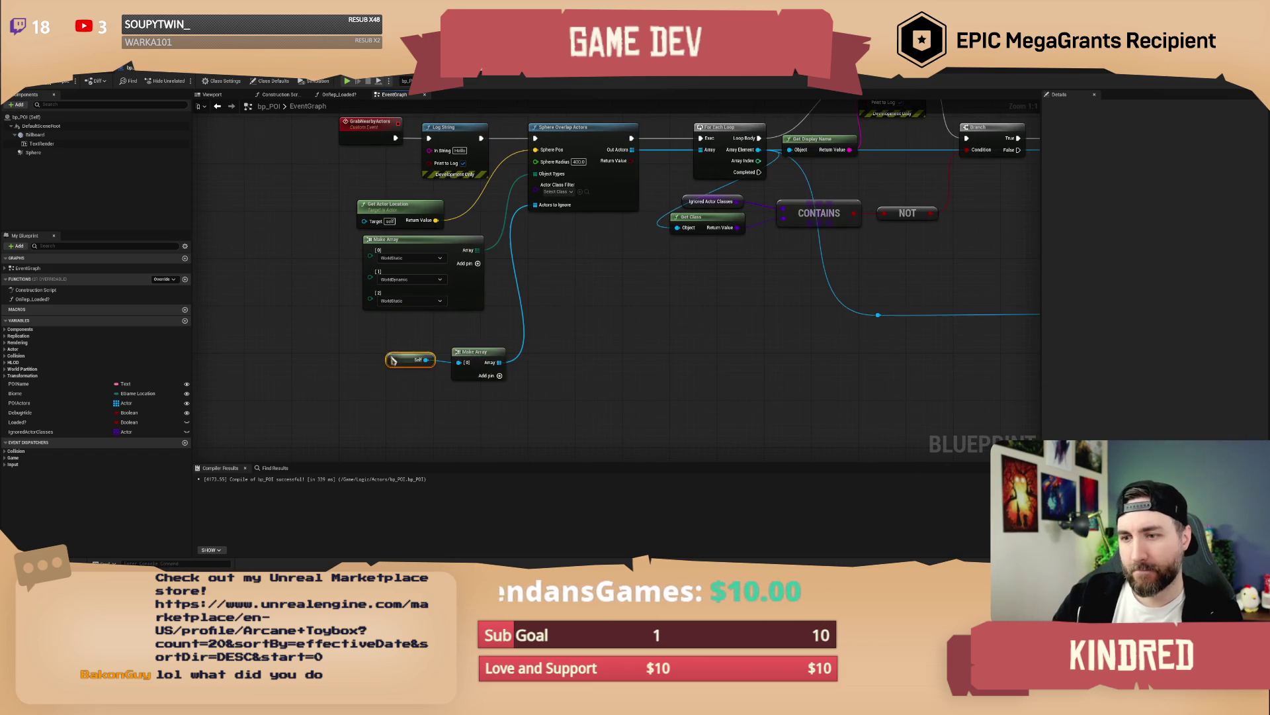
pyautogui.moveTo(507, 396)
pyautogui.mouseDown()
pyautogui.moveTo(404, 342)
pyautogui.moveTo(477, 334)
pyautogui.mouseUp()
pyautogui.moveTo(605, 306); pyautogui.dragTo(572, 347)
pyautogui.click(573, 347)
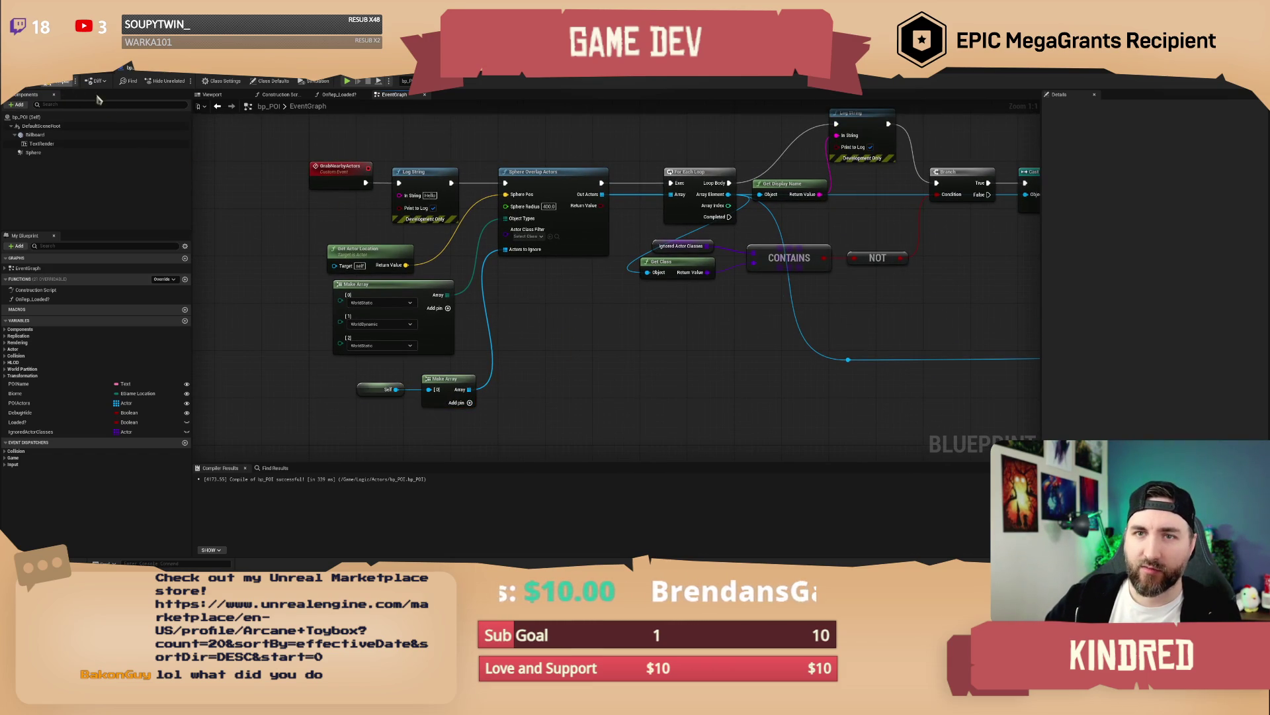
# Step: Remove the bp_POI9 element from the wagon's POIActors list in the level editor
pyautogui.click(93, 67)
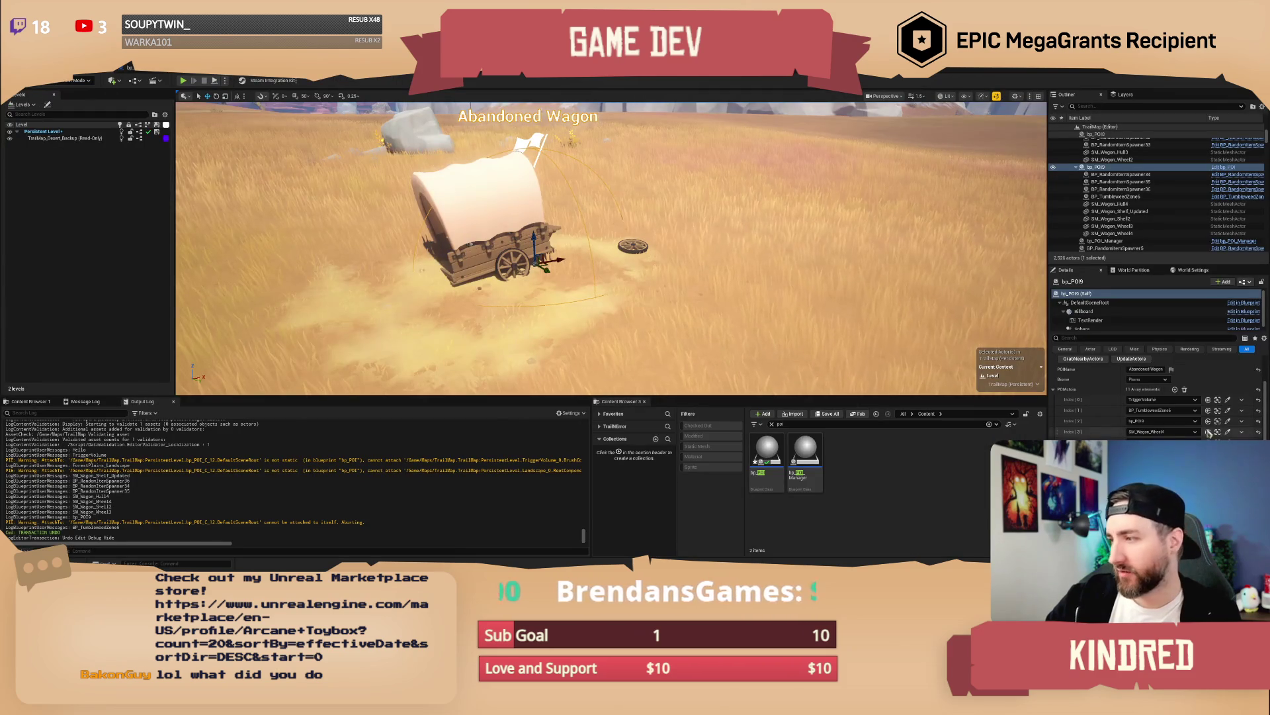
pyautogui.click(1252, 444)
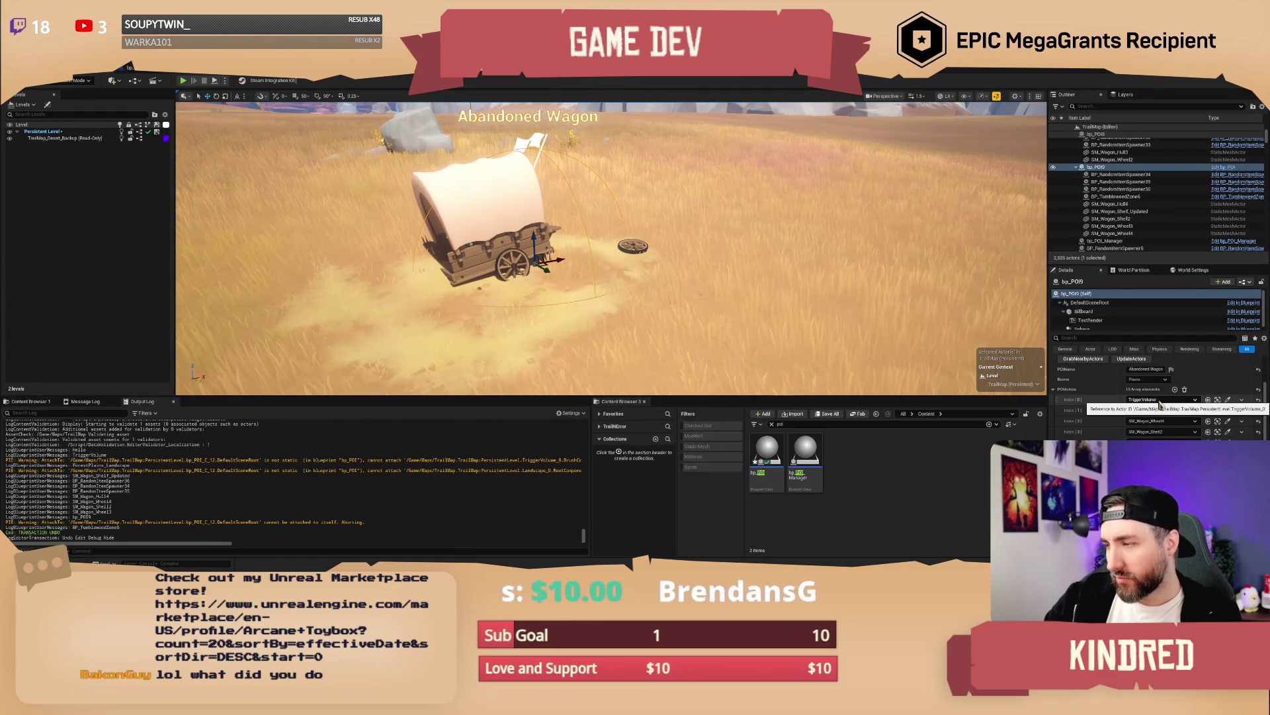
pyautogui.click(132, 68)
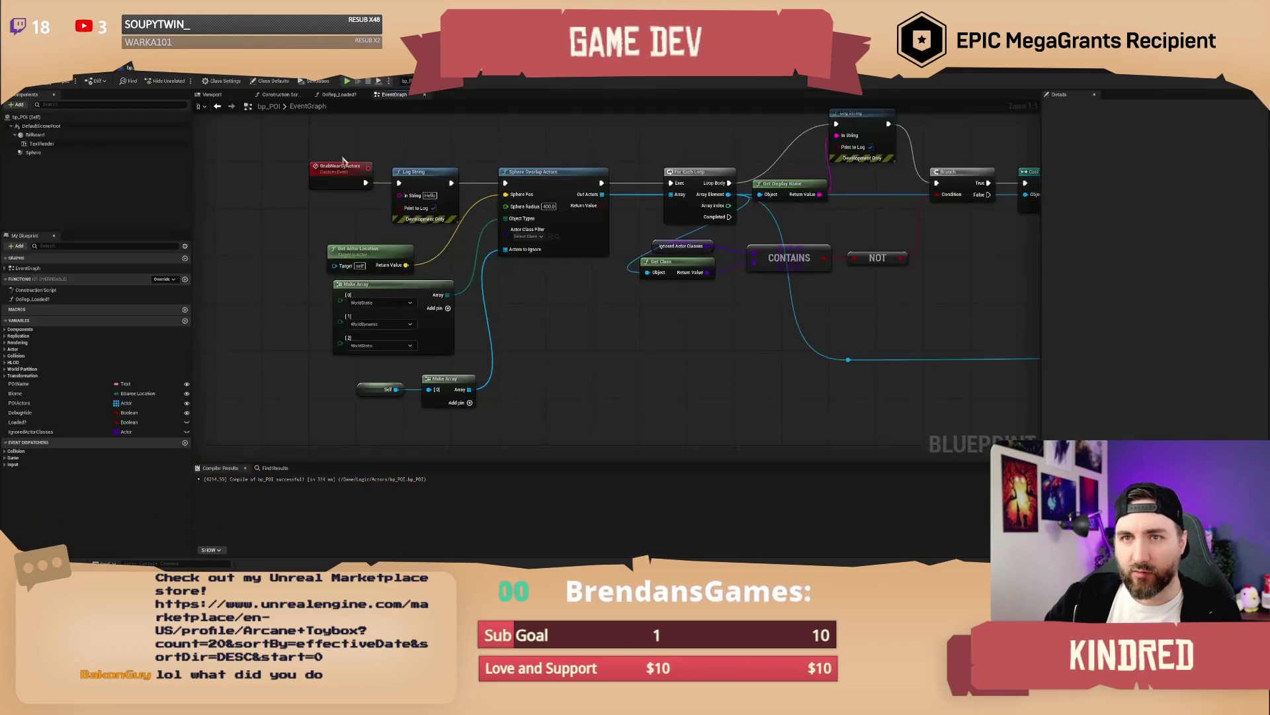
# Step: Change the sphere overlap's third object type to Pawn
pyautogui.scroll(1, 600, 344)
pyautogui.scroll(-1, 615, 330)
pyautogui.moveTo(601, 345); pyautogui.dragTo(589, 336)
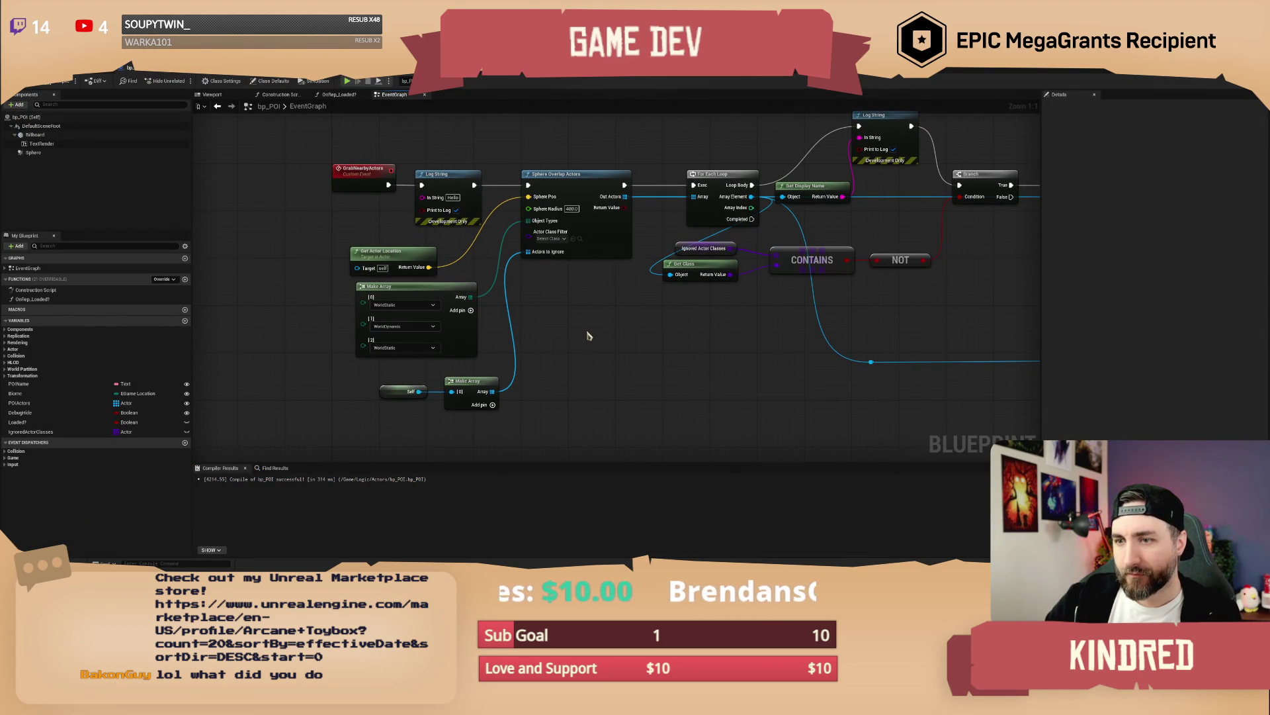
pyautogui.click(435, 349)
pyautogui.click(400, 375)
pyautogui.moveTo(592, 344)
pyautogui.mouseDown()
pyautogui.moveTo(521, 362)
pyautogui.moveTo(567, 350)
pyautogui.mouseUp()
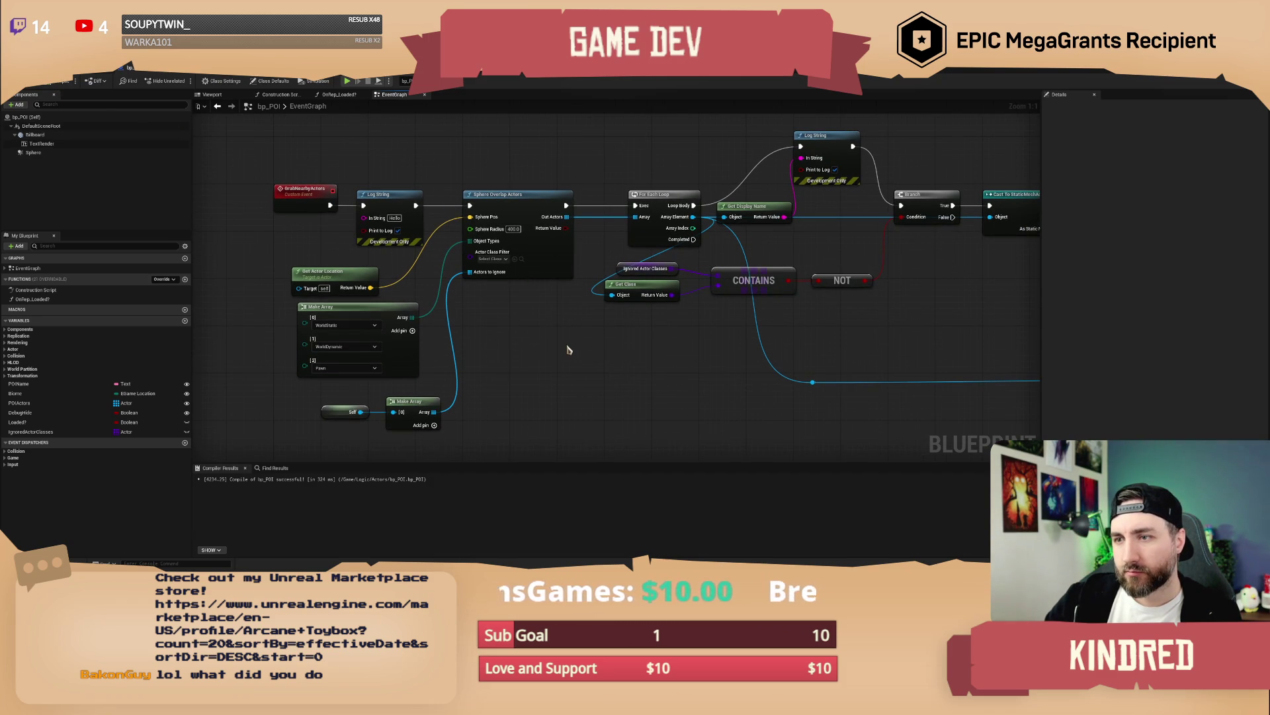
pyautogui.moveTo(850, 343); pyautogui.dragTo(722, 357)
# Step: Set Ignored Actor Classes index 2 to TriggerVolume
pyautogui.click(501, 284)
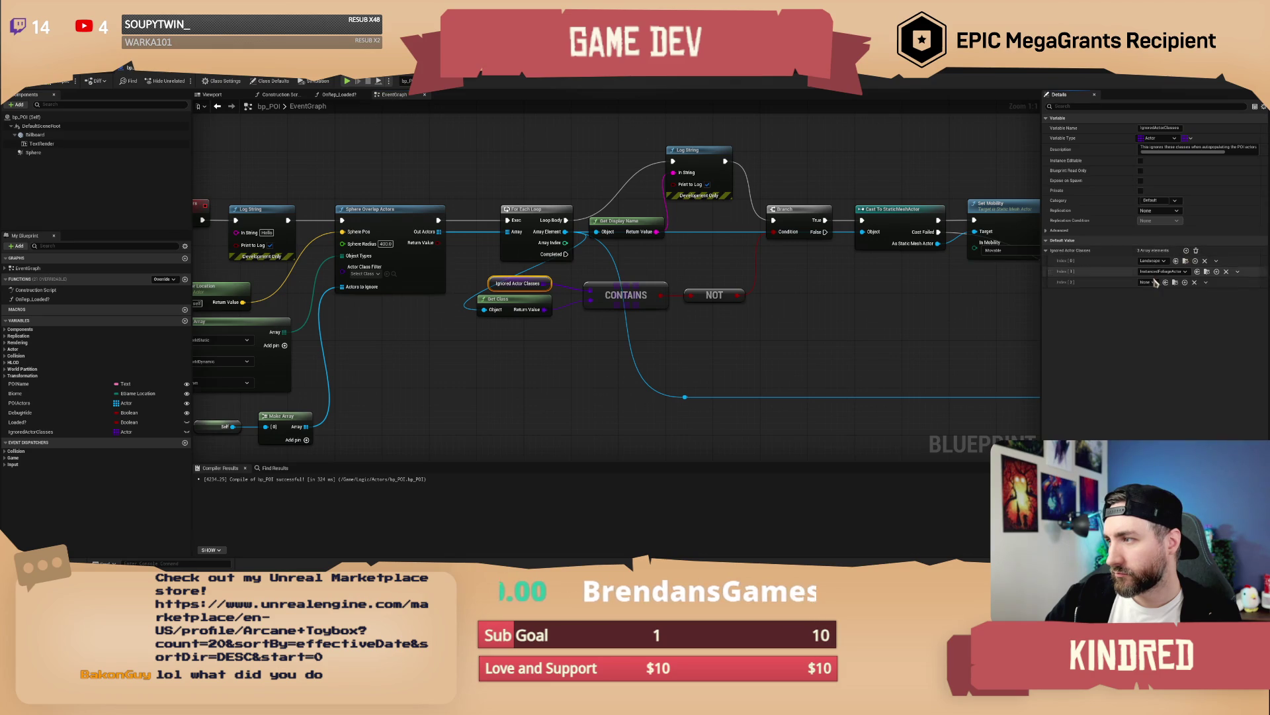
pyautogui.click(1154, 283)
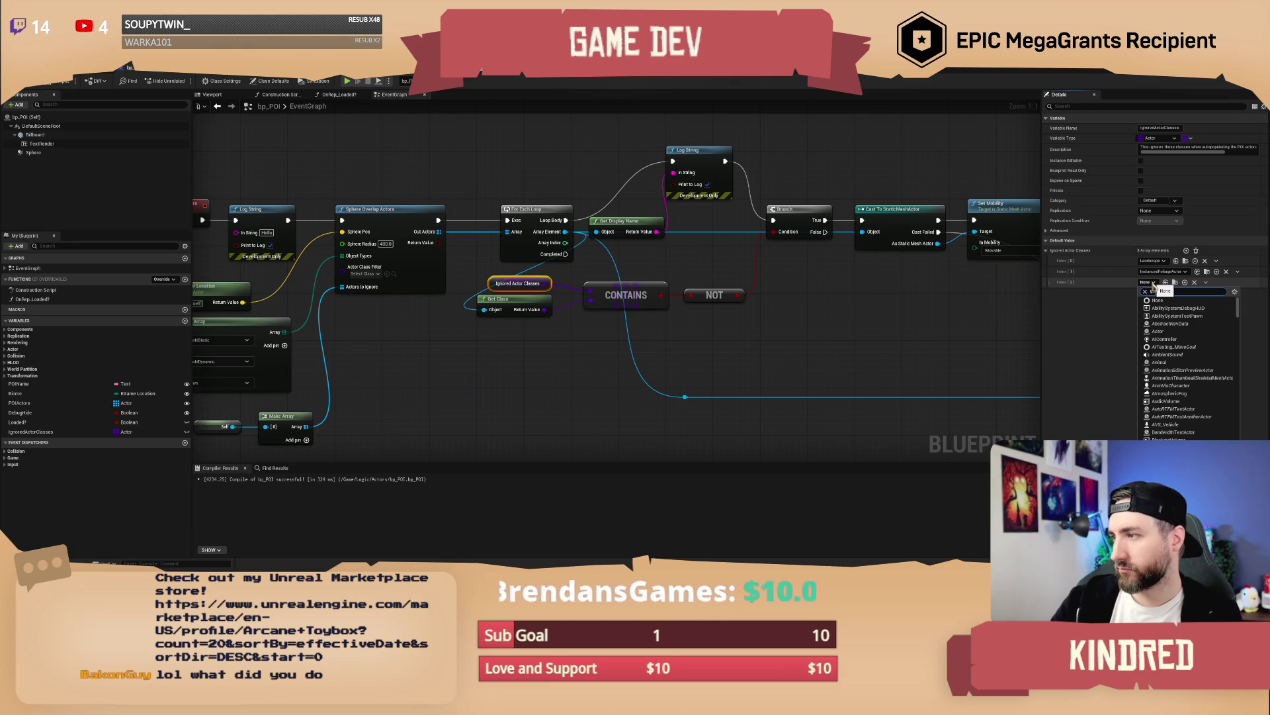
pyautogui.write('trigger')
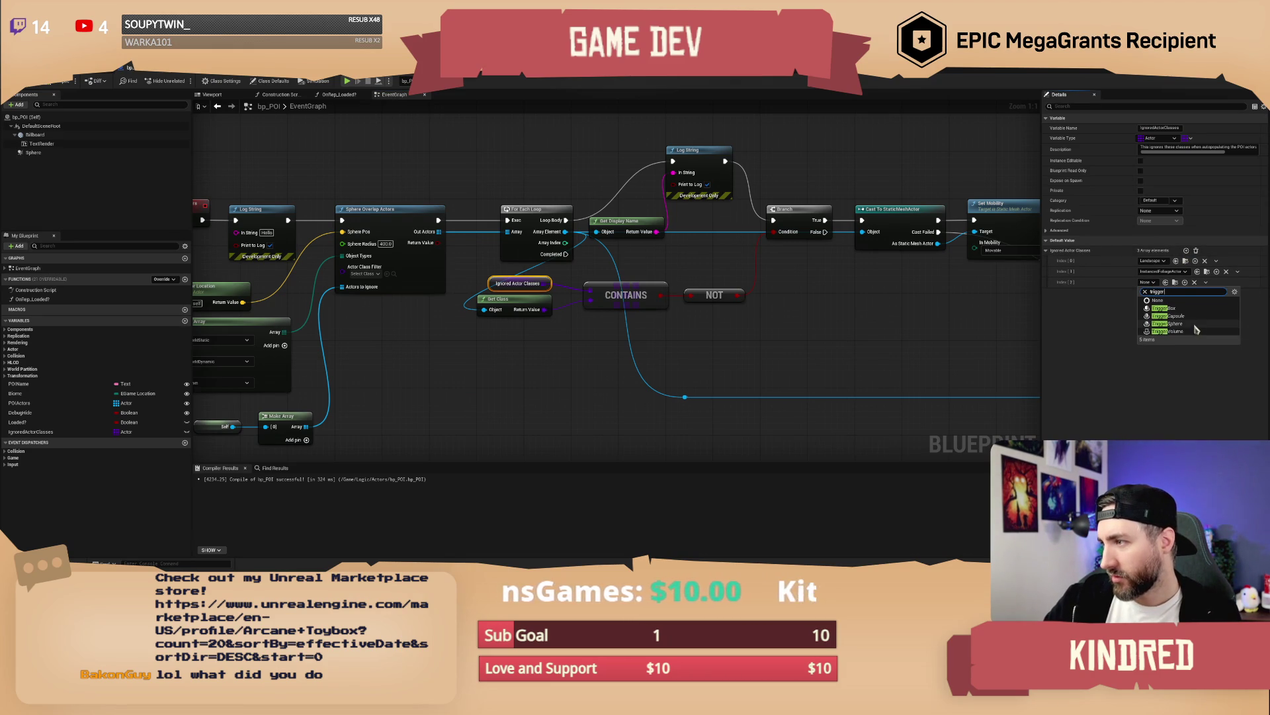
pyautogui.click(1194, 331)
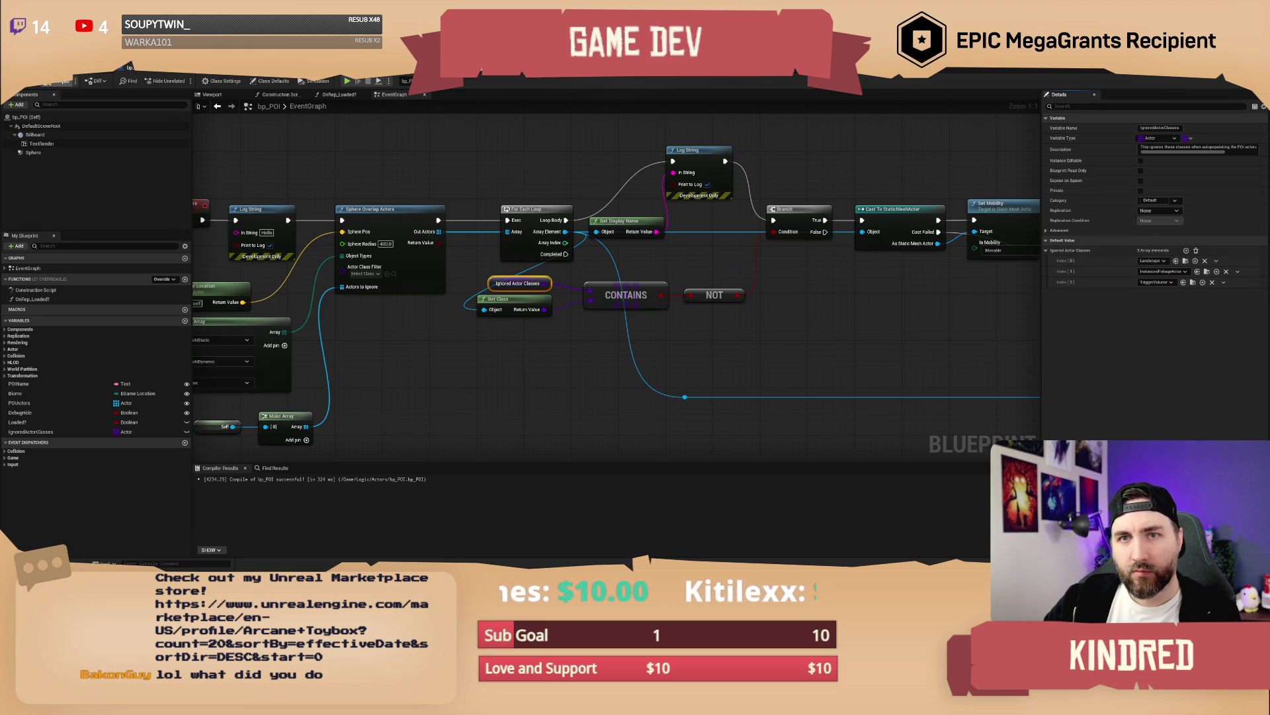
# Step: Clear and regrab the wagon POI's POIActors list, then return to the bp_POI graph
pyautogui.click(123, 67)
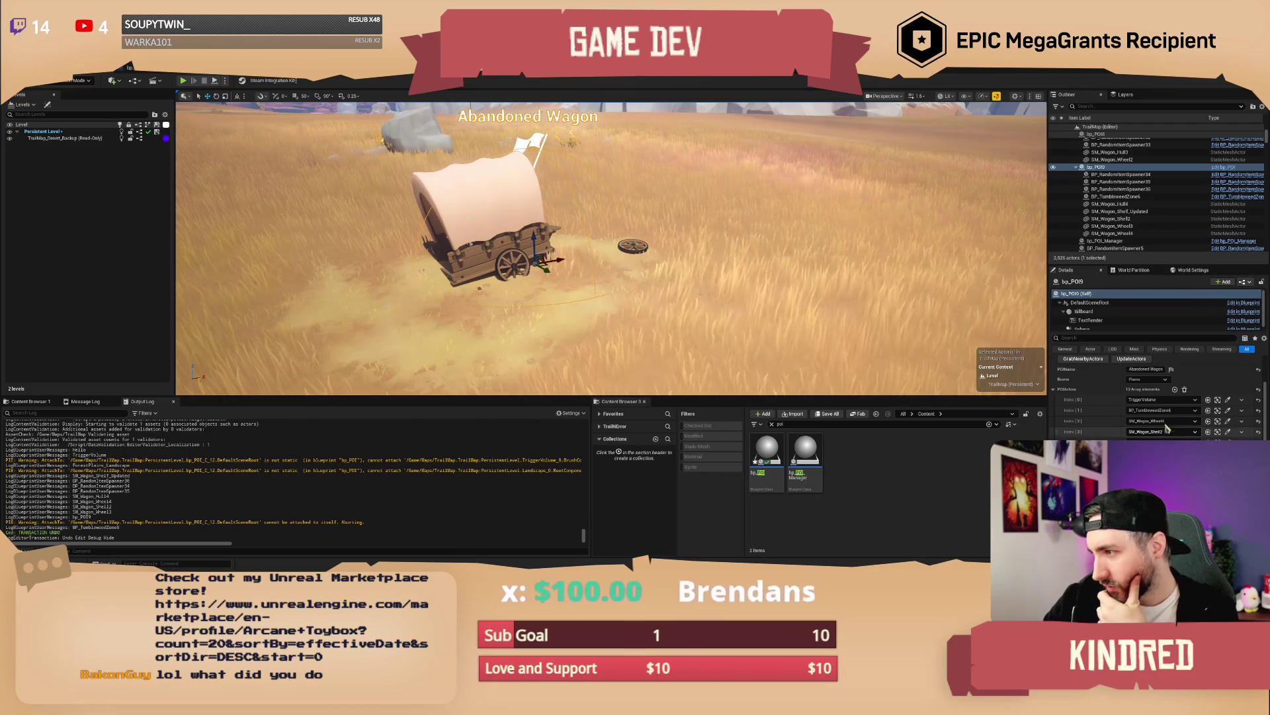
pyautogui.click(1242, 410)
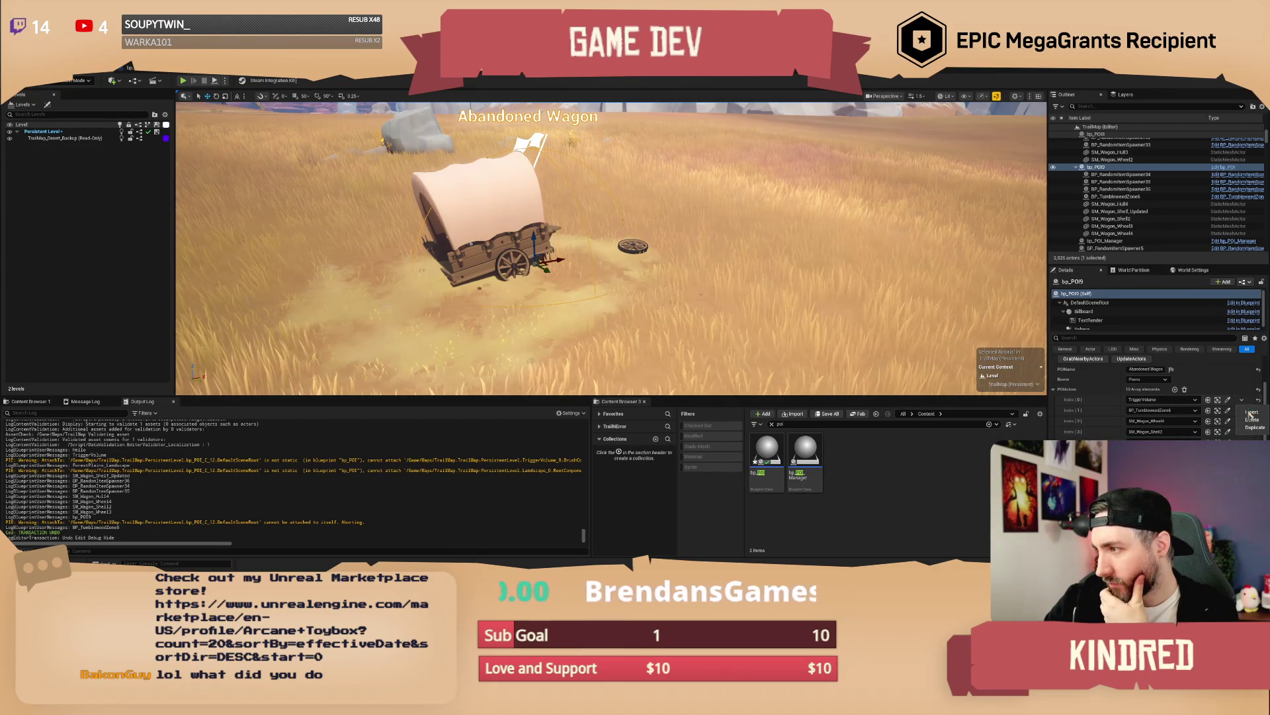
pyautogui.click(1184, 389)
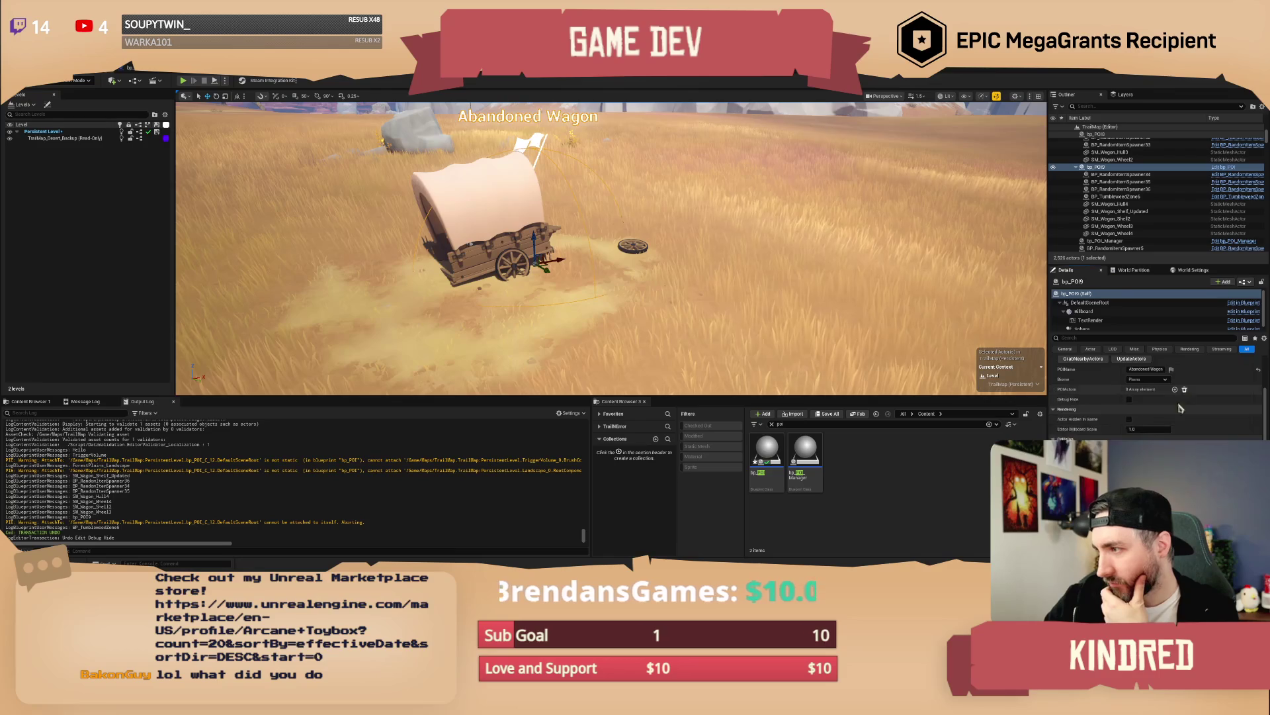
pyautogui.click(1085, 359)
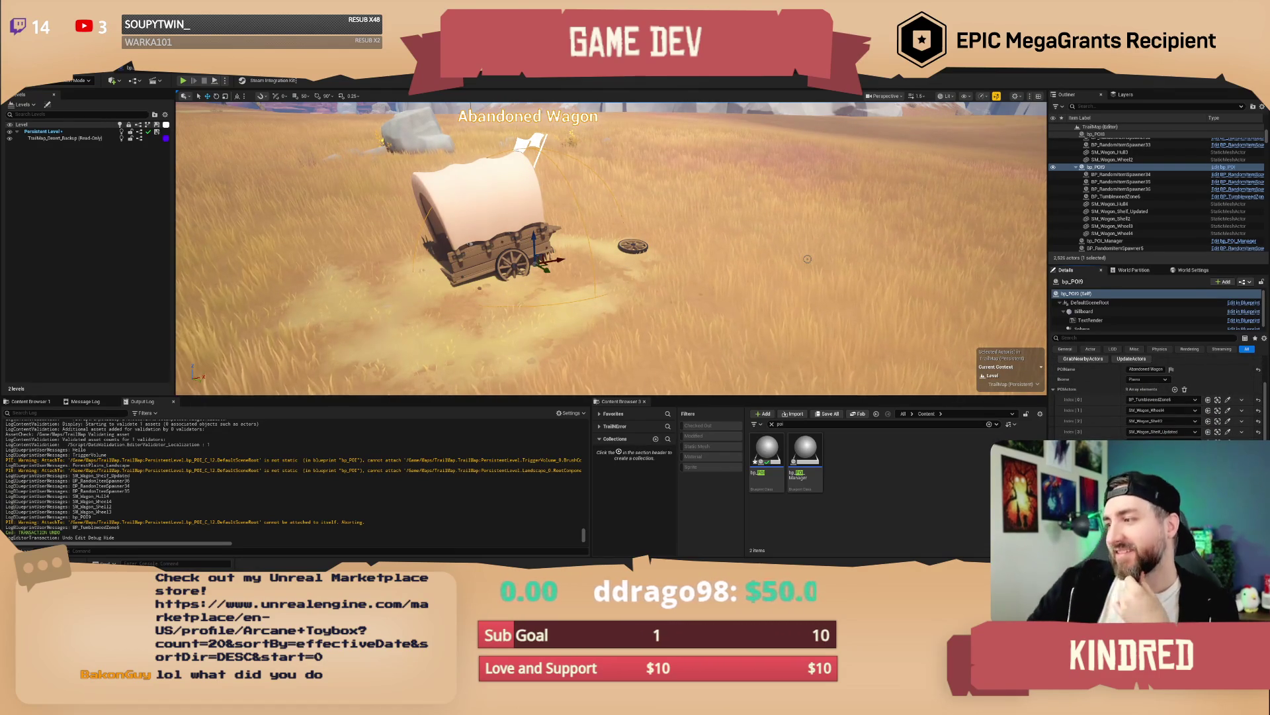
pyautogui.click(130, 67)
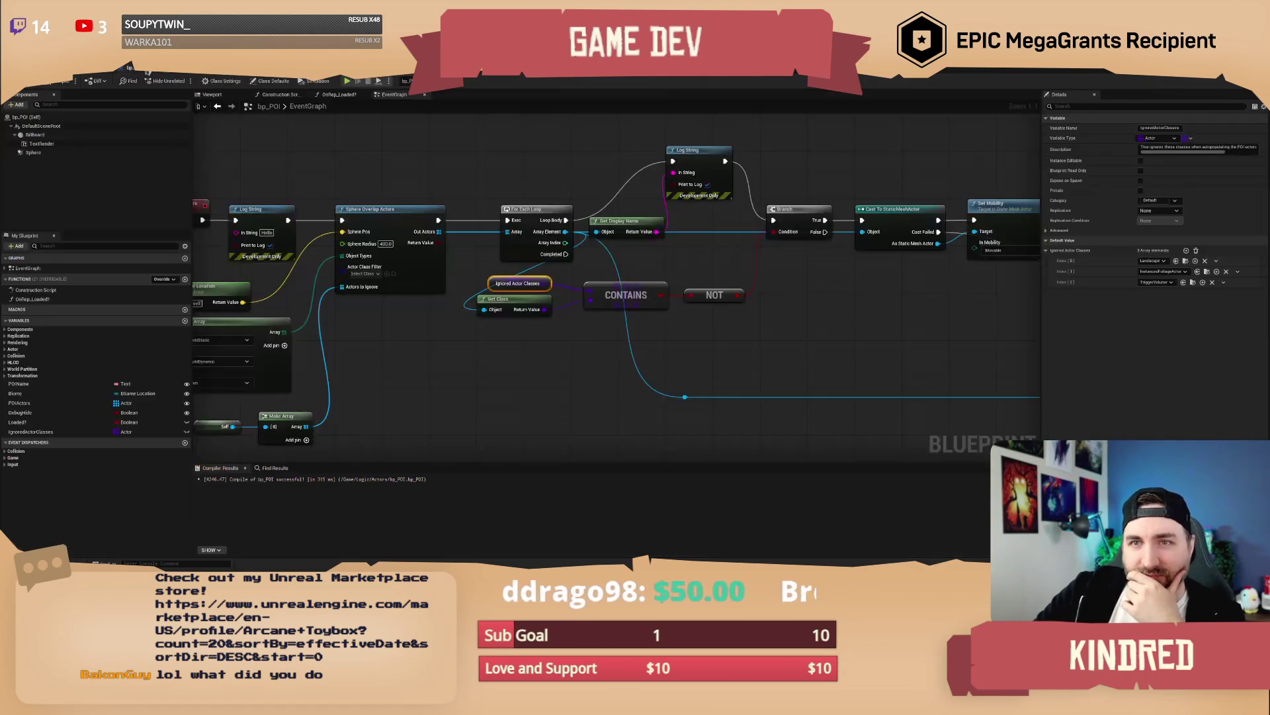
# Step: Add a tumbleweed class as the fourth Ignored Actor Classes entry
pyautogui.moveTo(467, 187)
pyautogui.mouseDown()
pyautogui.moveTo(523, 168)
pyautogui.moveTo(491, 169)
pyautogui.mouseUp()
pyautogui.click(1186, 250)
pyautogui.click(1152, 294)
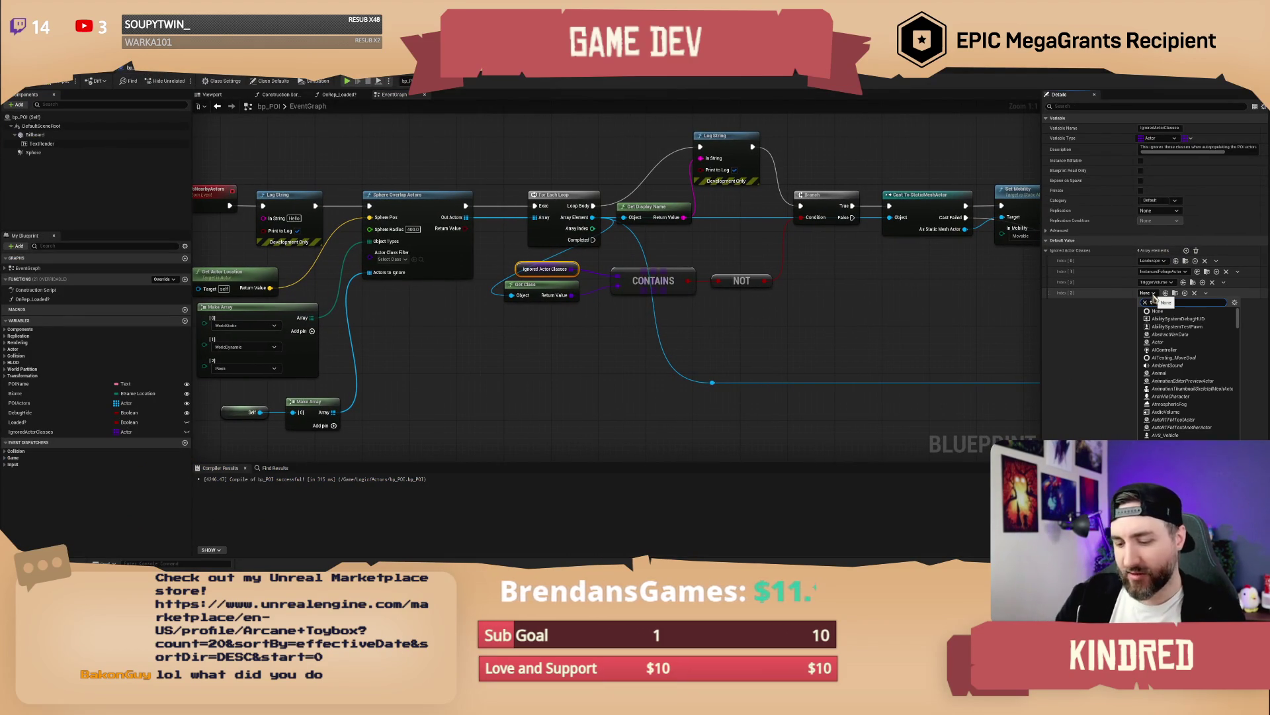
pyautogui.write('tumble')
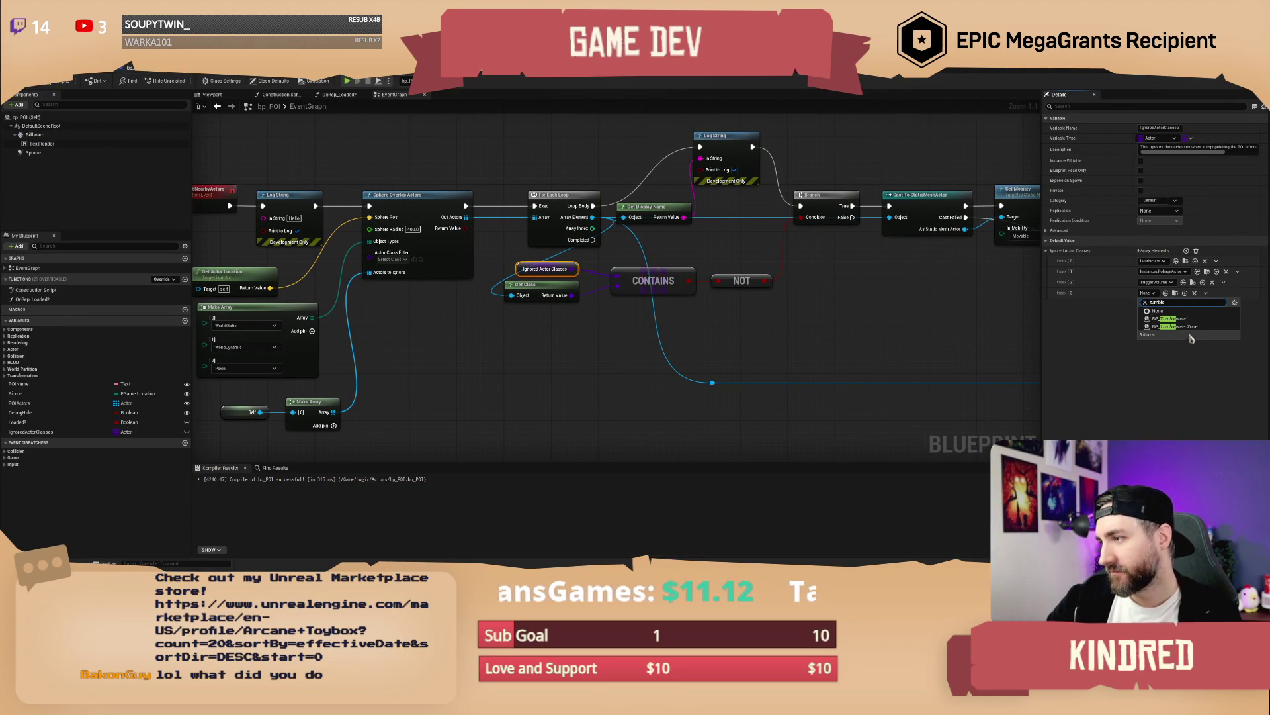
pyautogui.moveTo(554, 356); pyautogui.dragTo(566, 377)
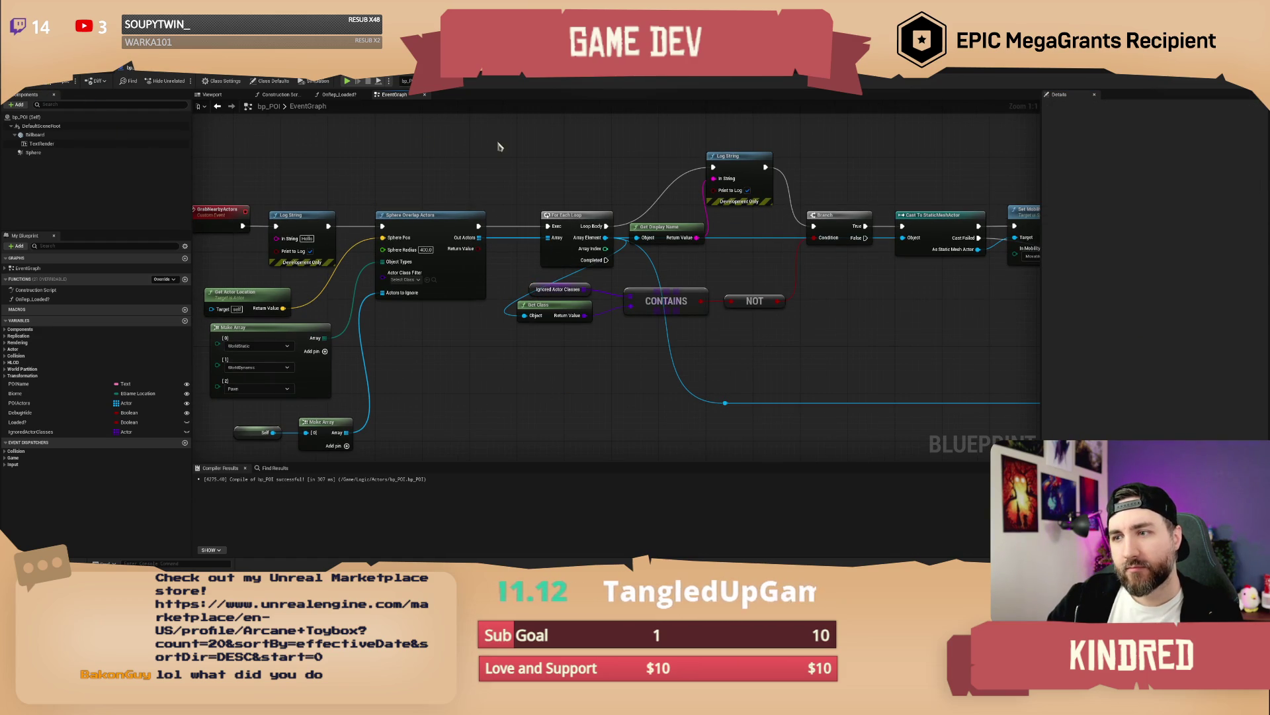
# Step: Survey the graph back to the loop logic and compile bp_POI
pyautogui.moveTo(542, 166)
pyautogui.mouseDown()
pyautogui.moveTo(468, 171)
pyautogui.moveTo(476, 193)
pyautogui.mouseUp()
pyautogui.scroll(-1, 468, 175)
pyautogui.scroll(1, 480, 190)
pyautogui.moveTo(447, 279); pyautogui.dragTo(475, 303)
pyautogui.moveTo(655, 318)
pyautogui.mouseDown()
pyautogui.moveTo(586, 331)
pyautogui.moveTo(689, 267)
pyautogui.moveTo(747, 260)
pyautogui.mouseUp()
pyautogui.click(50, 86)
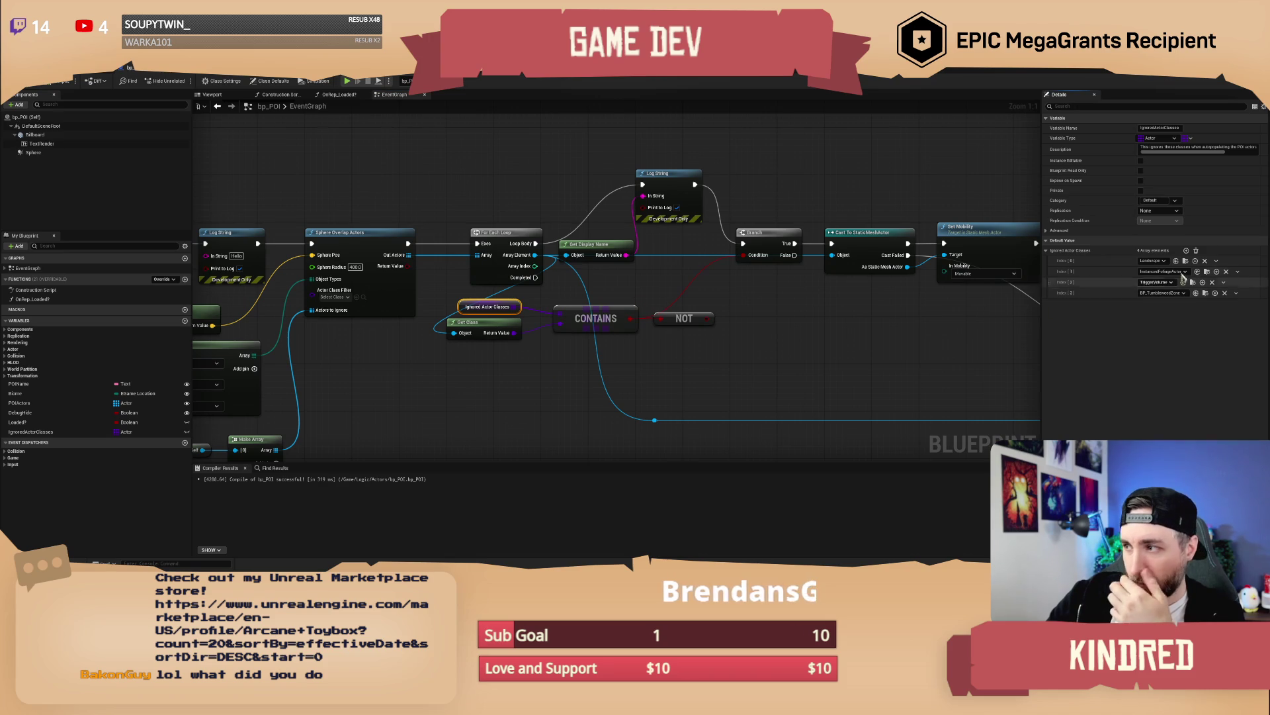
# Step: Empty the ignore array, rename it POIActorWhitelist, and reword its description with 'is only'
pyautogui.click(1196, 251)
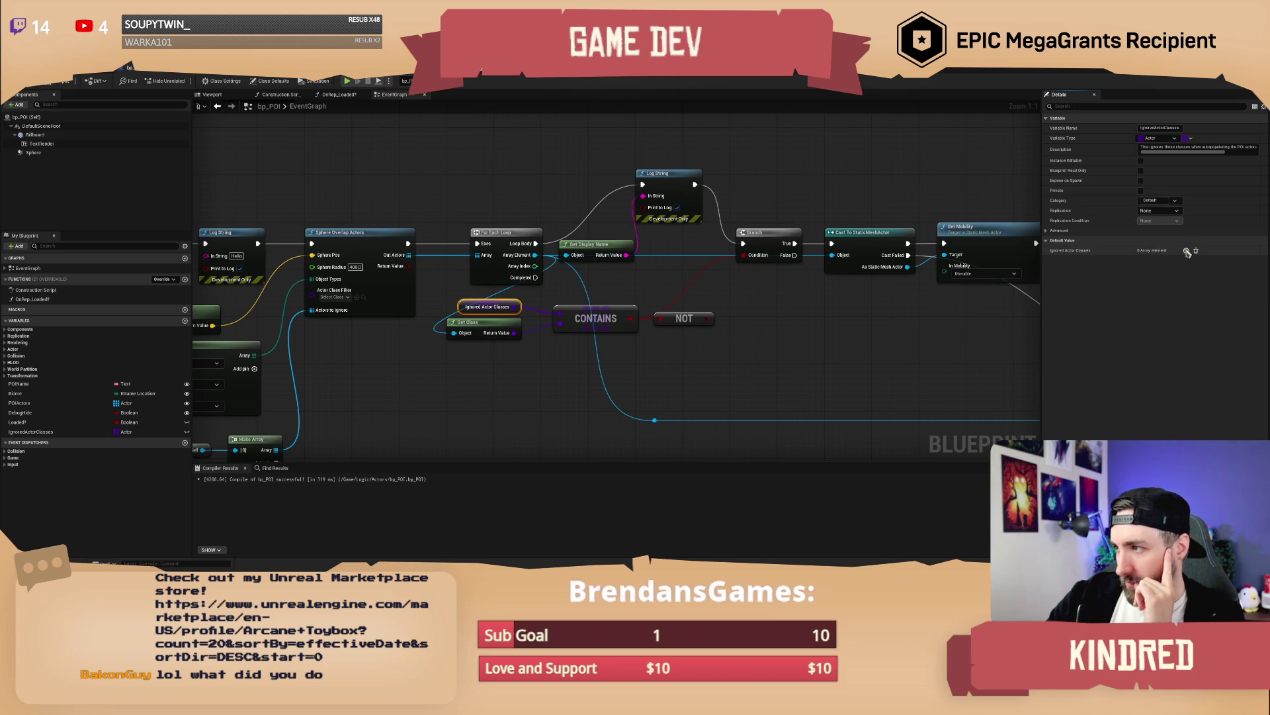
pyautogui.click(1164, 128)
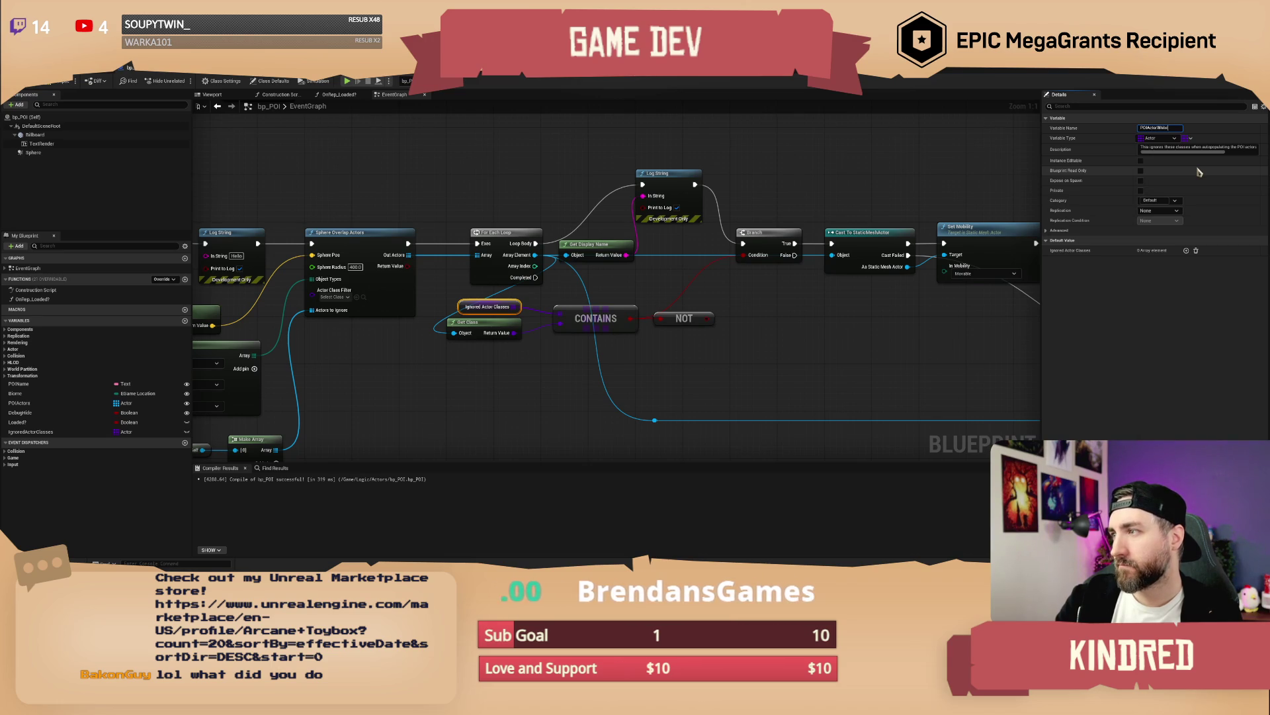
pyautogui.press('Return')
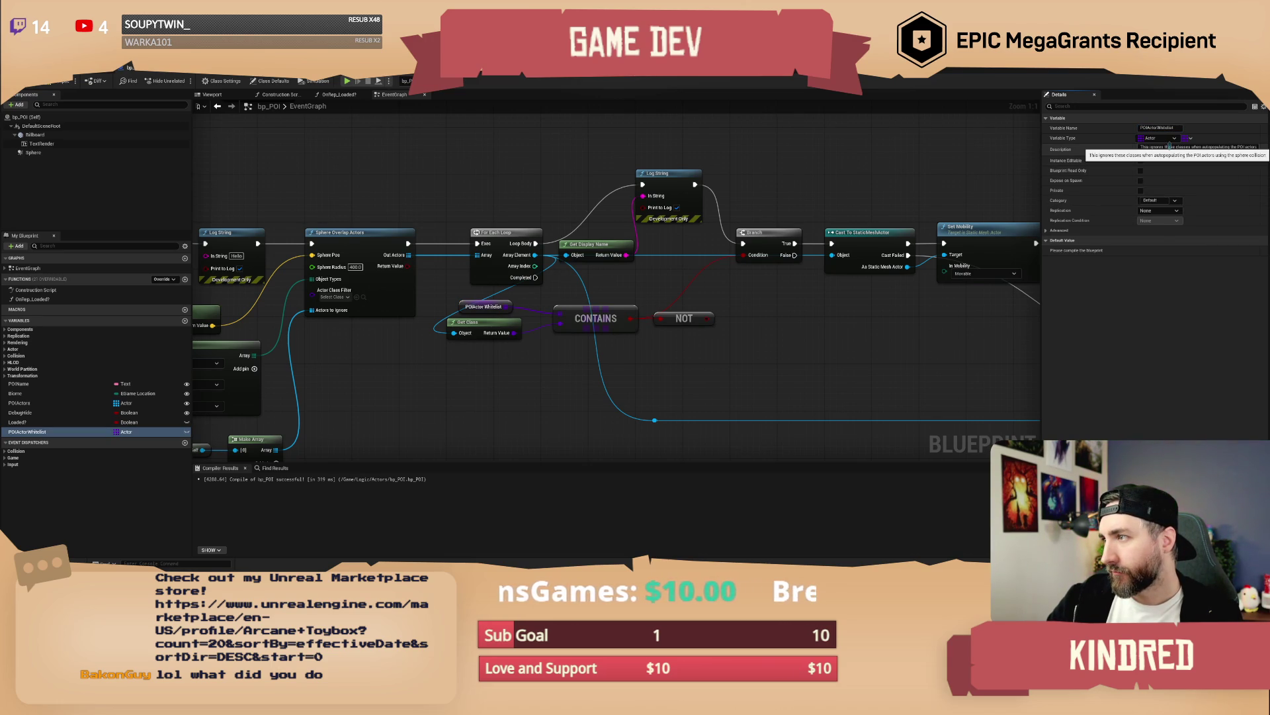
pyautogui.moveTo(1175, 146); pyautogui.dragTo(1155, 147)
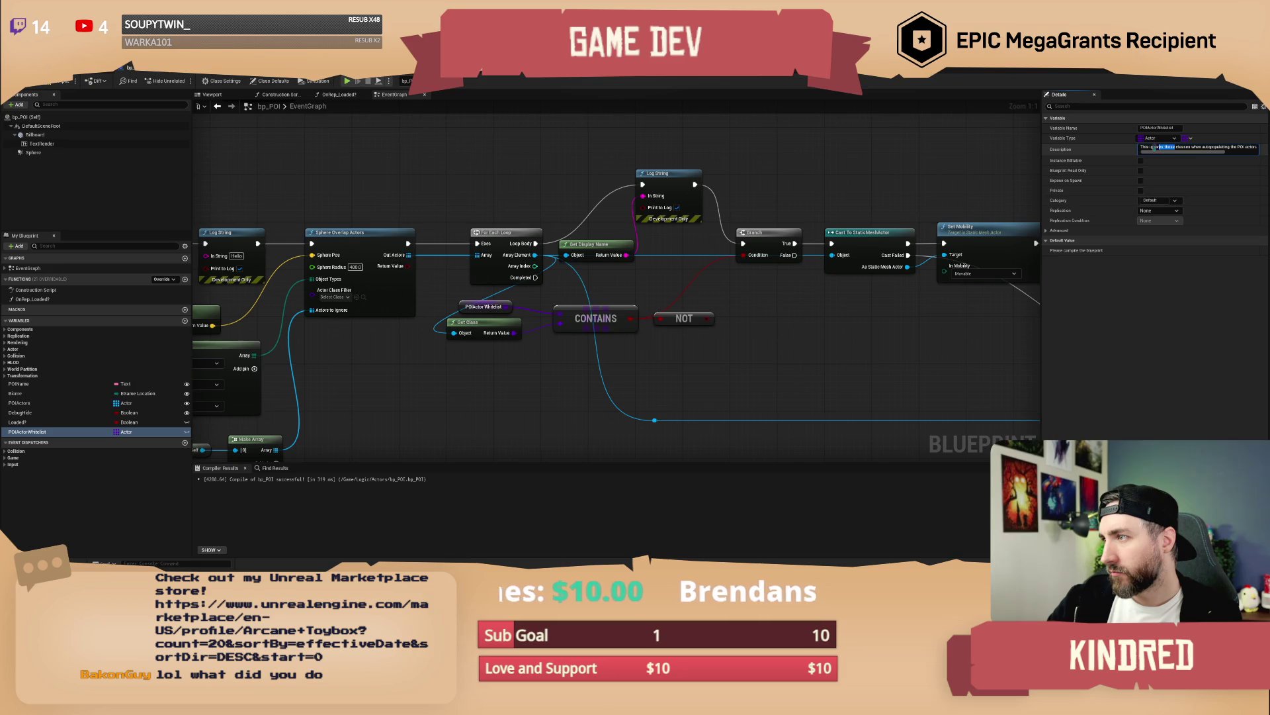
pyautogui.write('is ')
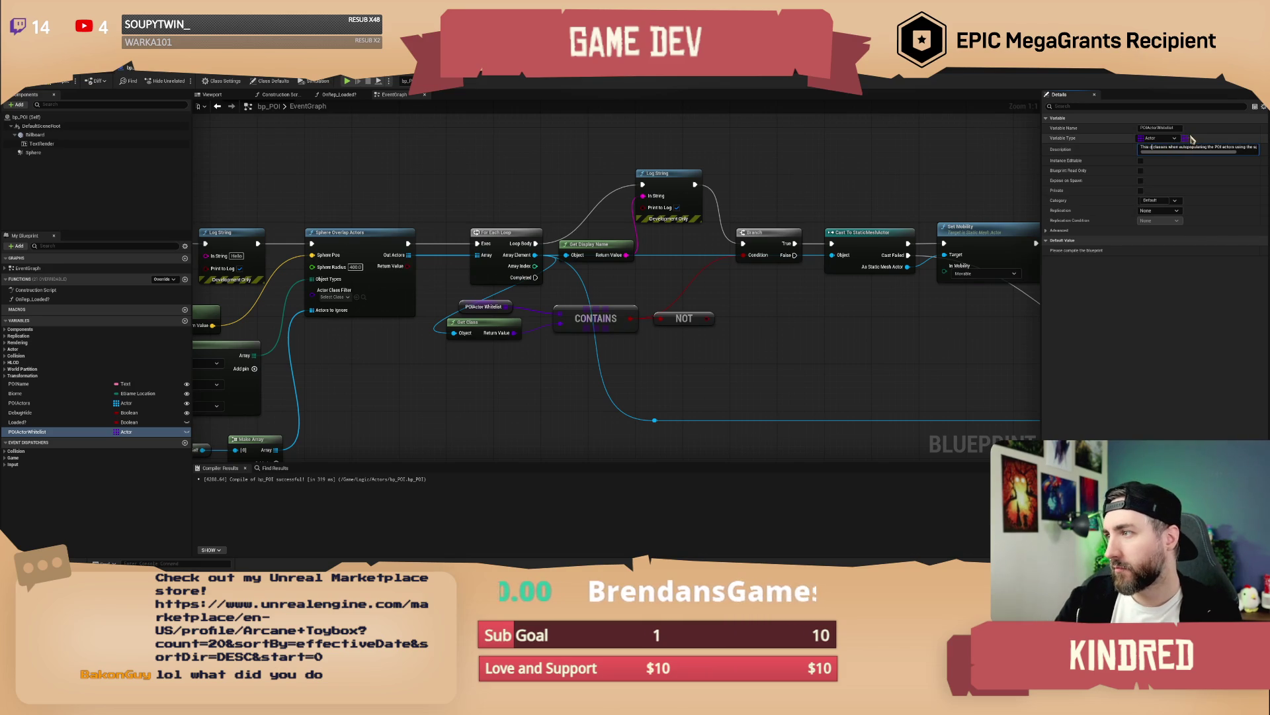
pyautogui.write('only grabs these')
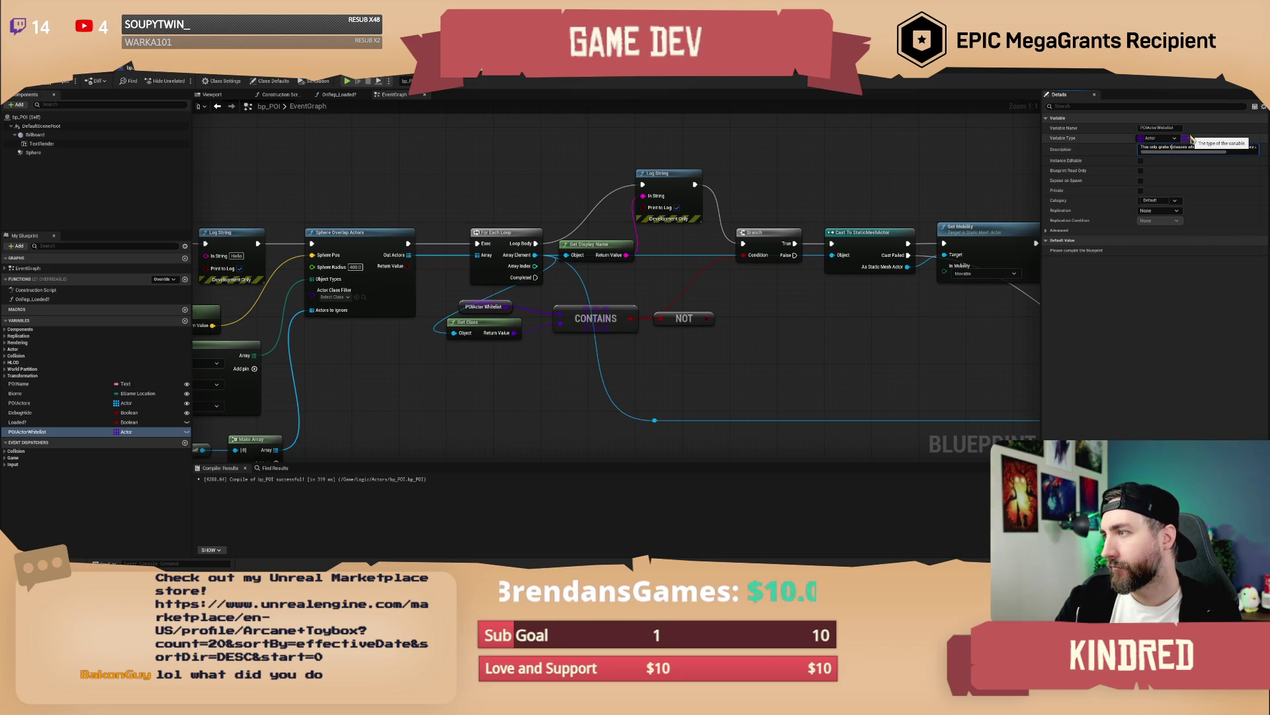
pyautogui.click(760, 300)
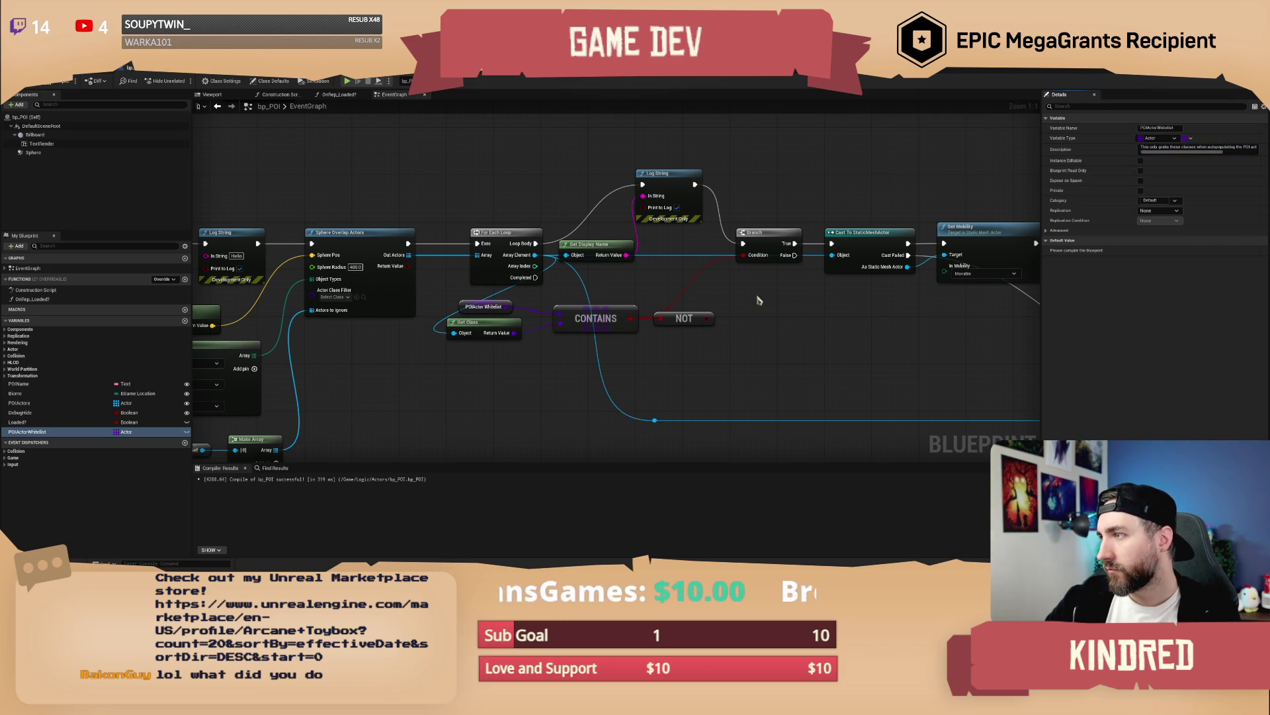
# Step: Delete the NOT node after CONTAINS and select the POIActorWhitelist getter
pyautogui.moveTo(728, 349); pyautogui.dragTo(665, 325)
pyautogui.click(604, 315)
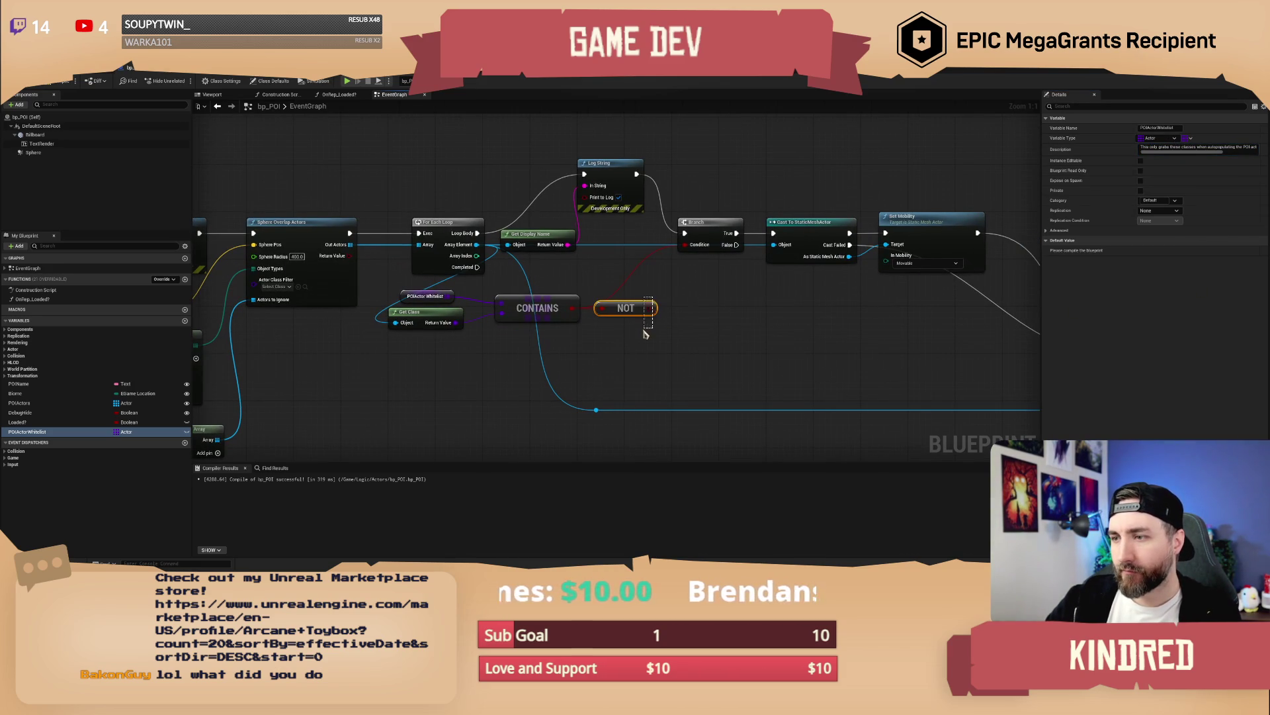
pyautogui.press('Delete')
pyautogui.click(429, 302)
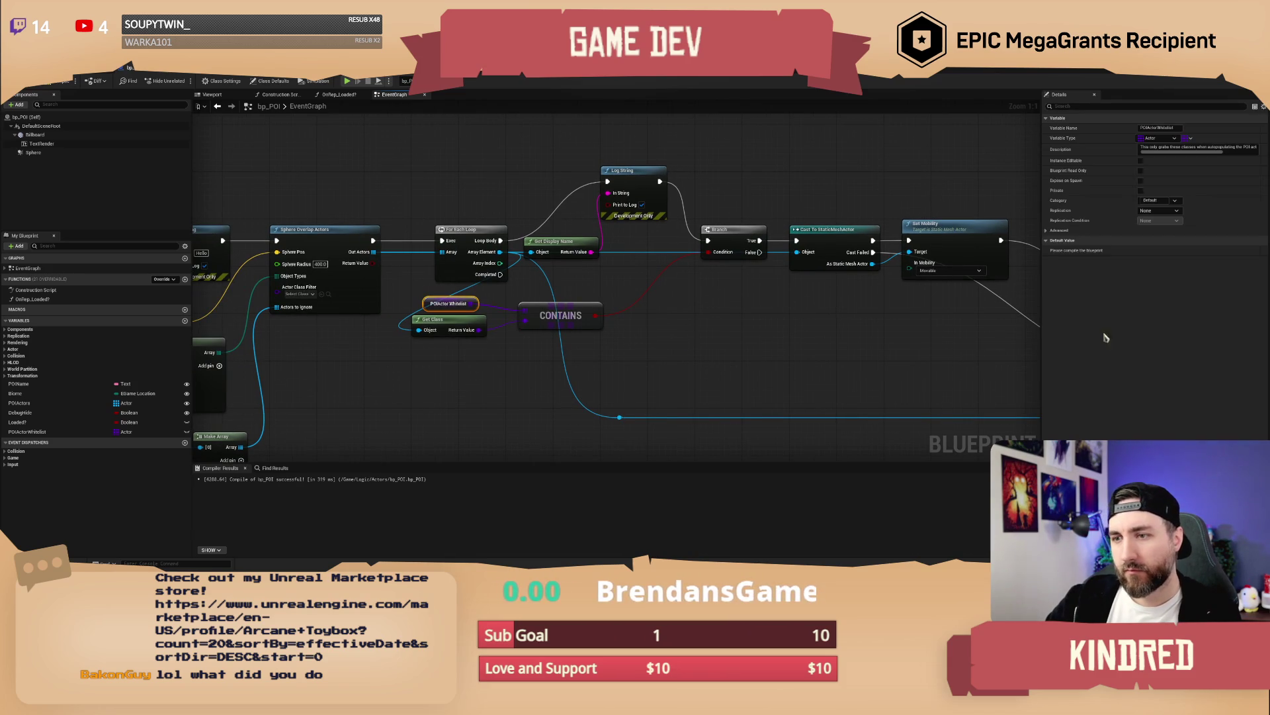
# Step: Recompile bp_POI, add three POIActorWhitelist entries and set the first to Pawn
pyautogui.press('F7')
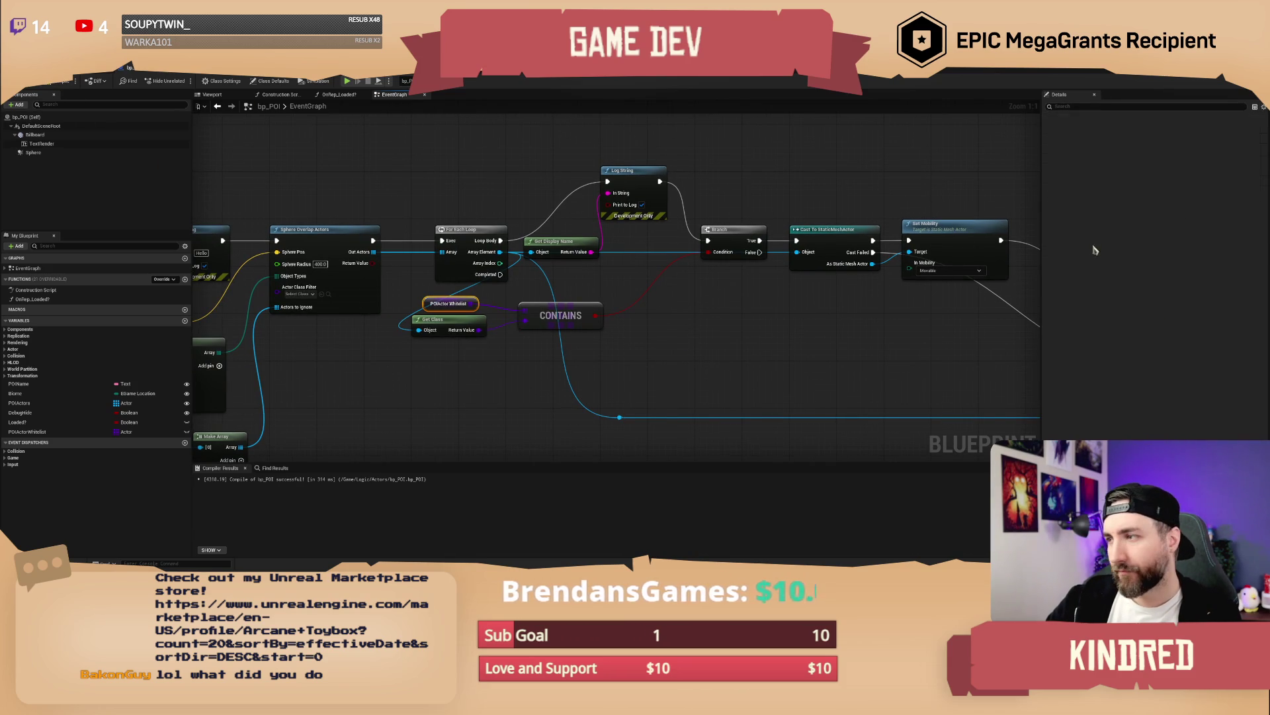
pyautogui.click(1187, 251)
pyautogui.click(1187, 251)
pyautogui.click(1186, 251)
pyautogui.click(1150, 262)
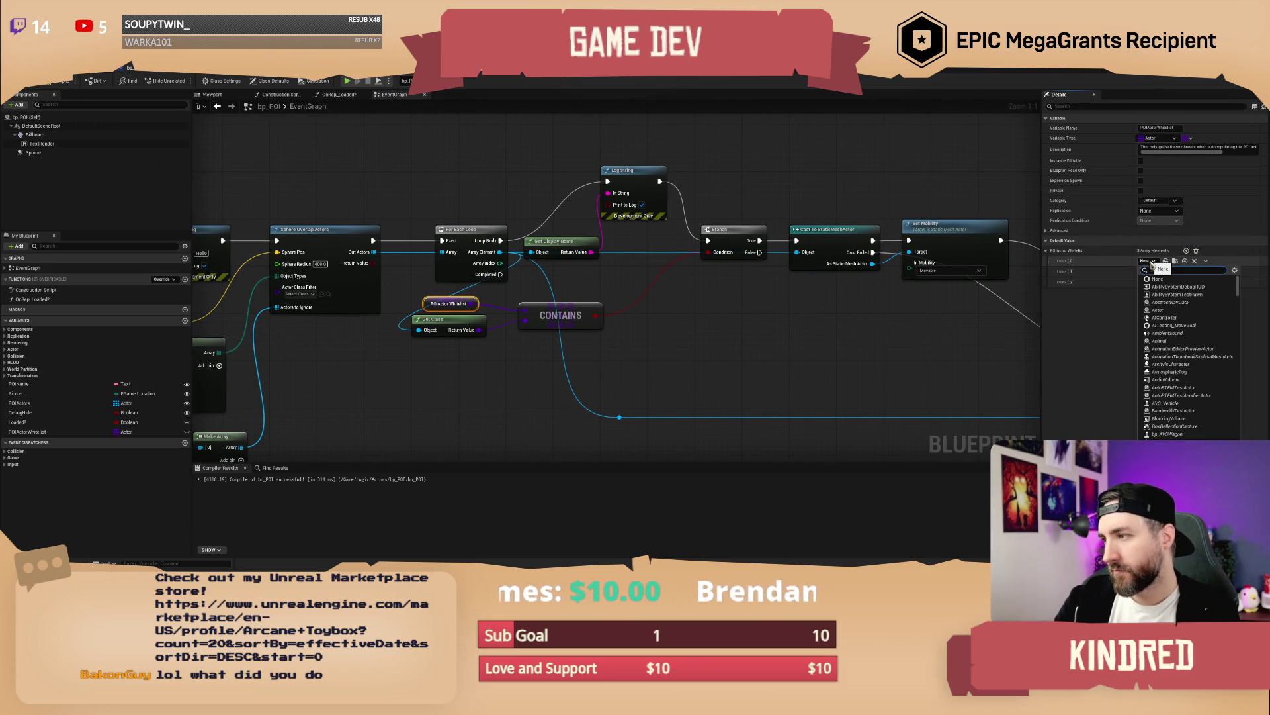
pyautogui.write('npc')
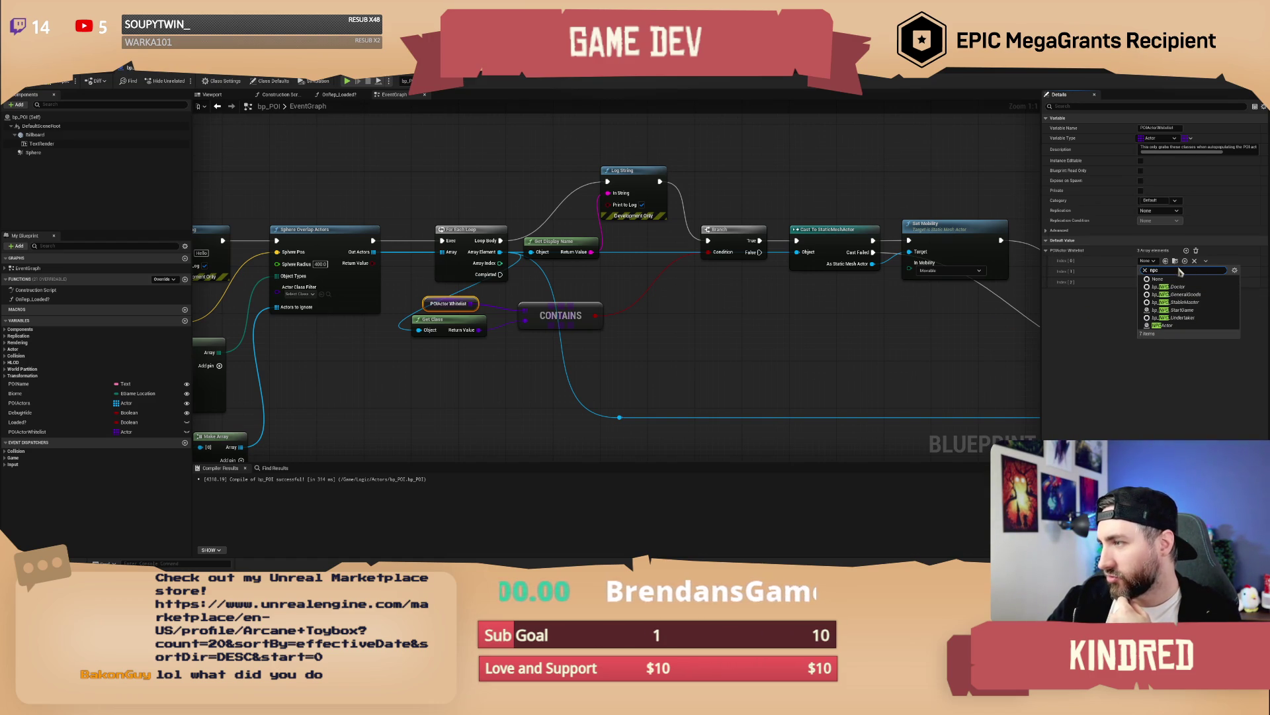
pyautogui.hotkey('ctrl', 'a')
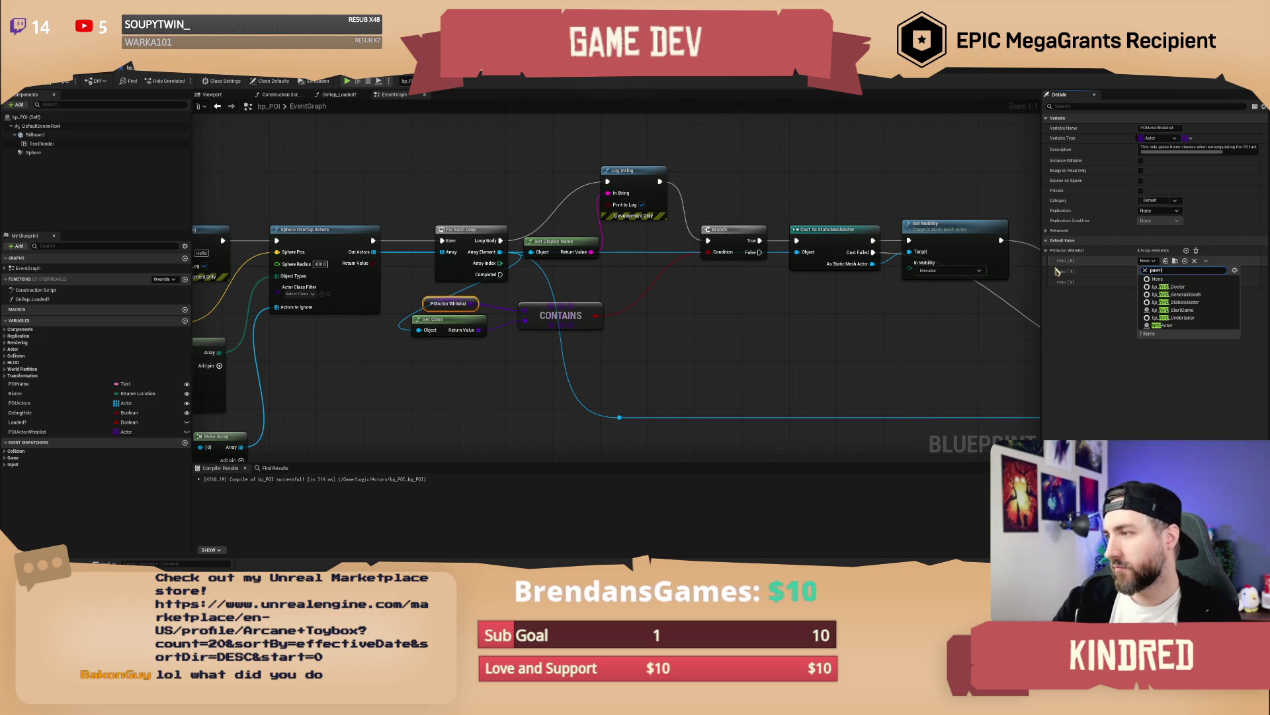
pyautogui.click(1154, 278)
# Step: Set the second and third whitelist entries to StaticMeshActor and BP_RandomItemSpawner
pyautogui.click(1154, 272)
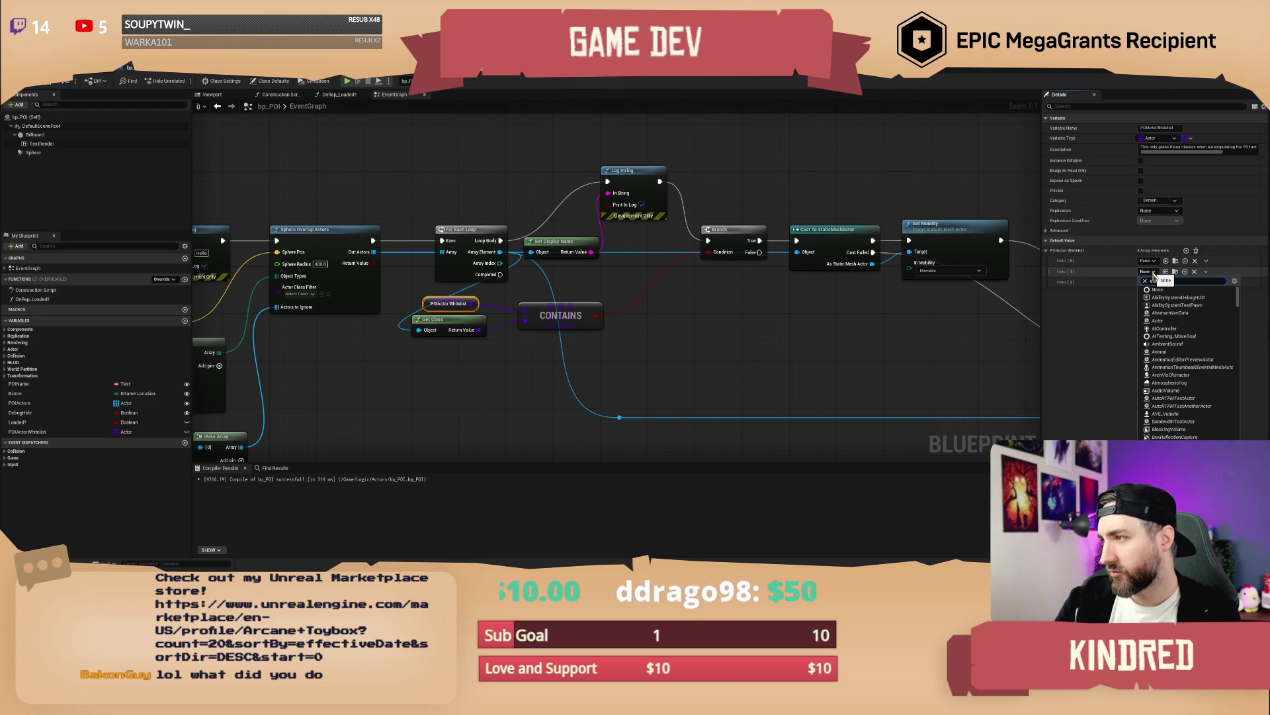
pyautogui.write('static me')
pyautogui.click(1184, 314)
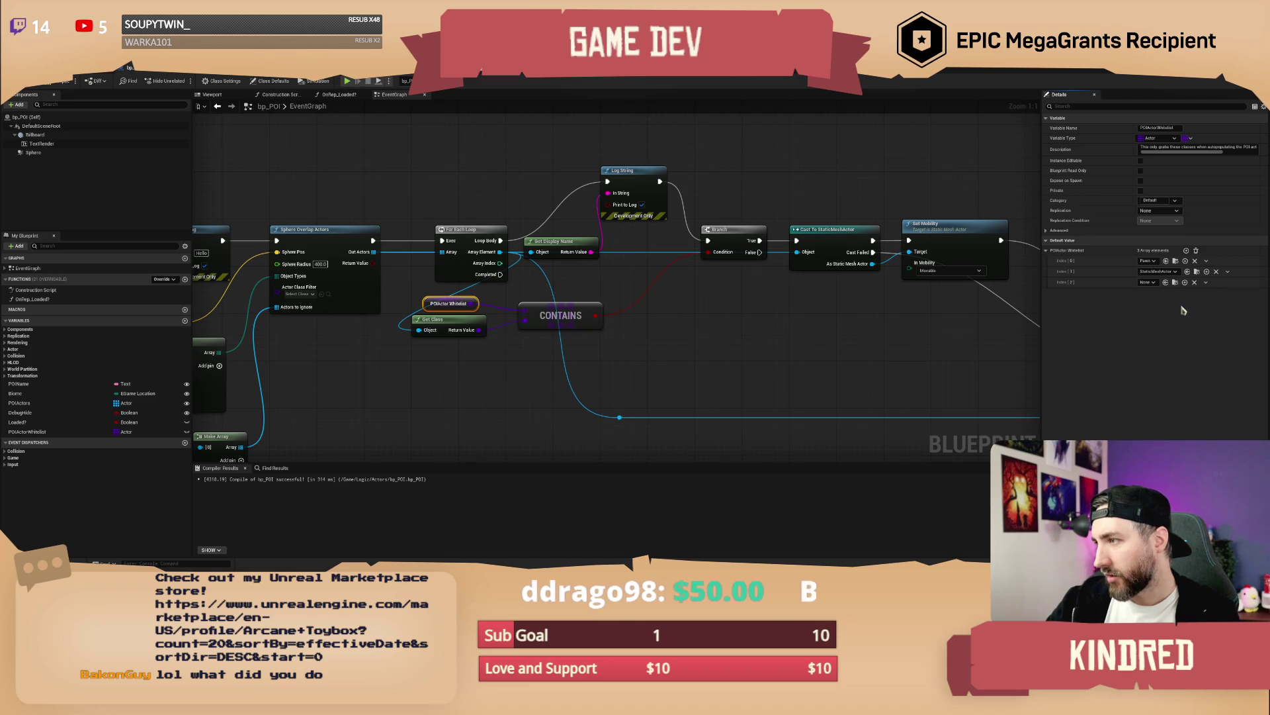
pyautogui.click(1150, 283)
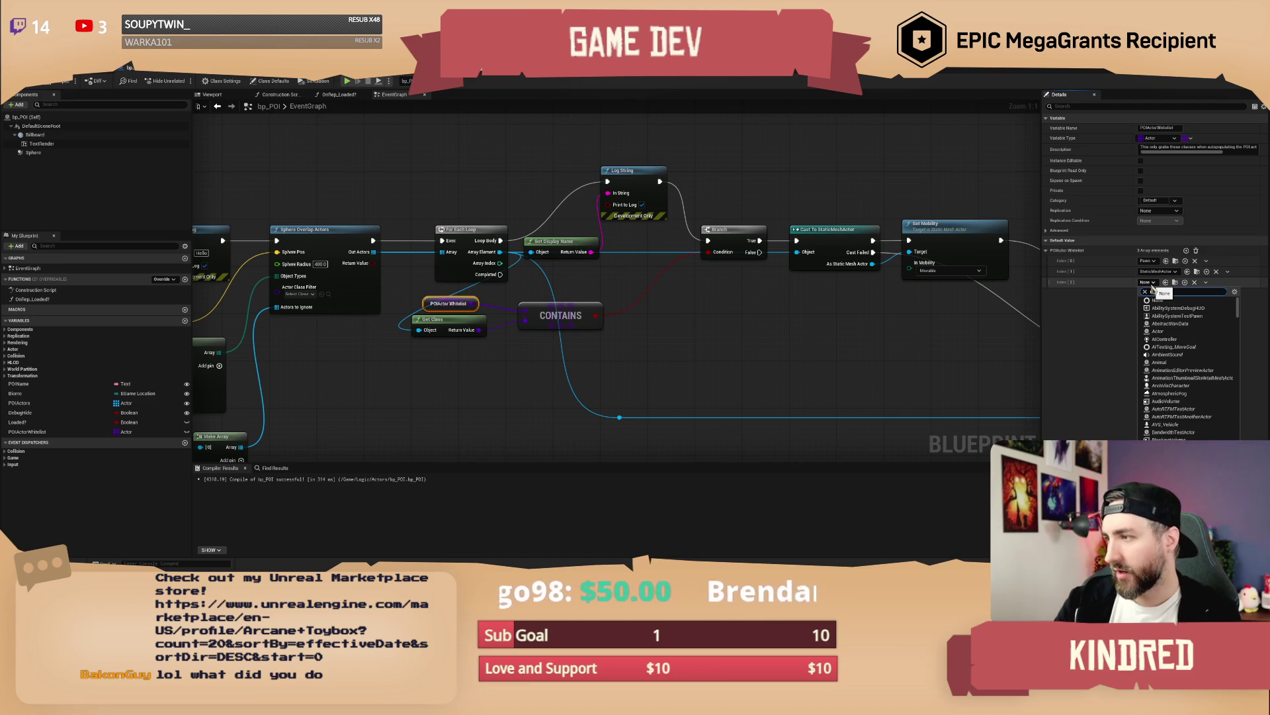
pyautogui.write('random')
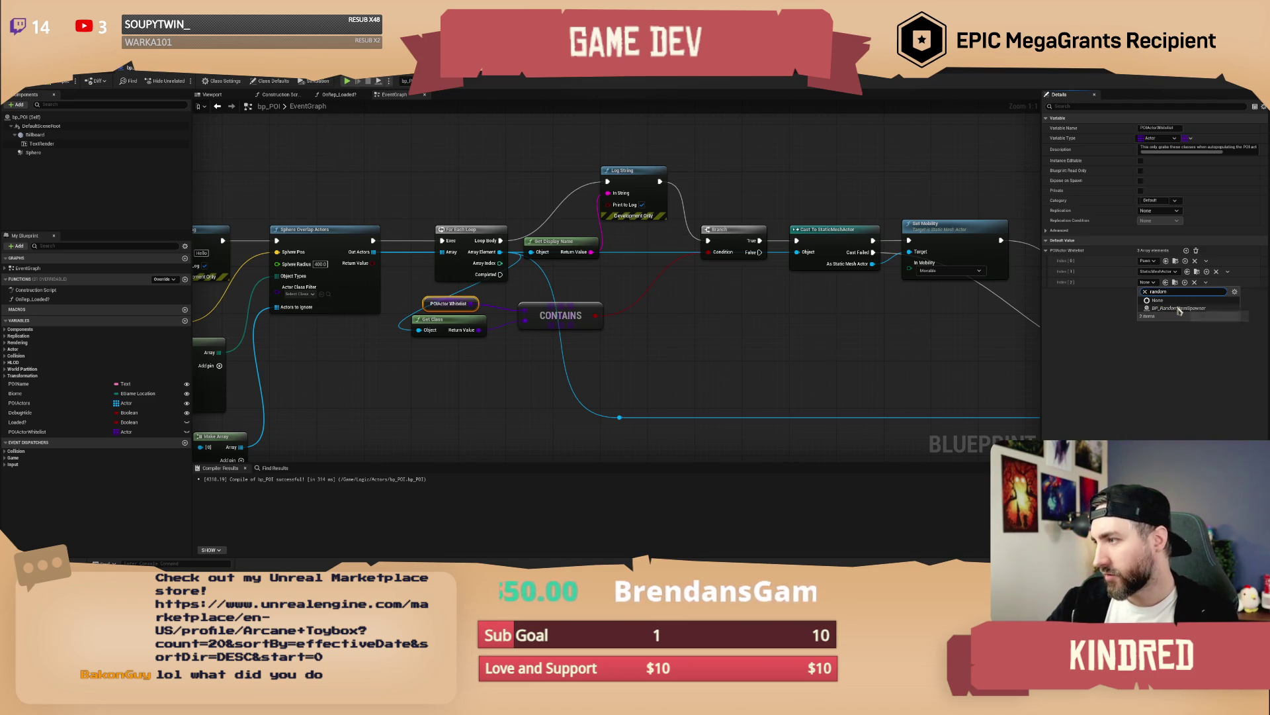
pyautogui.click(1179, 307)
# Step: Add a fourth whitelist entry set to bp_AVSWagon_Debug
pyautogui.click(1186, 251)
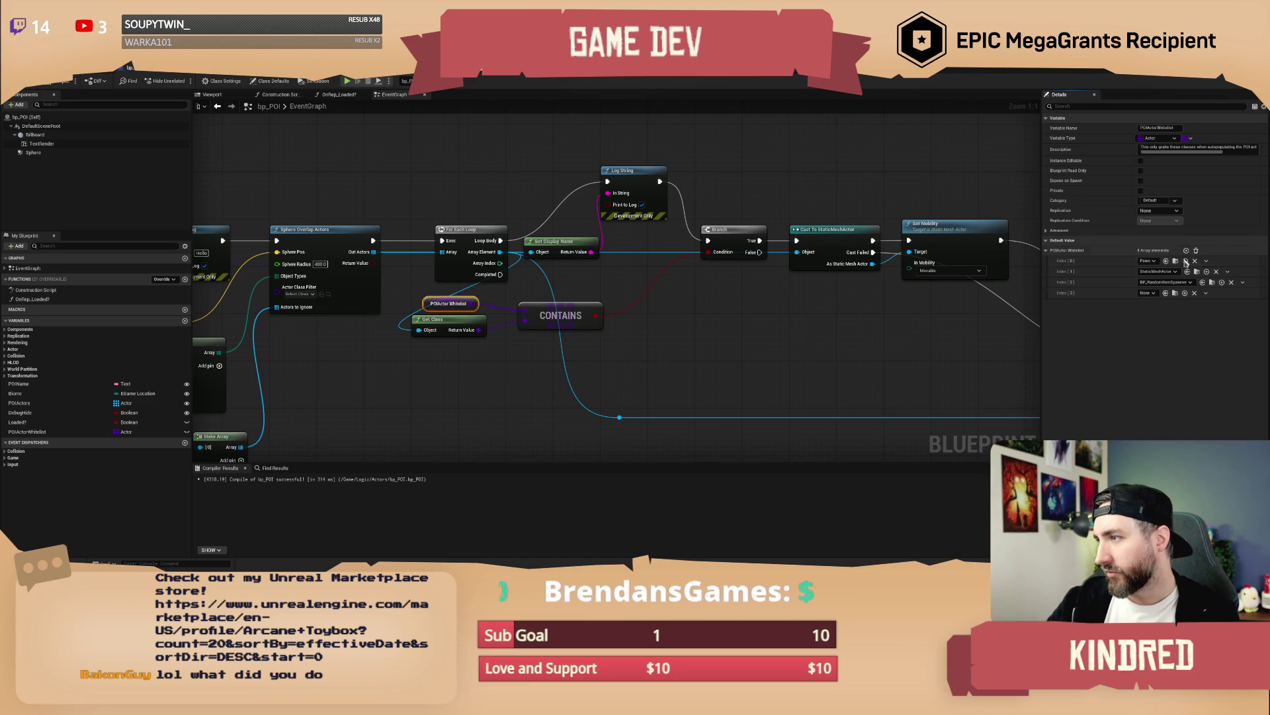
pyautogui.click(1150, 293)
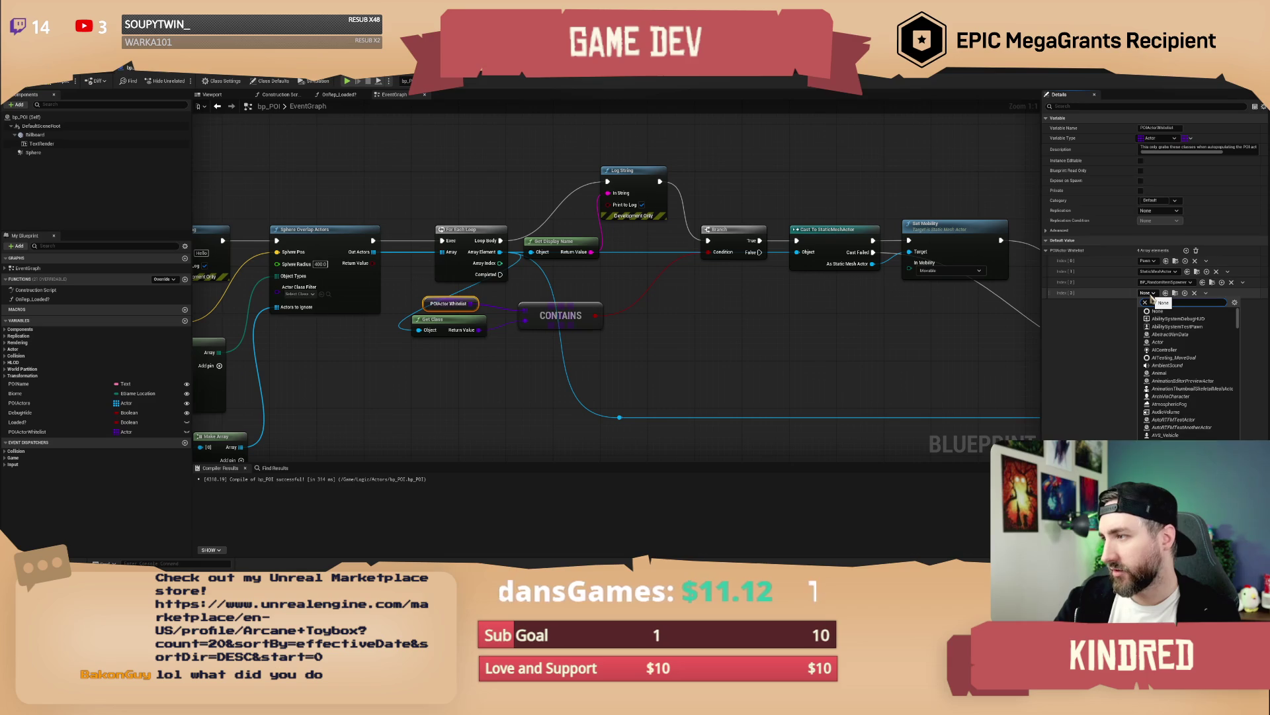
pyautogui.write('wagon deb')
pyautogui.click(1195, 324)
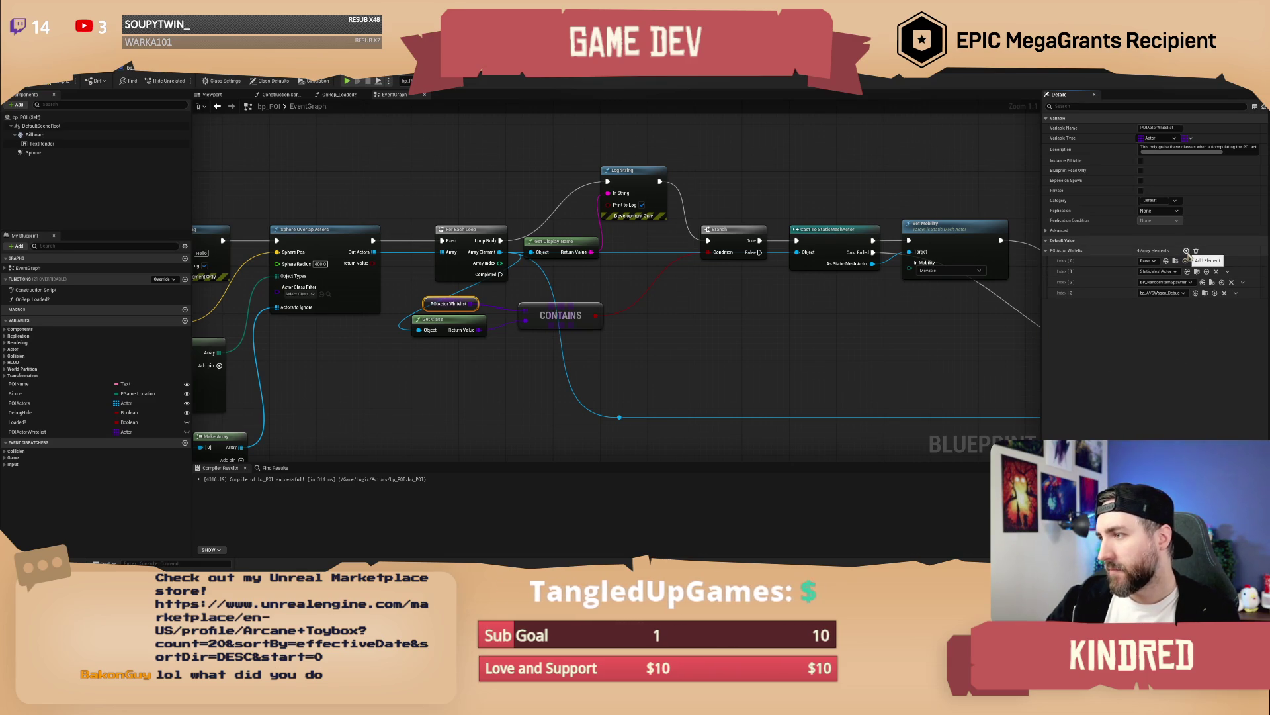
pyautogui.click(854, 334)
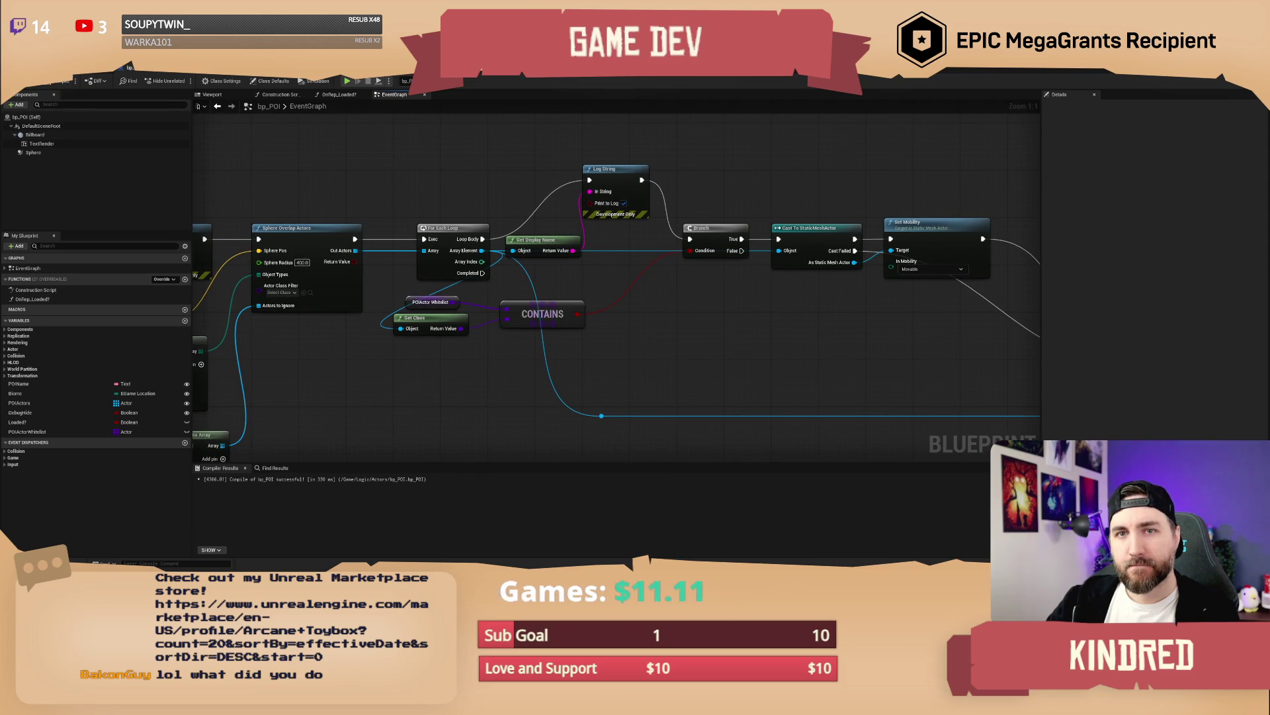
# Step: Back in the level, clear the wagon POI's POIActors list and regather nearby actors
pyautogui.click(79, 68)
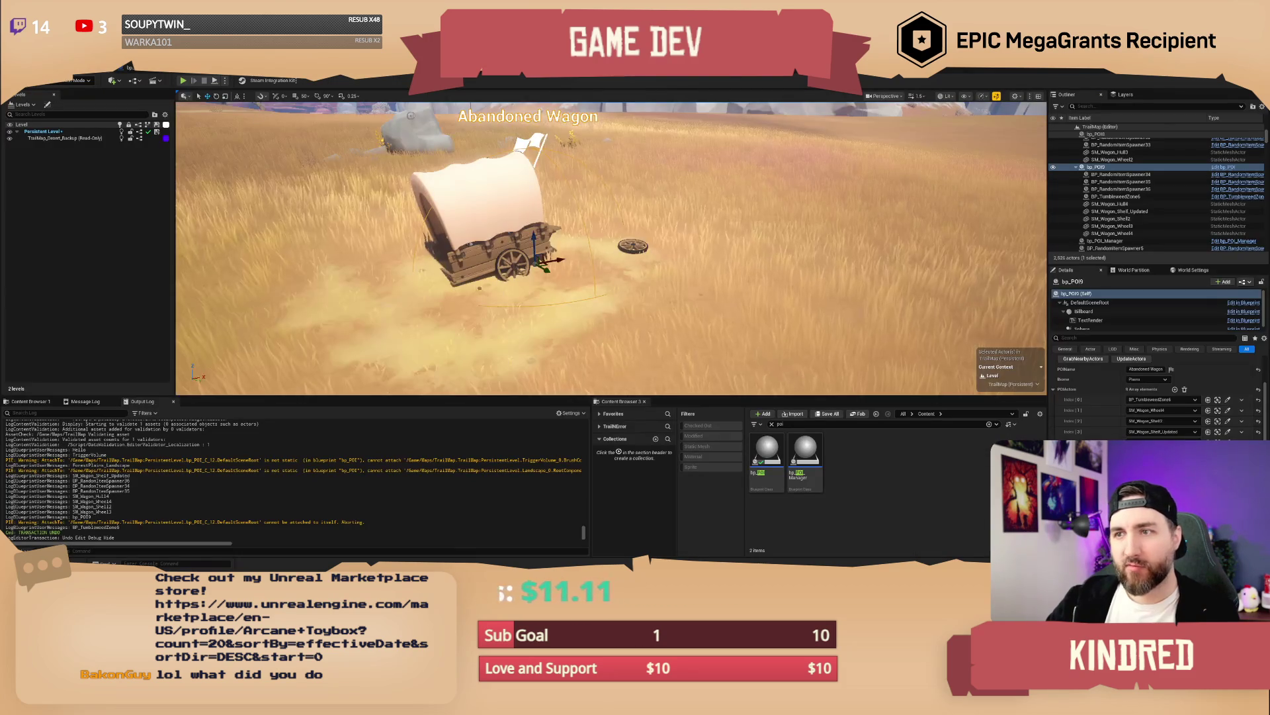
pyautogui.moveTo(596, 298); pyautogui.dragTo(563, 258)
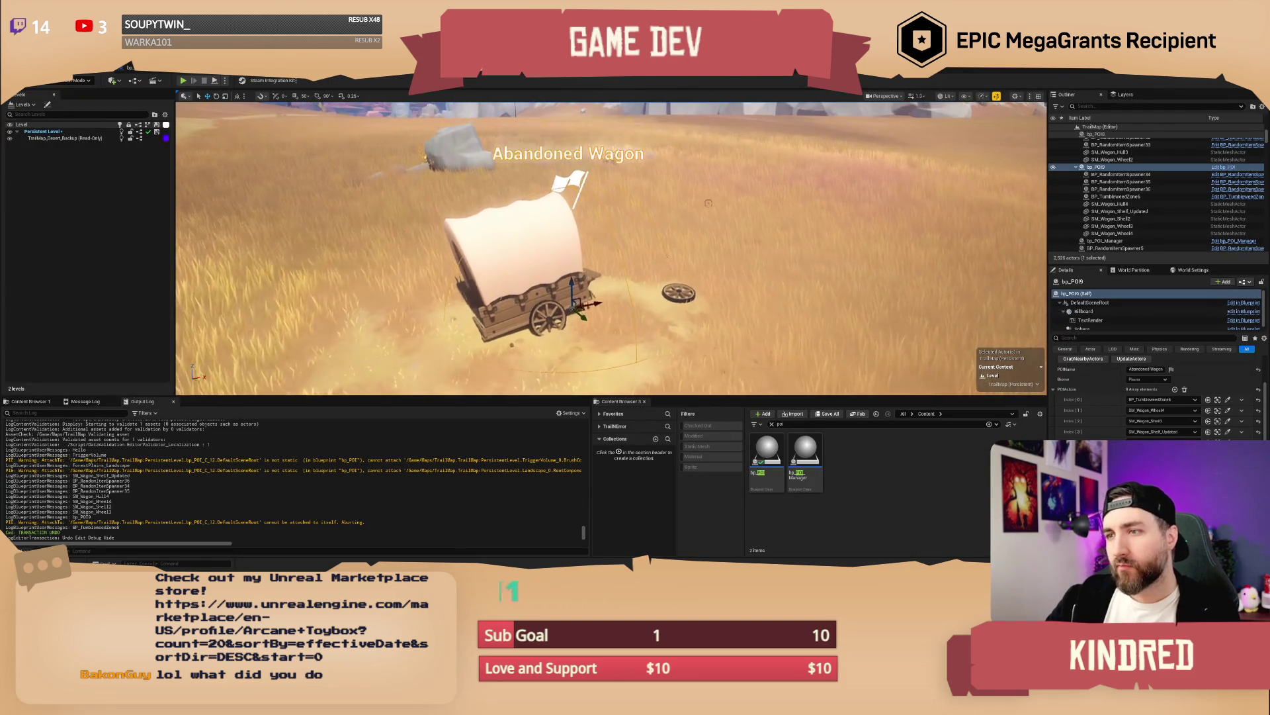
pyautogui.click(1185, 389)
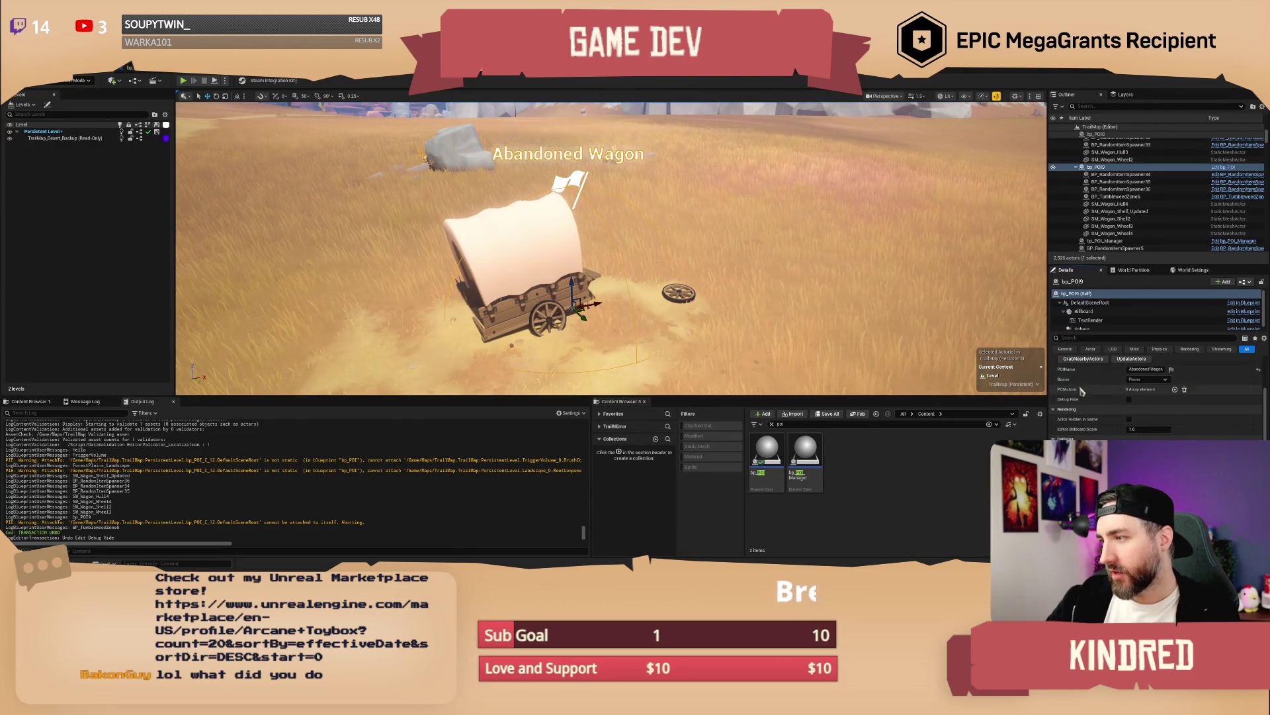
pyautogui.click(1083, 359)
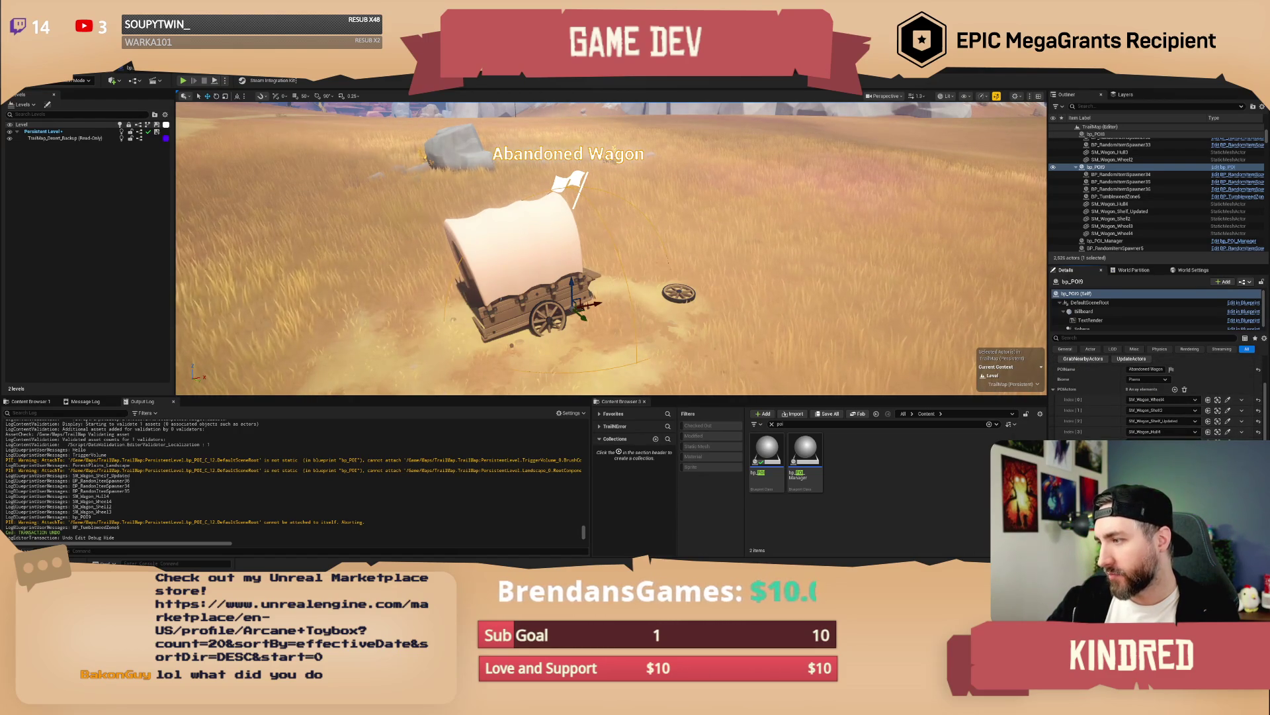
# Step: Leave the wagon point of interest in its final spot and save TrailMap
pyautogui.hotkey('ctrl', 'y')
pyautogui.hotkey('ctrl', 'z')
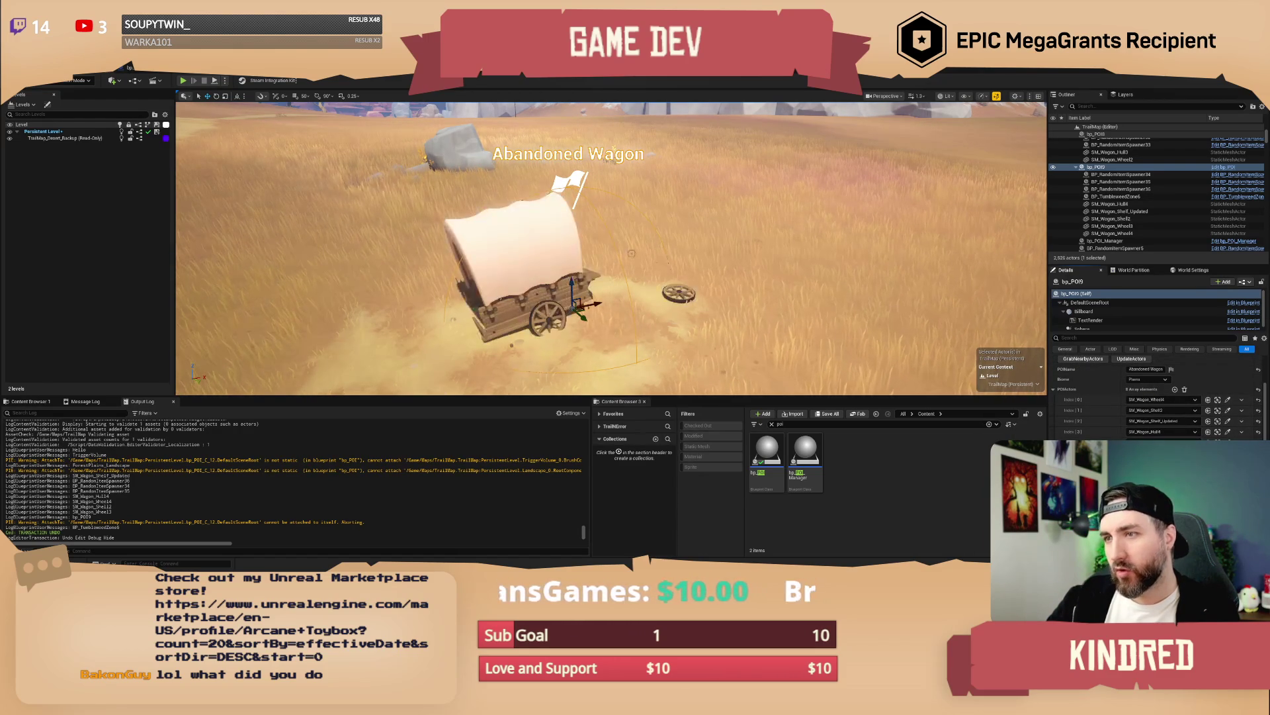
pyautogui.scroll(-5, 611, 248)
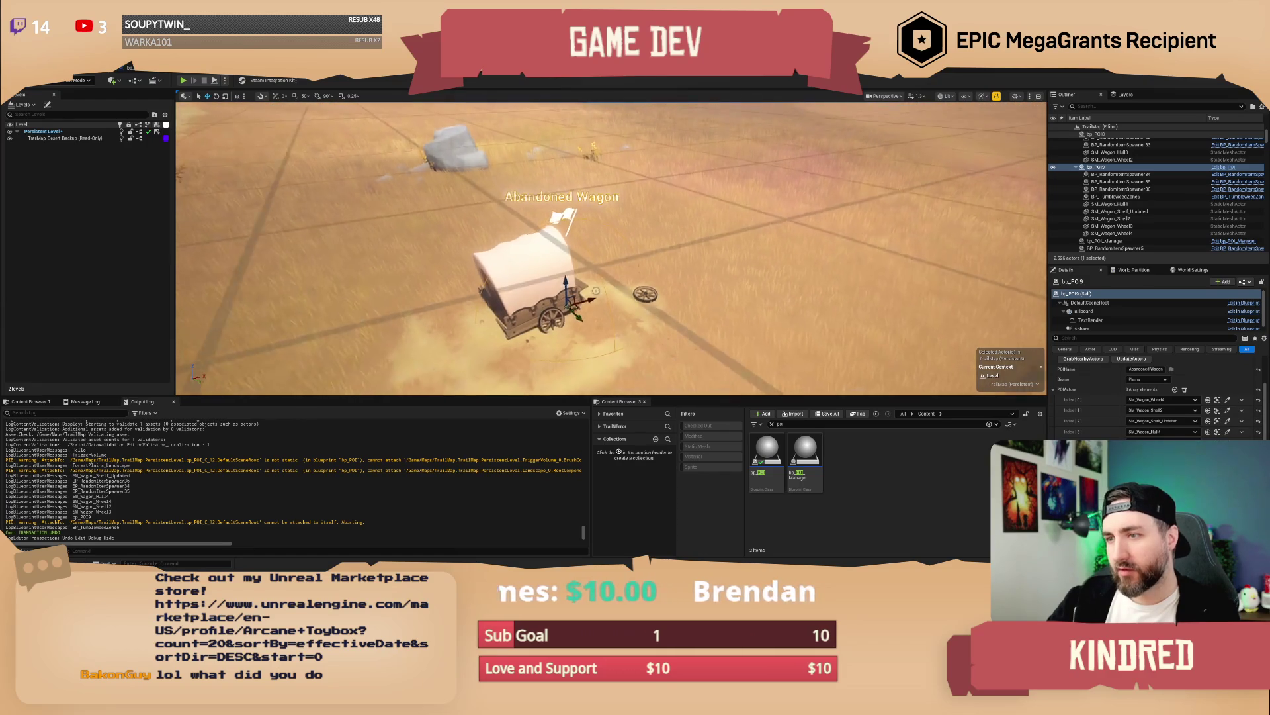
pyautogui.moveTo(609, 304)
pyautogui.mouseDown()
pyautogui.moveTo(701, 294)
pyautogui.moveTo(562, 285)
pyautogui.moveTo(248, 325)
pyautogui.moveTo(132, 317)
pyautogui.moveTo(718, 268)
pyautogui.mouseUp()
pyautogui.hotkey('ctrl', 'z')
pyautogui.click(717, 271)
pyautogui.hotkey('ctrl', 's')
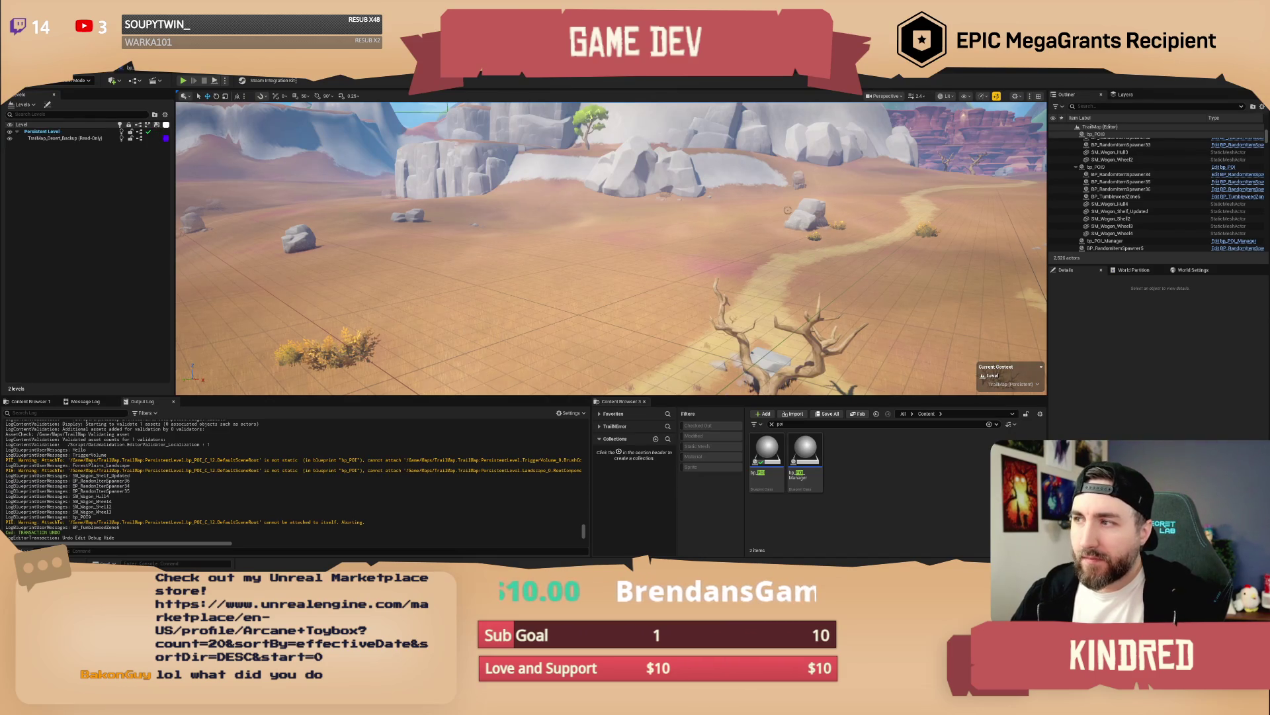
# Step: Fly to the grassy clearing and place SM_FirePit_Built there
pyautogui.moveTo(795, 219); pyautogui.dragTo(794, 219)
pyautogui.moveTo(824, 374); pyautogui.dragTo(824, 374)
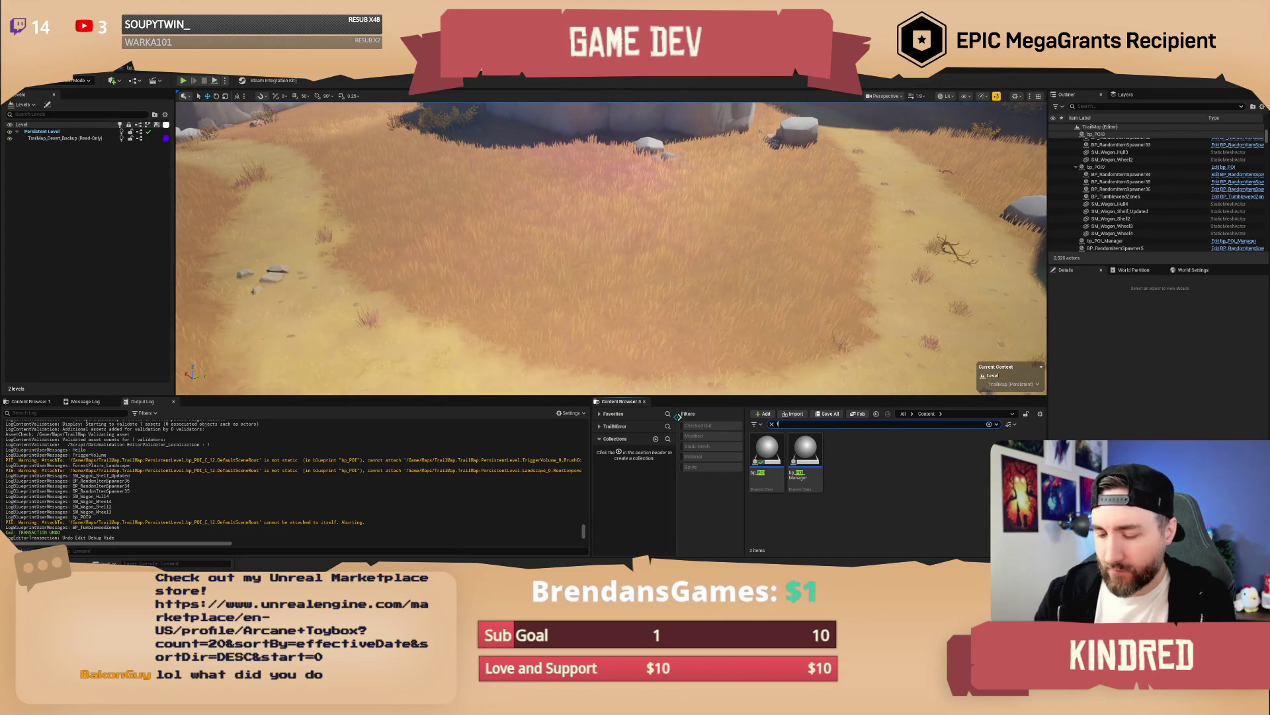
pyautogui.write('irep')
pyautogui.click(920, 456)
pyautogui.moveTo(865, 422); pyautogui.dragTo(620, 254)
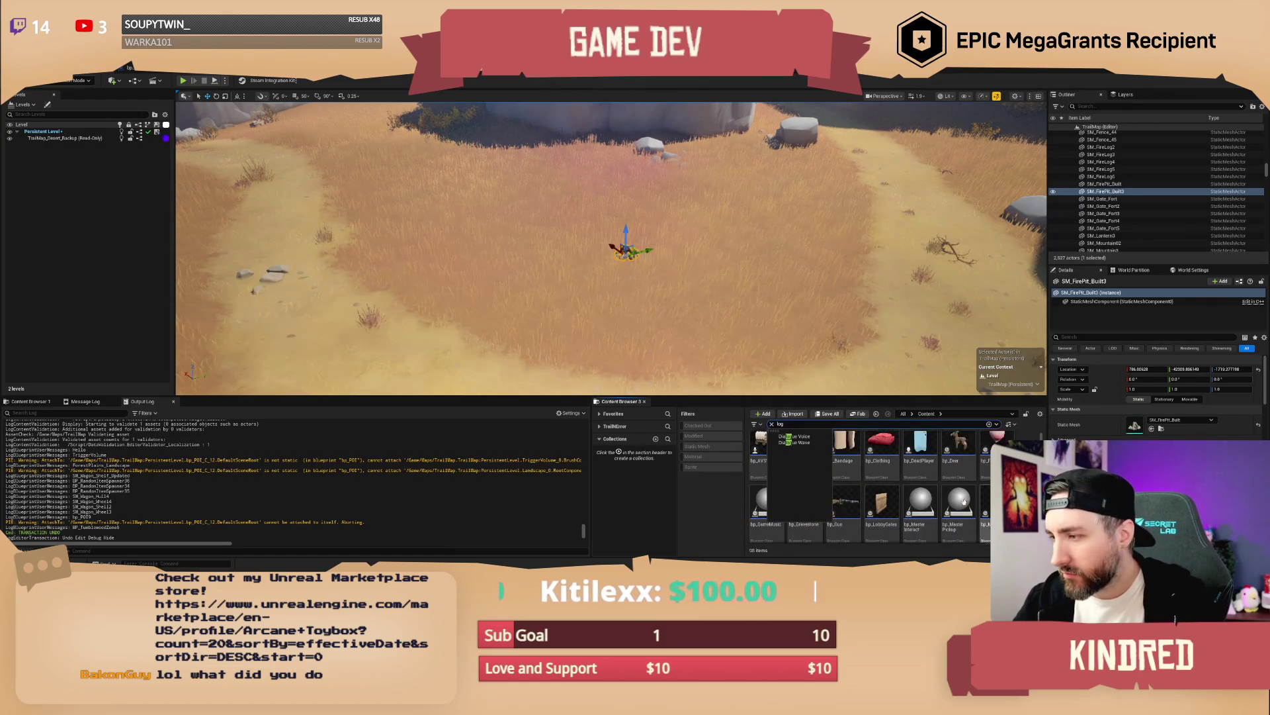
# Step: Add an SM_FireLog beside the fire pit and an SK_Char_Male_Clothed character
pyautogui.click(878, 478)
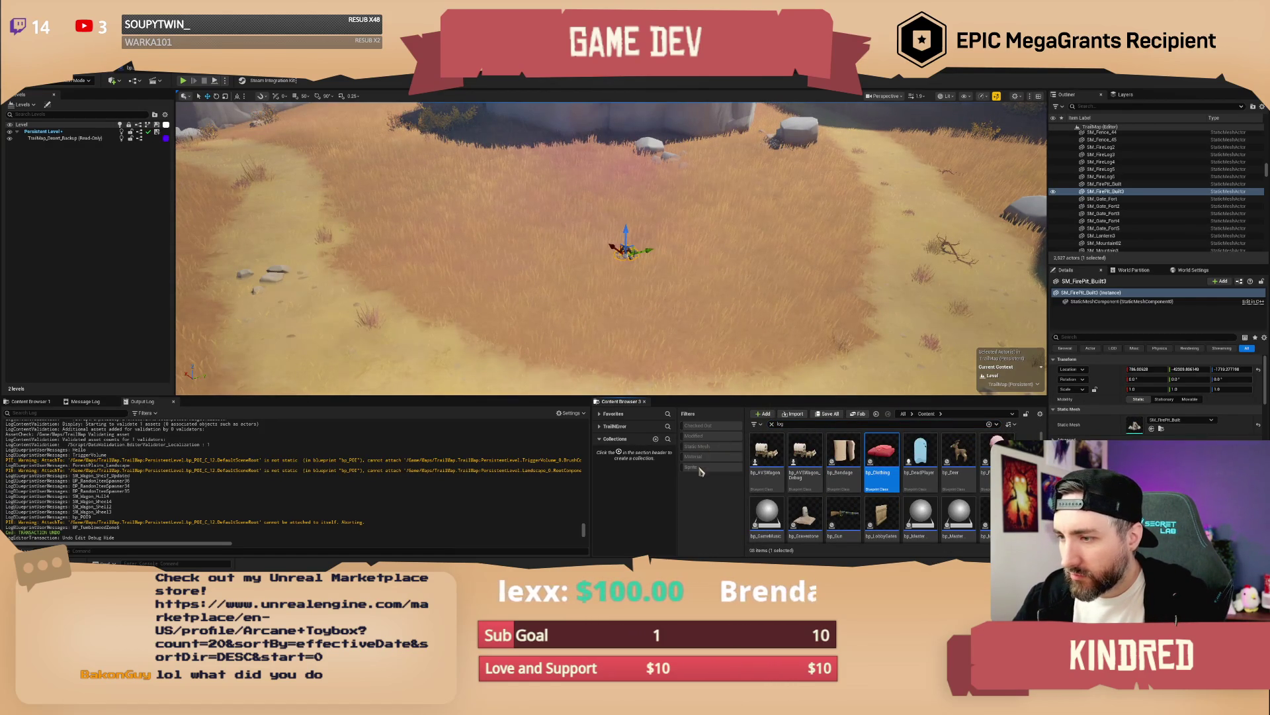
pyautogui.click(697, 446)
pyautogui.moveTo(766, 456)
pyautogui.mouseDown()
pyautogui.moveTo(590, 275)
pyautogui.moveTo(595, 238)
pyautogui.mouseUp()
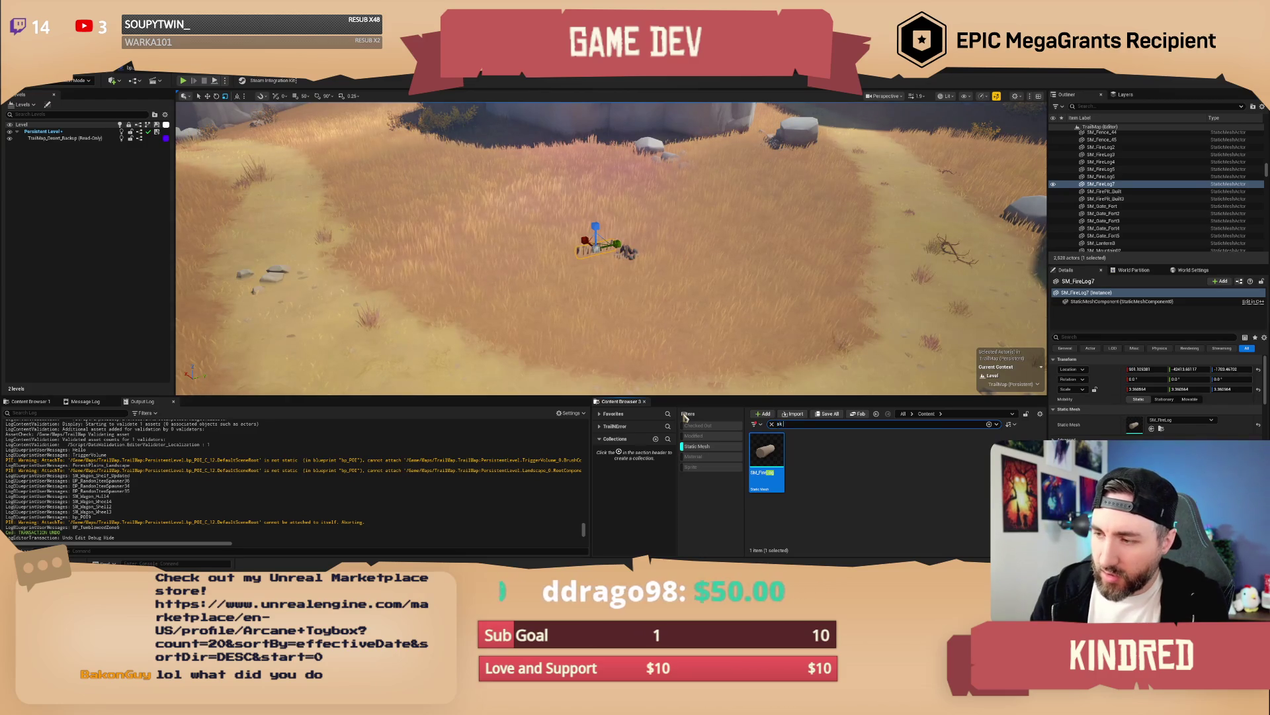
pyautogui.write(' mal')
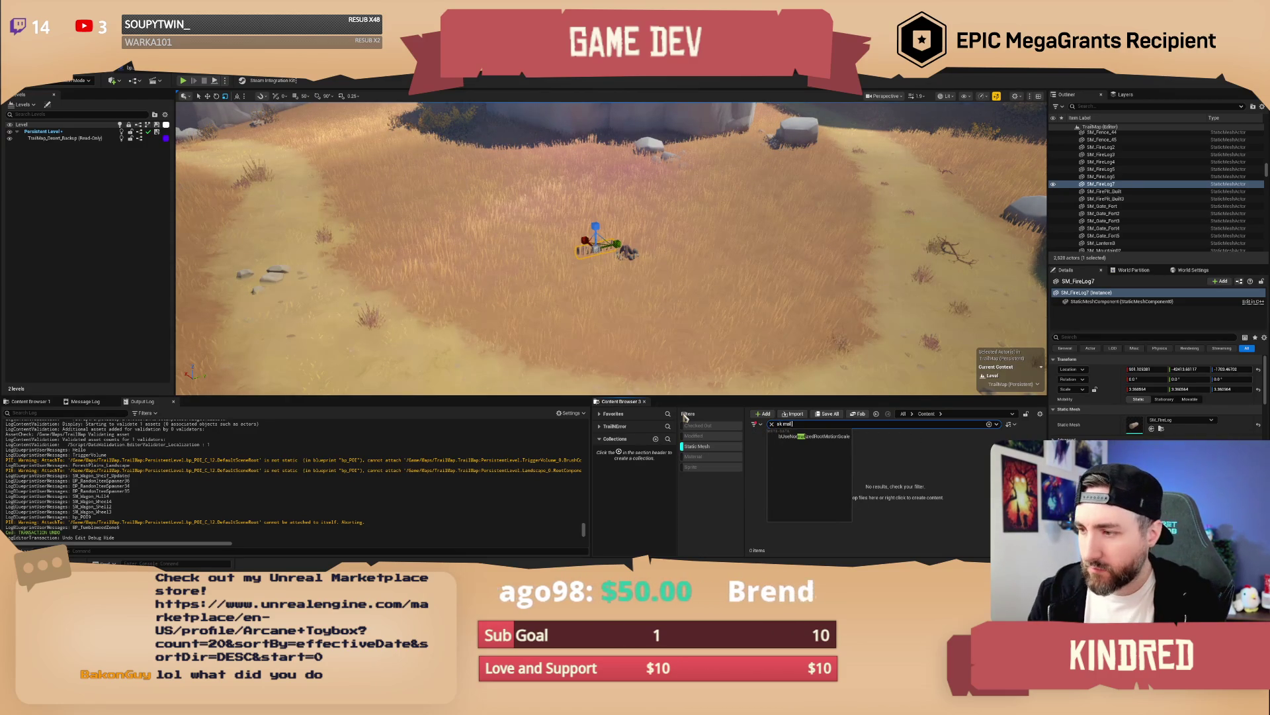
pyautogui.write(' cl')
pyautogui.press('Return')
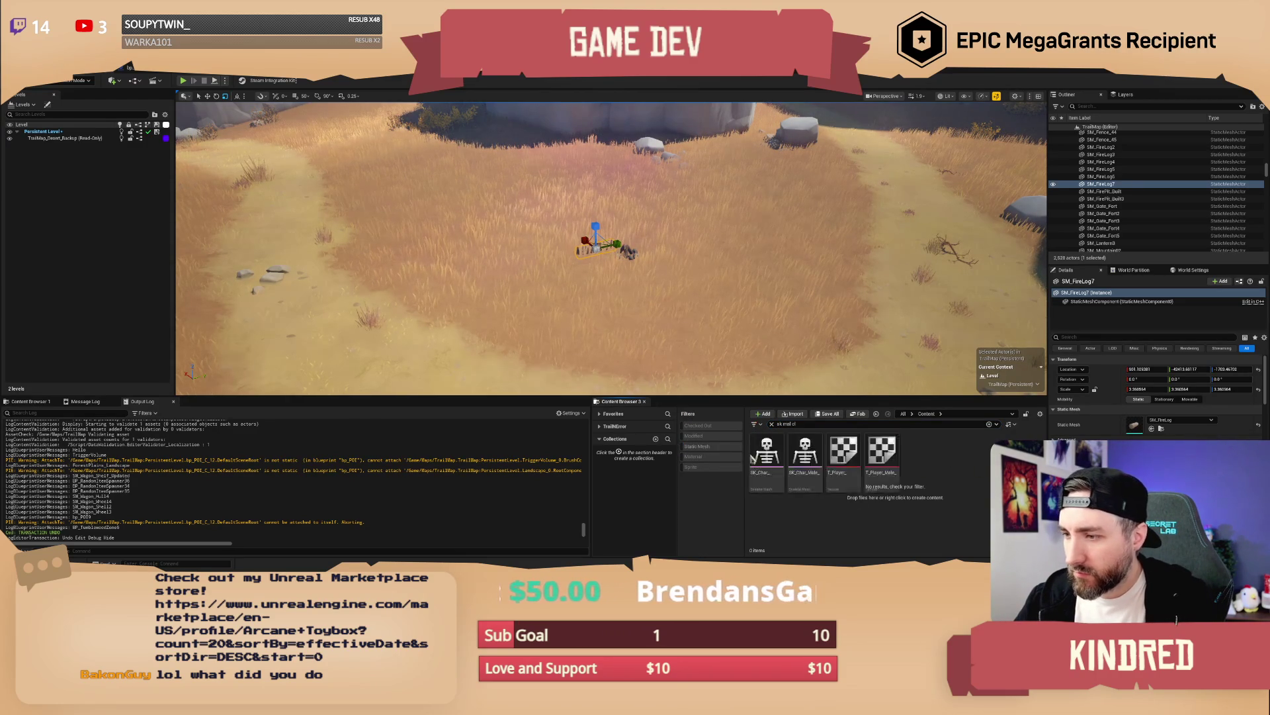
pyautogui.moveTo(801, 454)
pyautogui.mouseDown()
pyautogui.moveTo(653, 265)
pyautogui.moveTo(658, 248)
pyautogui.moveTo(675, 268)
pyautogui.mouseUp()
pyautogui.scroll(3, 675, 268)
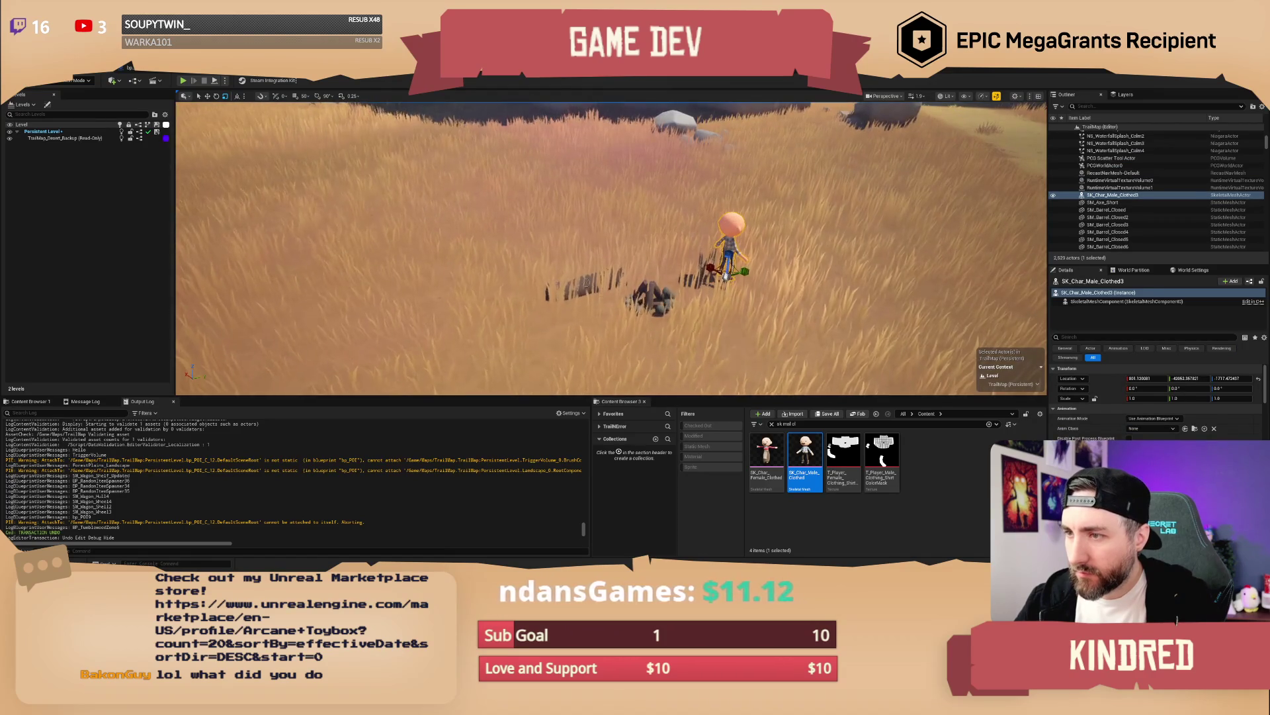
# Step: Duplicate the fire log and move the copy to the right of the fire
pyautogui.click(568, 274)
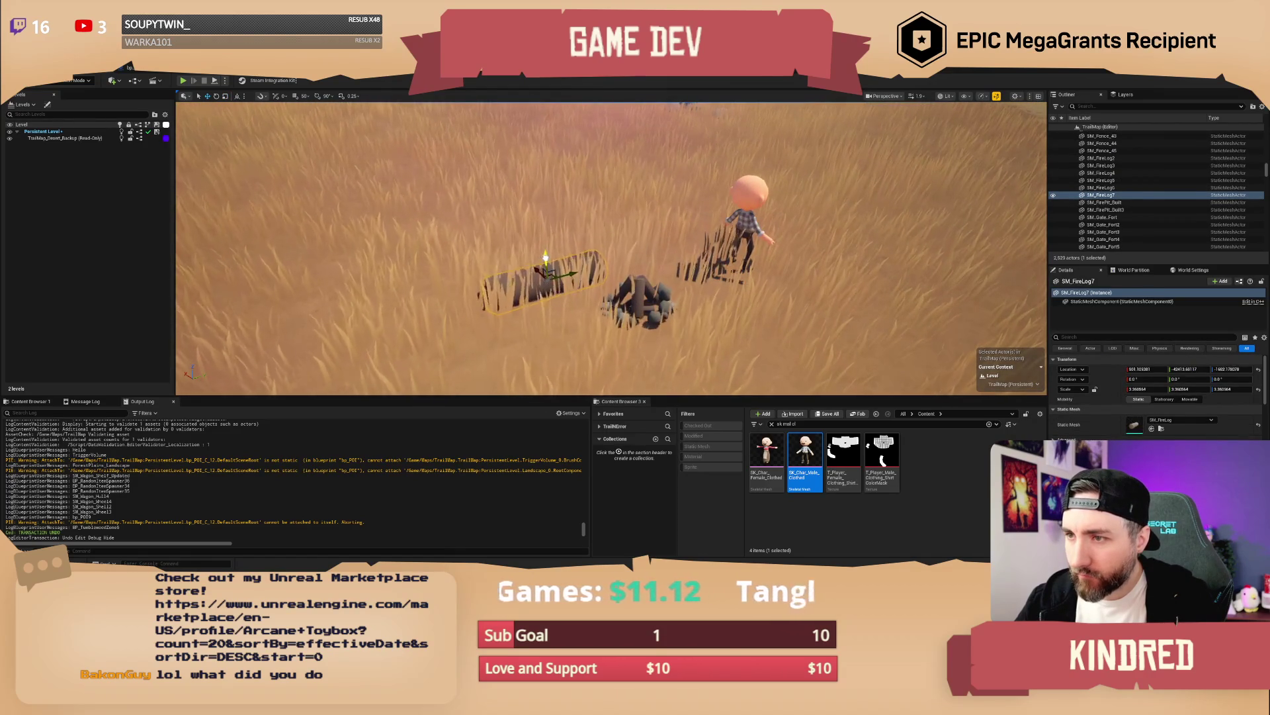
pyautogui.moveTo(548, 278); pyautogui.dragTo(553, 274)
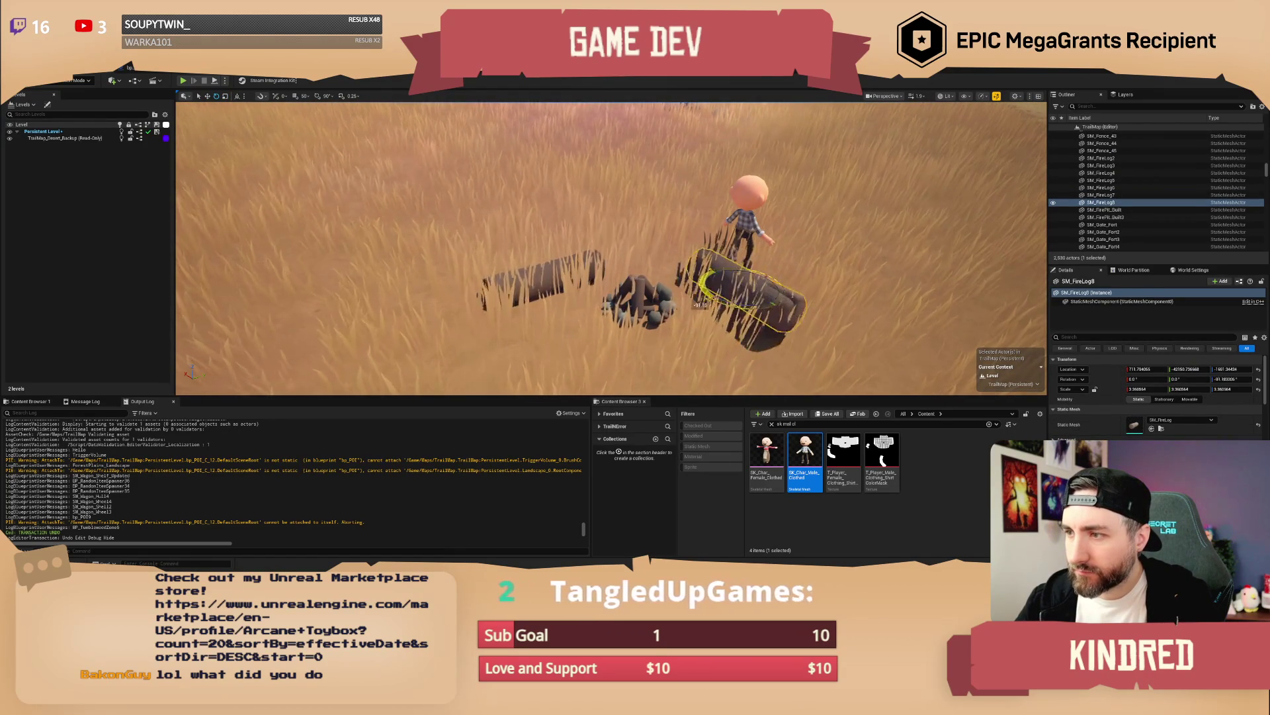
pyautogui.press('w')
pyautogui.press('End')
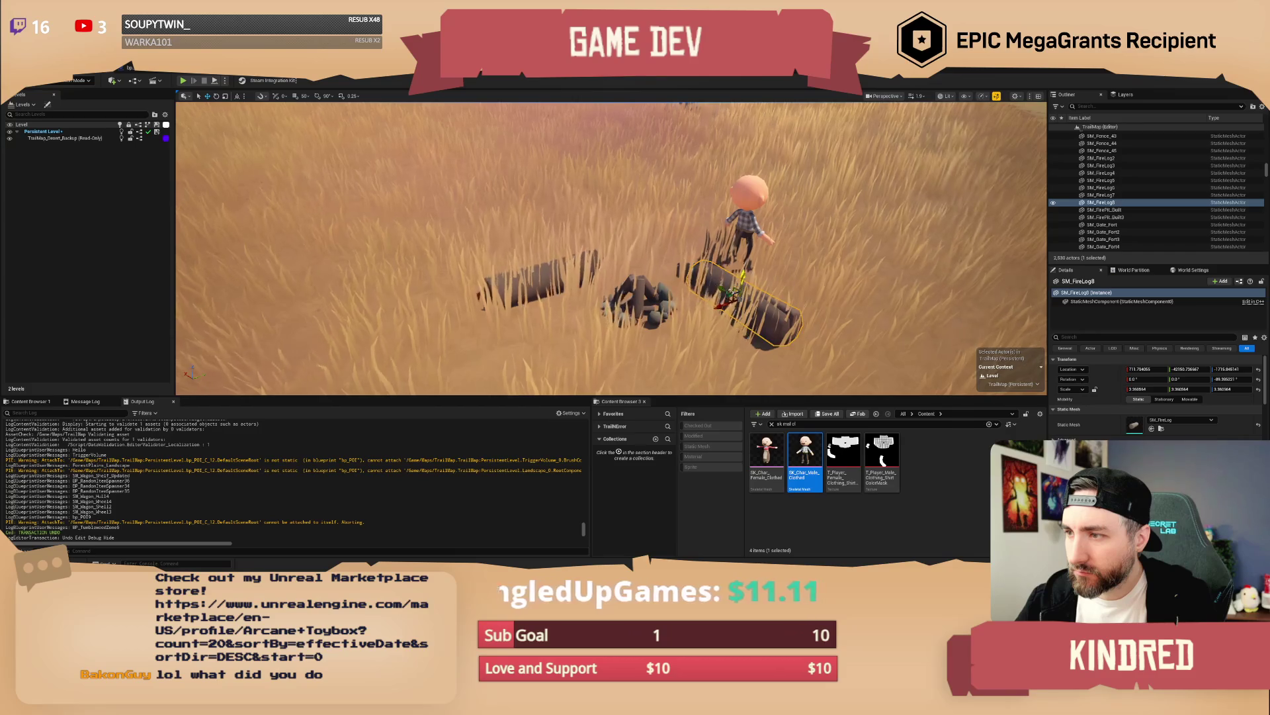
pyautogui.moveTo(726, 296); pyautogui.dragTo(731, 285)
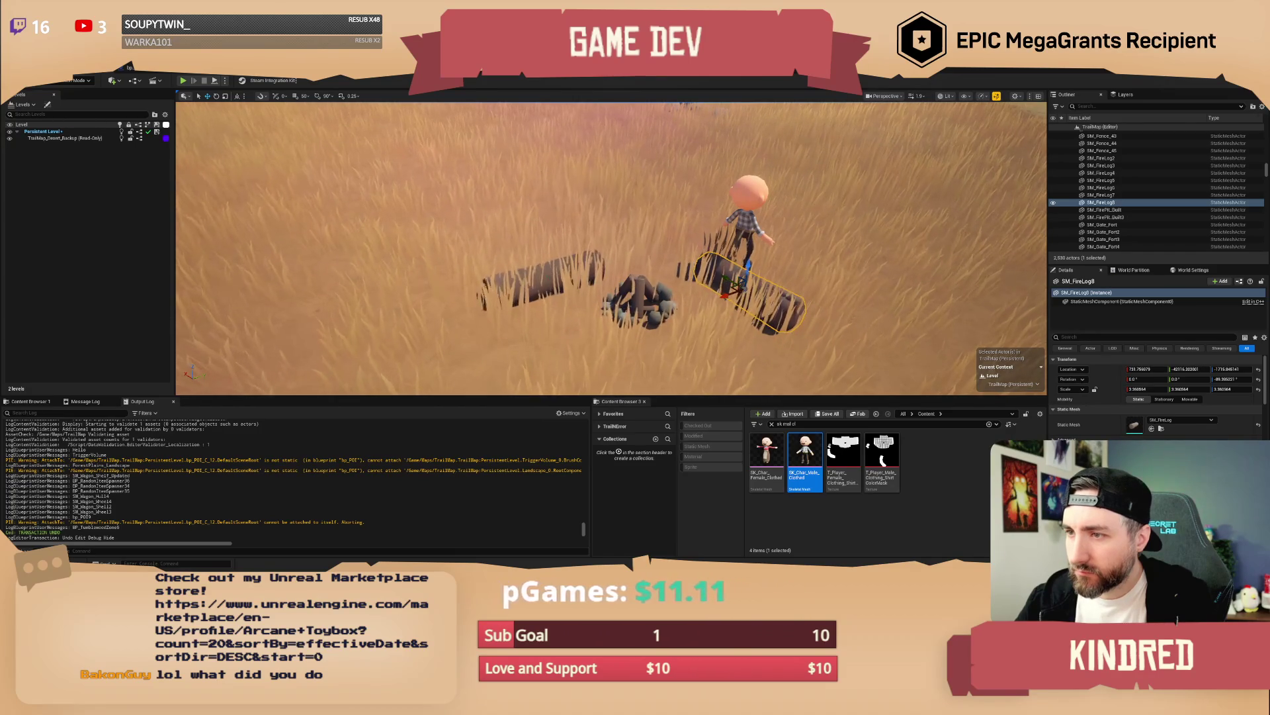
pyautogui.click(551, 291)
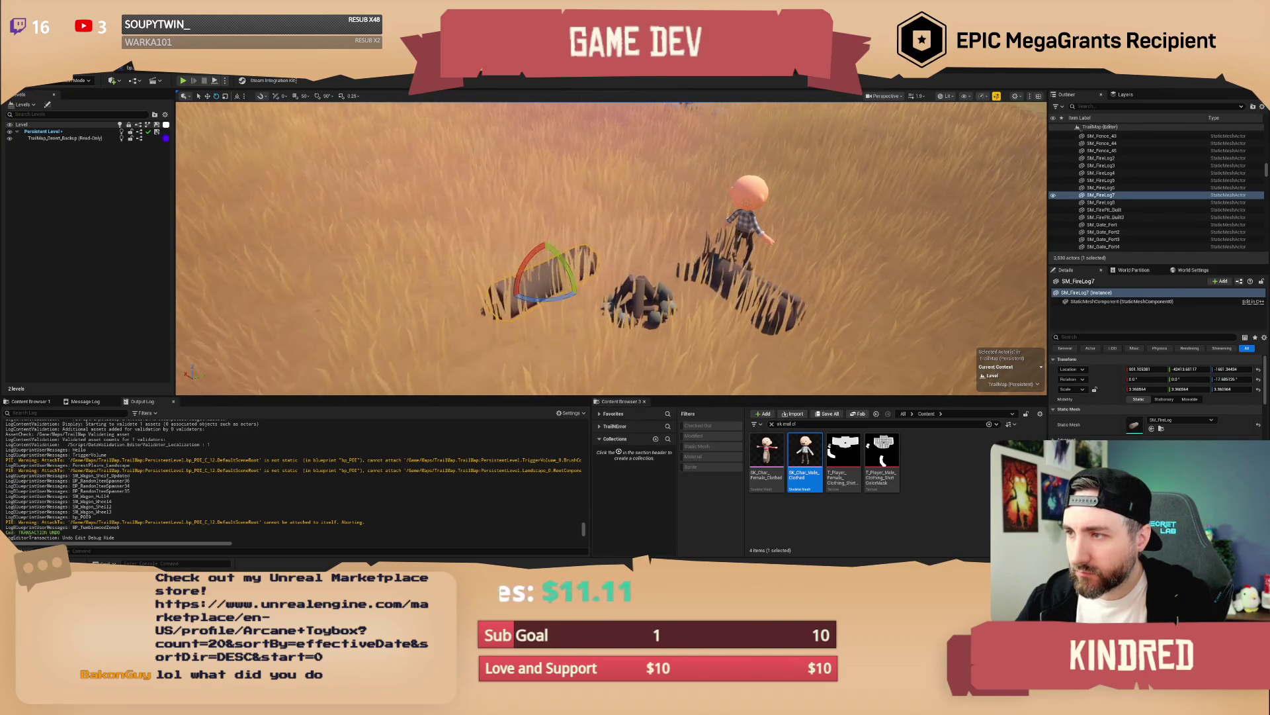
# Step: Move the character closer to the fire and duplicate it onto the opposite side
pyautogui.click(747, 225)
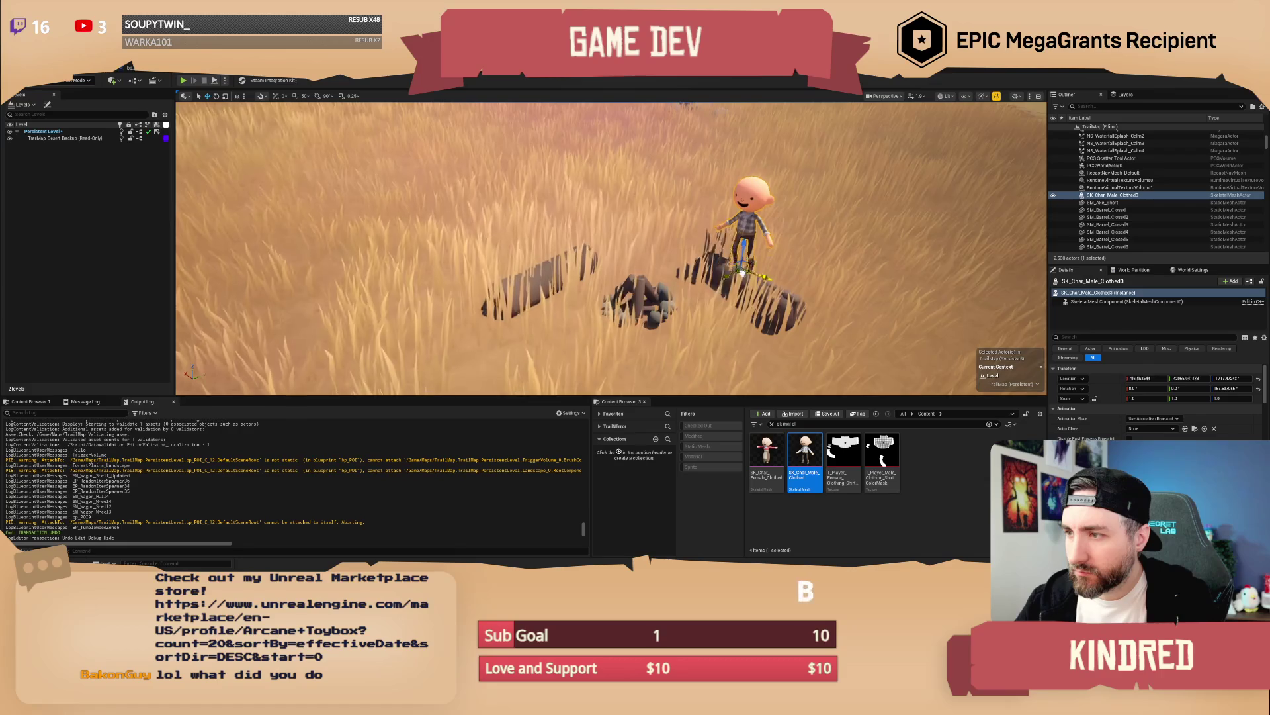
pyautogui.moveTo(724, 300); pyautogui.dragTo(721, 273)
pyautogui.scroll(5, 721, 273)
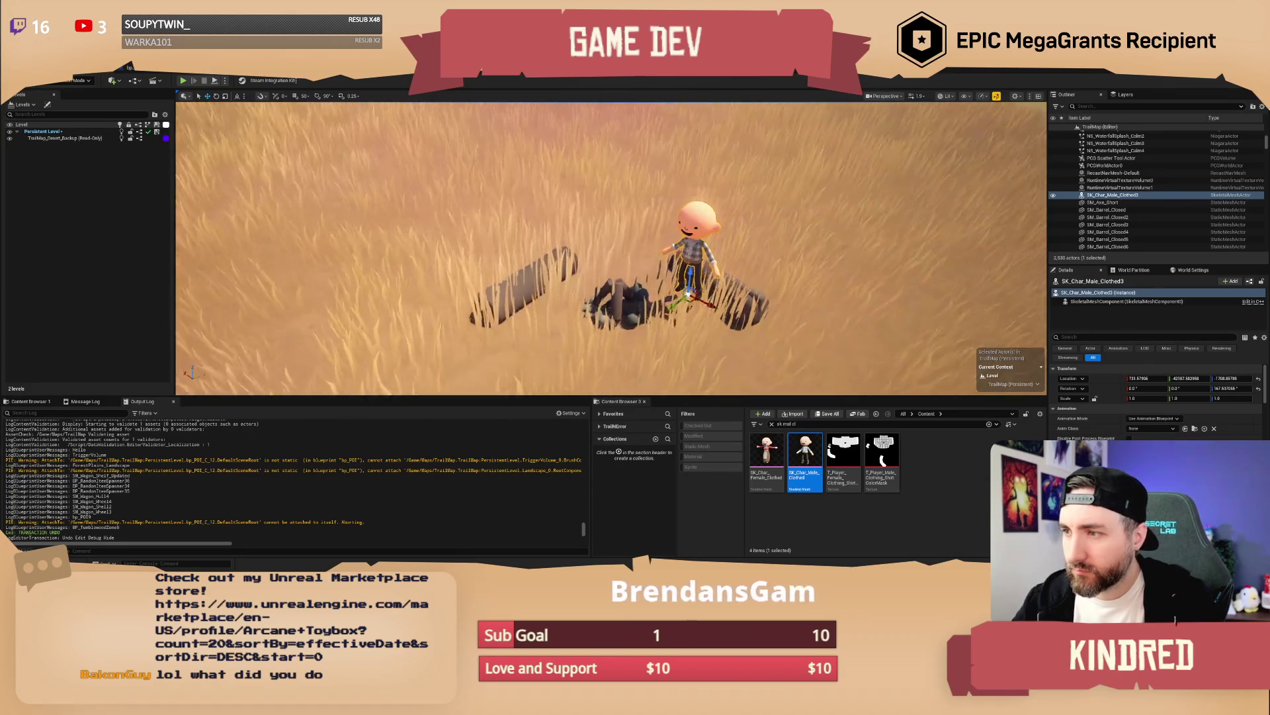
pyautogui.press('f')
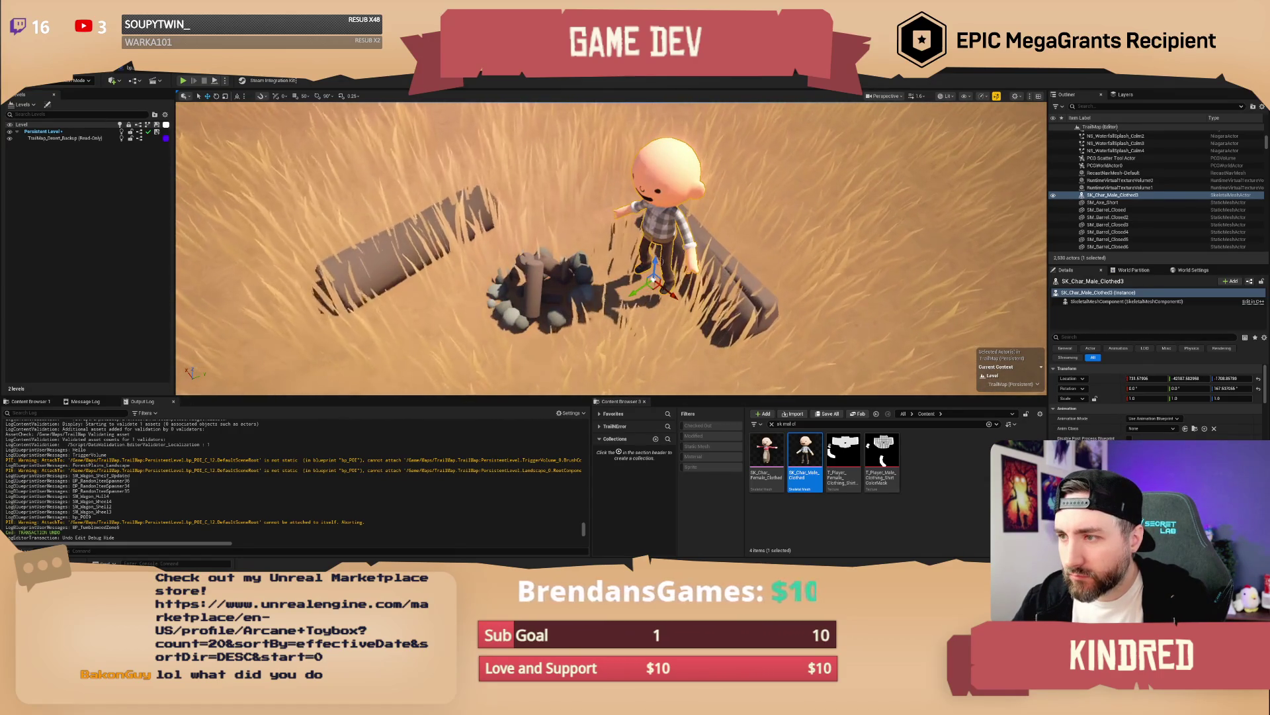
pyautogui.keyDown('alt'); pyautogui.moveTo(651, 299); pyautogui.dragTo(435, 289); pyautogui.keyUp('alt')
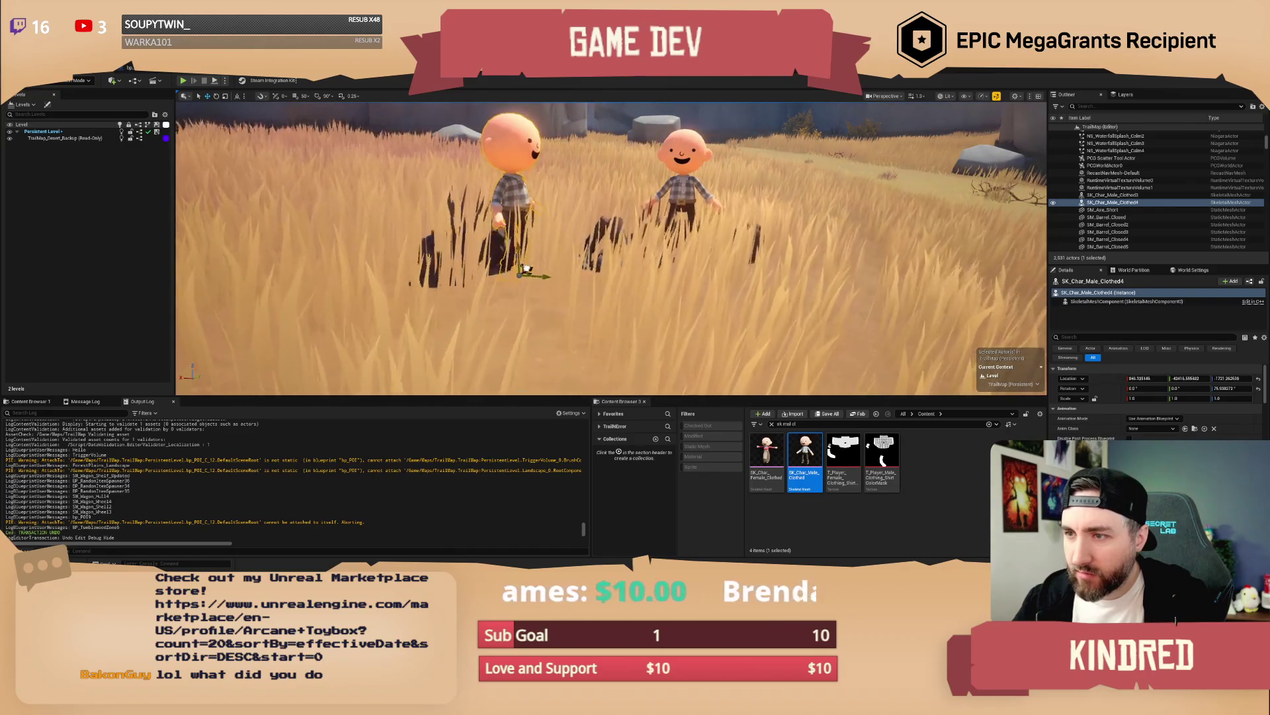
pyautogui.press('Escape')
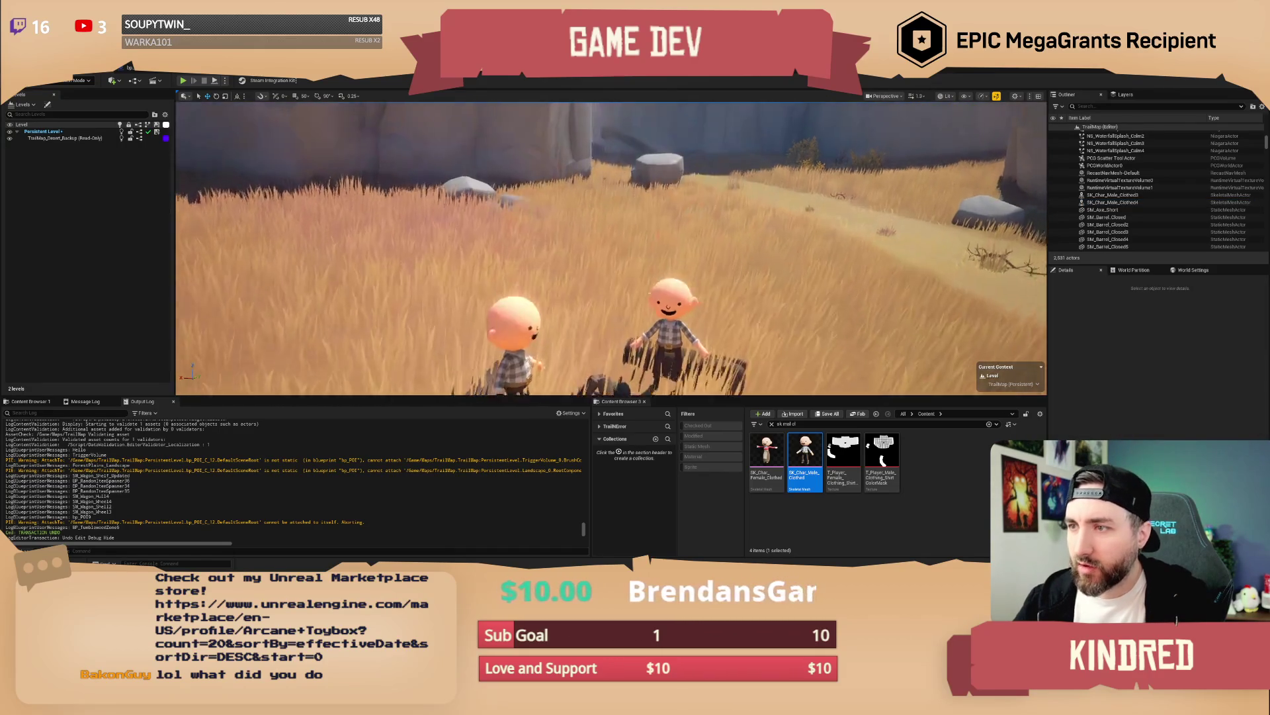
pyautogui.scroll(-1, 611, 248)
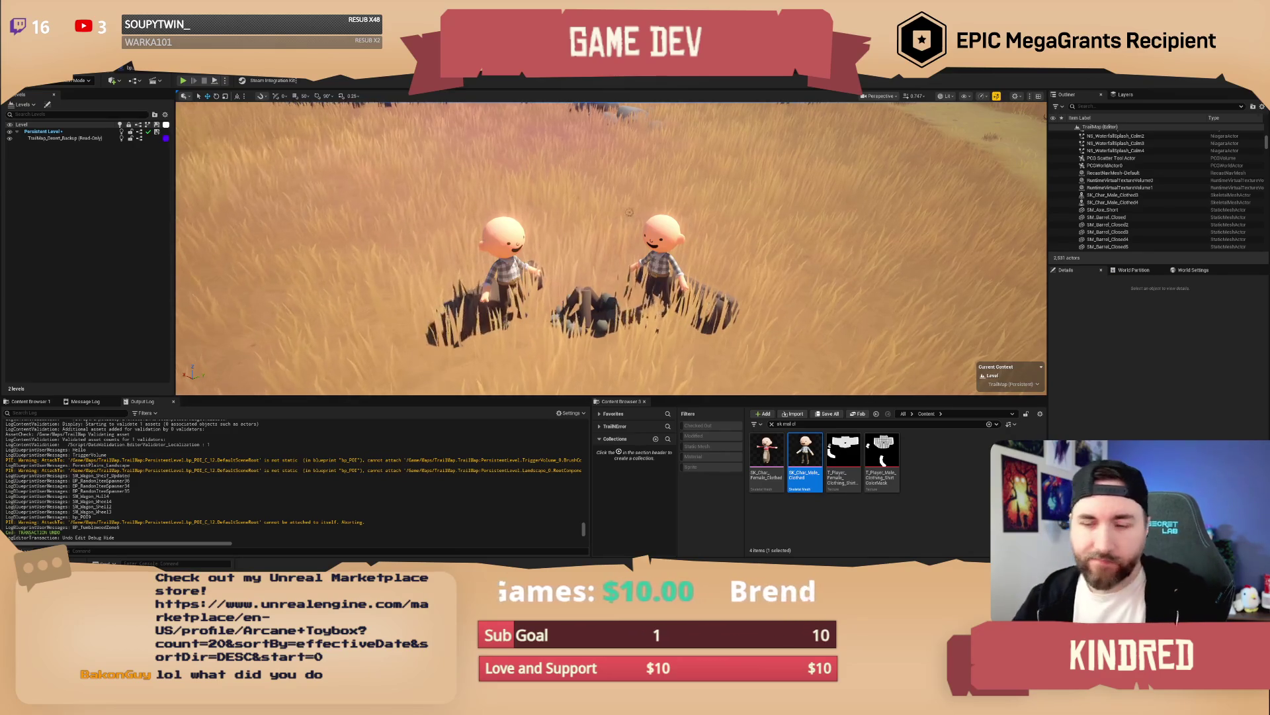
pyautogui.press('Down')
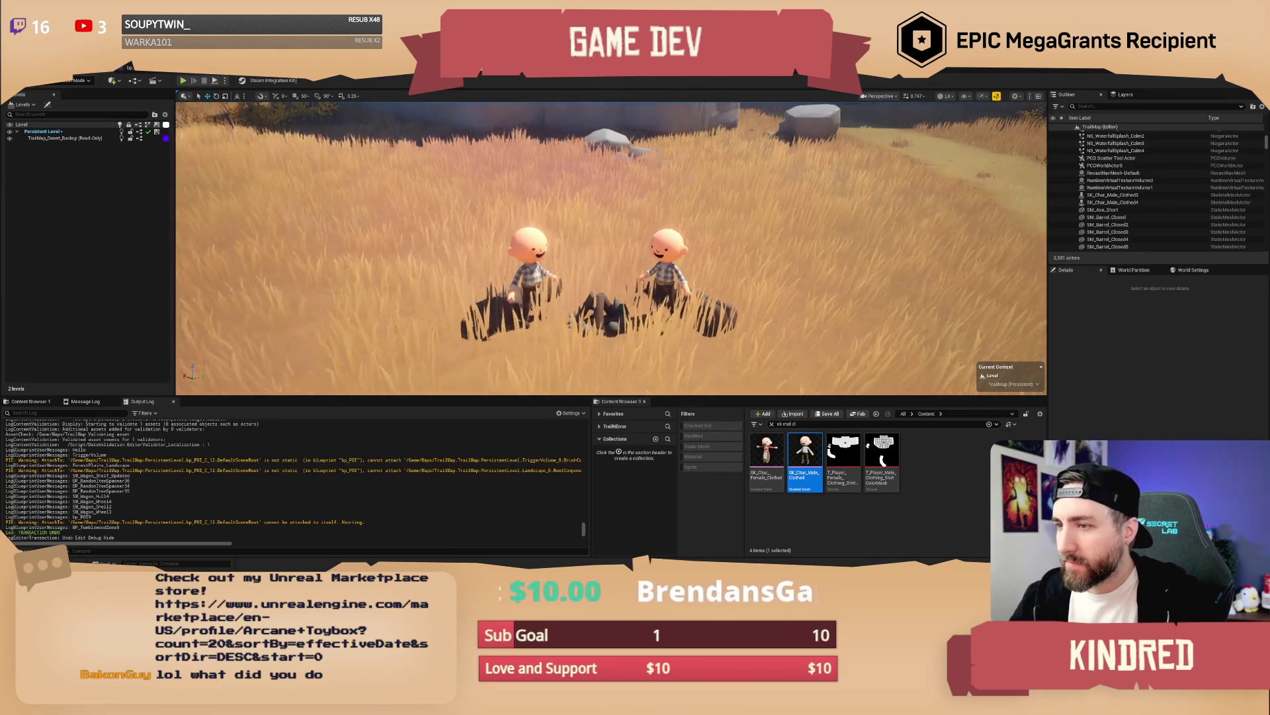
pyautogui.press('Down')
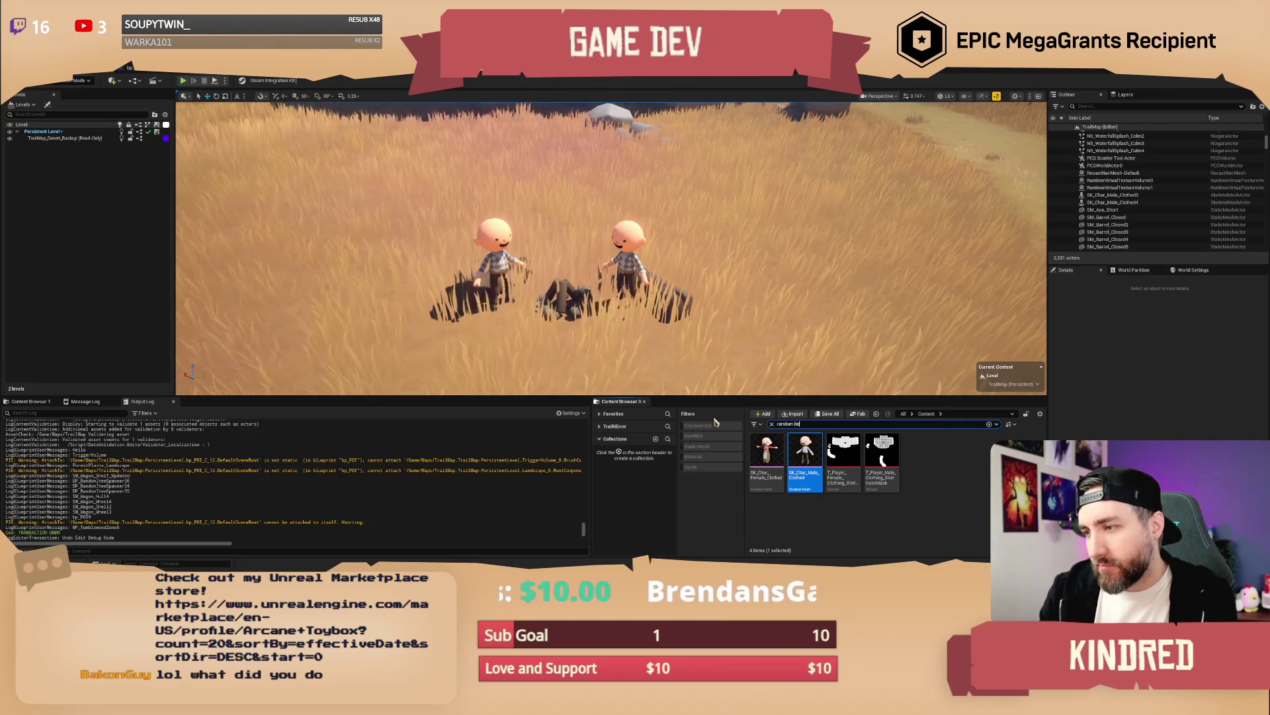
# Step: Place three BP_RandomItemSpawner actors around the campsite characters and fire
pyautogui.write('m')
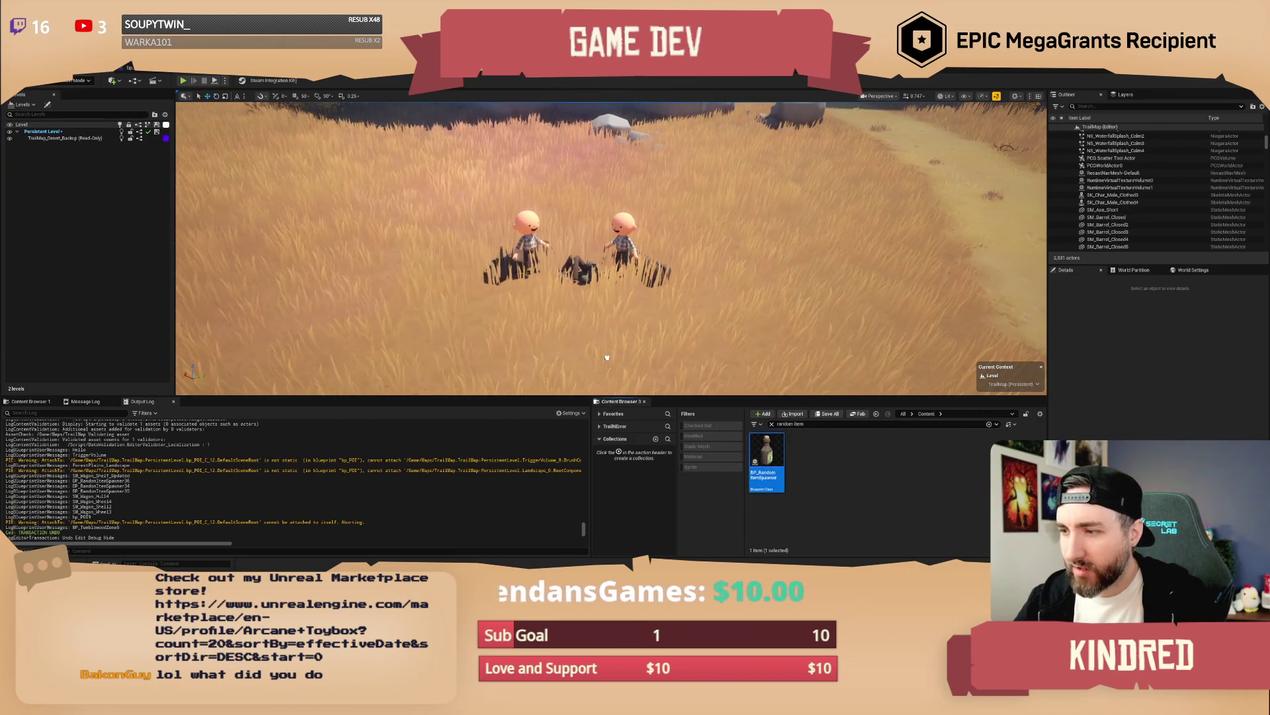
pyautogui.moveTo(528, 293); pyautogui.dragTo(529, 294)
pyautogui.moveTo(766, 456)
pyautogui.mouseDown()
pyautogui.moveTo(473, 314)
pyautogui.moveTo(489, 311)
pyautogui.mouseUp()
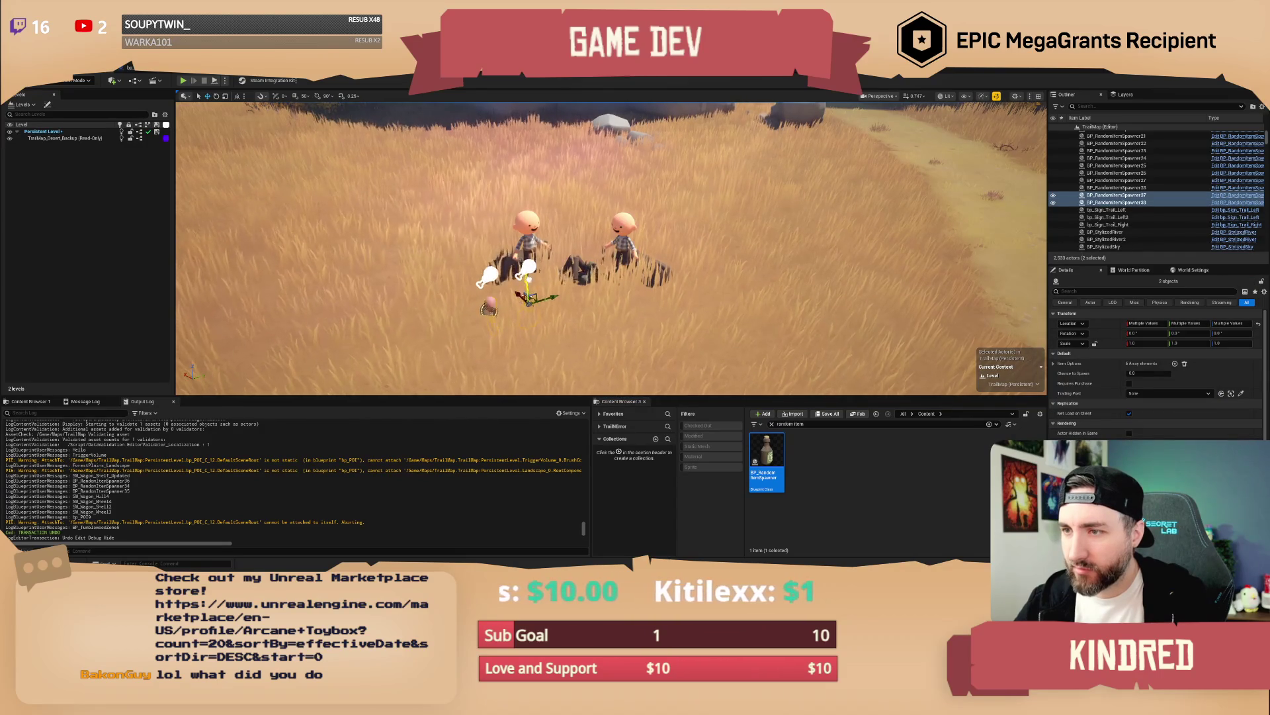
pyautogui.moveTo(766, 460)
pyautogui.mouseDown()
pyautogui.moveTo(647, 299)
pyautogui.moveTo(643, 229)
pyautogui.mouseUp()
pyautogui.press('Escape')
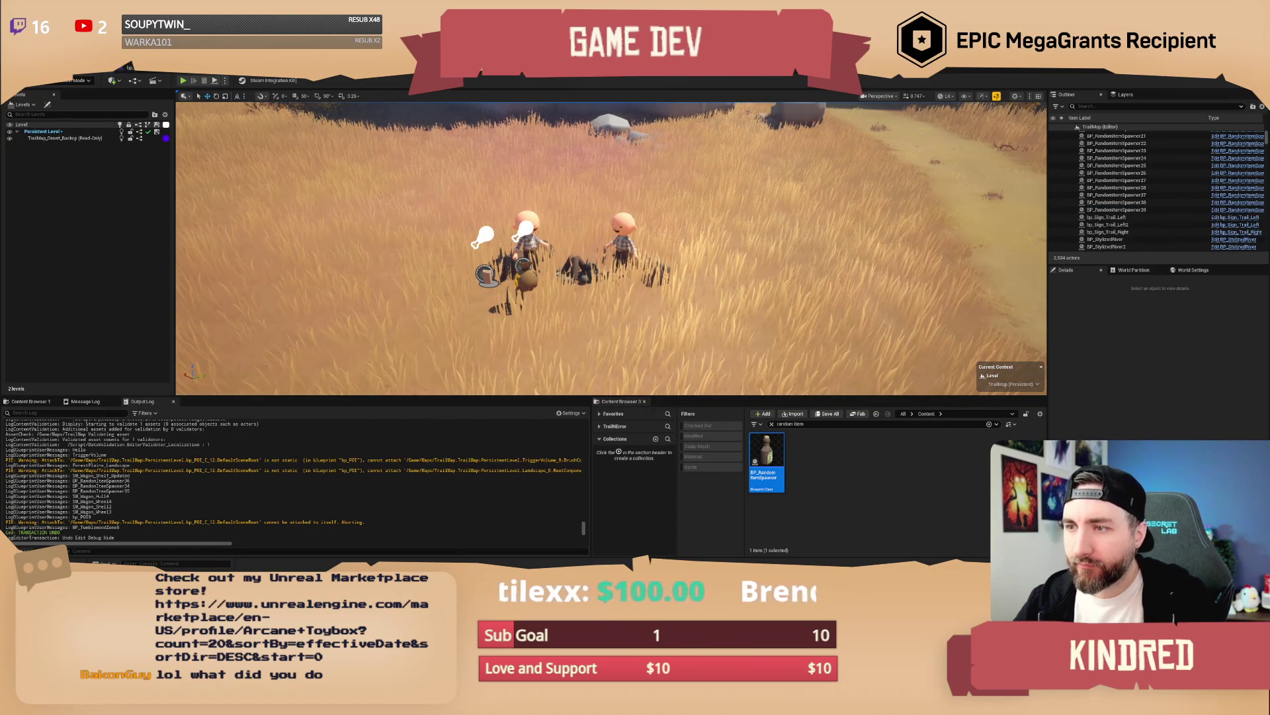
# Step: Place a bp_POI at the campsite named 'Two Brother', then return to bp_POI's event graph
pyautogui.click(817, 423)
pyautogui.write('poi')
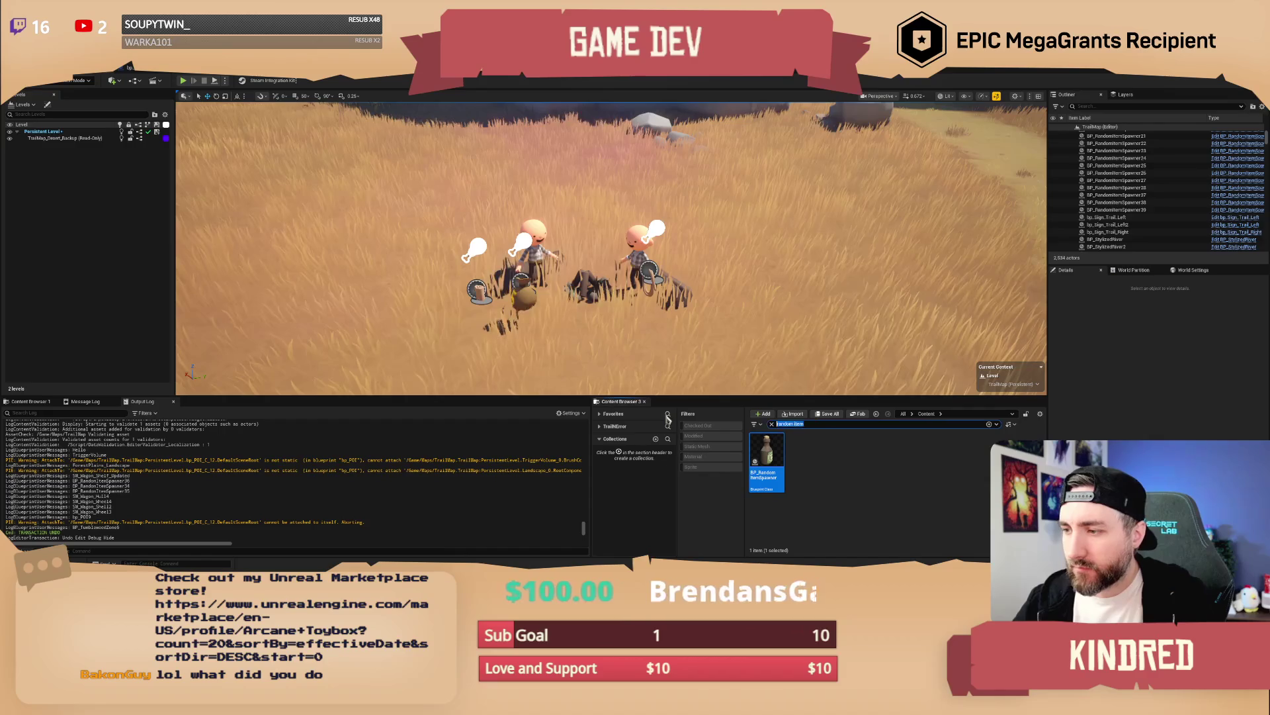
pyautogui.moveTo(766, 457); pyautogui.dragTo(585, 254)
pyautogui.click(1138, 439)
pyautogui.write('1wo Brothers')
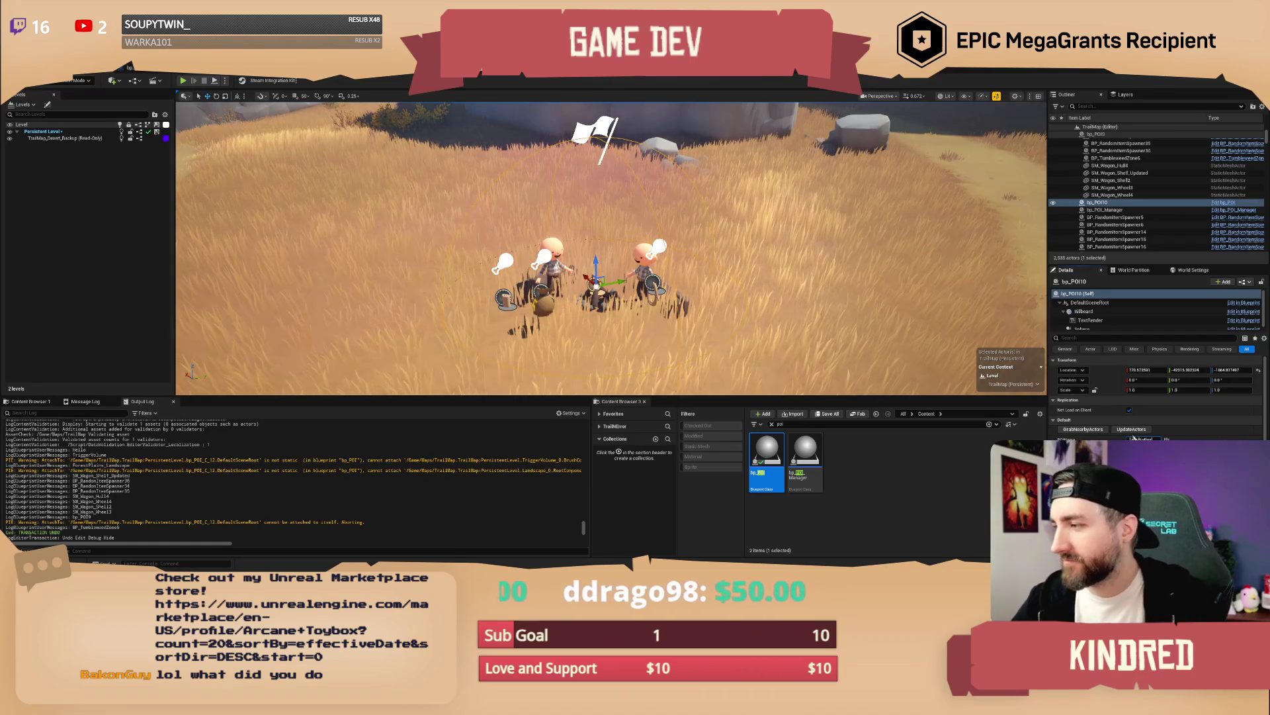
pyautogui.press('Return')
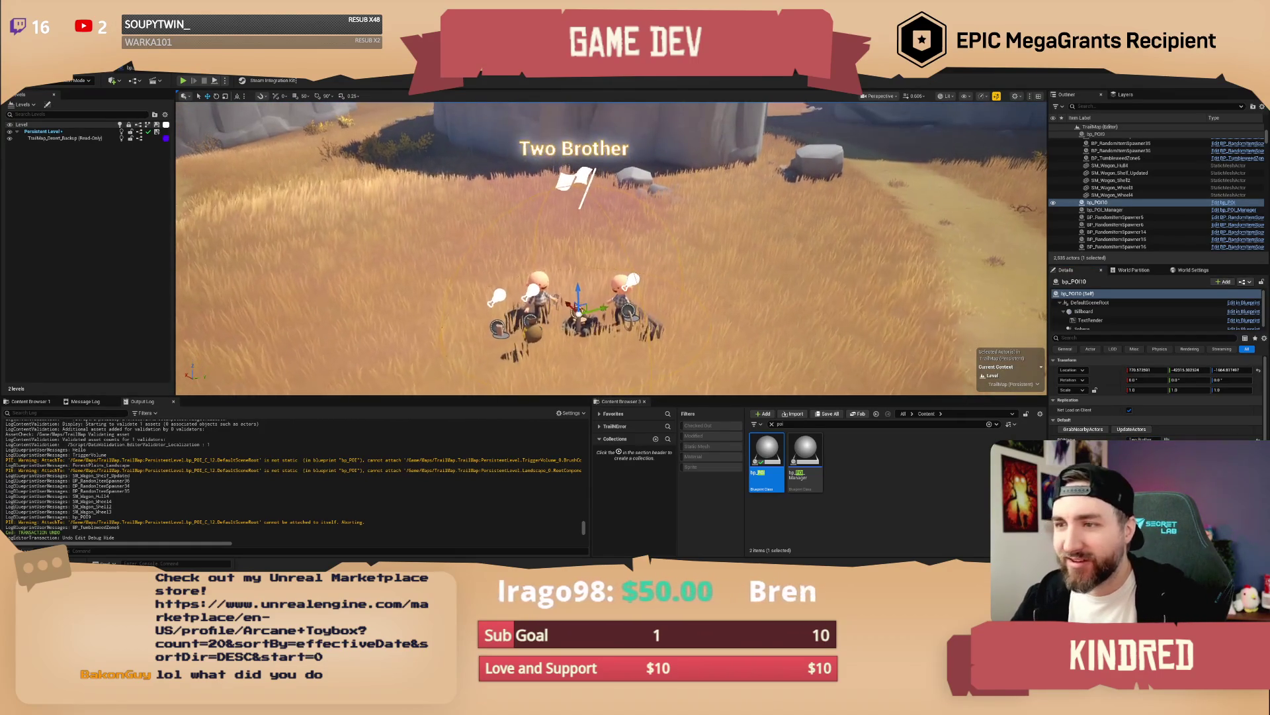
pyautogui.click(149, 71)
pyautogui.moveTo(465, 186); pyautogui.dragTo(521, 217)
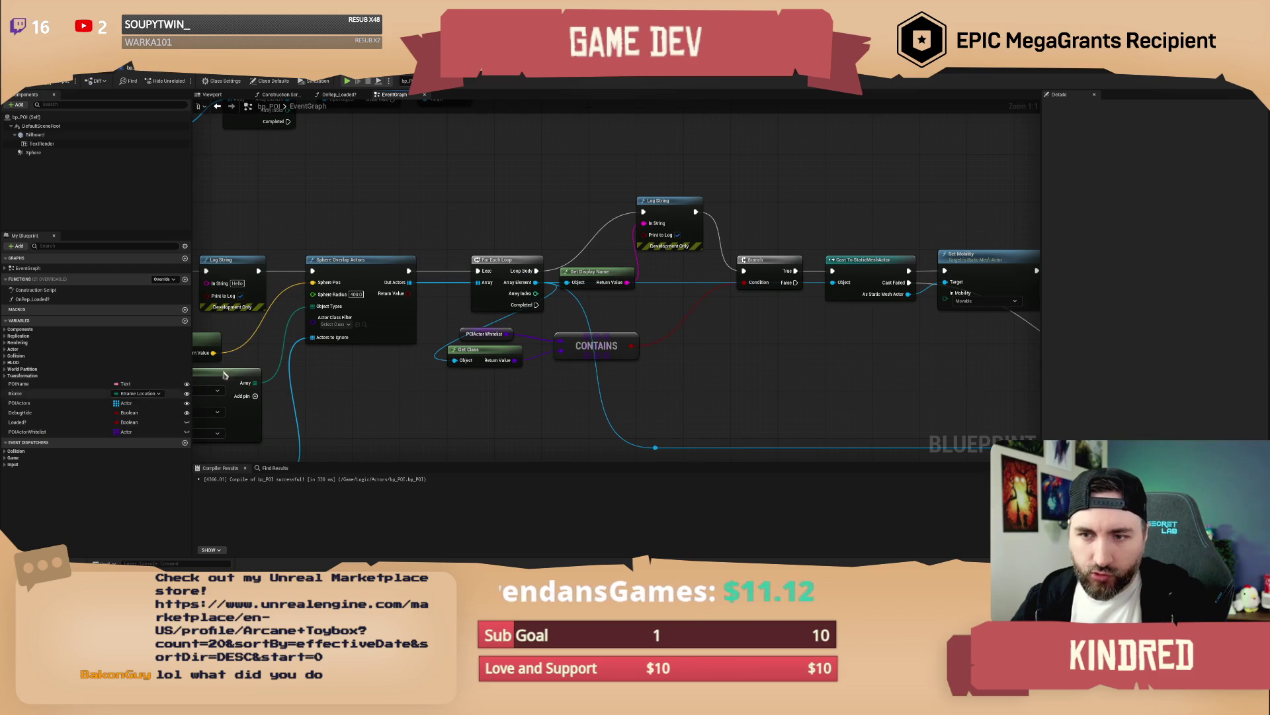
# Step: Set new whitelist entry Index[4] to SkeletalMeshActor, compile bp_POI, and go back to the level
pyautogui.click(69, 394)
pyautogui.click(43, 431)
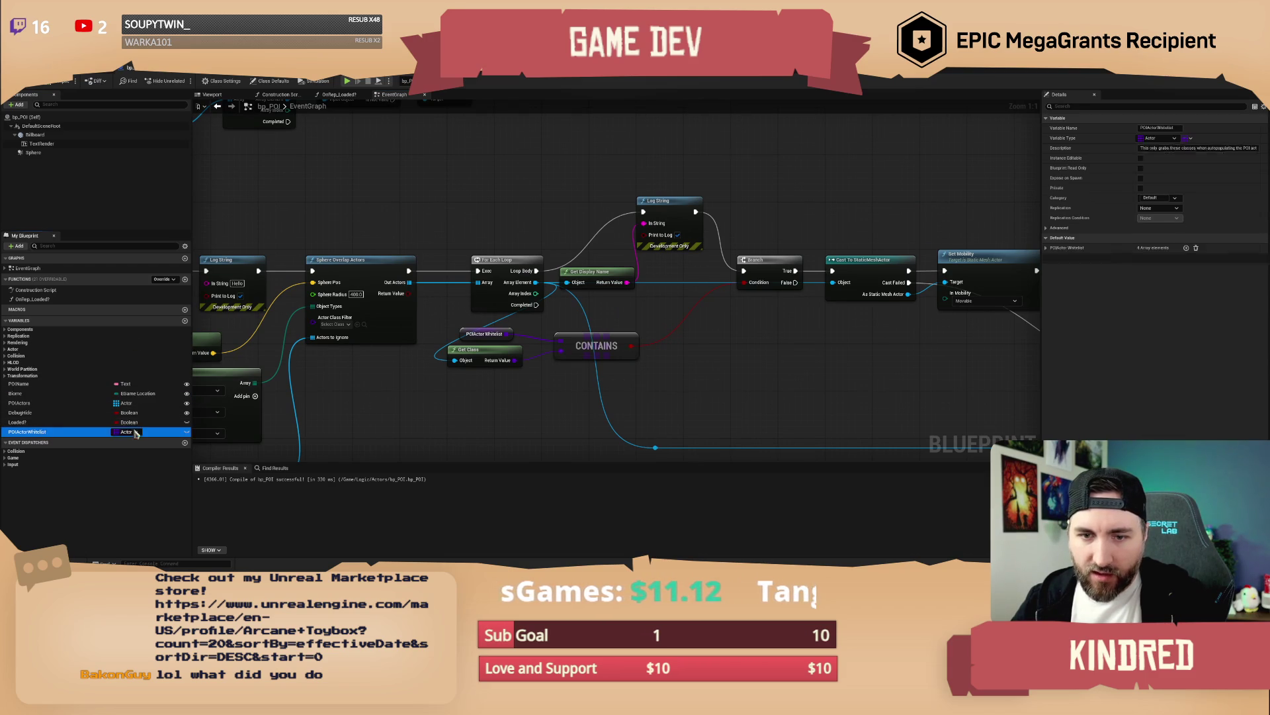
pyautogui.click(1186, 250)
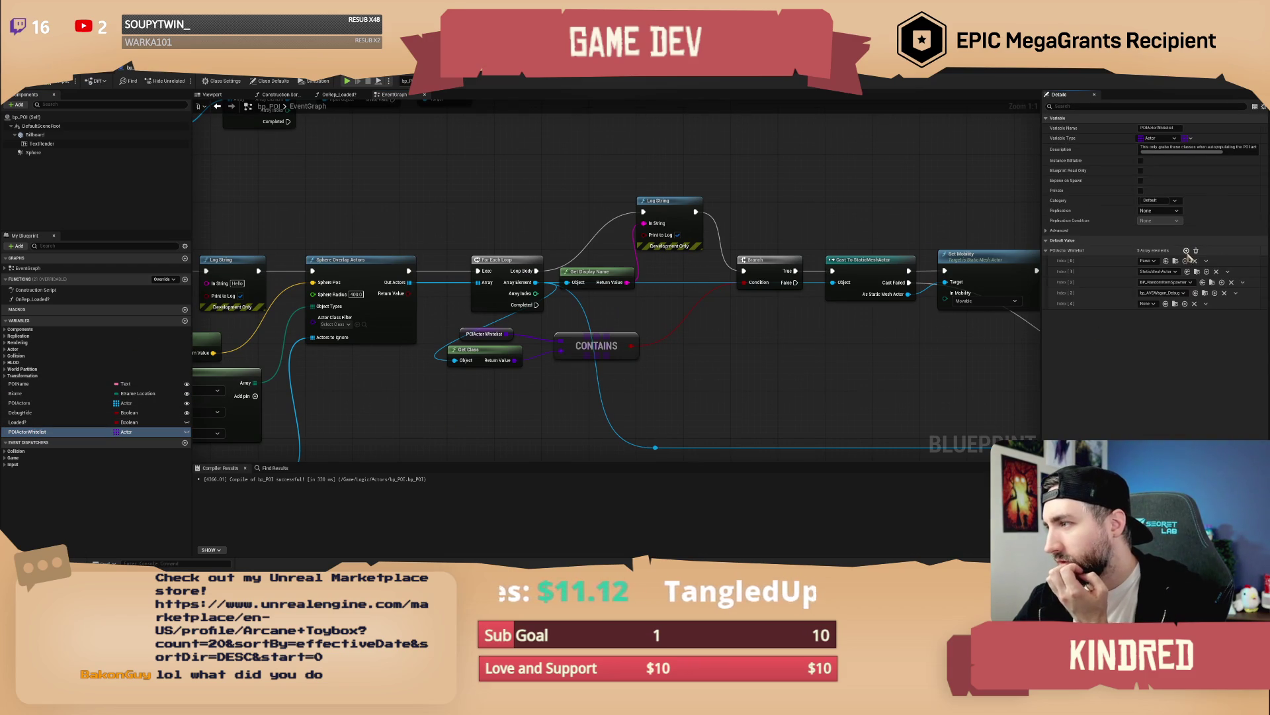
pyautogui.click(1149, 303)
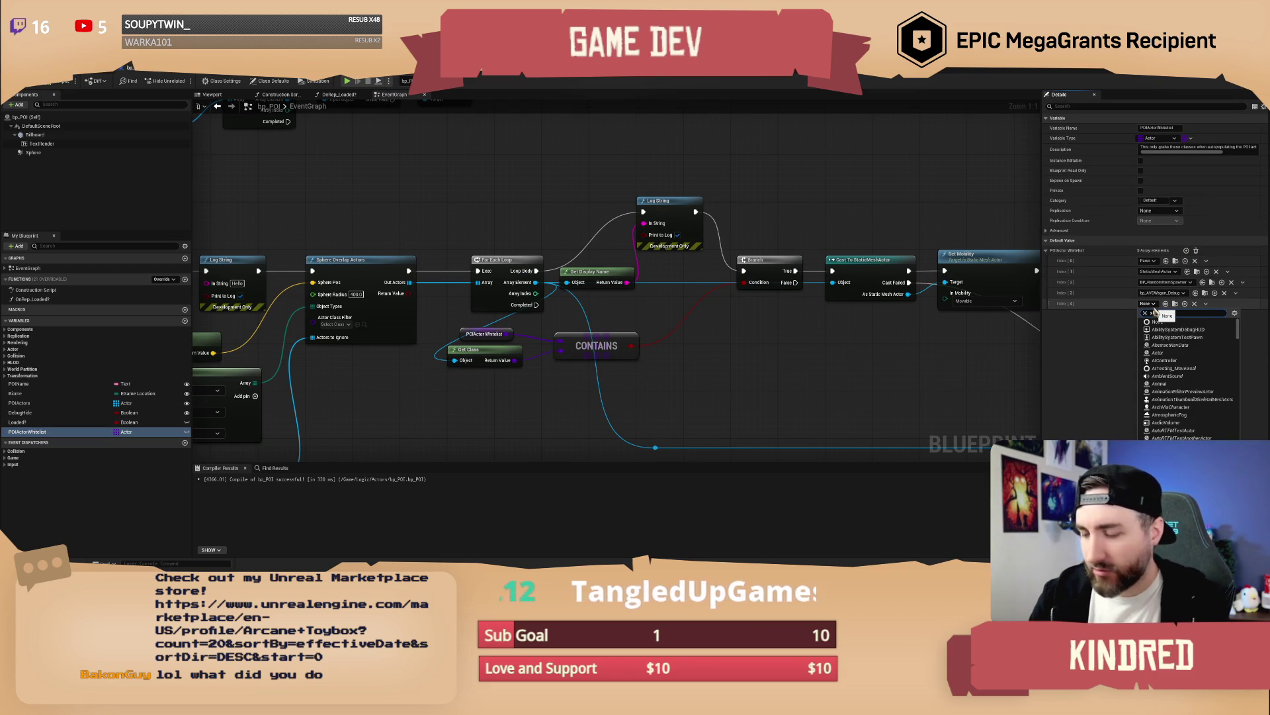
pyautogui.write('skelet')
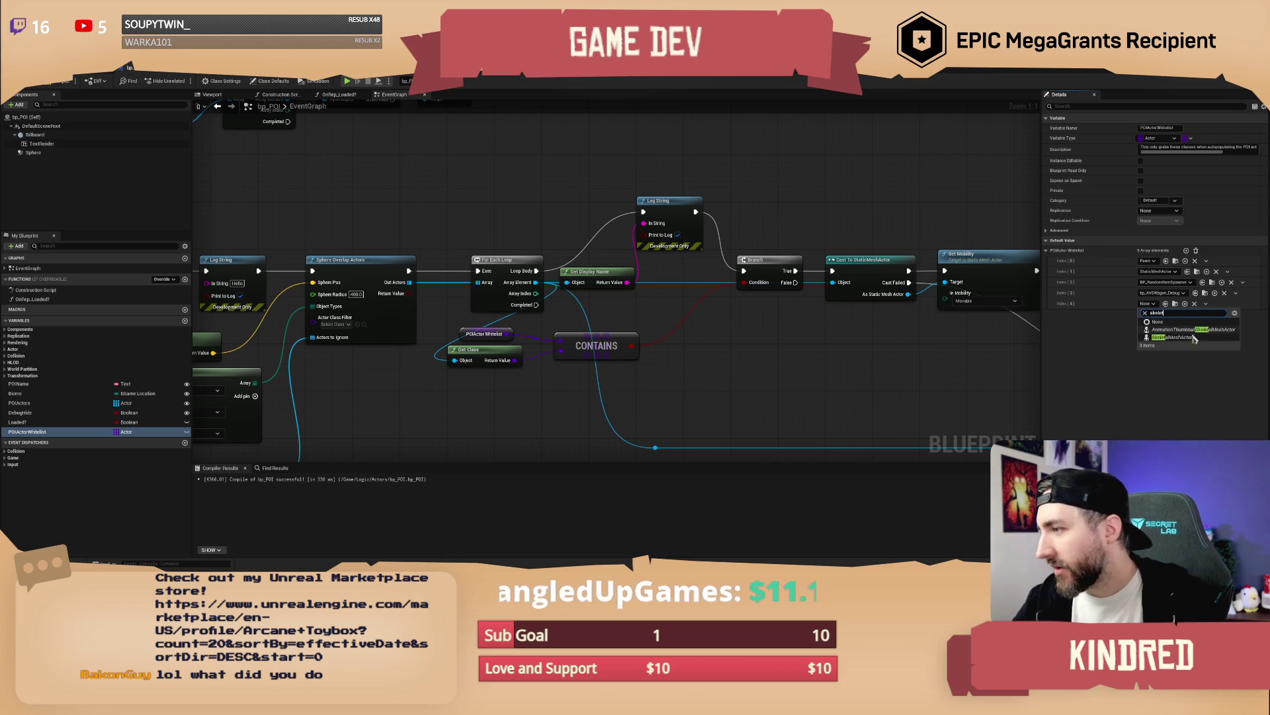
pyautogui.click(1189, 338)
pyautogui.click(47, 81)
pyautogui.click(82, 74)
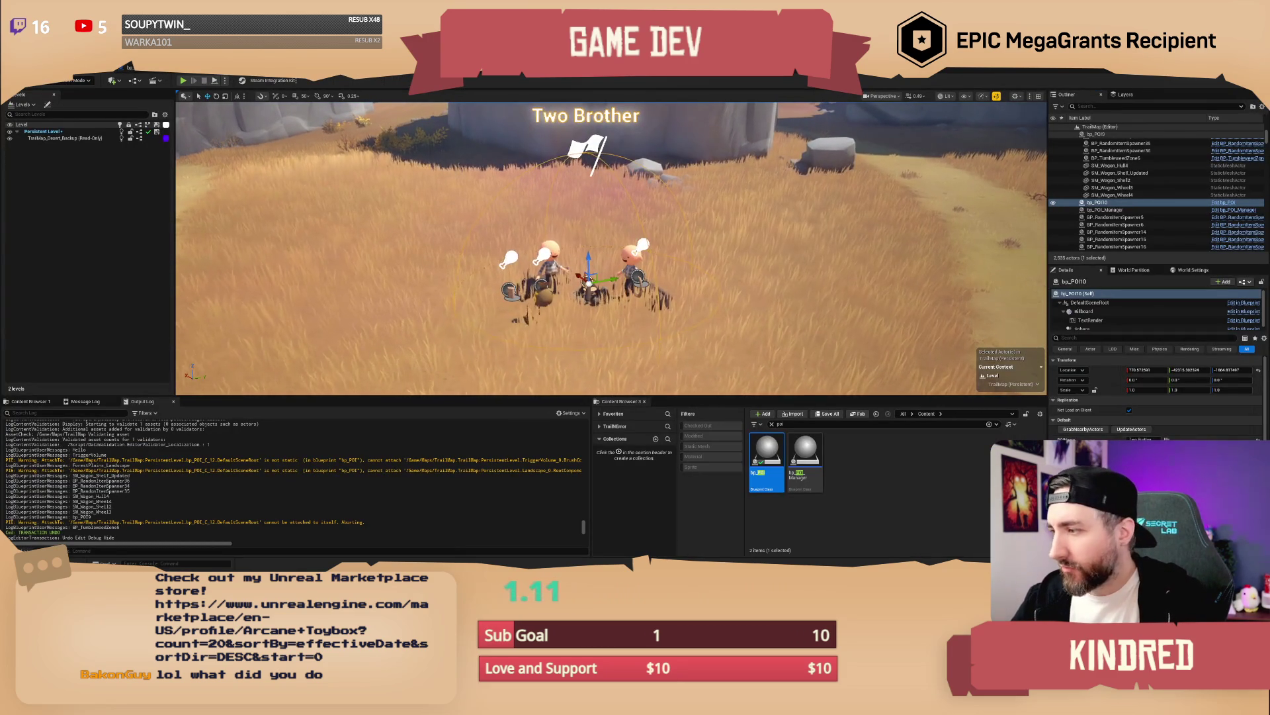
# Step: Run GrabNearbyActors on bp_POI10 and review the bp_POI event graph
pyautogui.click(1088, 430)
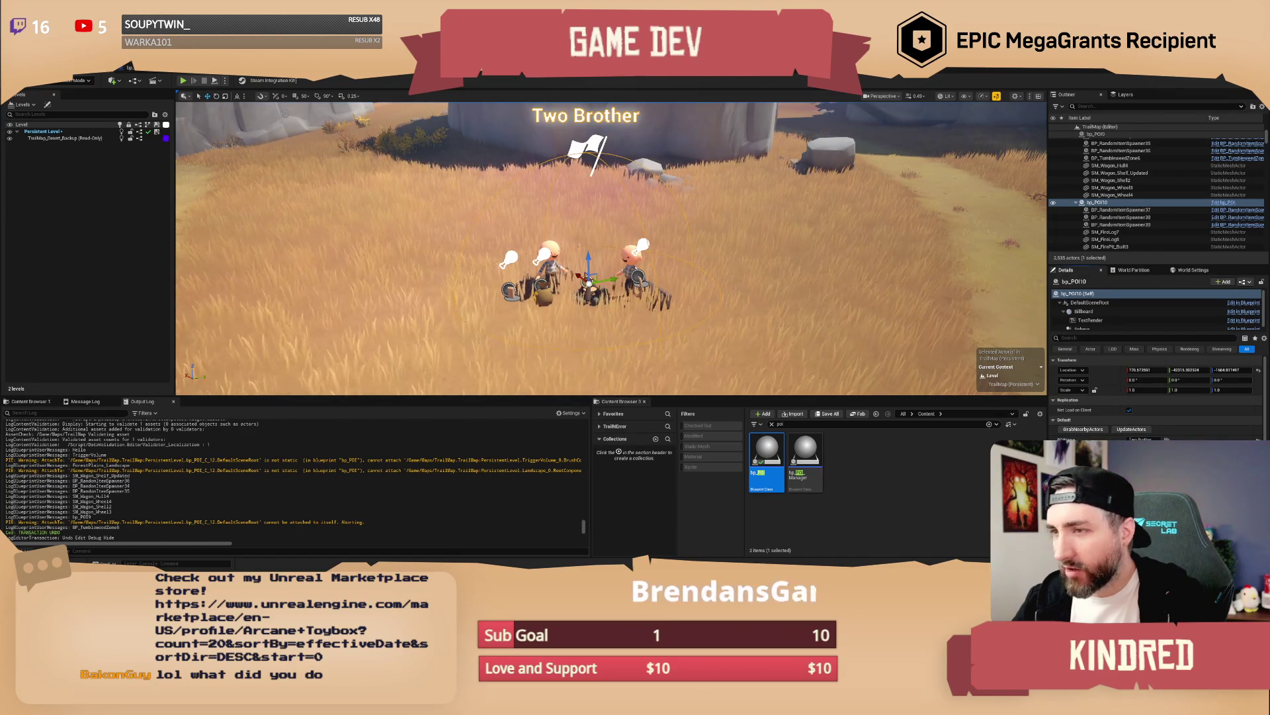
pyautogui.click(139, 71)
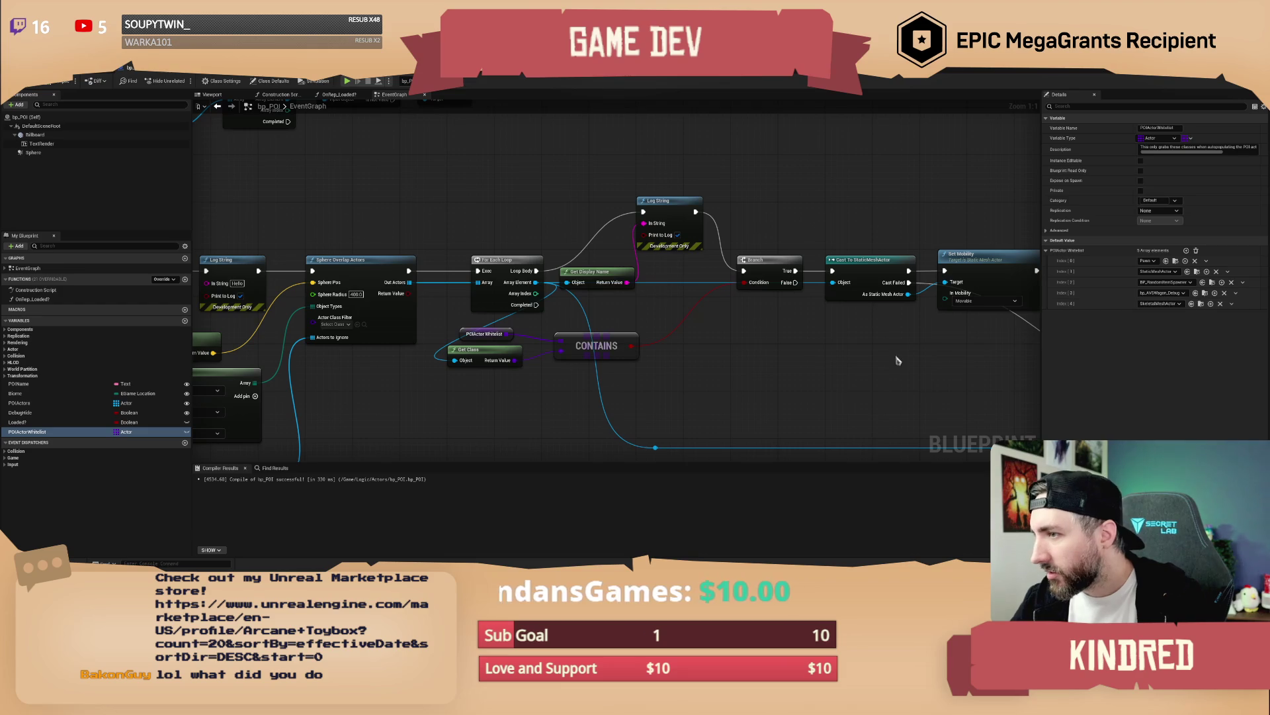
pyautogui.moveTo(868, 369); pyautogui.dragTo(741, 347)
pyautogui.scroll(-1, 741, 347)
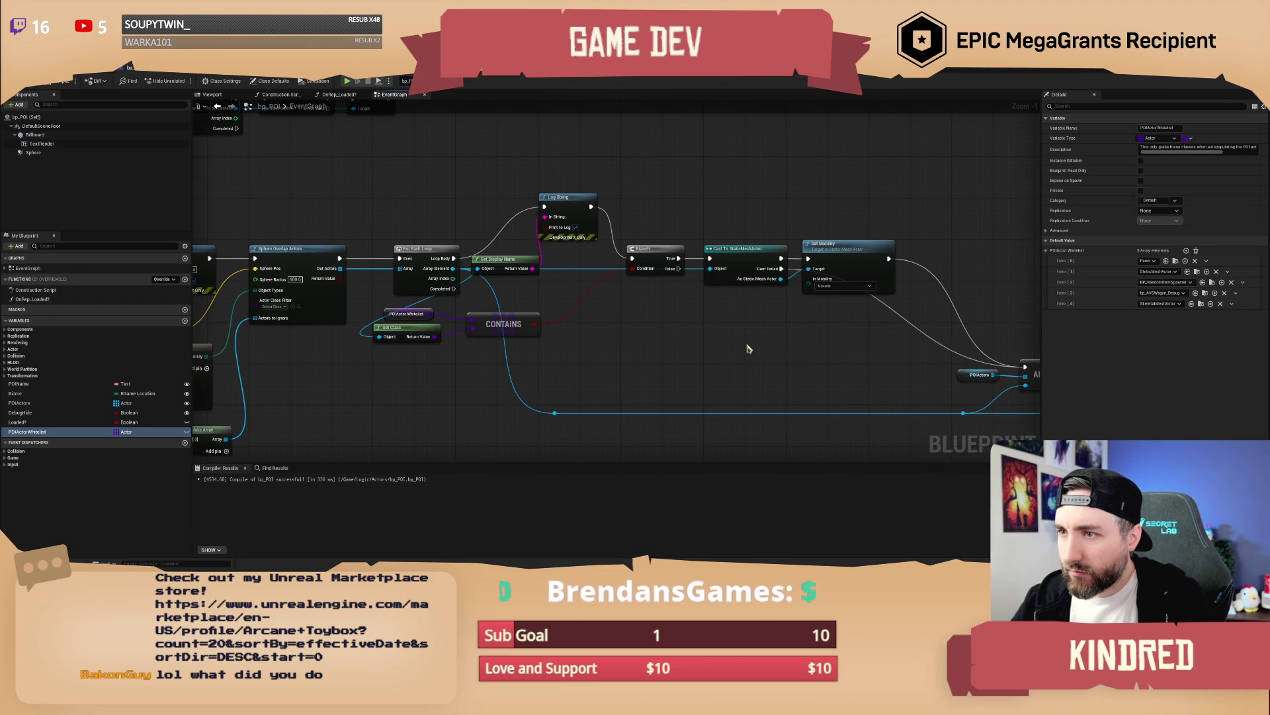
pyautogui.scroll(2, 675, 342)
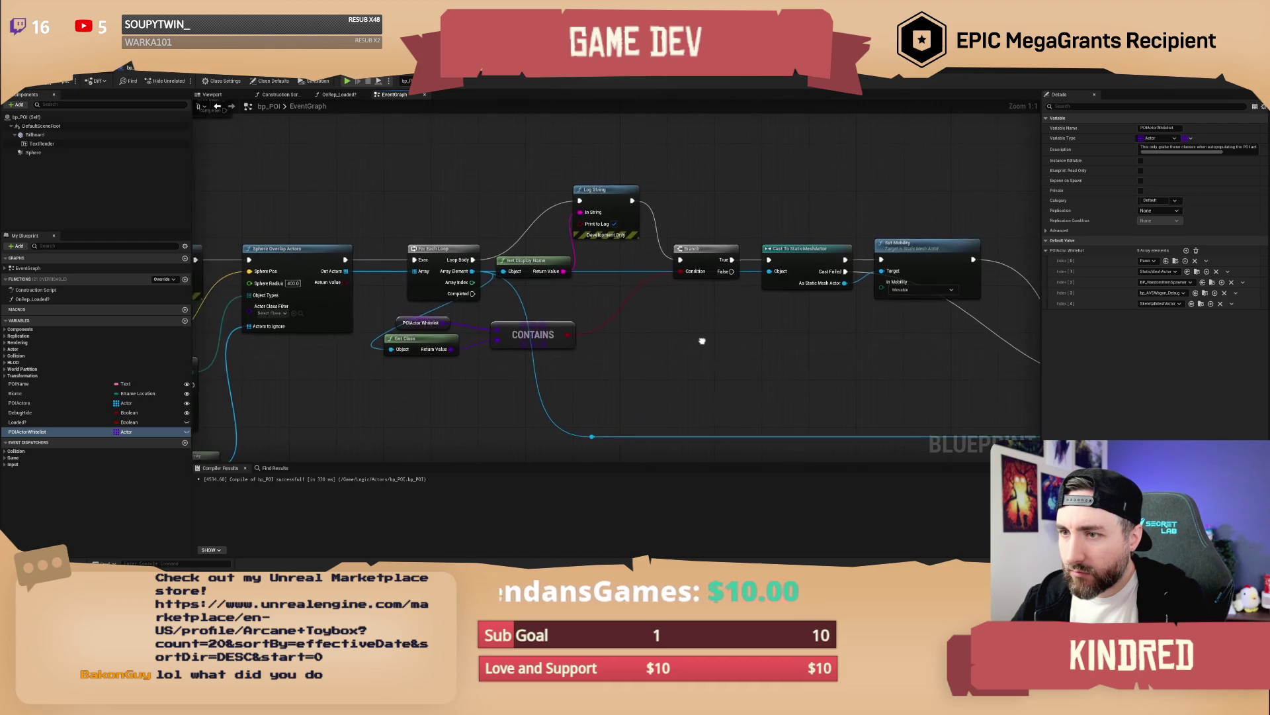
# Step: Back in the level, select both clothed characters by the campfire
pyautogui.hotkey('ctrl', 'Tab')
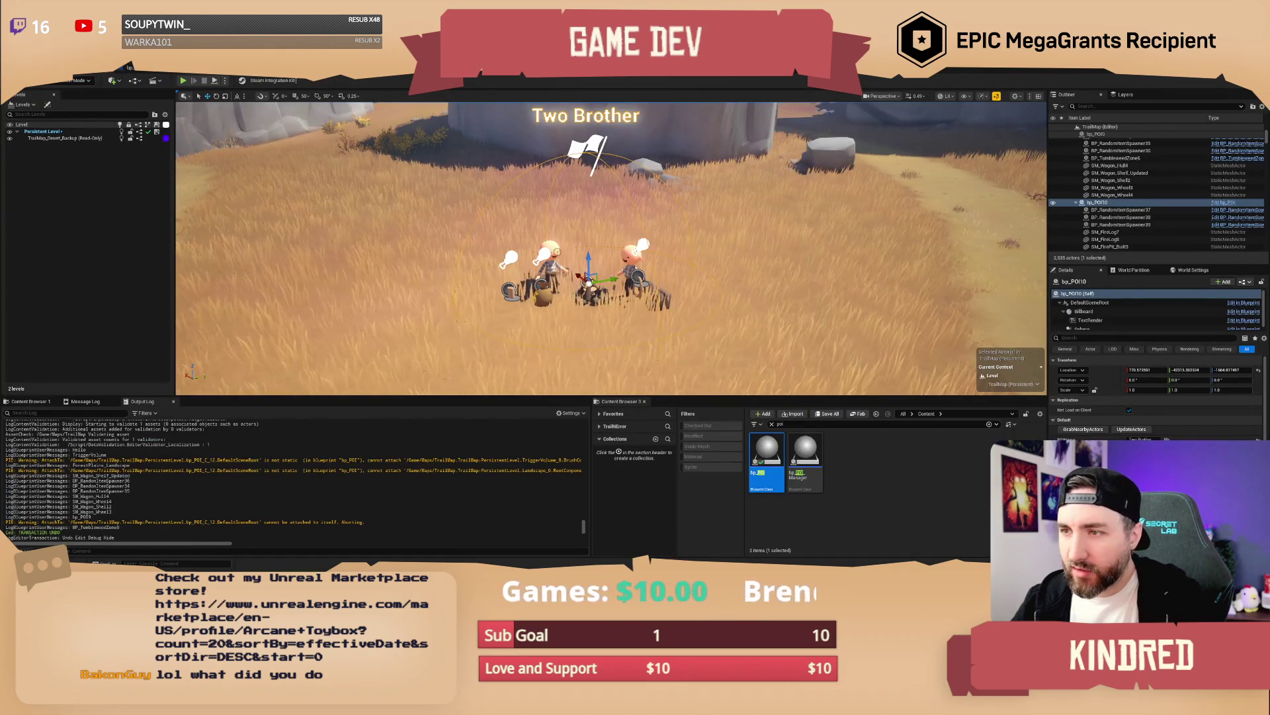
pyautogui.click(549, 268)
pyautogui.keyDown('ctrl'); pyautogui.click(630, 264); pyautogui.keyUp('ctrl')
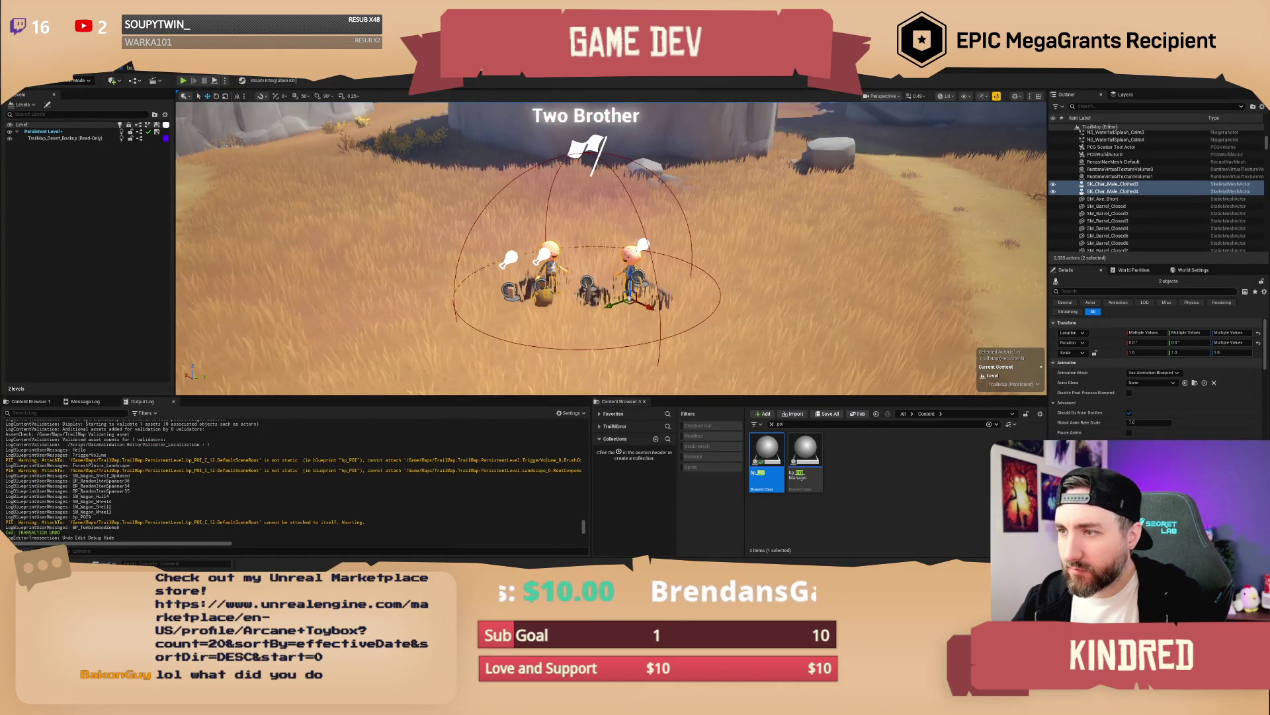
# Step: Attach both characters to bp_POI10, change its label to 'Two Brothers', and save the level
pyautogui.rightClick(630, 253)
pyautogui.moveTo(694, 455)
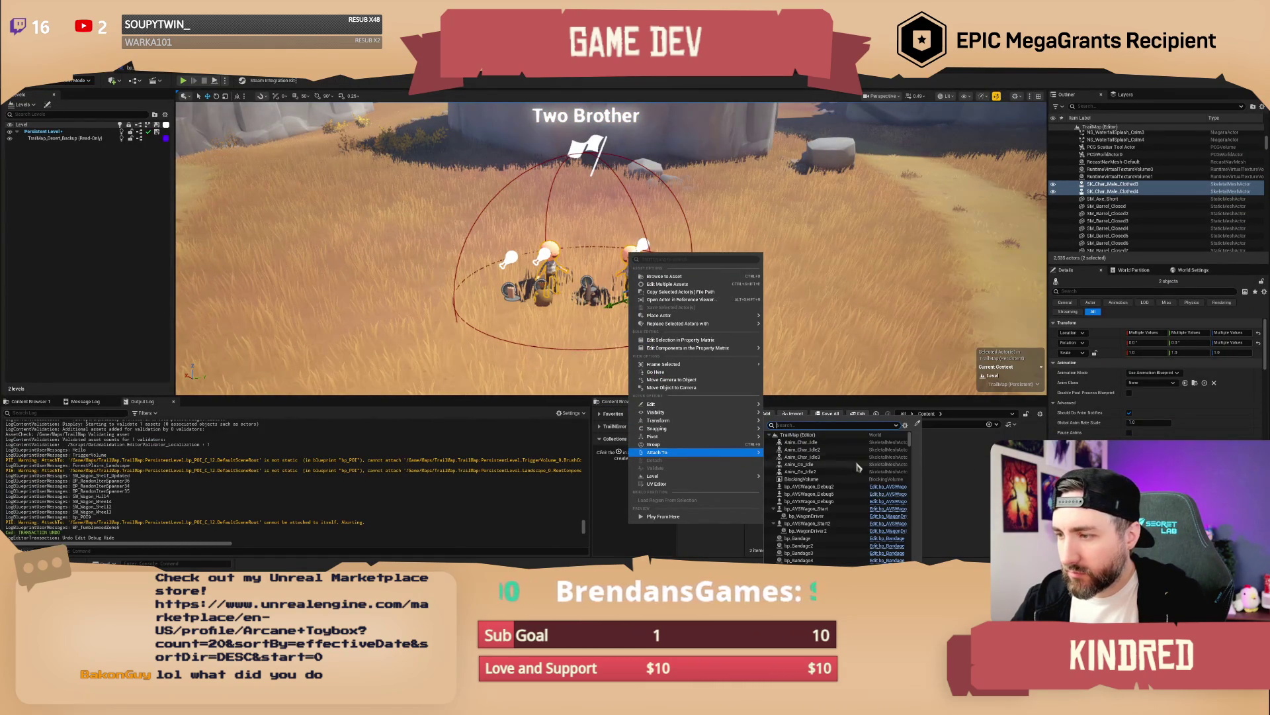
pyautogui.click(919, 424)
pyautogui.click(595, 286)
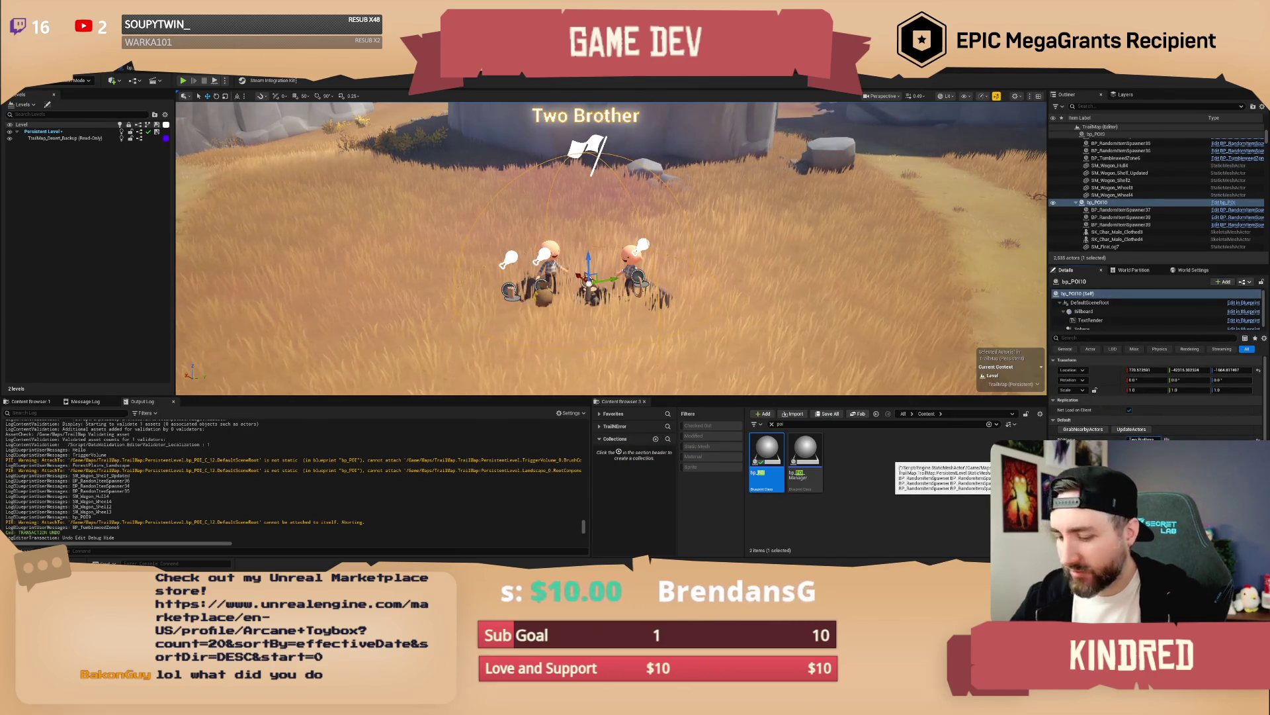
pyautogui.write('s')
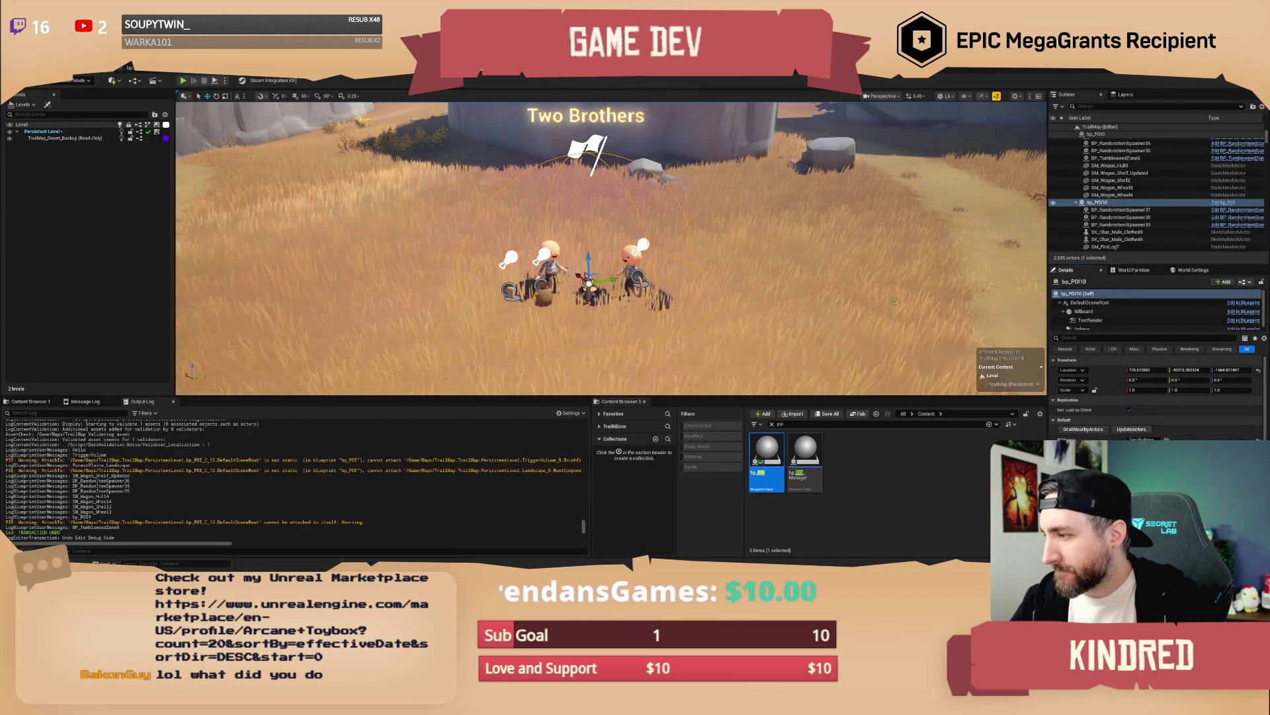
pyautogui.scroll(-1, 1090, 423)
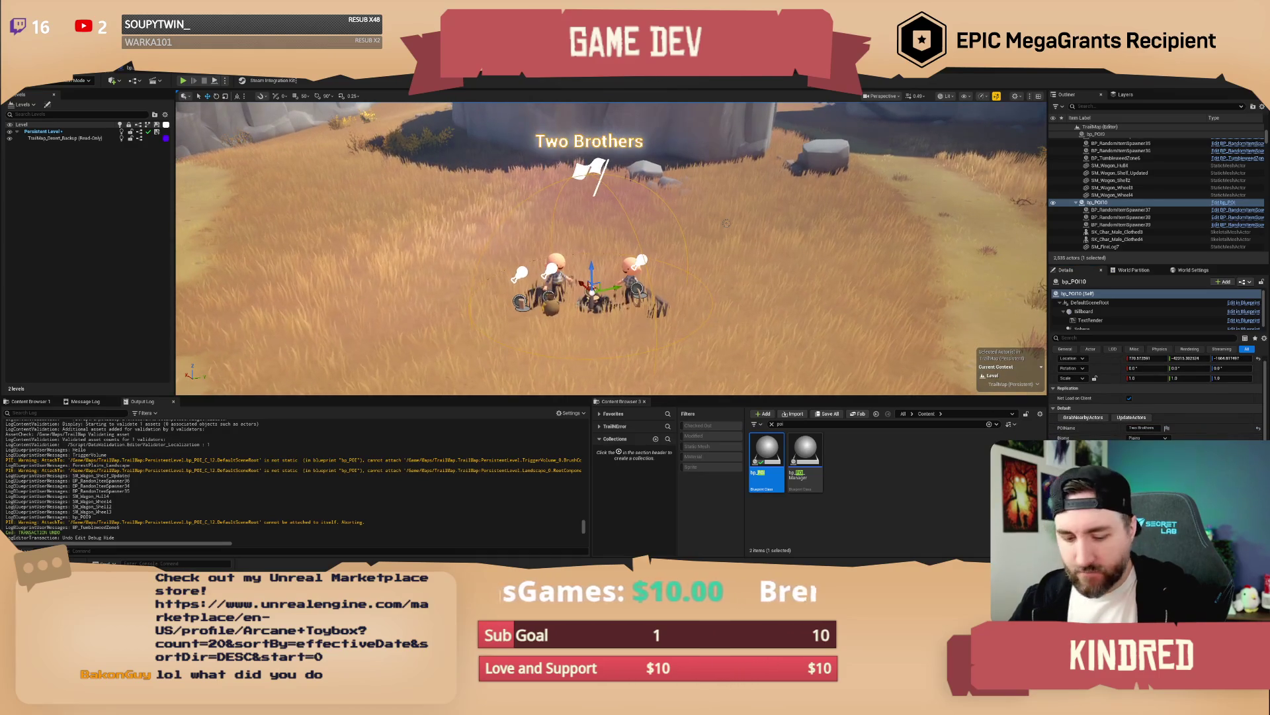
pyautogui.hotkey('ctrl', 's')
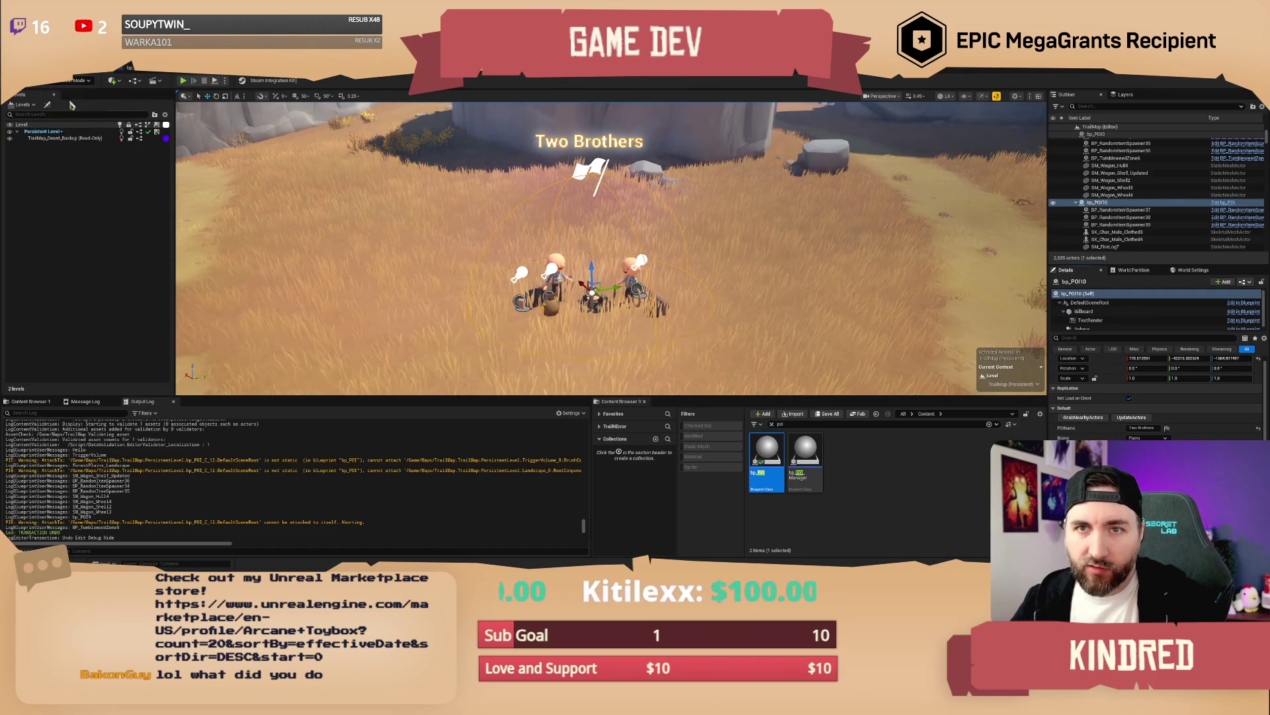
# Step: Enter Landscape mode with Shift+2 to paint the terrain
pyautogui.hotkey('shift', '2')
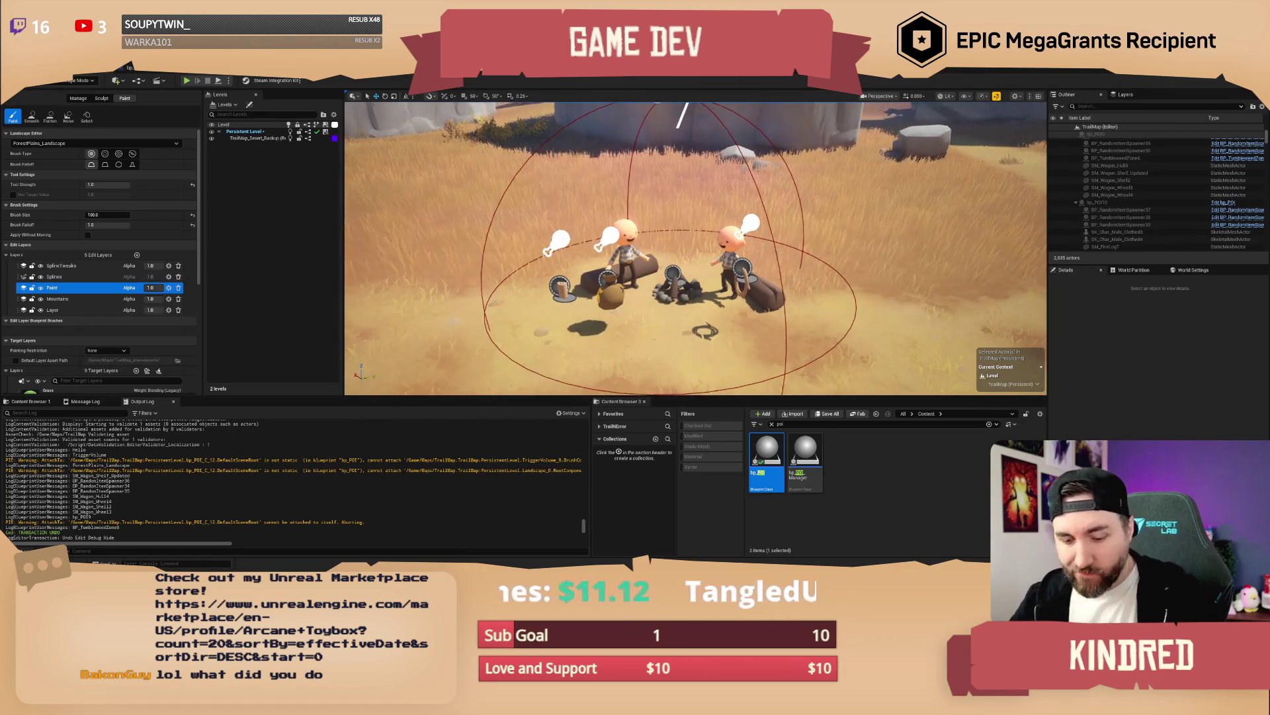
# Step: Switch from Landscape mode back to Selection mode
pyautogui.click(80, 81)
pyautogui.click(73, 97)
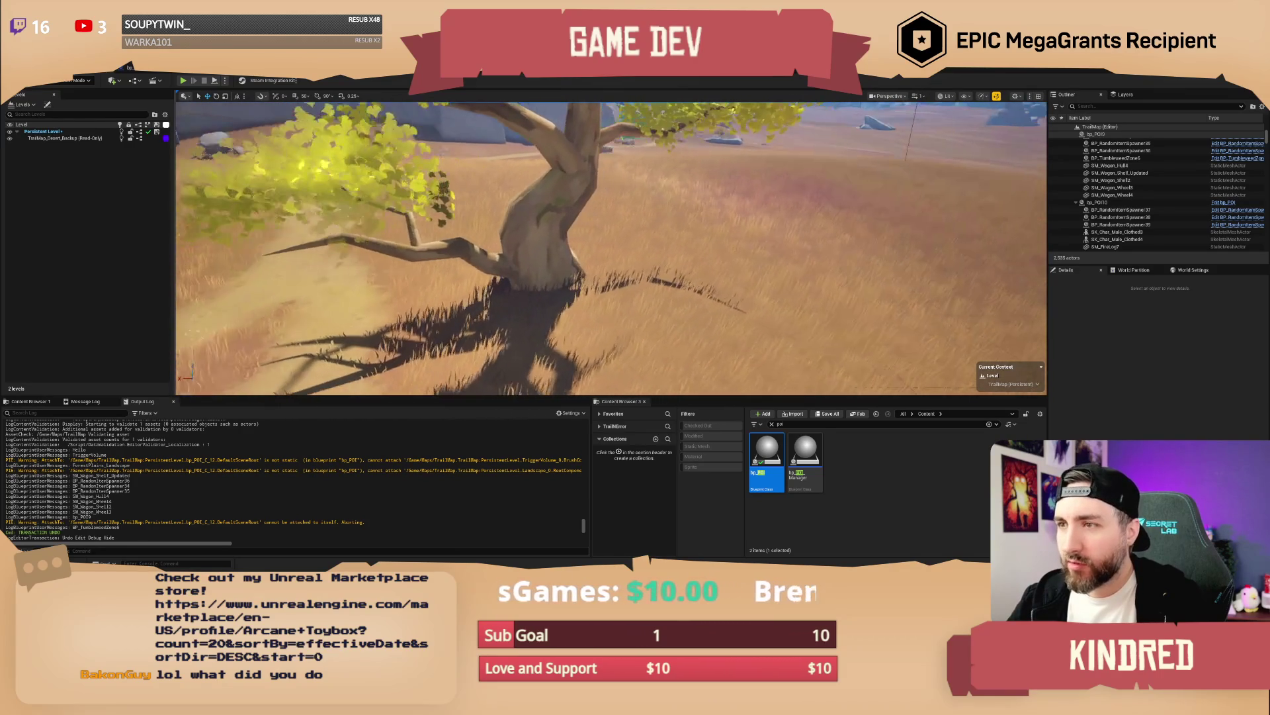
pyautogui.moveTo(766, 463)
pyautogui.mouseDown()
pyautogui.moveTo(701, 344)
pyautogui.moveTo(622, 292)
pyautogui.mouseUp()
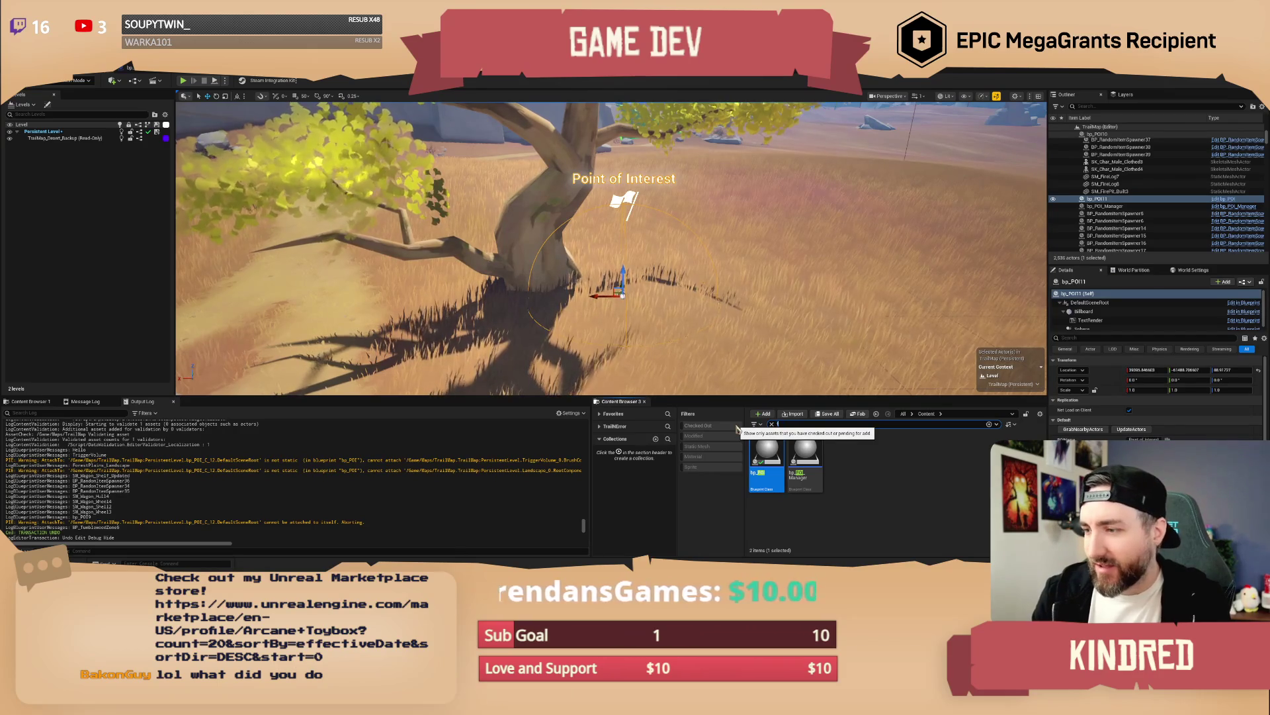
pyautogui.write('em clo')
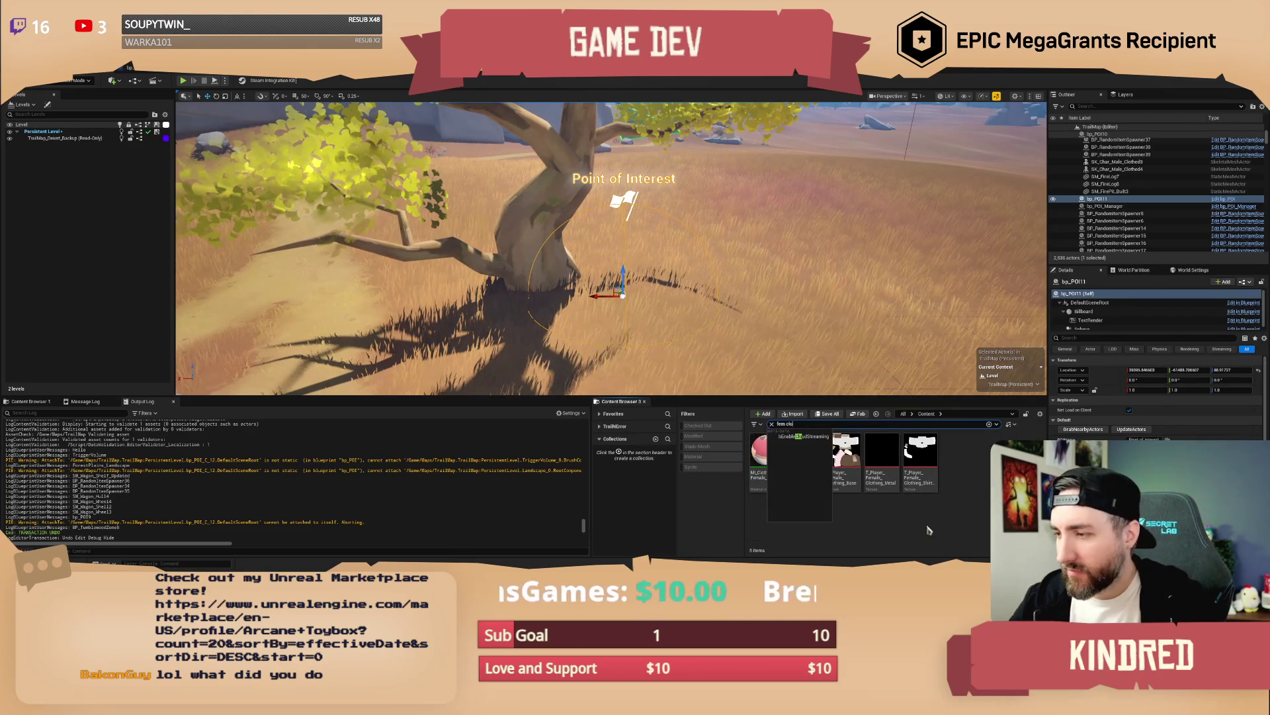
pyautogui.moveTo(844, 456); pyautogui.dragTo(581, 300)
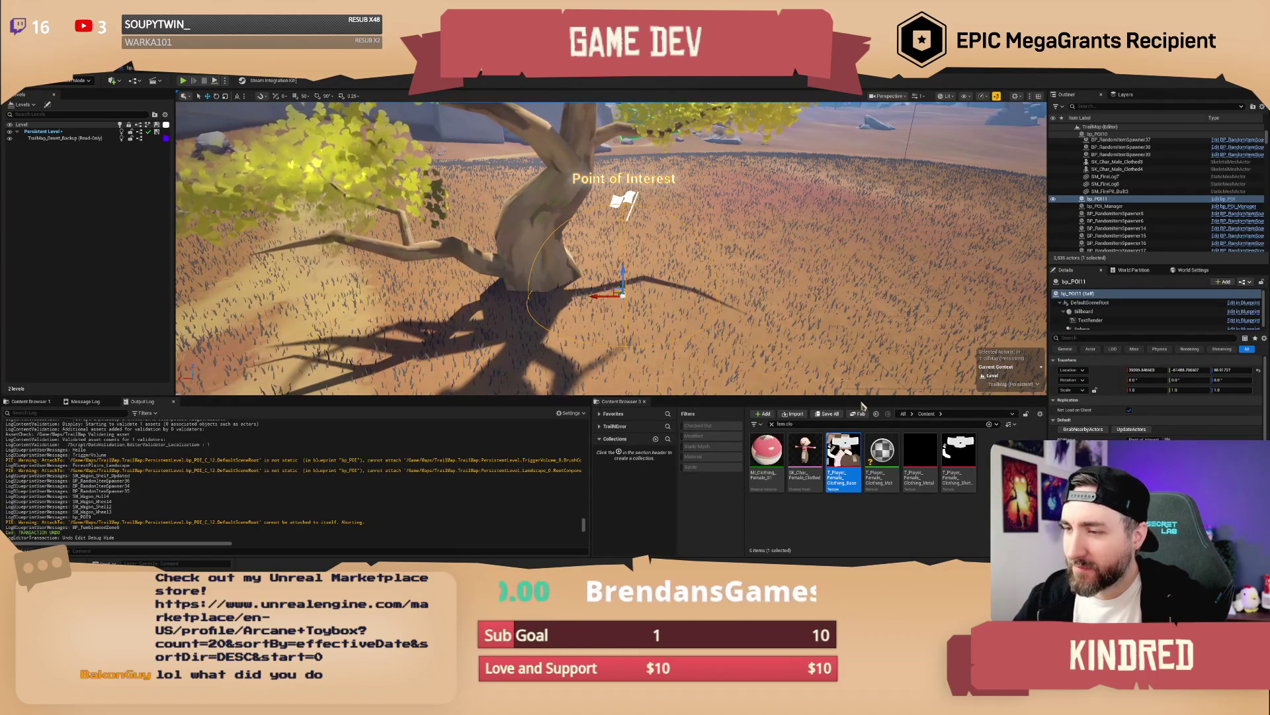
pyautogui.moveTo(796, 112); pyautogui.dragTo(814, 111)
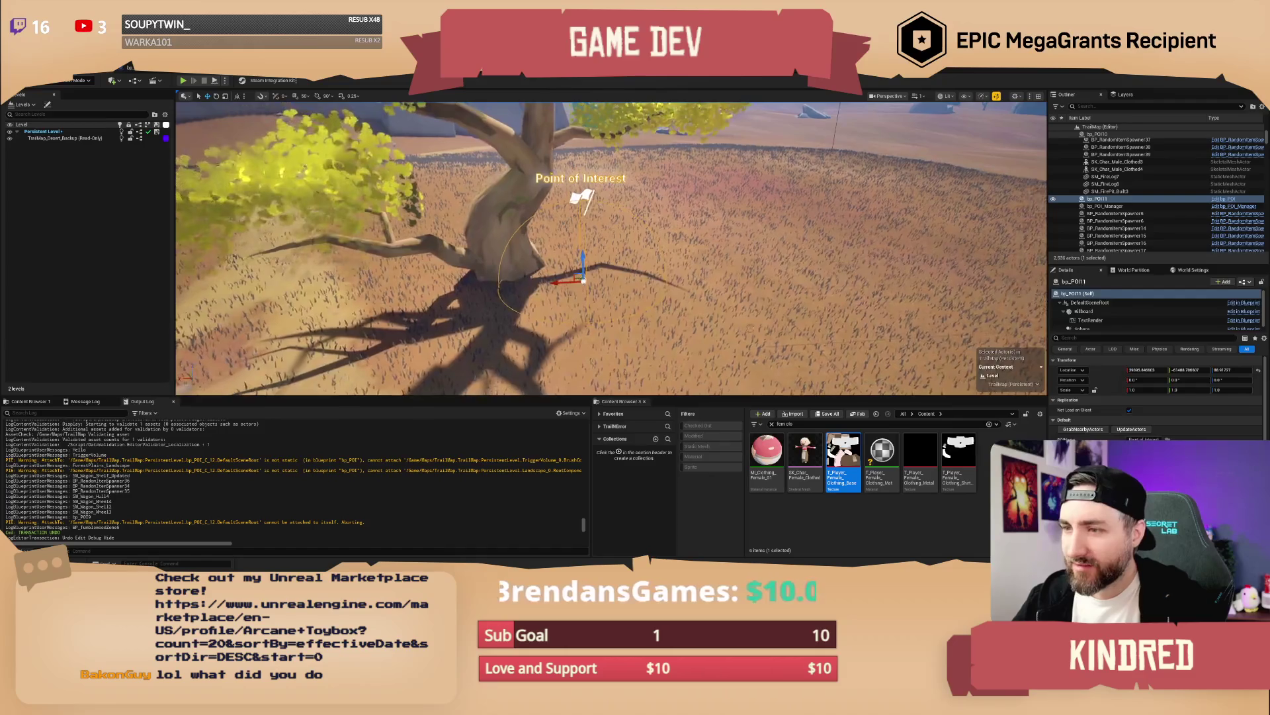
pyautogui.press('Delete')
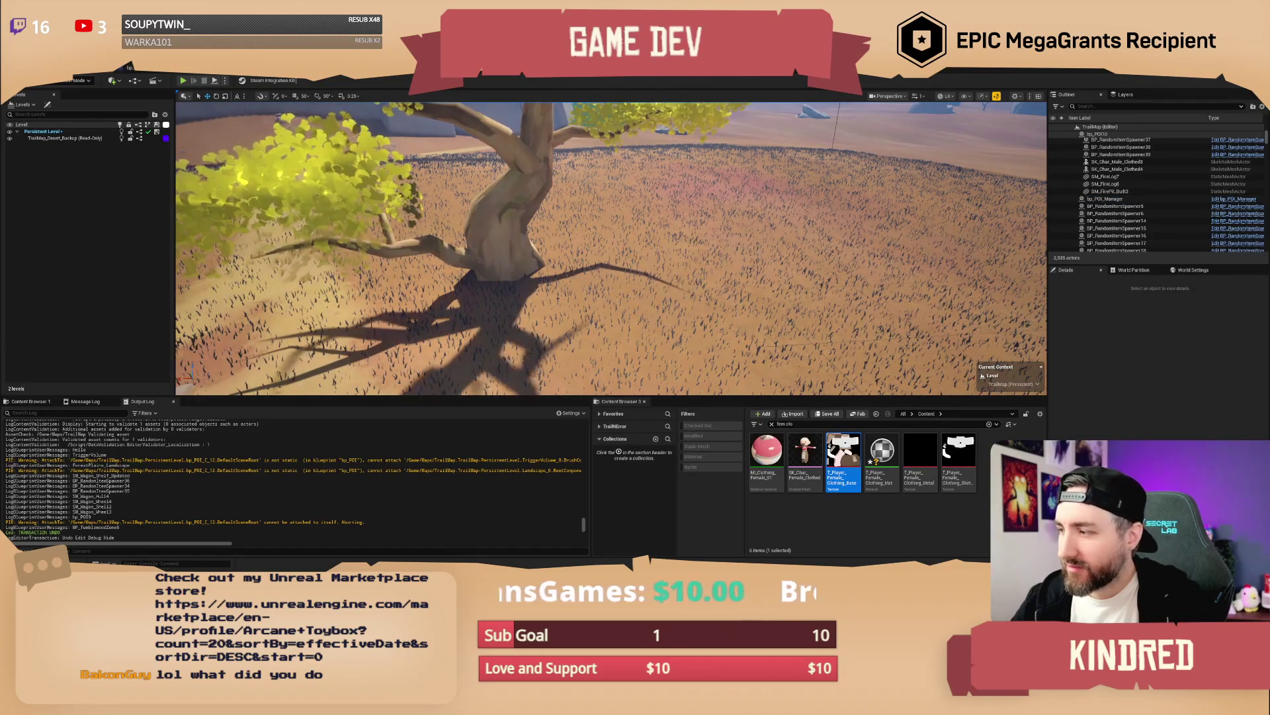
# Step: Select ForestPlains_Landscape, look through its Details, then return to Landscape mode with Shift+2
pyautogui.moveTo(611, 248)
pyautogui.mouseDown()
pyautogui.moveTo(595, 248)
pyautogui.moveTo(628, 206)
pyautogui.mouseUp()
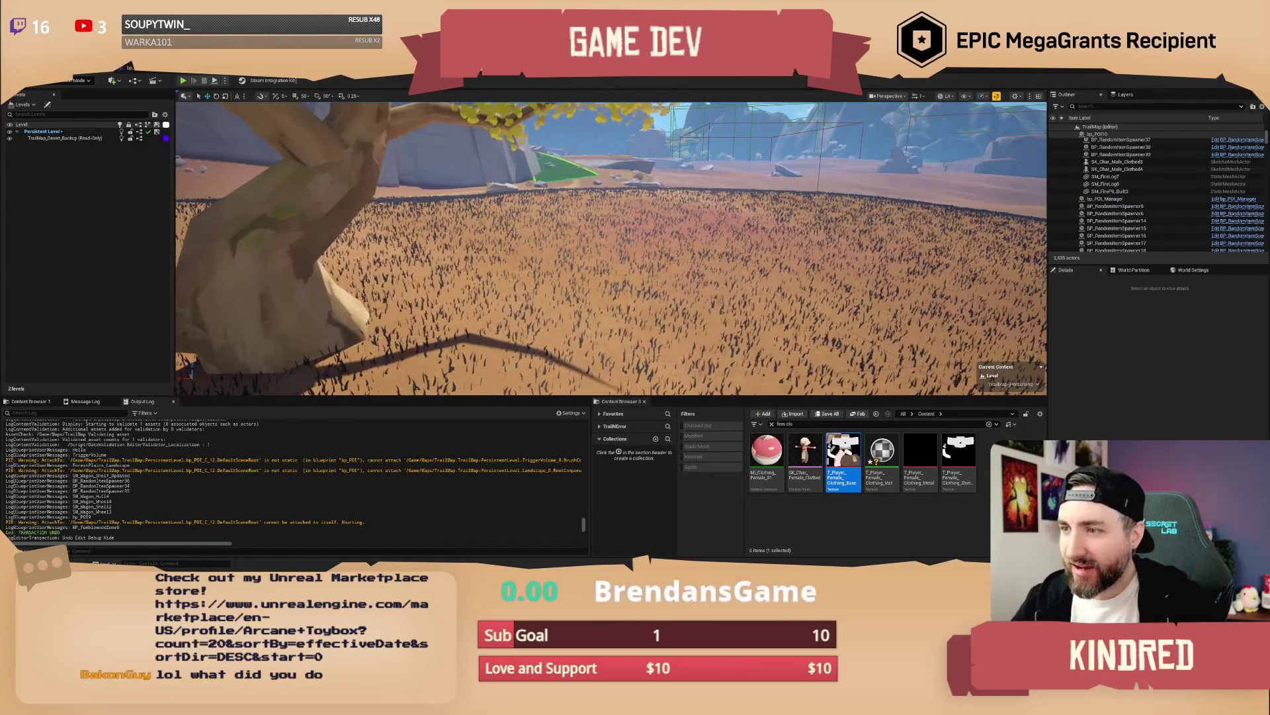
pyautogui.click(473, 236)
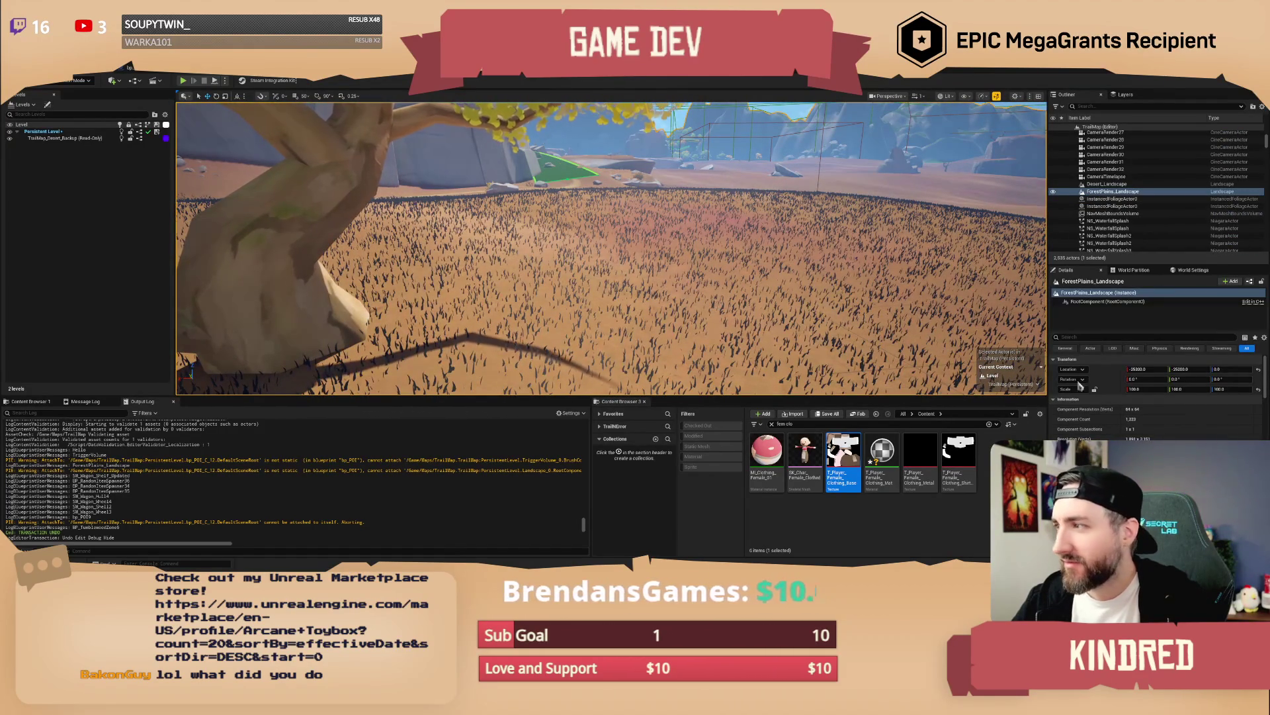
pyautogui.scroll(-5, 1085, 397)
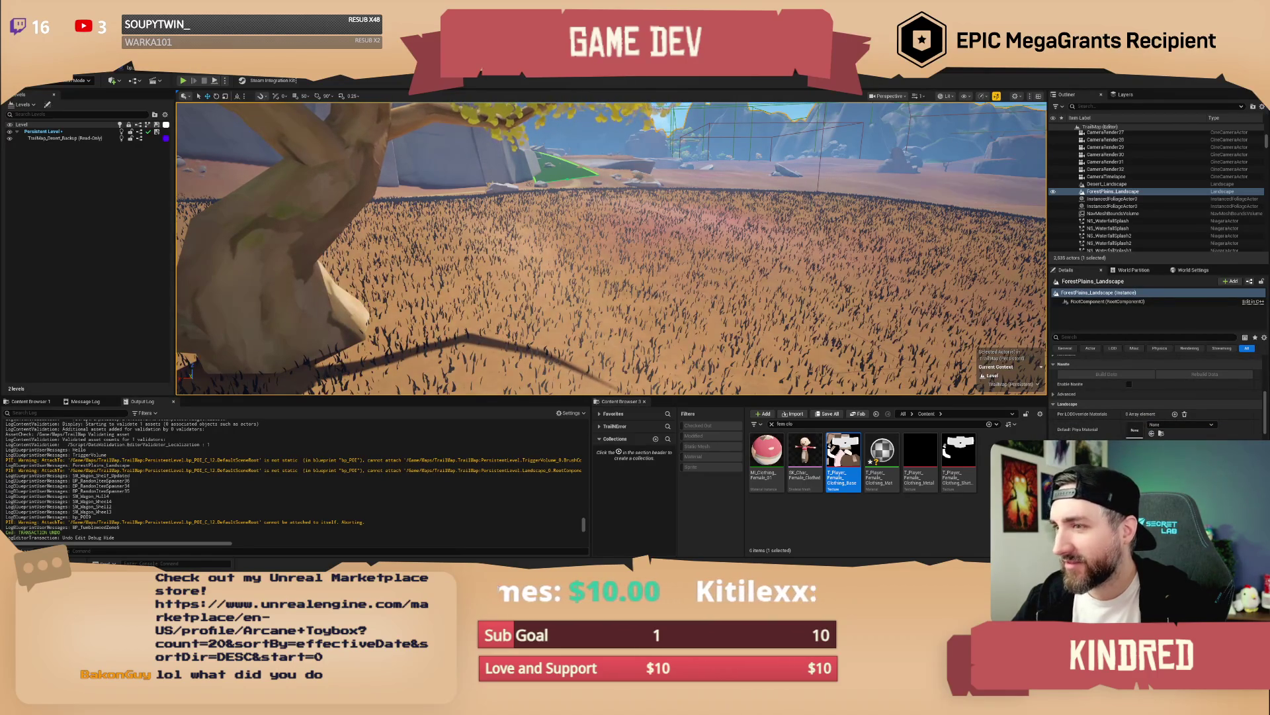
pyautogui.scroll(-10, 1158, 390)
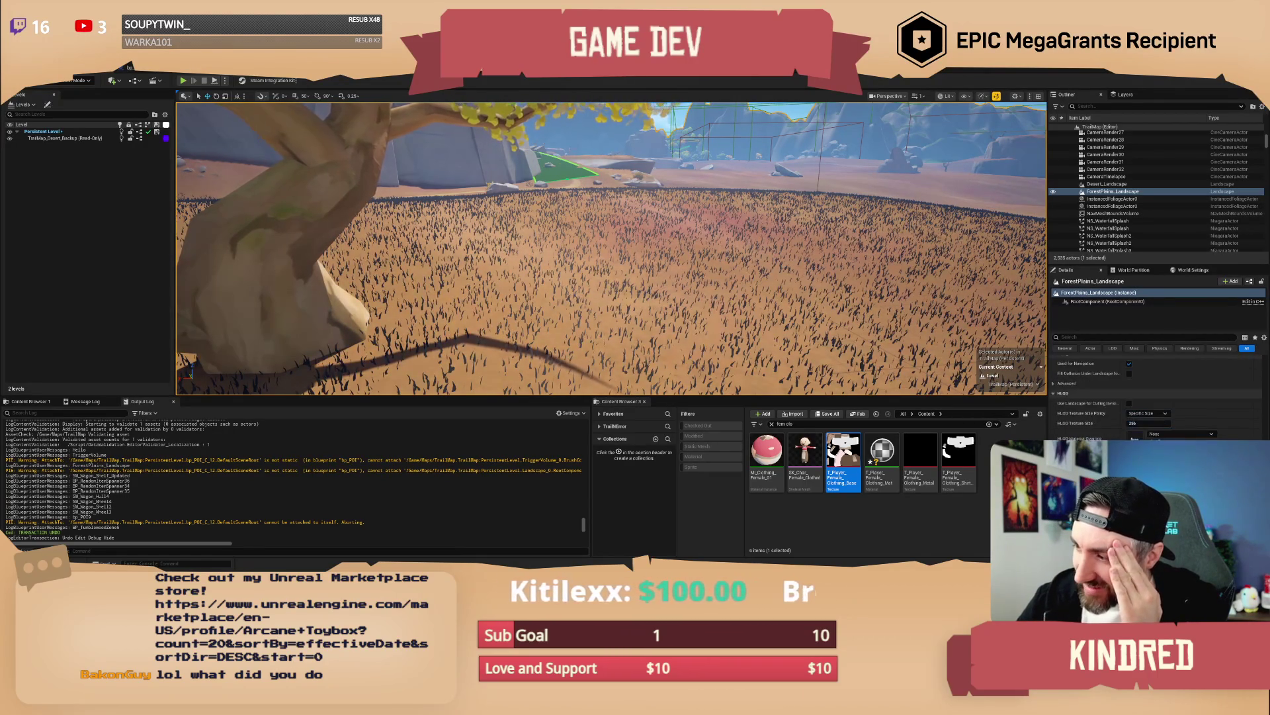
pyautogui.scroll(-5, 1157, 393)
pyautogui.scroll(10, 1158, 393)
pyautogui.scroll(10, 1158, 393)
pyautogui.scroll(3, 1158, 394)
pyautogui.scroll(-5, 1158, 397)
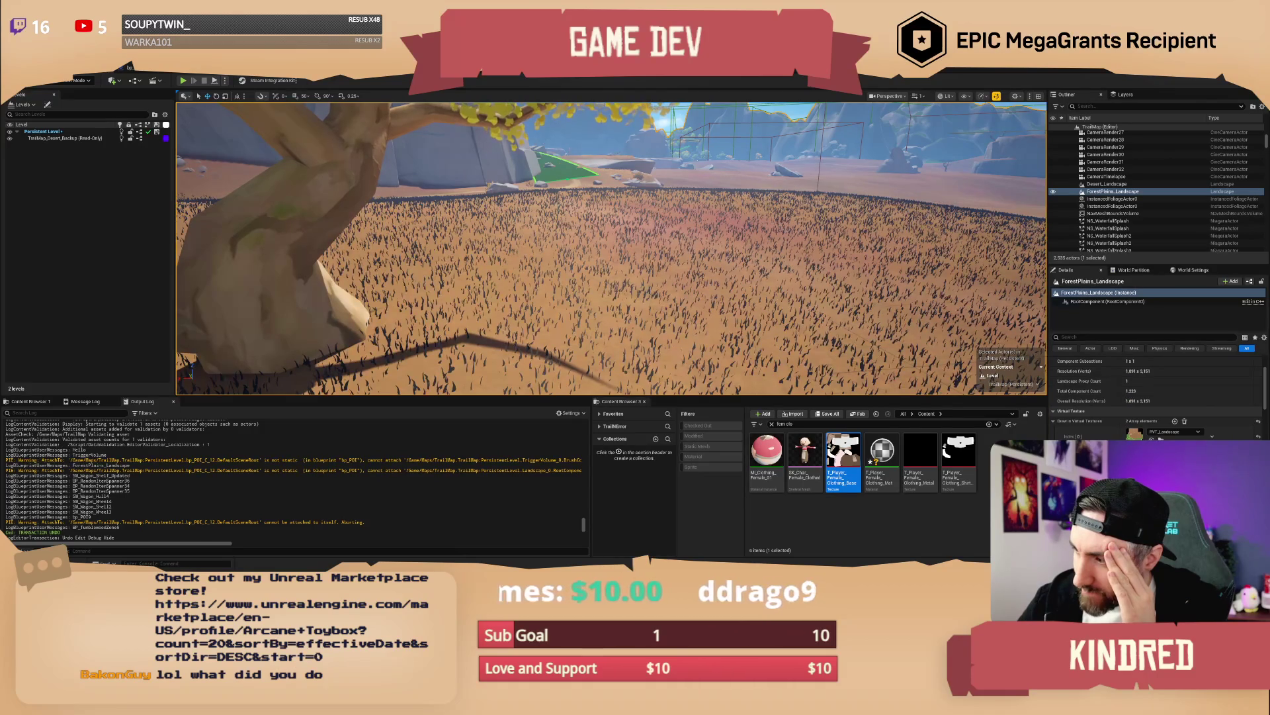
pyautogui.moveTo(1032, 387)
pyautogui.mouseDown()
pyautogui.moveTo(985, 351)
pyautogui.moveTo(986, 312)
pyautogui.moveTo(1039, 312)
pyautogui.moveTo(1016, 311)
pyautogui.mouseUp()
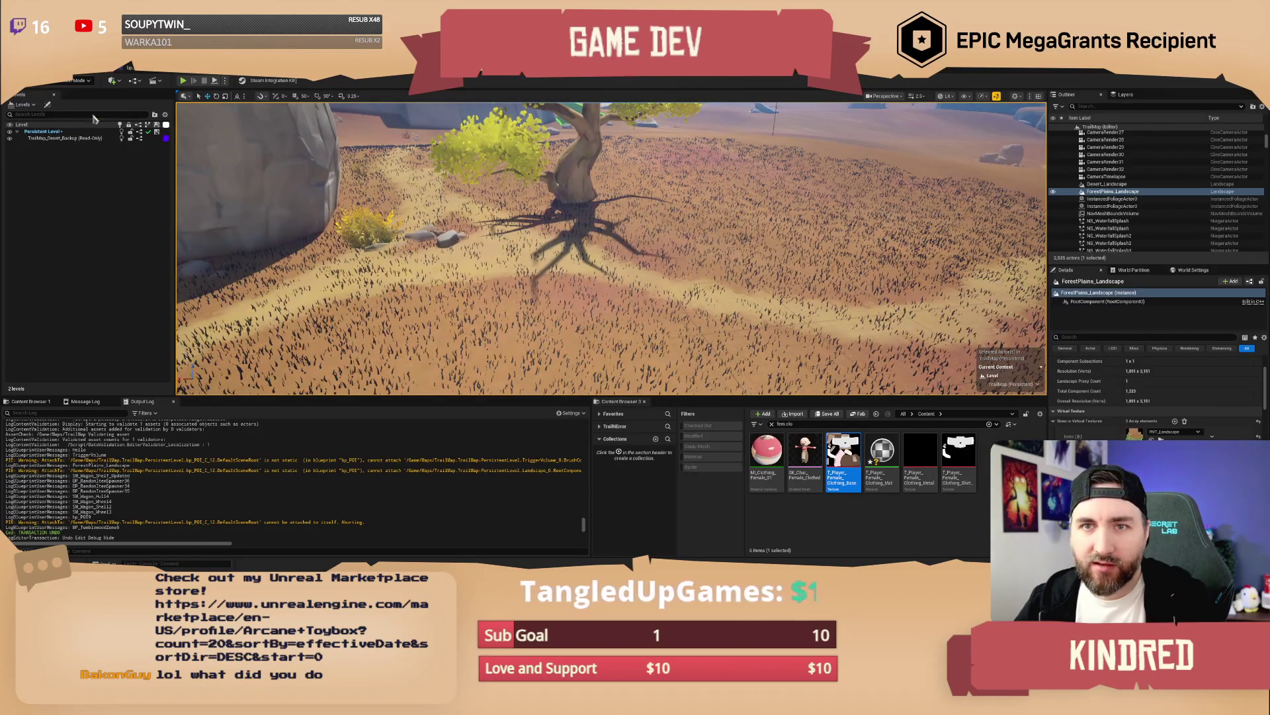
pyautogui.hotkey('shift', '2')
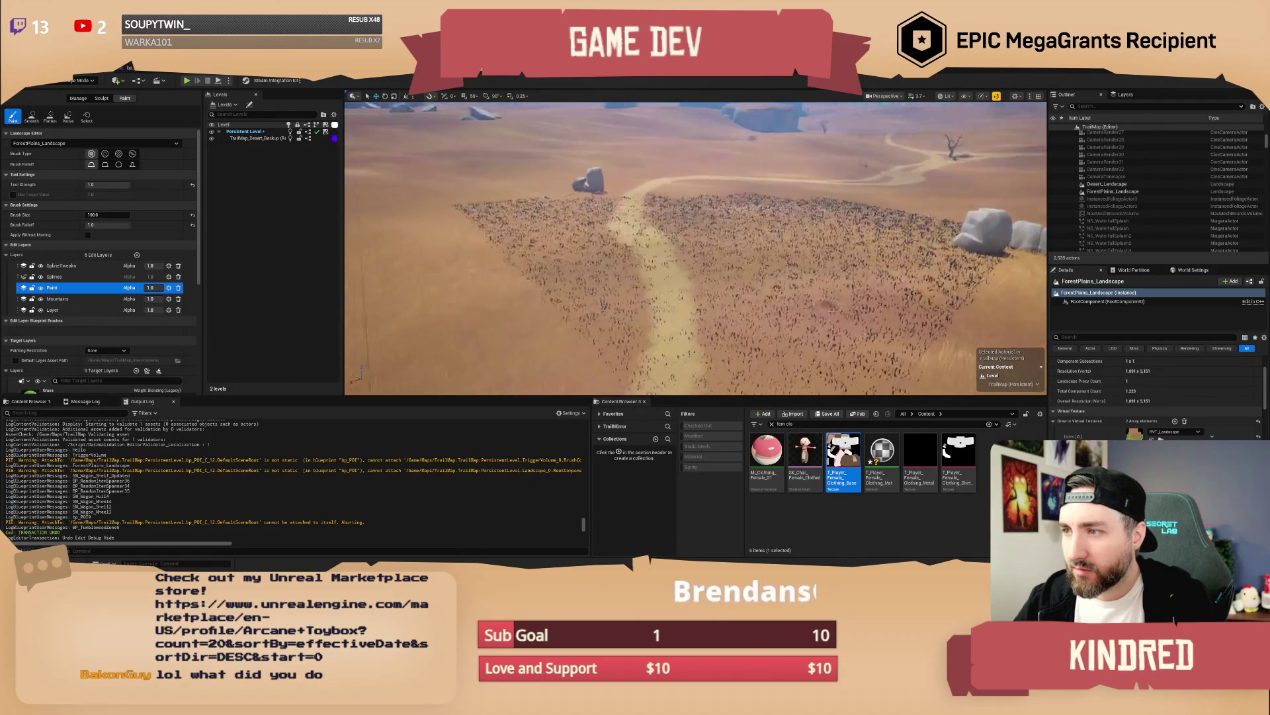
# Step: Look over the landscape paint settings and fly the view toward the leaning tree
pyautogui.scroll(-3, 771, 304)
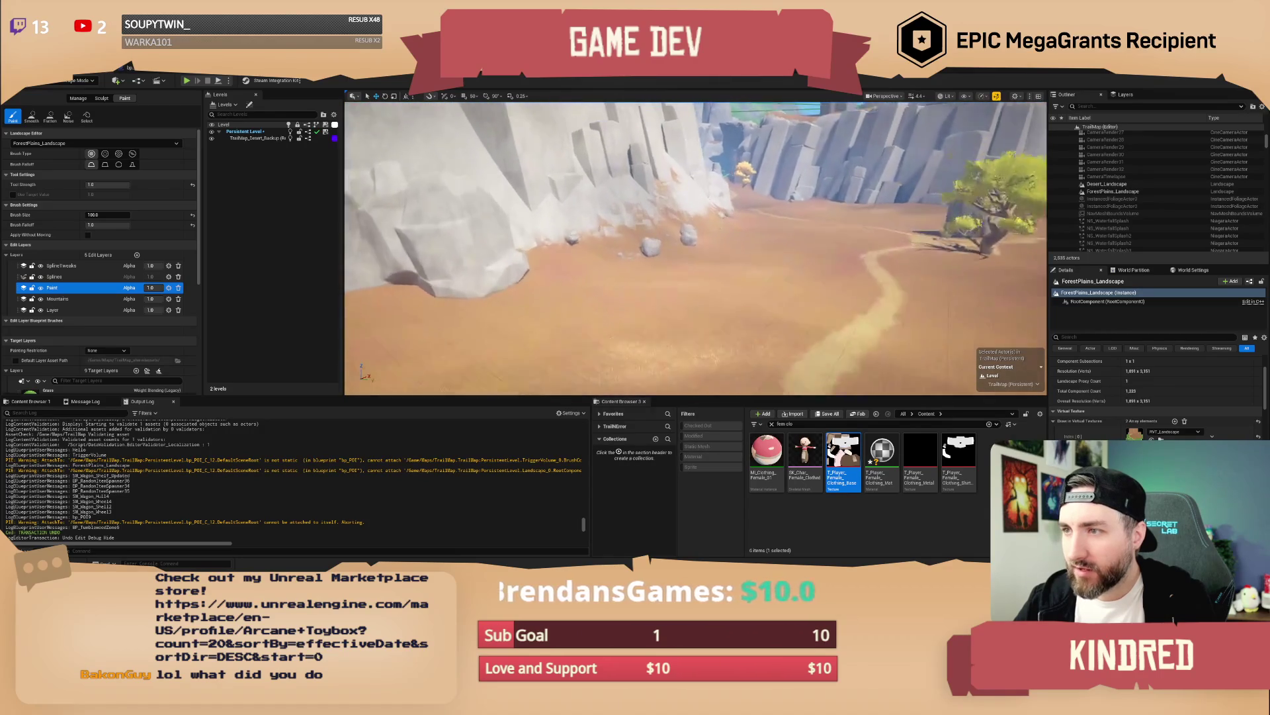
pyautogui.scroll(3, 775, 304)
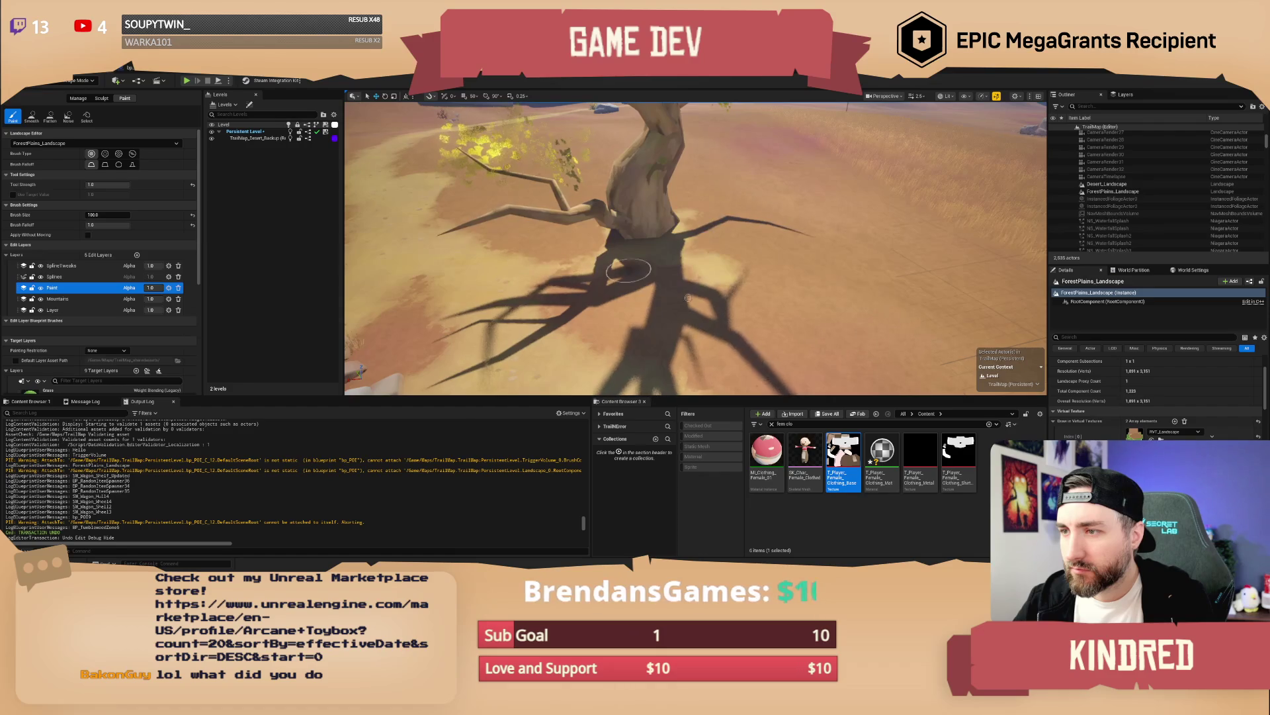
pyautogui.press('w')
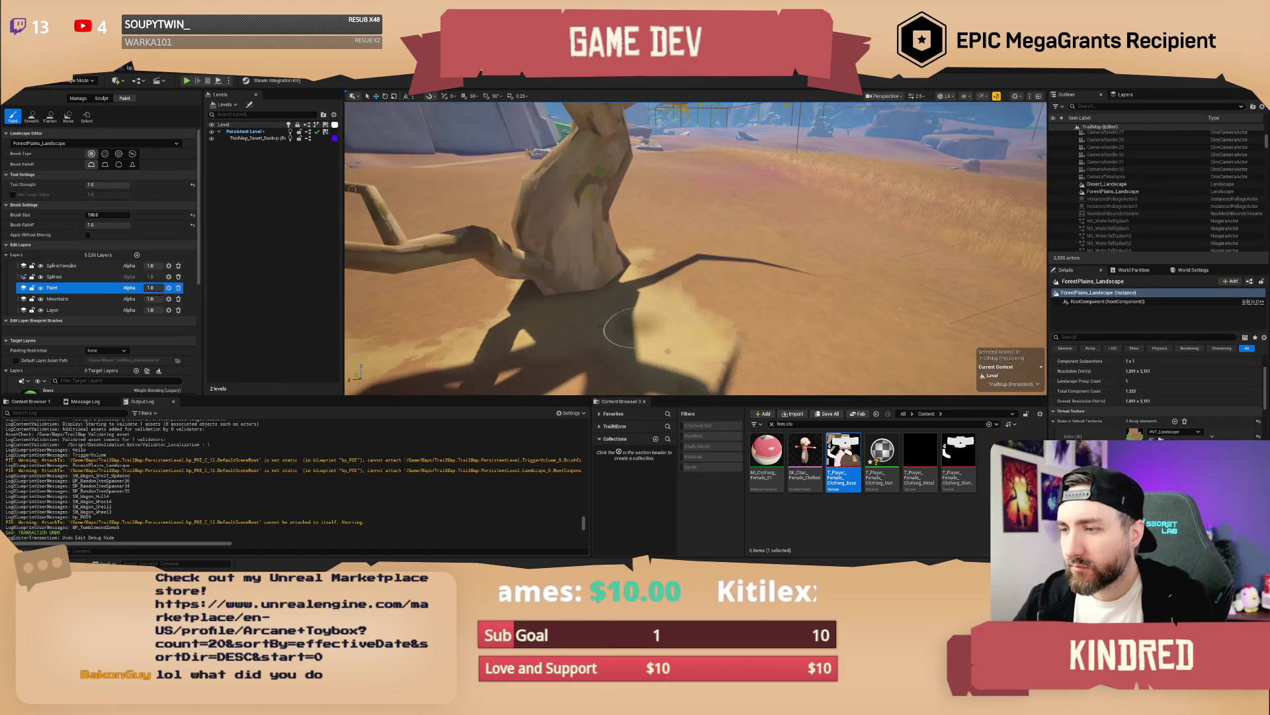
pyautogui.click(78, 83)
# Step: Switch to Select mode and place SK_Char_Female_Clothed beside the tree
pyautogui.click(73, 95)
pyautogui.moveTo(805, 463)
pyautogui.mouseDown()
pyautogui.moveTo(800, 488)
pyautogui.moveTo(563, 299)
pyautogui.moveTo(511, 313)
pyautogui.mouseUp()
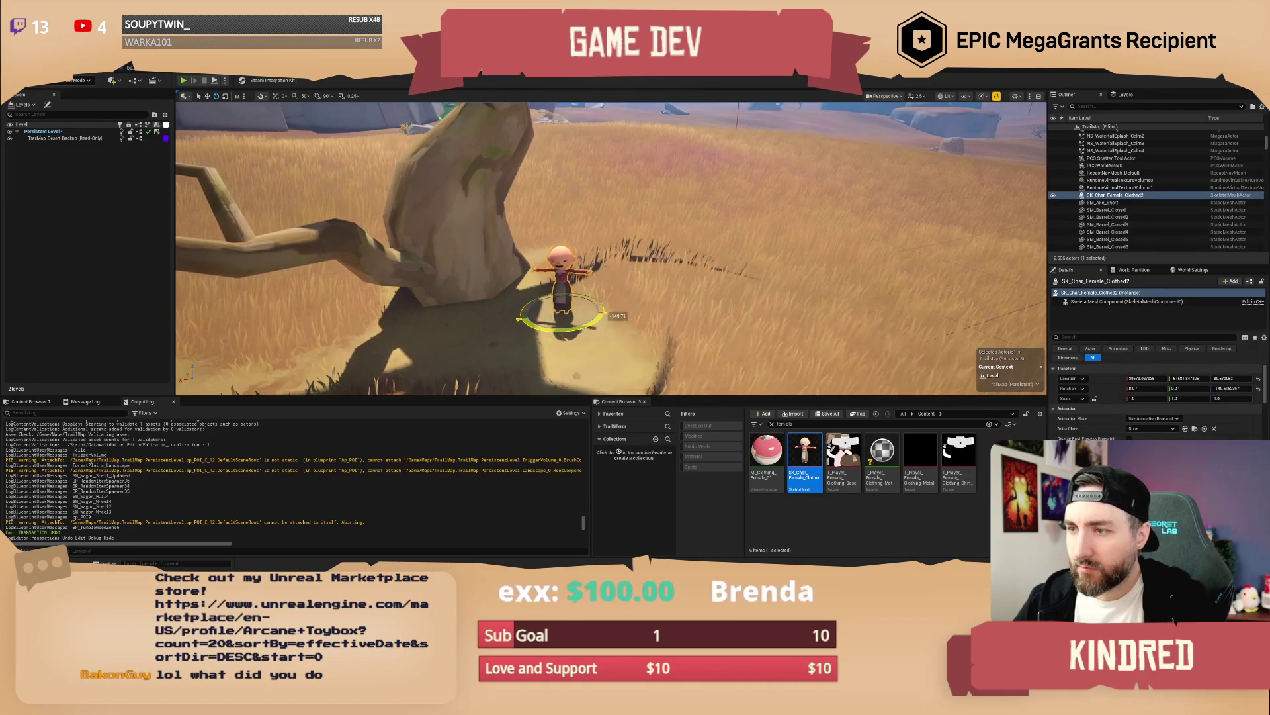
pyautogui.press('f')
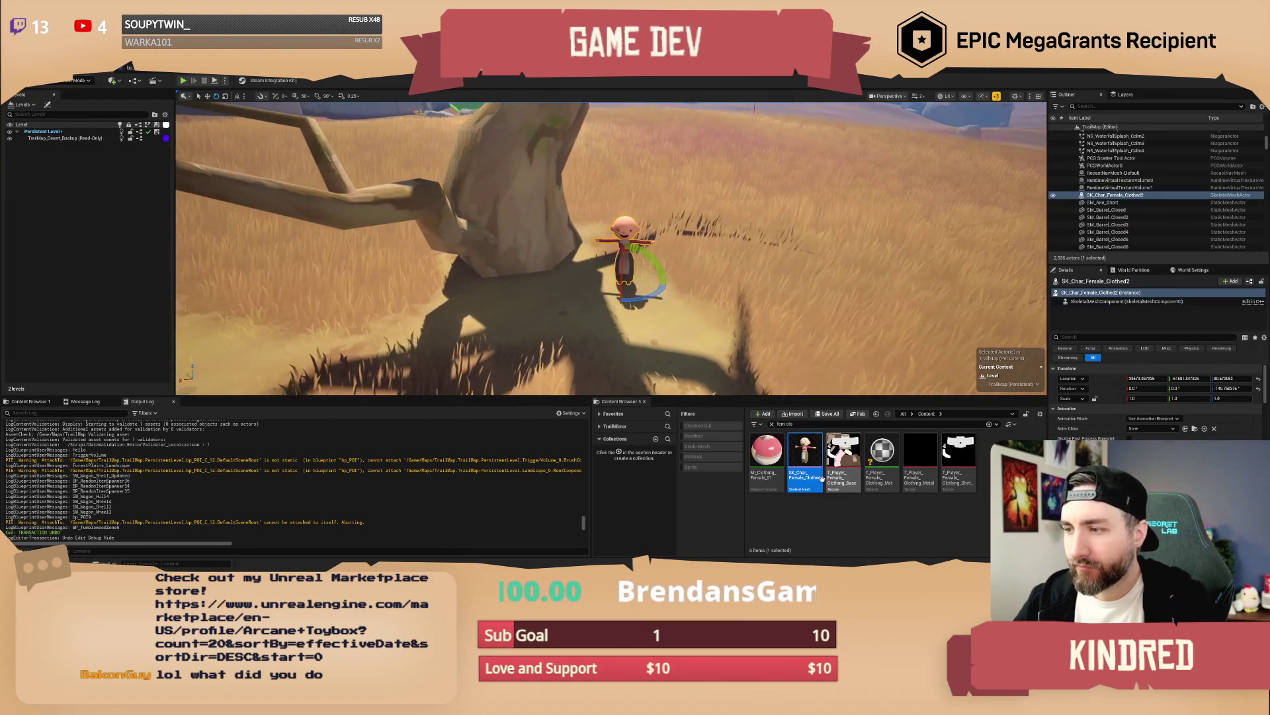
# Step: Search 'poi' and drop a bp_POI actor next to the character
pyautogui.hotkey('ctrl', 'f')
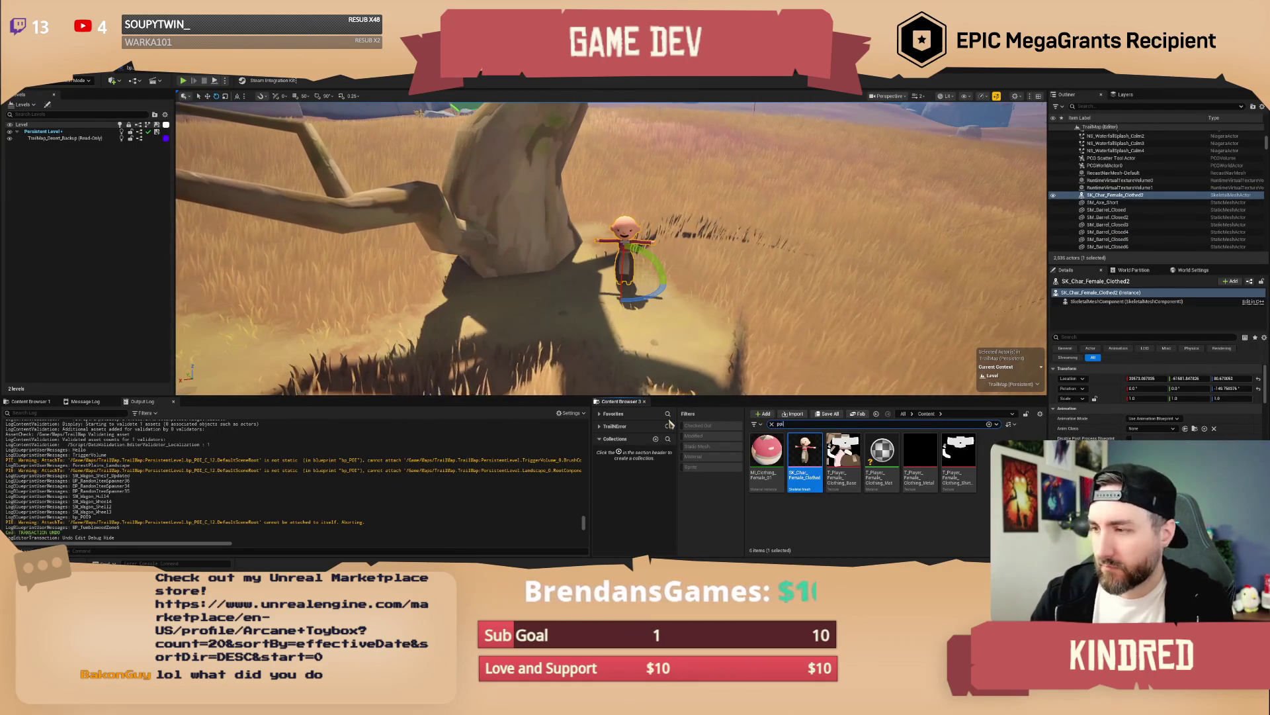
pyautogui.write('poi')
pyautogui.moveTo(766, 453); pyautogui.dragTo(616, 292)
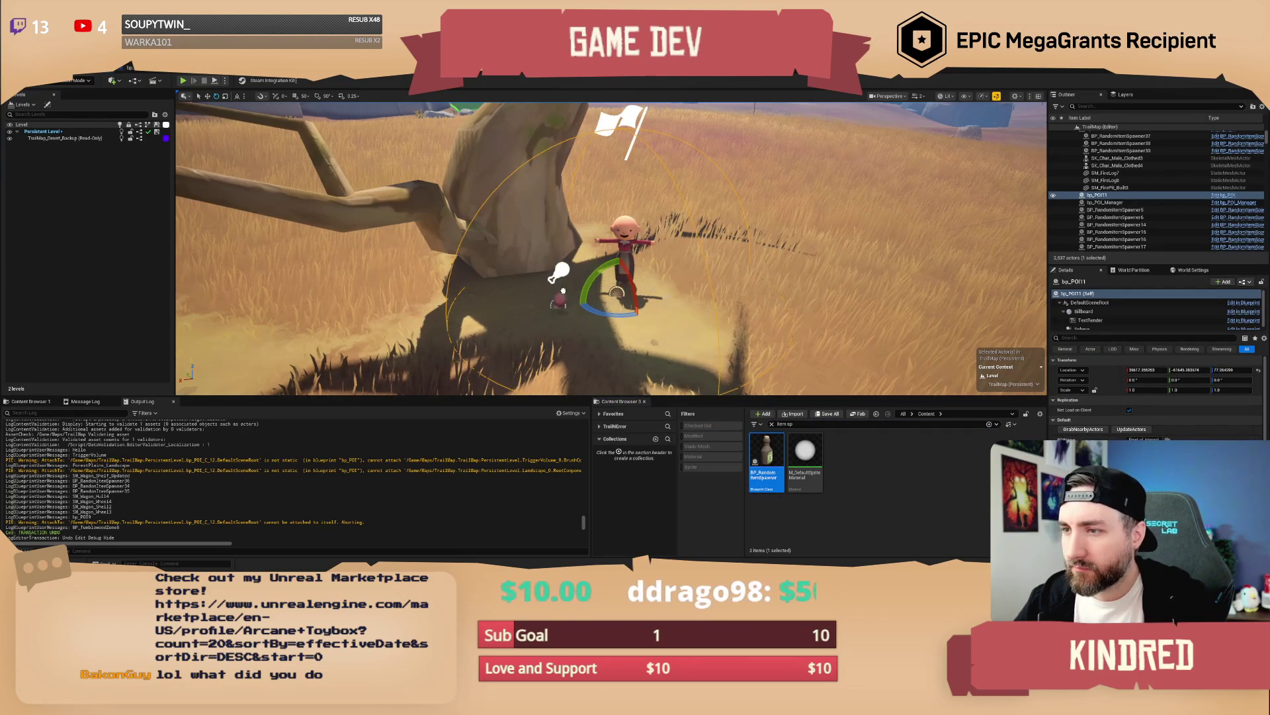
# Step: Place a BP_RandomItemSpawner by the tree and name the bp_POI11 point of interest
pyautogui.moveTo(576, 286); pyautogui.dragTo(573, 289)
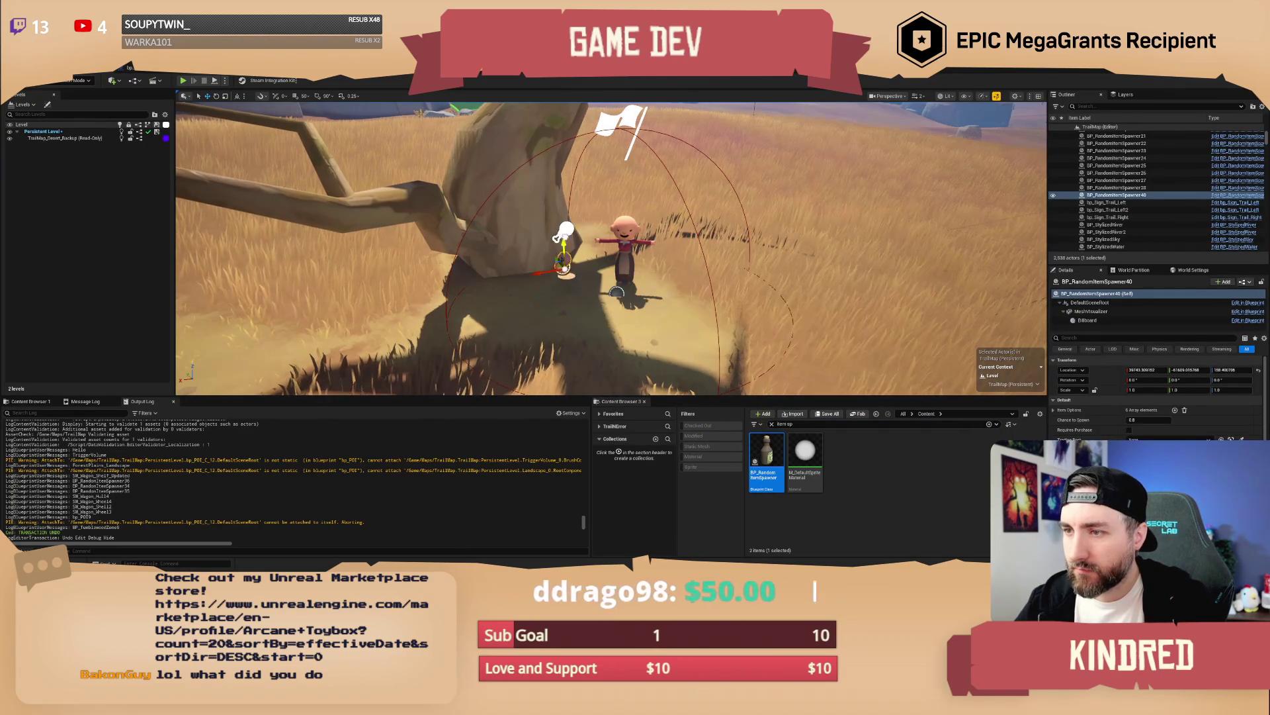
pyautogui.click(618, 290)
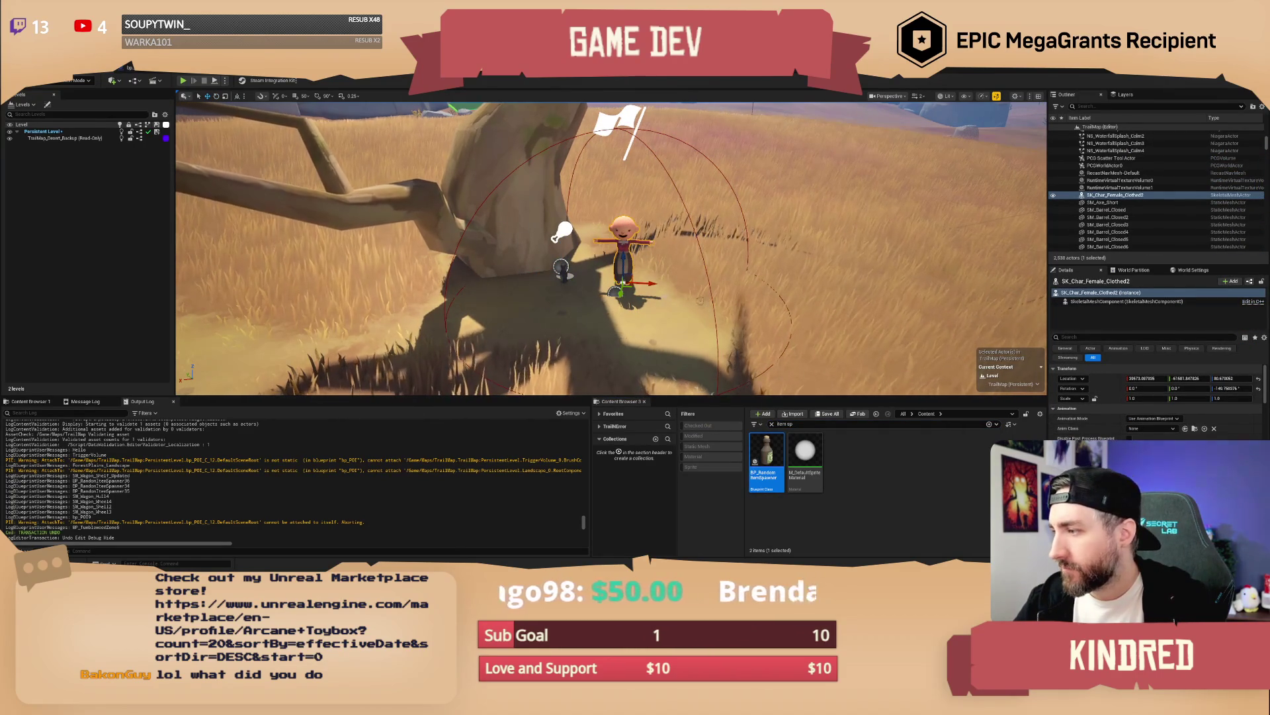
pyautogui.click(613, 121)
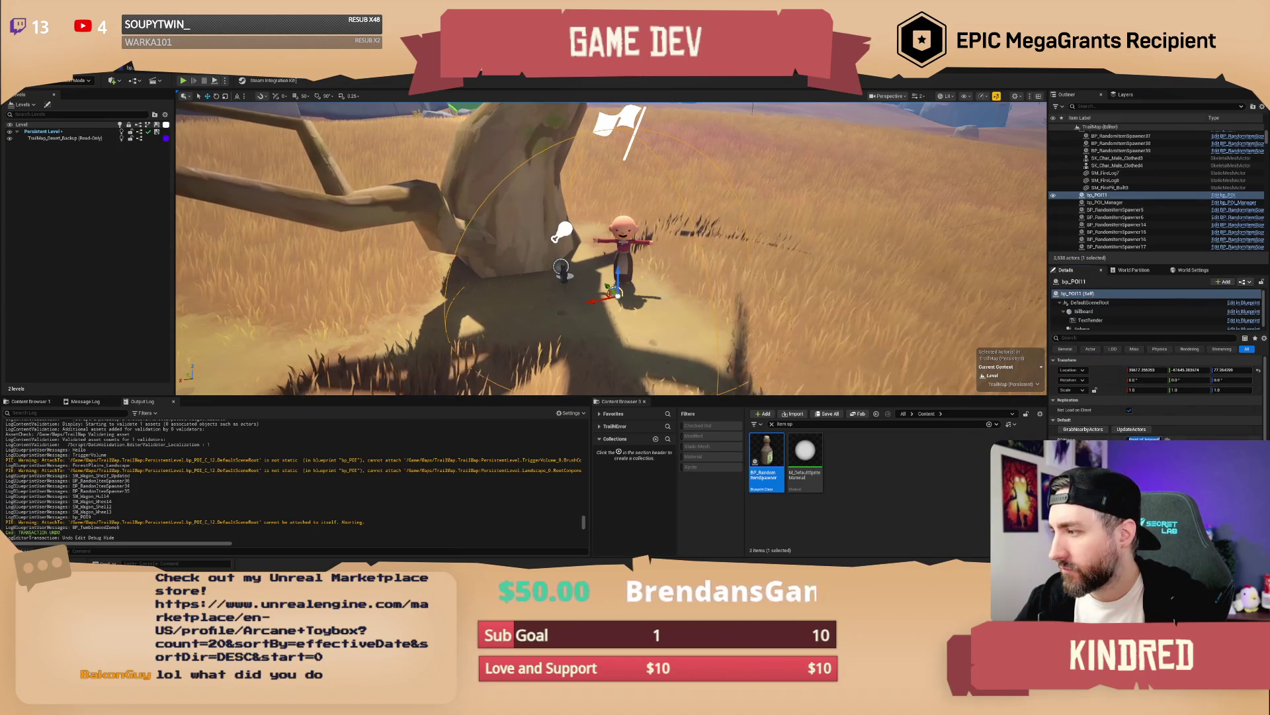
pyautogui.write('Mature')
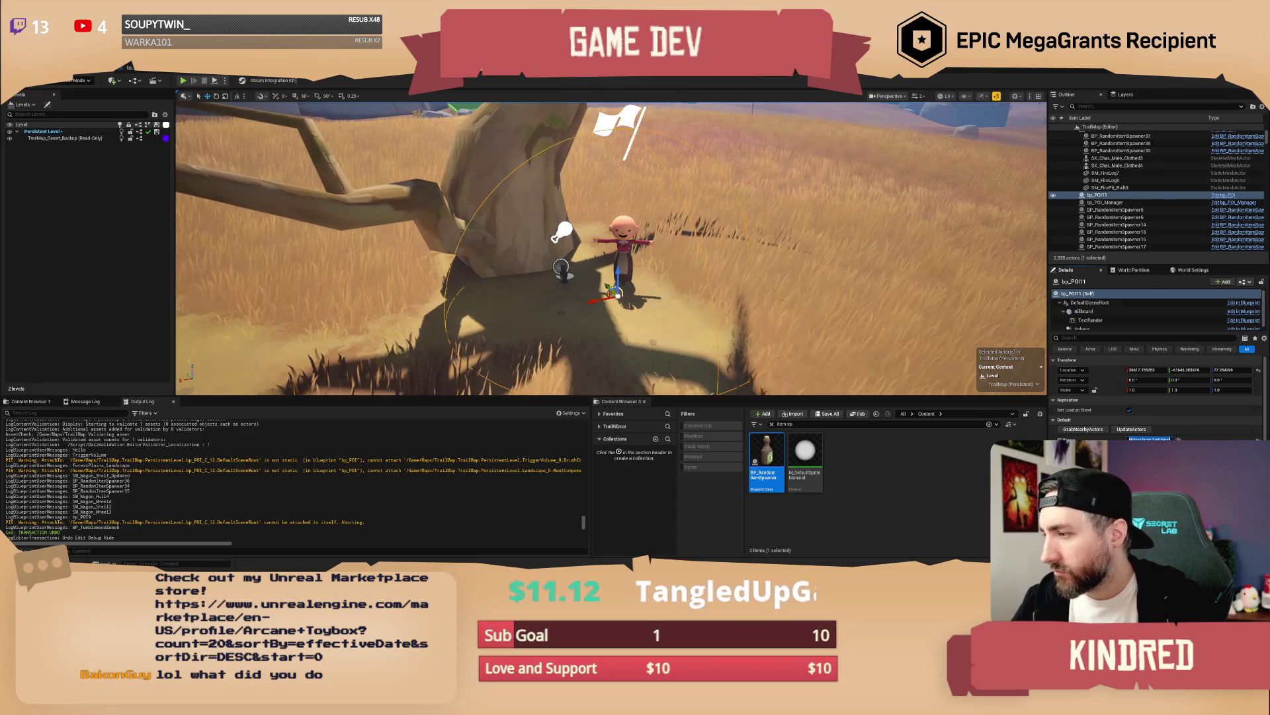
# Step: Run GrabNearbyActors on bp_POI11 to collect nearby actors, then save the TrailMap level
pyautogui.click(1083, 429)
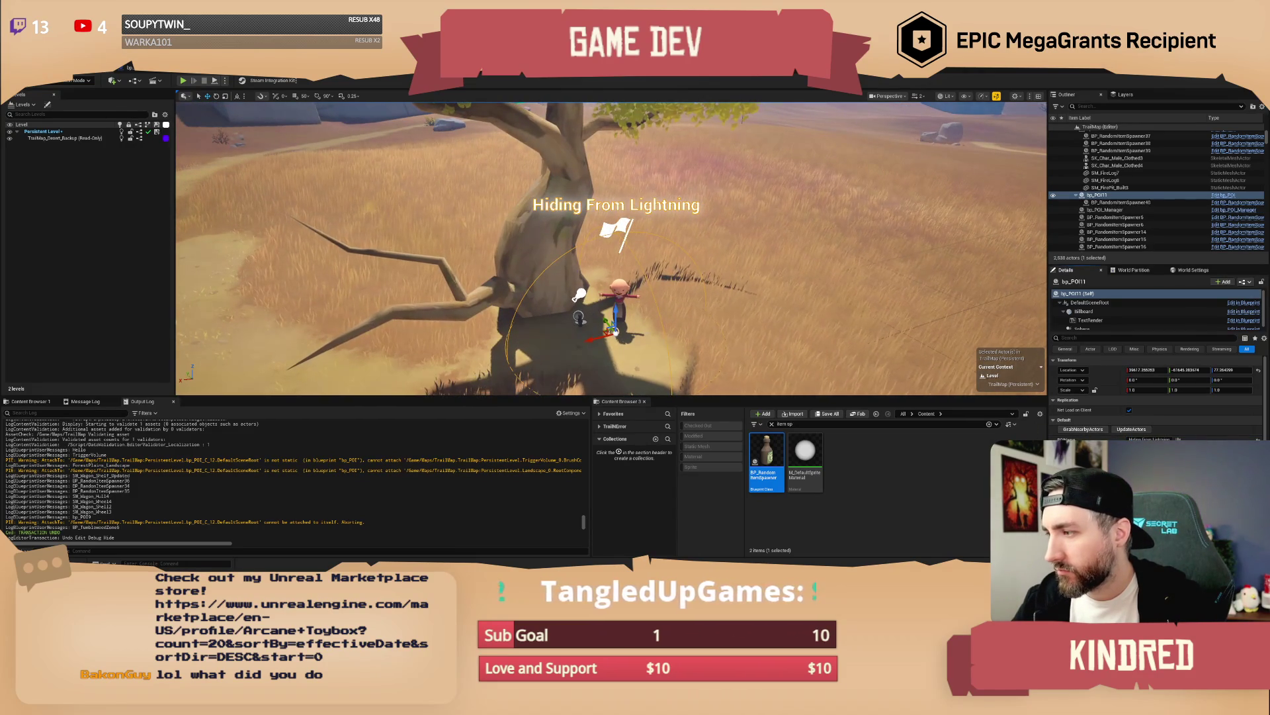
pyautogui.click(1244, 463)
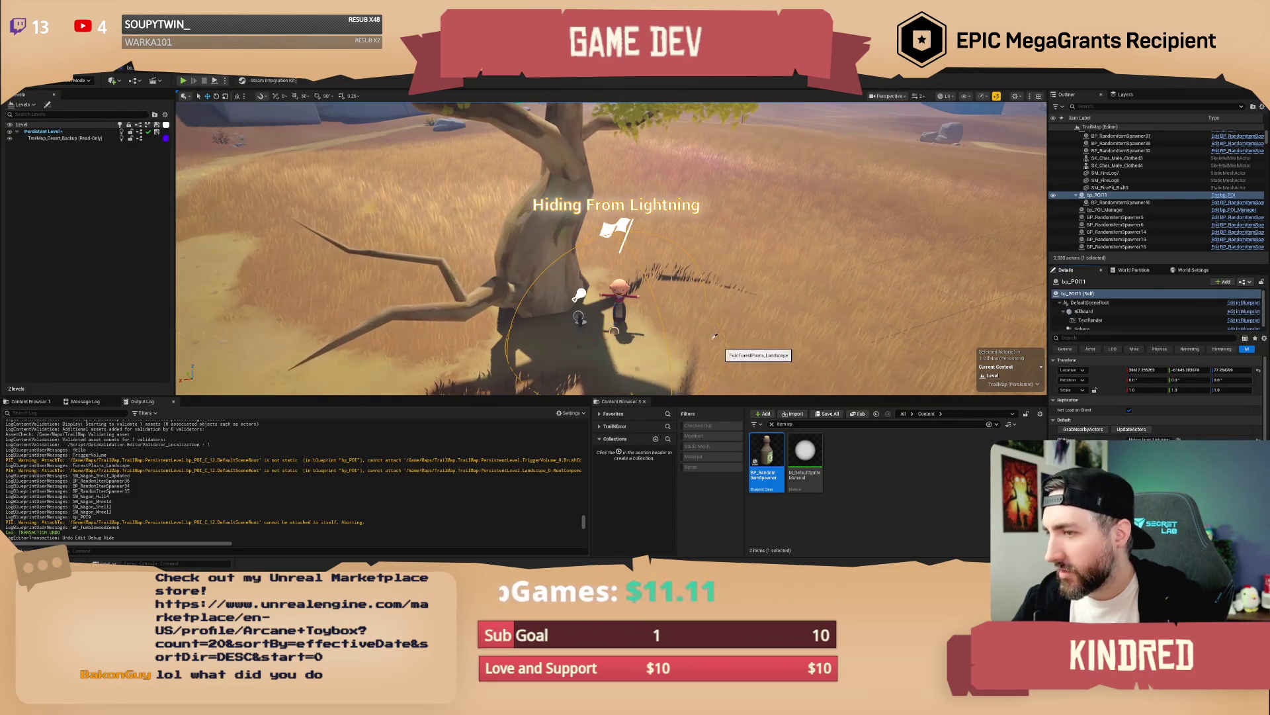
pyautogui.press('Escape')
pyautogui.press('f')
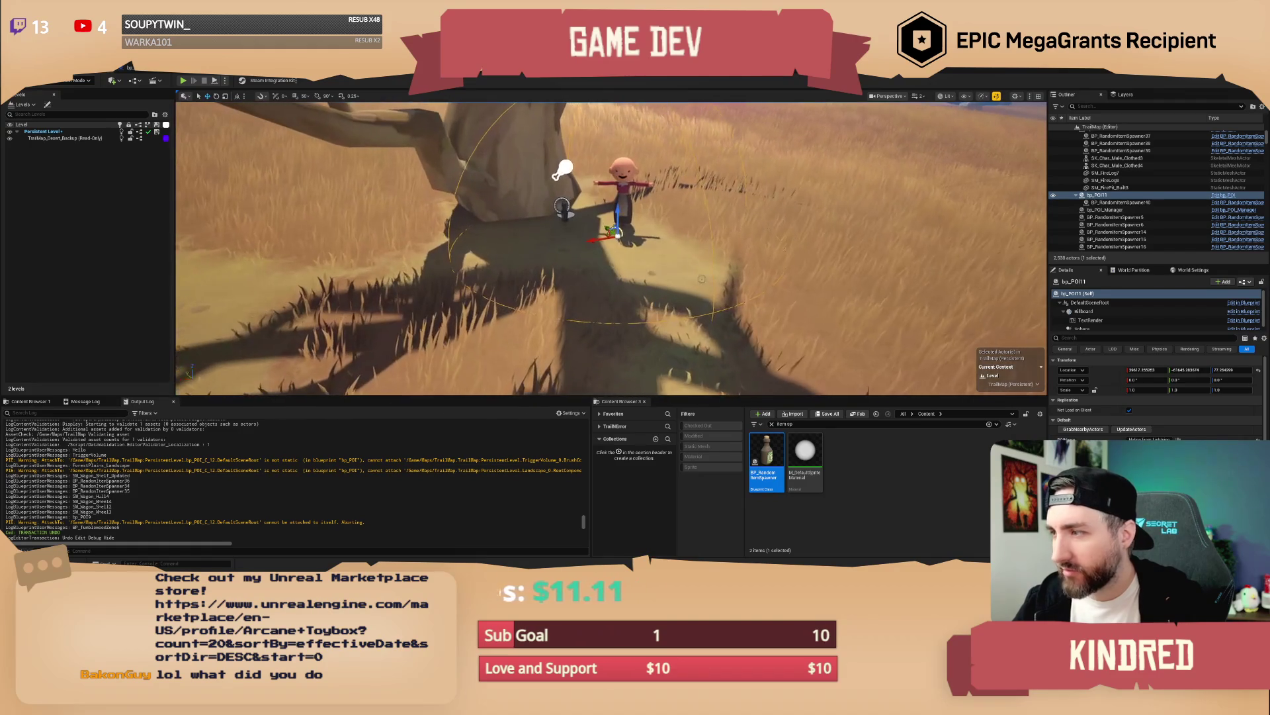
pyautogui.press('Escape')
pyautogui.hotkey('ctrl', 's')
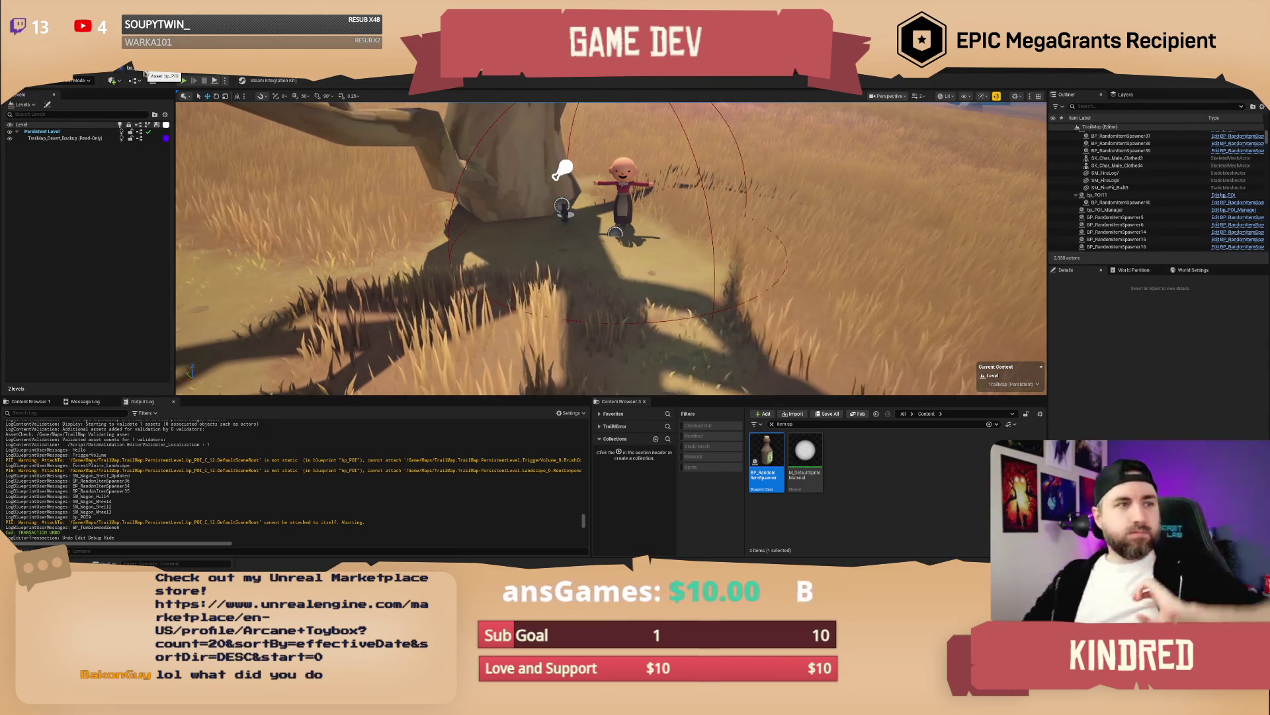
pyautogui.click(143, 70)
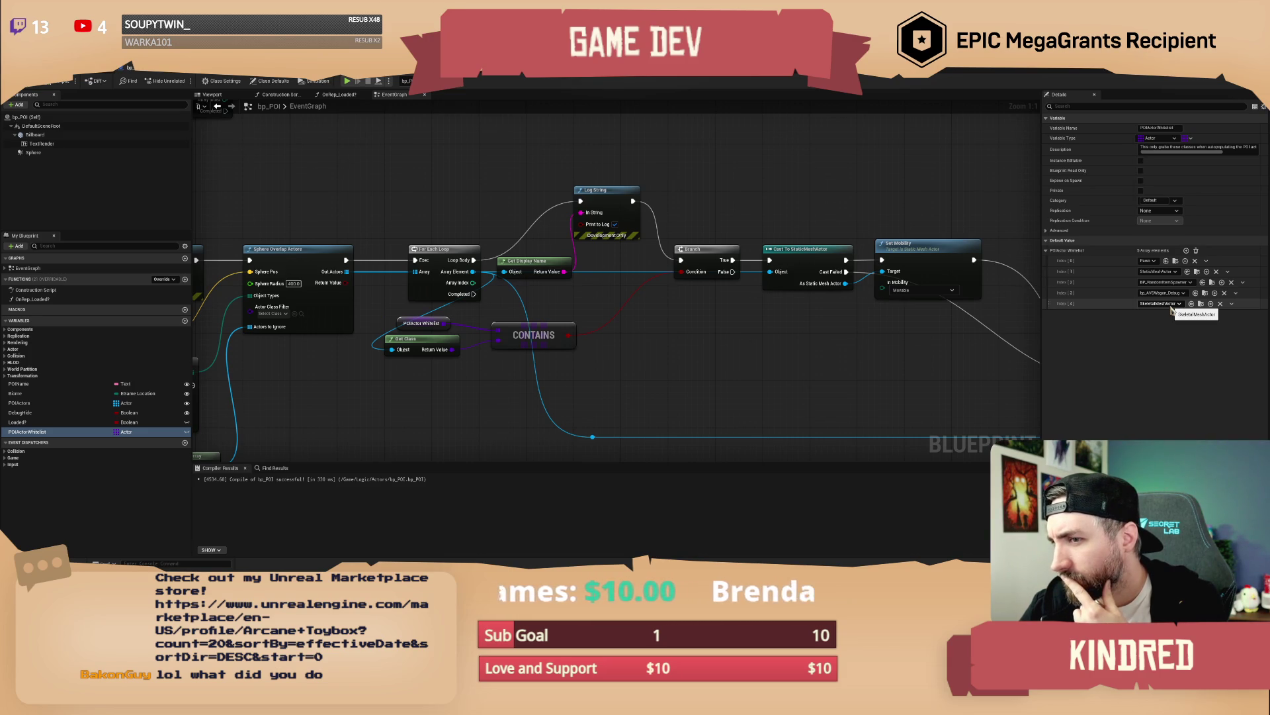
# Step: Set the fifth POIActor Whitelist entry, Index[4], to SkeletalMeshActor
pyautogui.click(1170, 305)
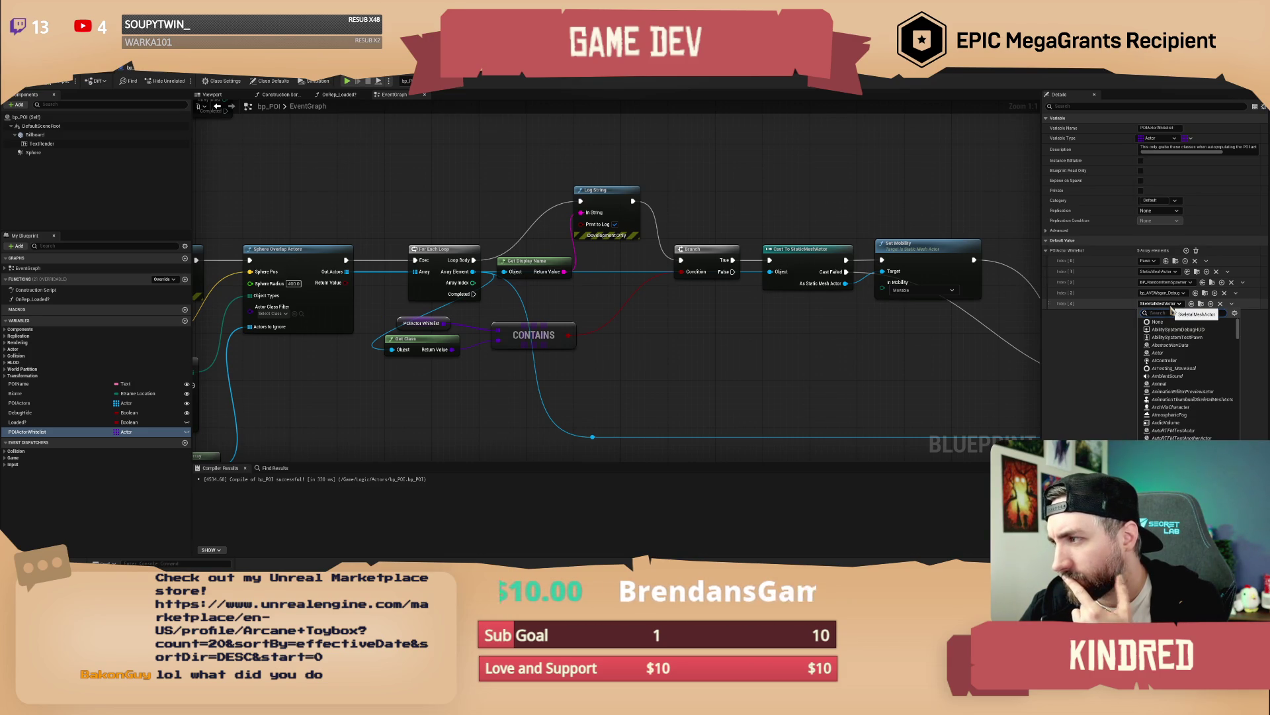
pyautogui.write('keletal')
pyautogui.click(1172, 337)
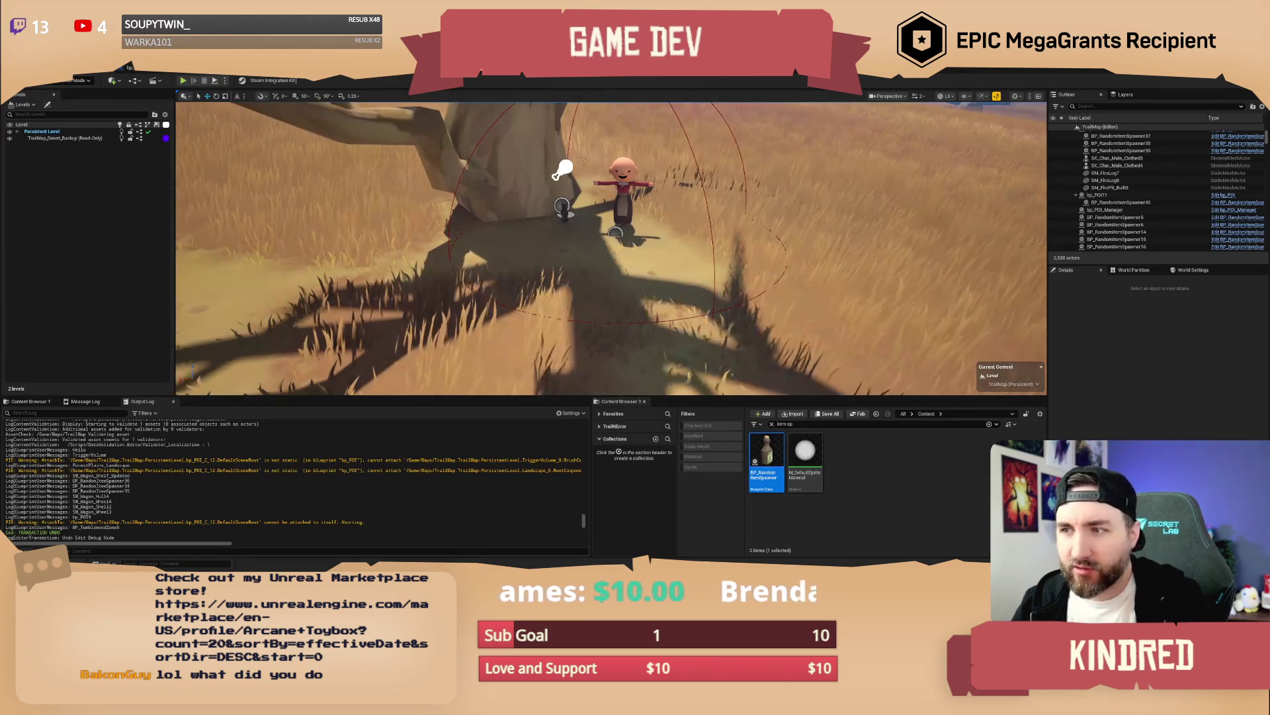
# Step: Select the female character by the tree and review its details
pyautogui.click(622, 199)
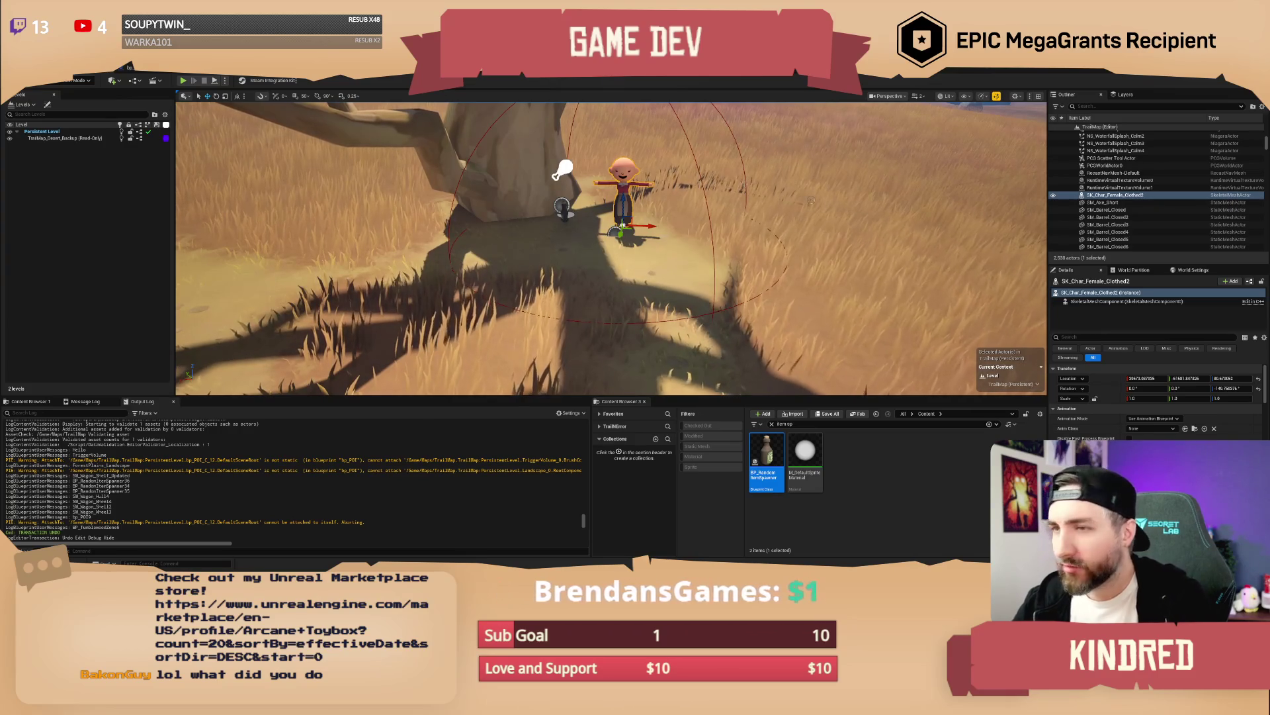
pyautogui.scroll(-3, 610, 248)
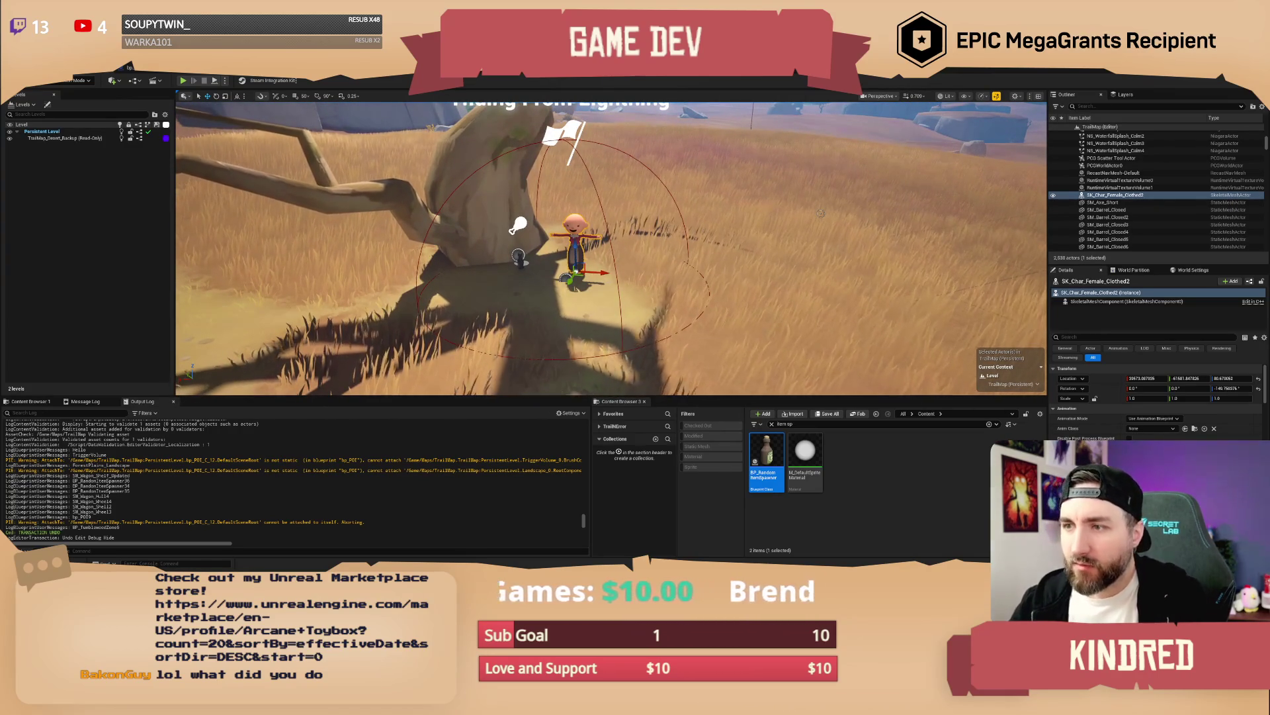
pyautogui.hotkey('alt', 'Tab')
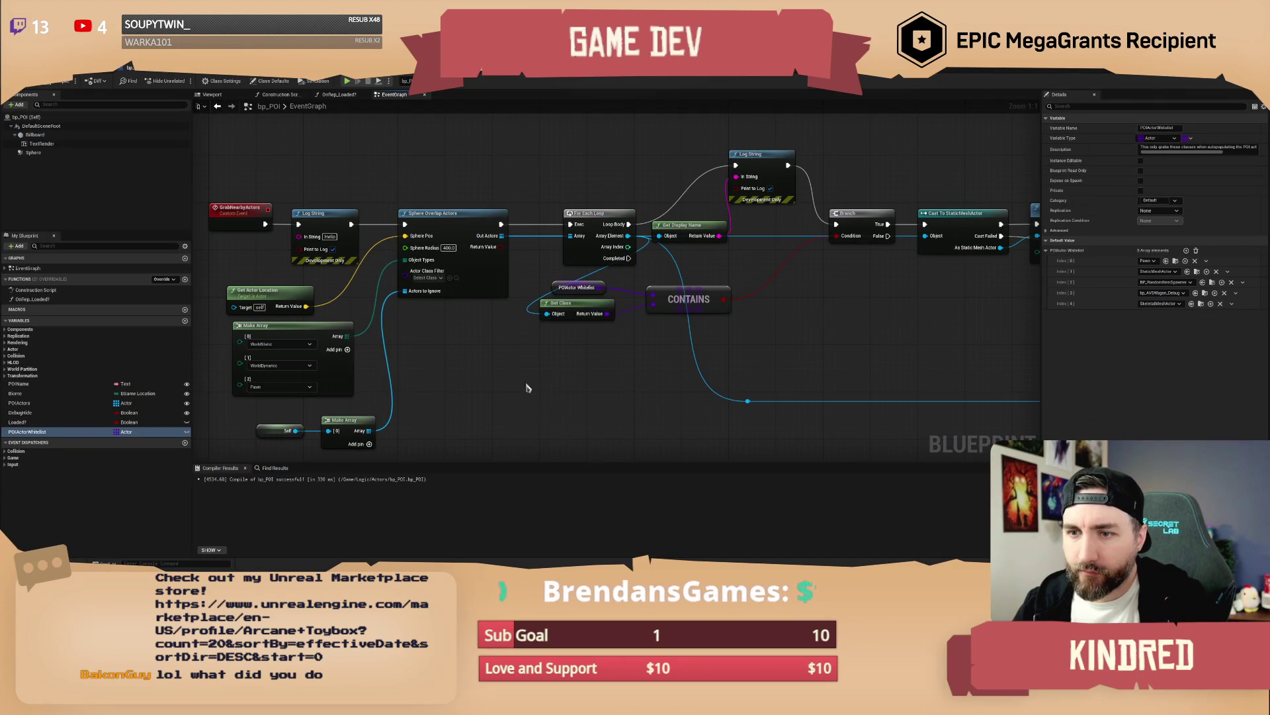
# Step: Check Make Array's object type options, leaving them unchanged, and pan the graph
pyautogui.click(289, 345)
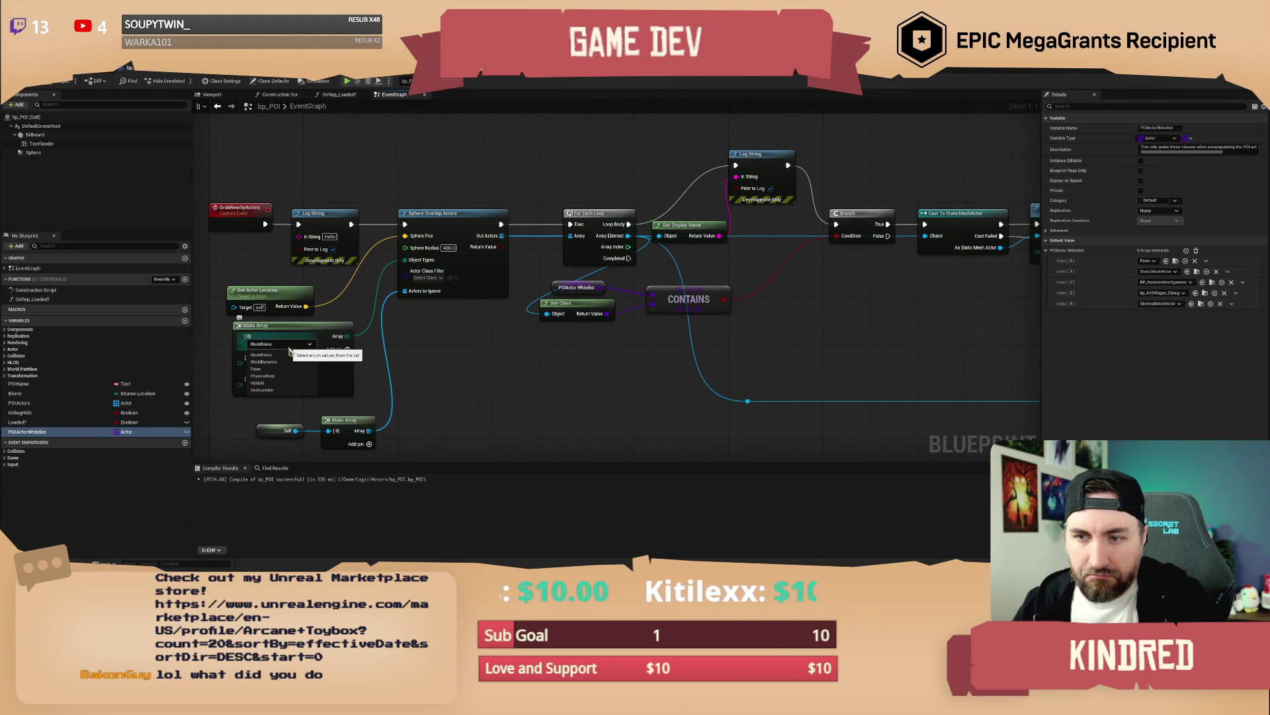
pyautogui.click(289, 353)
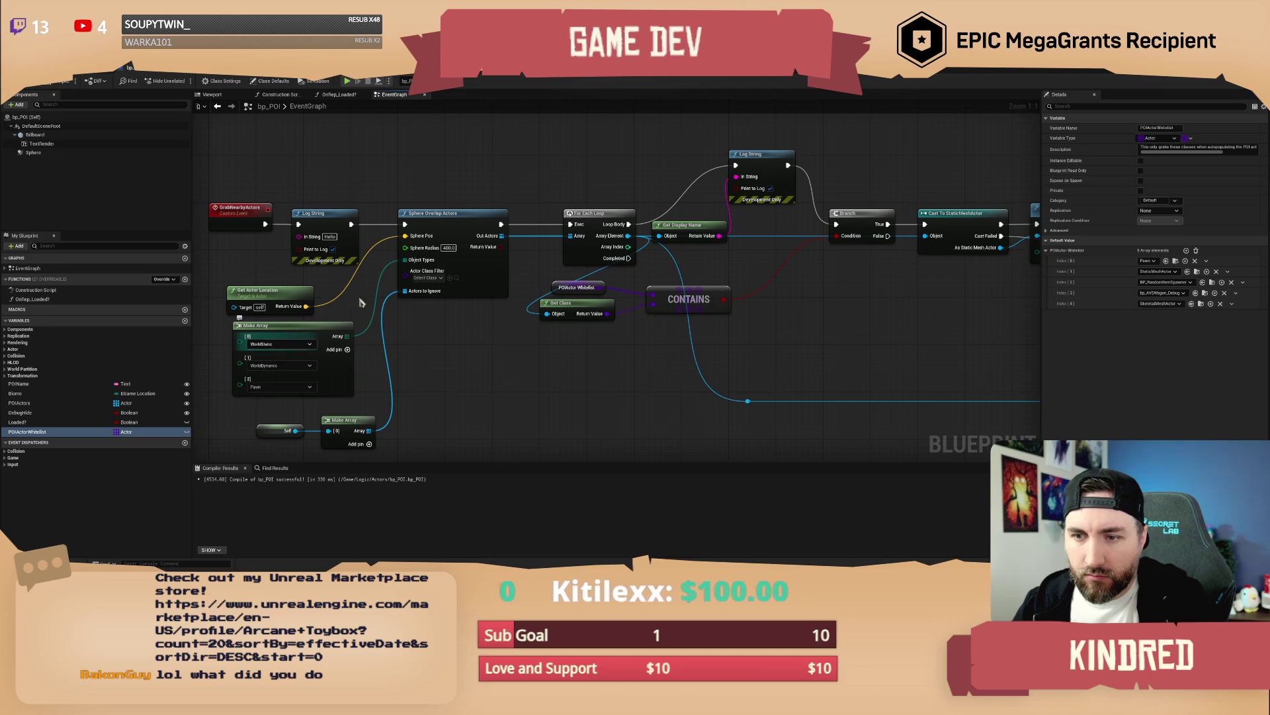
pyautogui.scroll(-1, 538, 185)
pyautogui.moveTo(538, 185)
pyautogui.mouseDown()
pyautogui.moveTo(669, 312)
pyautogui.moveTo(596, 347)
pyautogui.mouseUp()
pyautogui.scroll(-1, 406, 224)
pyautogui.moveTo(473, 255); pyautogui.dragTo(640, 265)
# Step: Wire GrabNearbyActors straight to Sphere Overlap Actors and delete both Log String nodes
pyautogui.moveTo(396, 234); pyautogui.dragTo(549, 224)
pyautogui.moveTo(361, 255); pyautogui.dragTo(465, 256)
pyautogui.click(404, 248)
pyautogui.press('Delete')
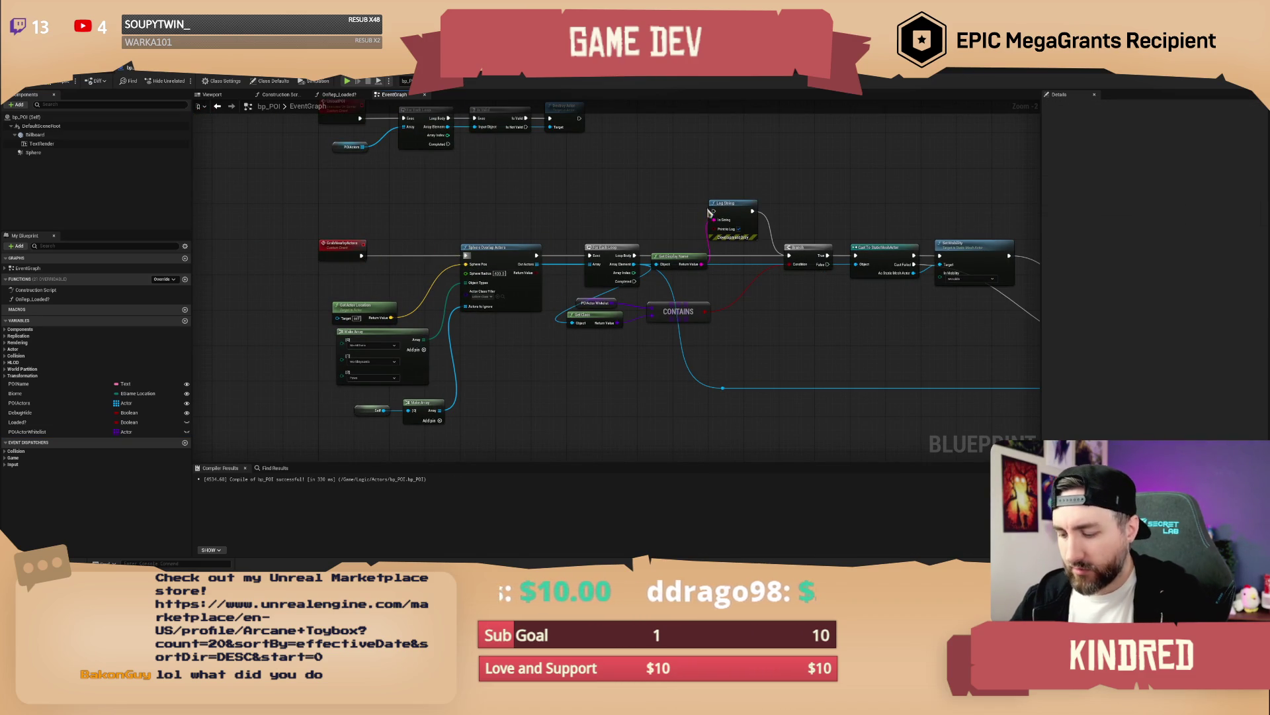
pyautogui.press('Delete')
# Step: Move the whitelist check nodes toward the Branch and shift Branch, Cast, Set Mobility right
pyautogui.moveTo(720, 227); pyautogui.dragTo(558, 246)
pyautogui.moveTo(550, 370); pyautogui.dragTo(391, 318)
pyautogui.moveTo(503, 333); pyautogui.dragTo(602, 306)
pyautogui.moveTo(709, 321); pyautogui.dragTo(508, 306)
pyautogui.moveTo(461, 234); pyautogui.dragTo(639, 310)
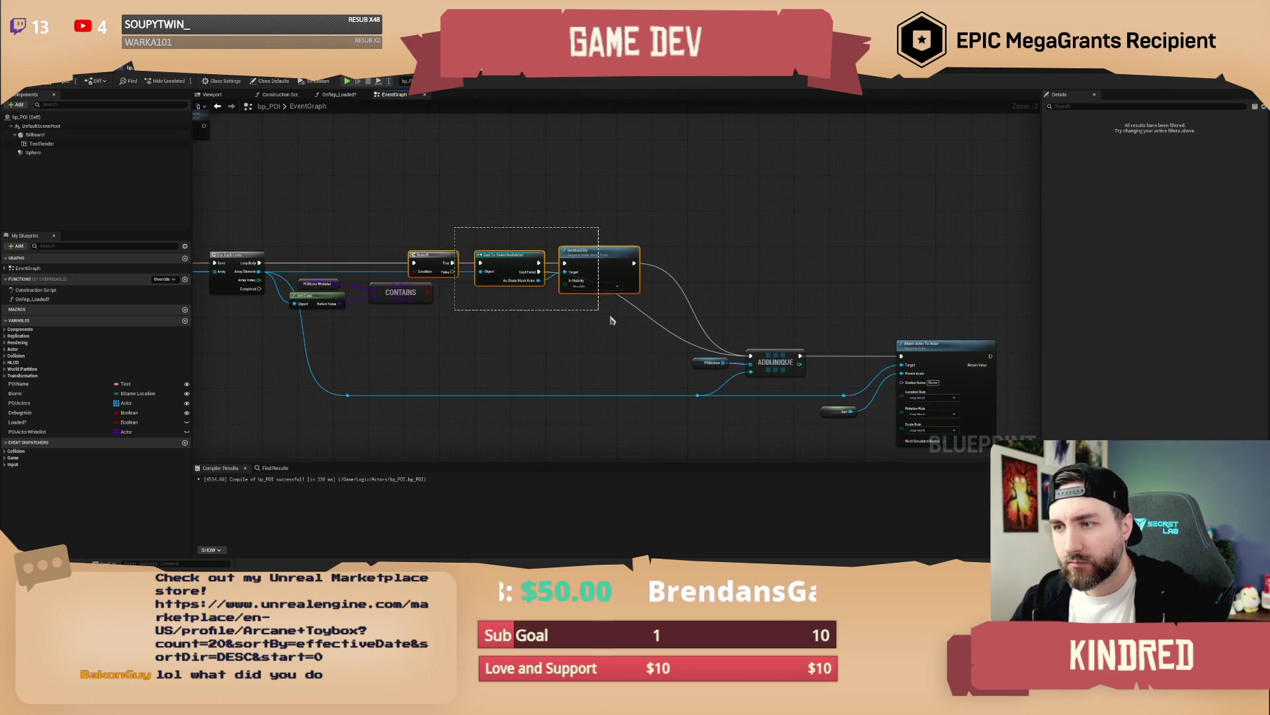
pyautogui.moveTo(602, 265); pyautogui.dragTo(651, 265)
pyautogui.click(513, 210)
# Step: Move the Self and Make Array nodes up-left beside GrabNearbyActors
pyautogui.moveTo(514, 210)
pyautogui.mouseDown()
pyautogui.moveTo(536, 232)
pyautogui.moveTo(485, 210)
pyautogui.moveTo(325, 301)
pyautogui.moveTo(348, 364)
pyautogui.moveTo(329, 333)
pyautogui.mouseUp()
pyautogui.moveTo(377, 414); pyautogui.dragTo(347, 387)
pyautogui.moveTo(444, 384); pyautogui.dragTo(478, 390)
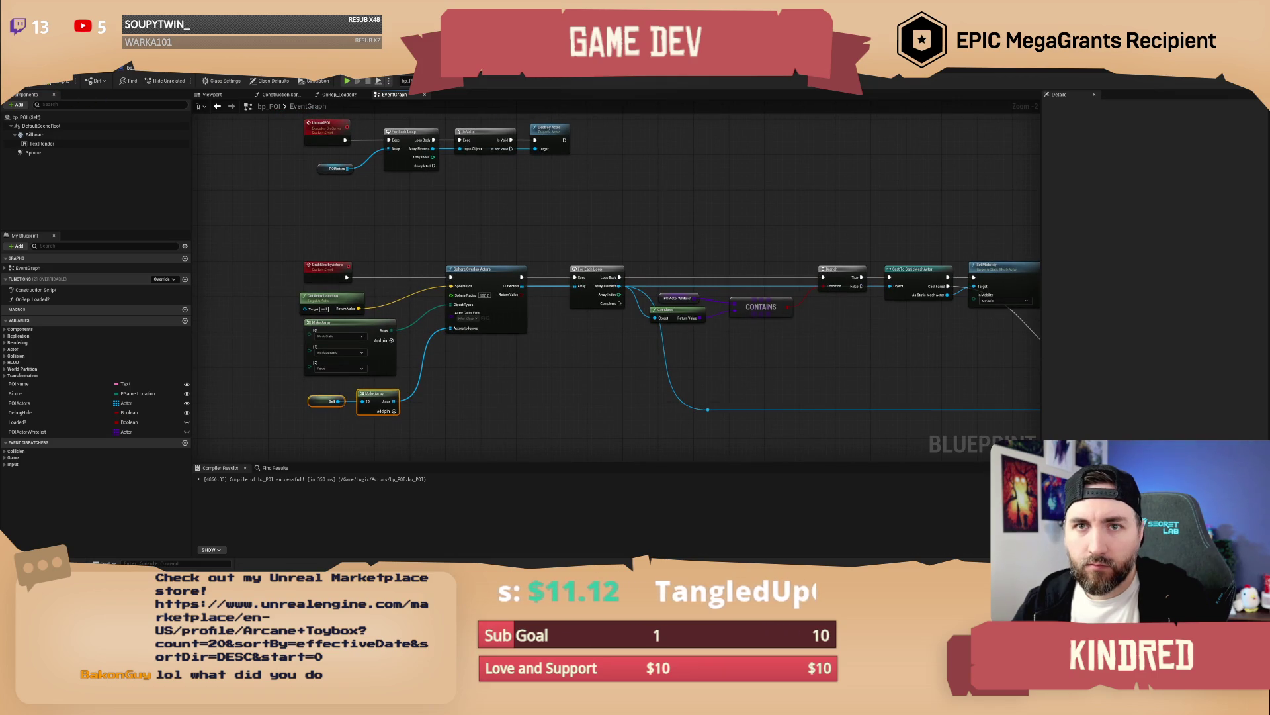
pyautogui.hotkey('alt', 'Tab')
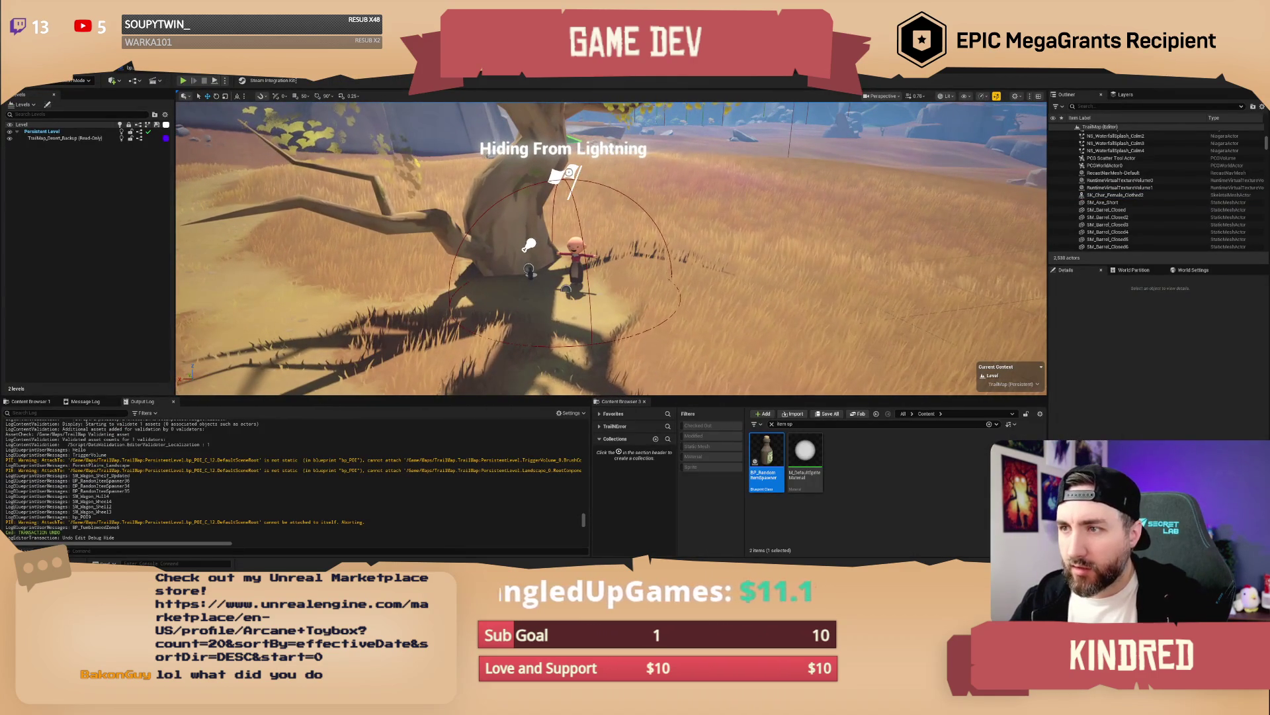
# Step: Deselect the tree's point of interest and save the TrailMap level
pyautogui.click(562, 286)
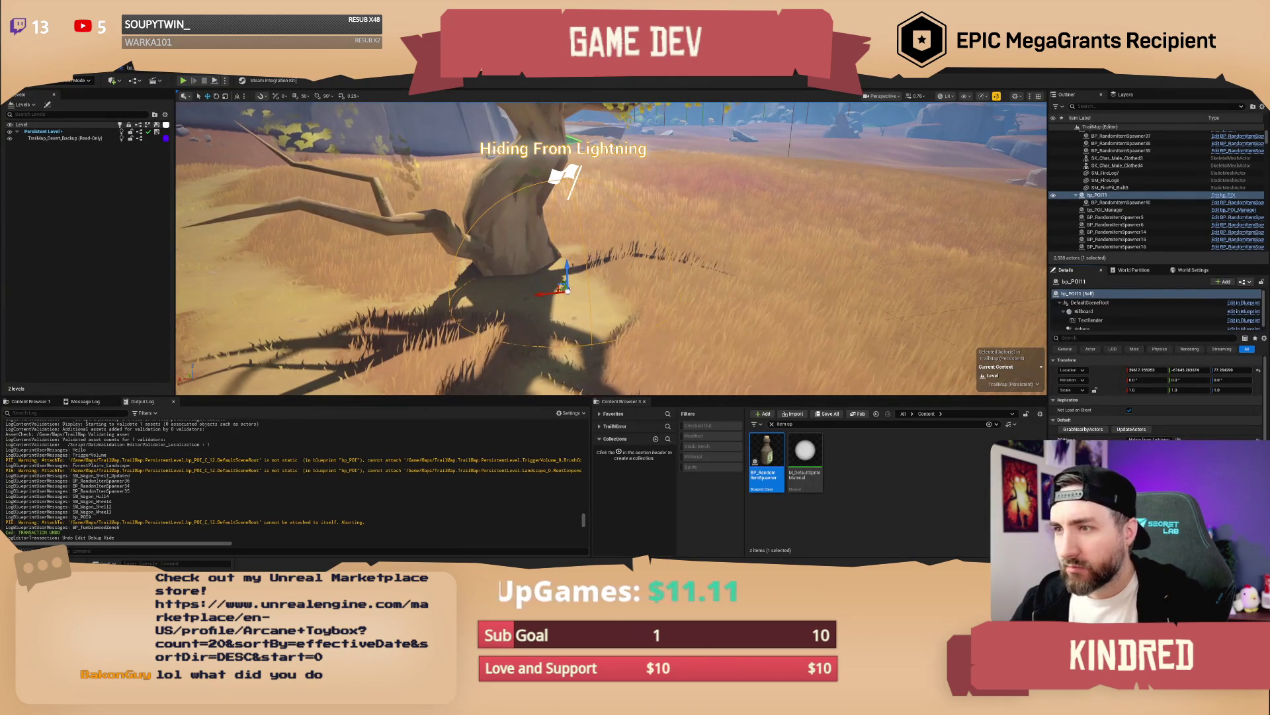
pyautogui.press('Escape')
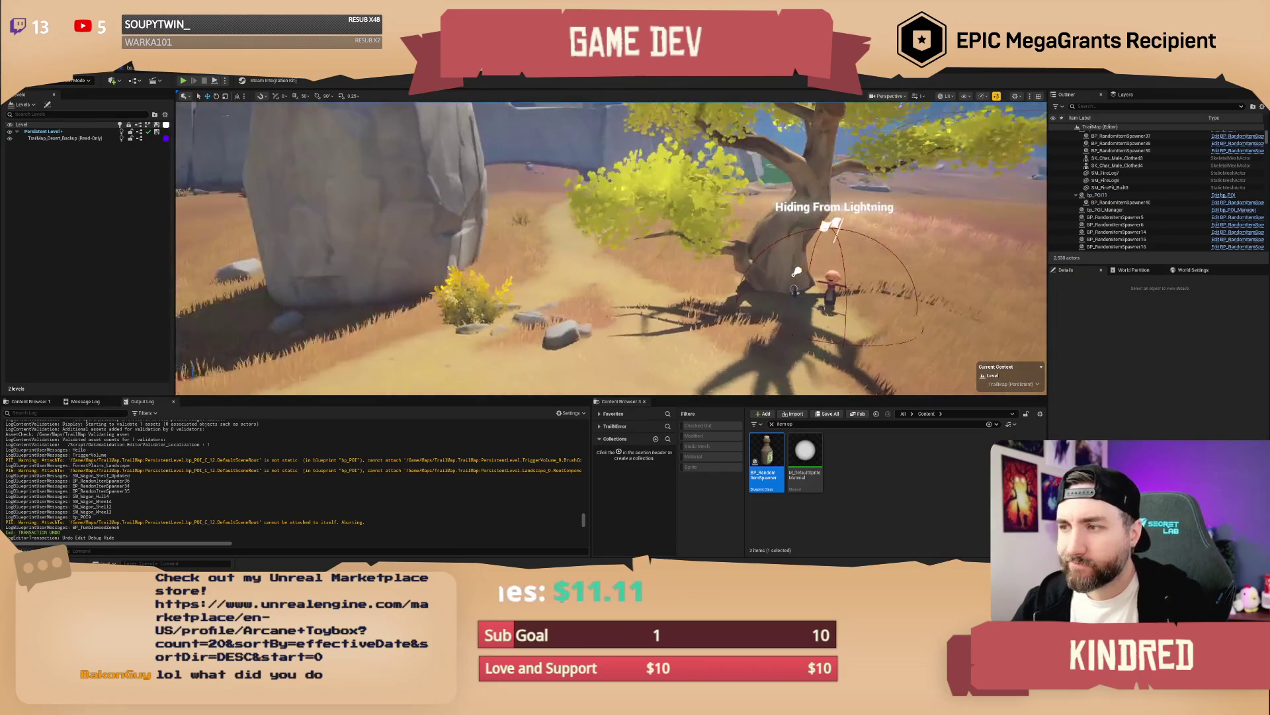
pyautogui.hotkey('ctrl', 's')
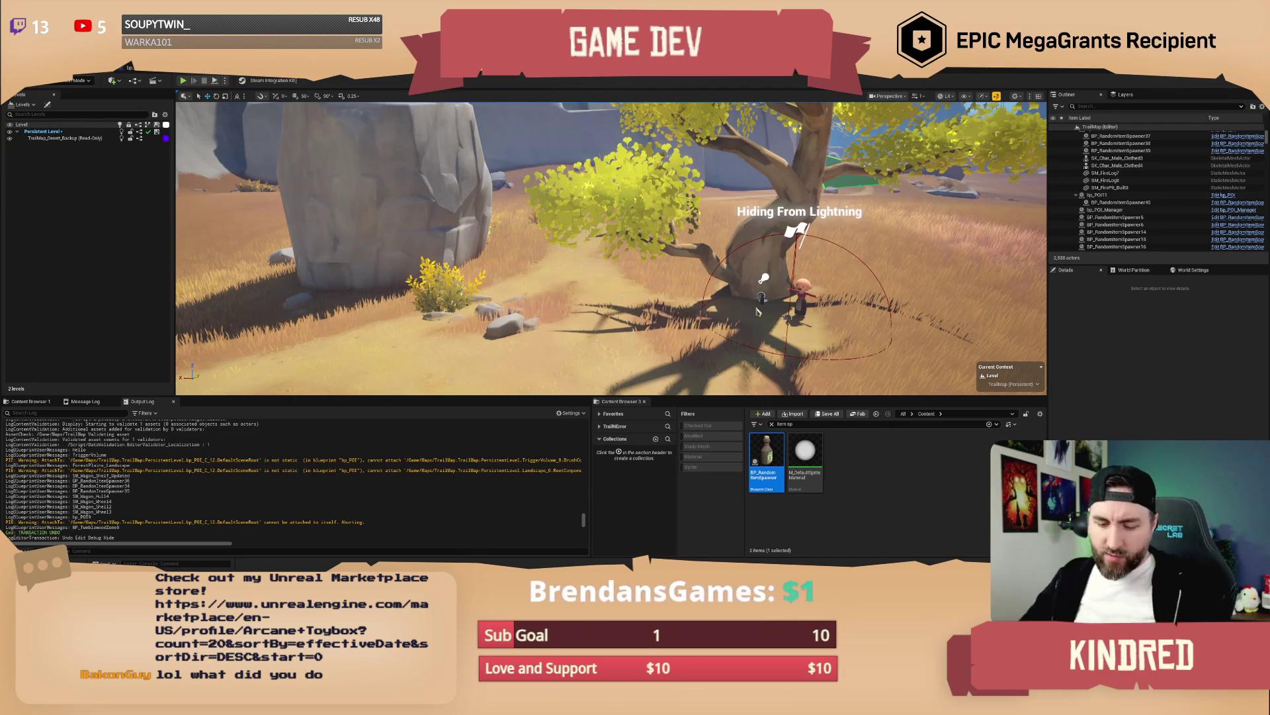
# Step: Fly into the rocky canyon and drop a BP_RandomItemSpawner on its dirt floor
pyautogui.moveTo(611, 248); pyautogui.dragTo(664, 235)
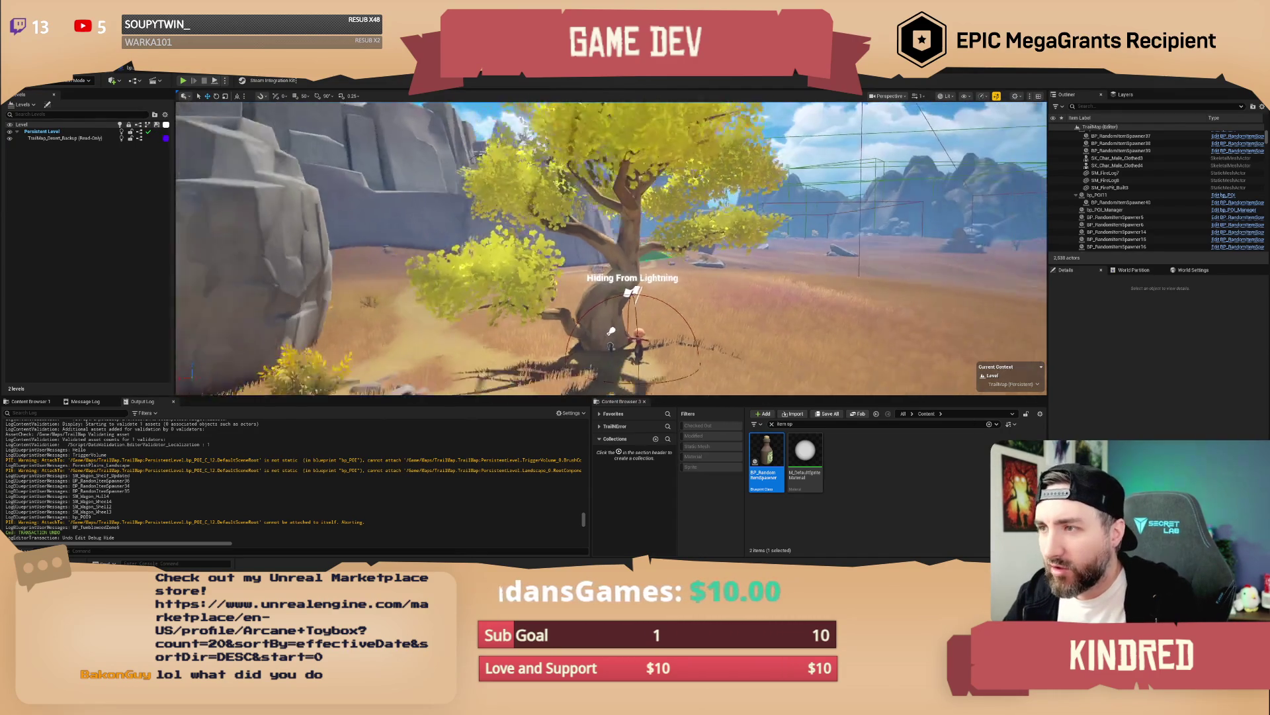
pyautogui.moveTo(612, 248); pyautogui.dragTo(399, 274)
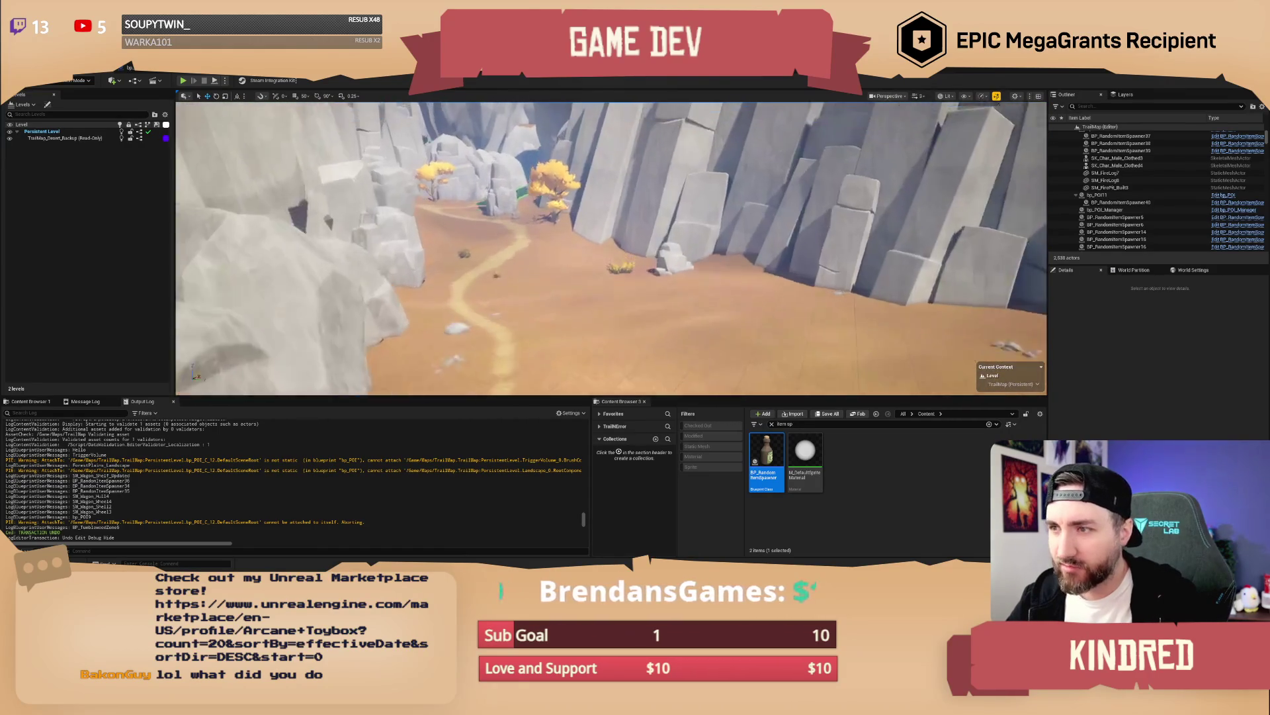
pyautogui.scroll(3, 612, 248)
pyautogui.press('w')
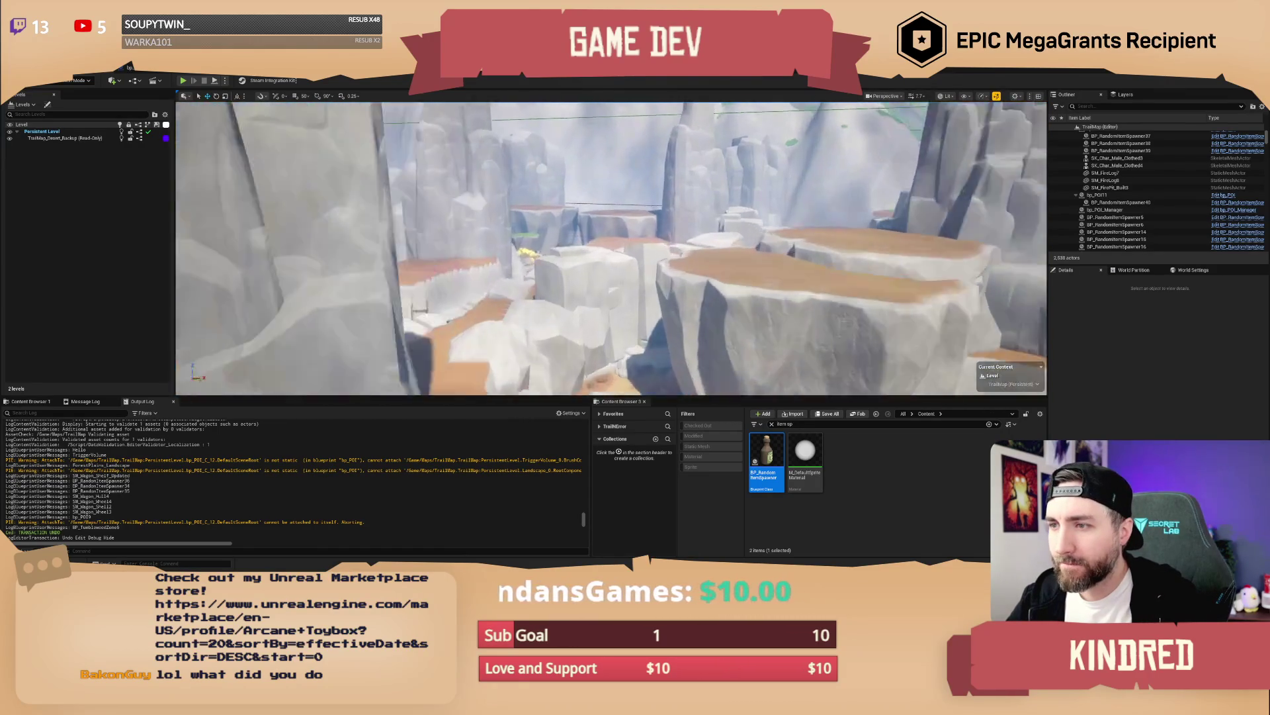
pyautogui.scroll(-2, 611, 248)
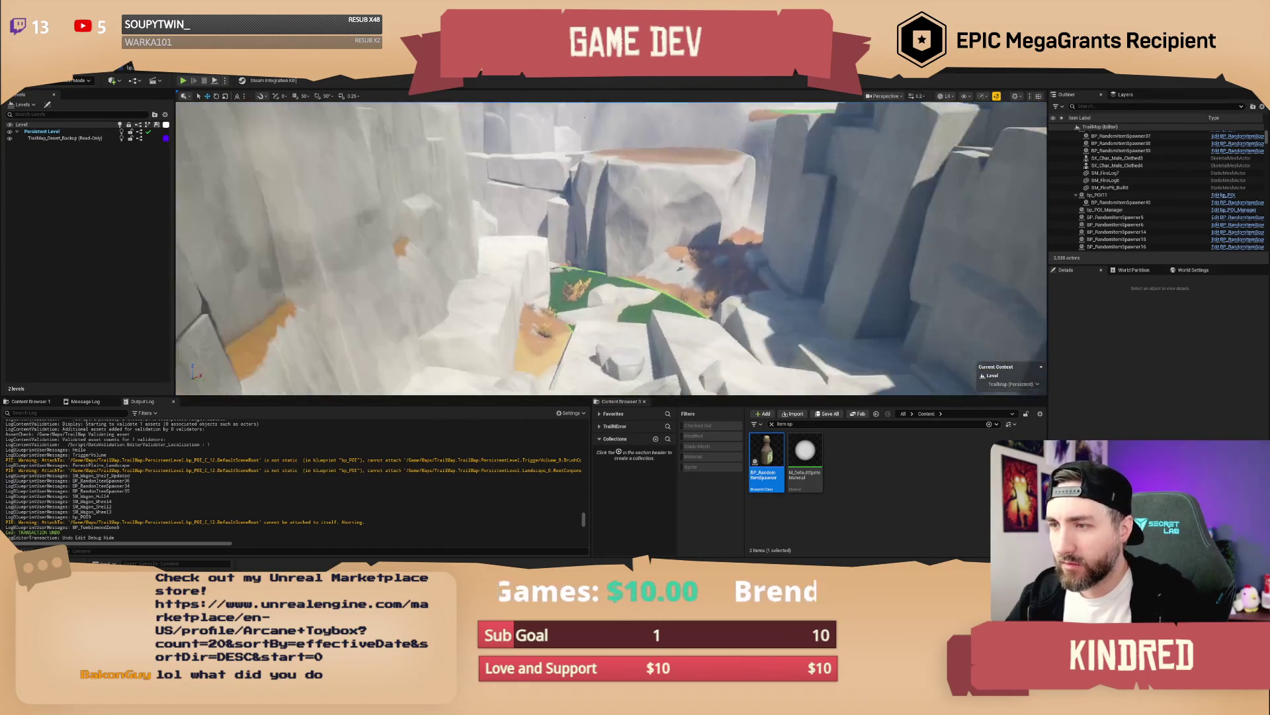
pyautogui.scroll(-1, 612, 248)
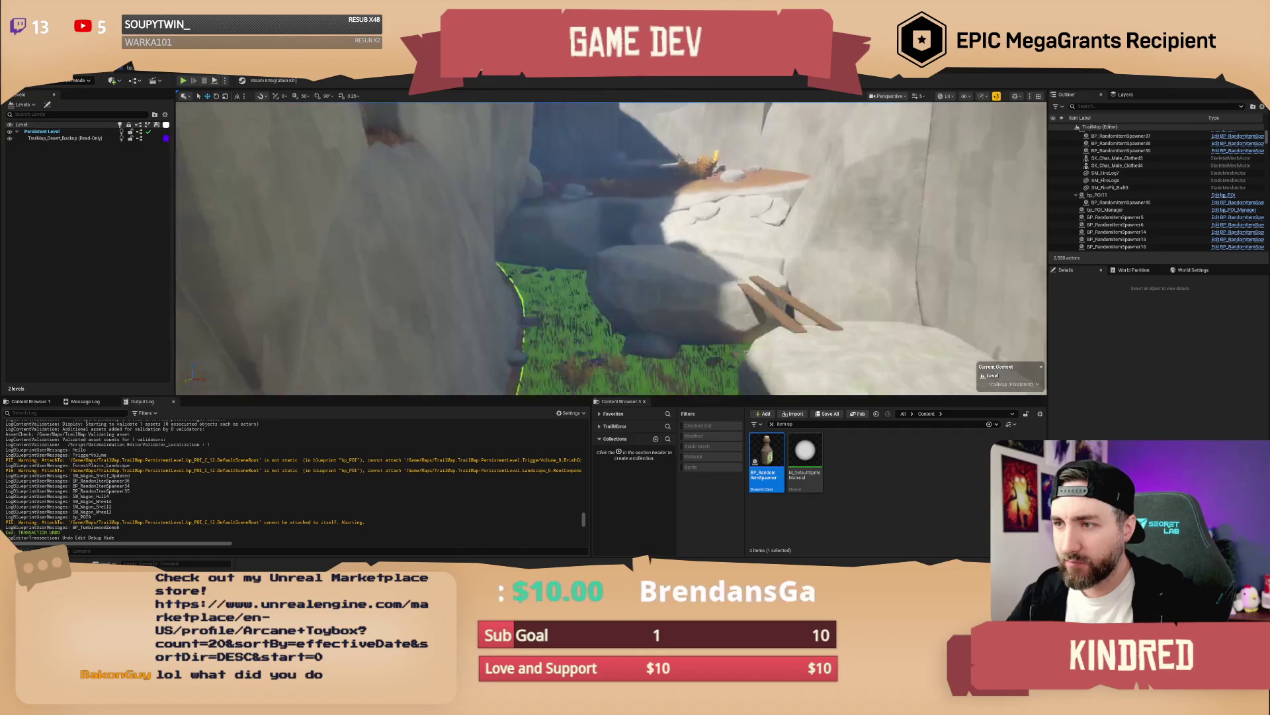
pyautogui.scroll(-2, 611, 248)
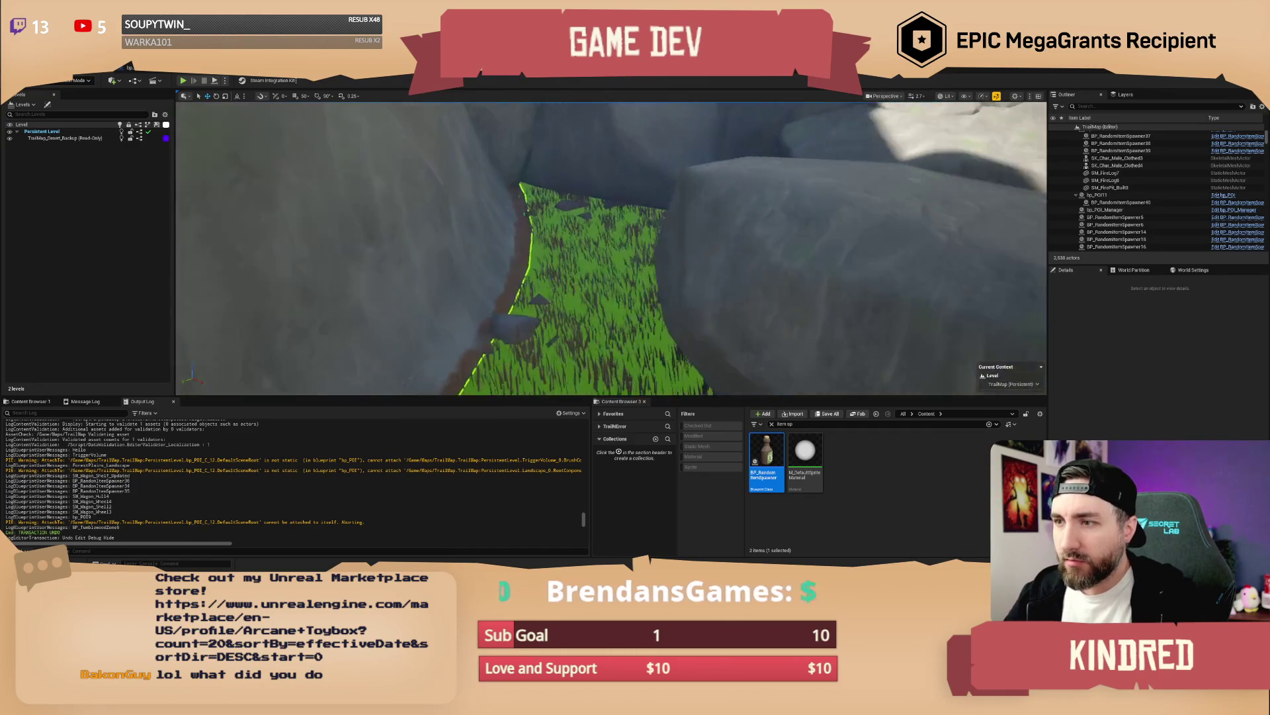
pyautogui.scroll(-1, 611, 249)
pyautogui.scroll(-1, 775, 354)
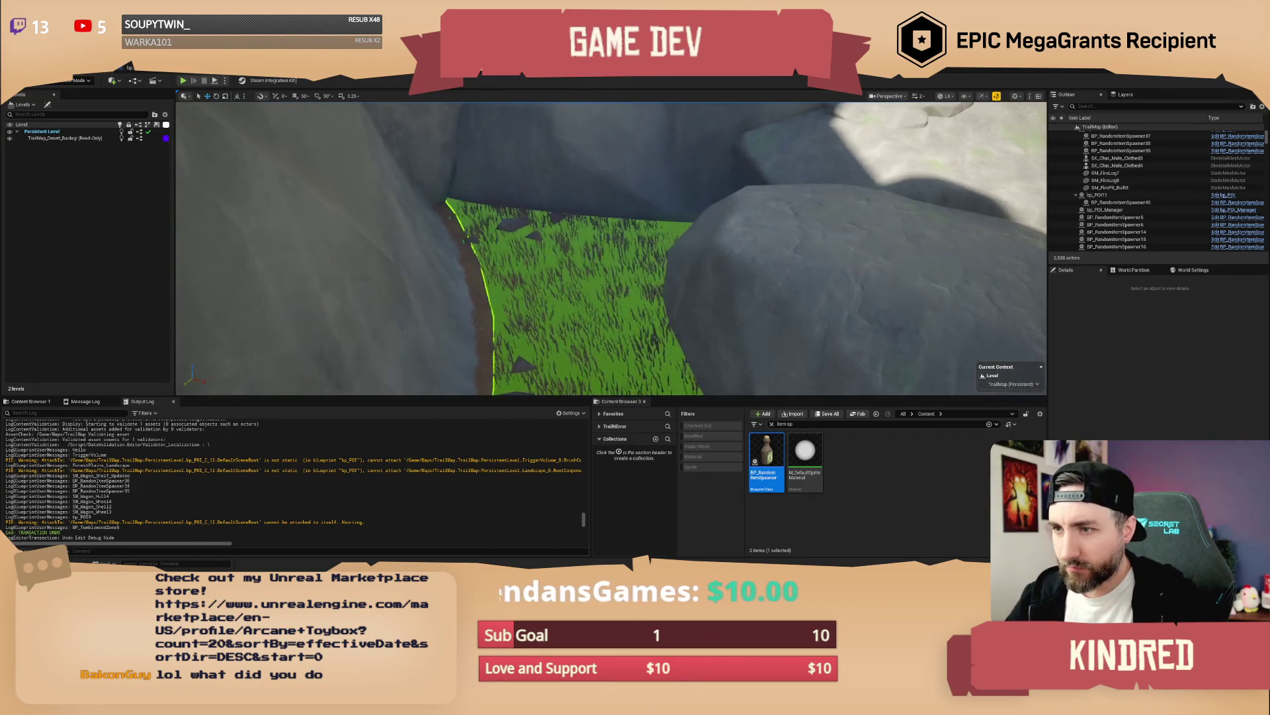
pyautogui.moveTo(764, 458)
pyautogui.mouseDown()
pyautogui.moveTo(584, 315)
pyautogui.moveTo(544, 319)
pyautogui.mouseUp()
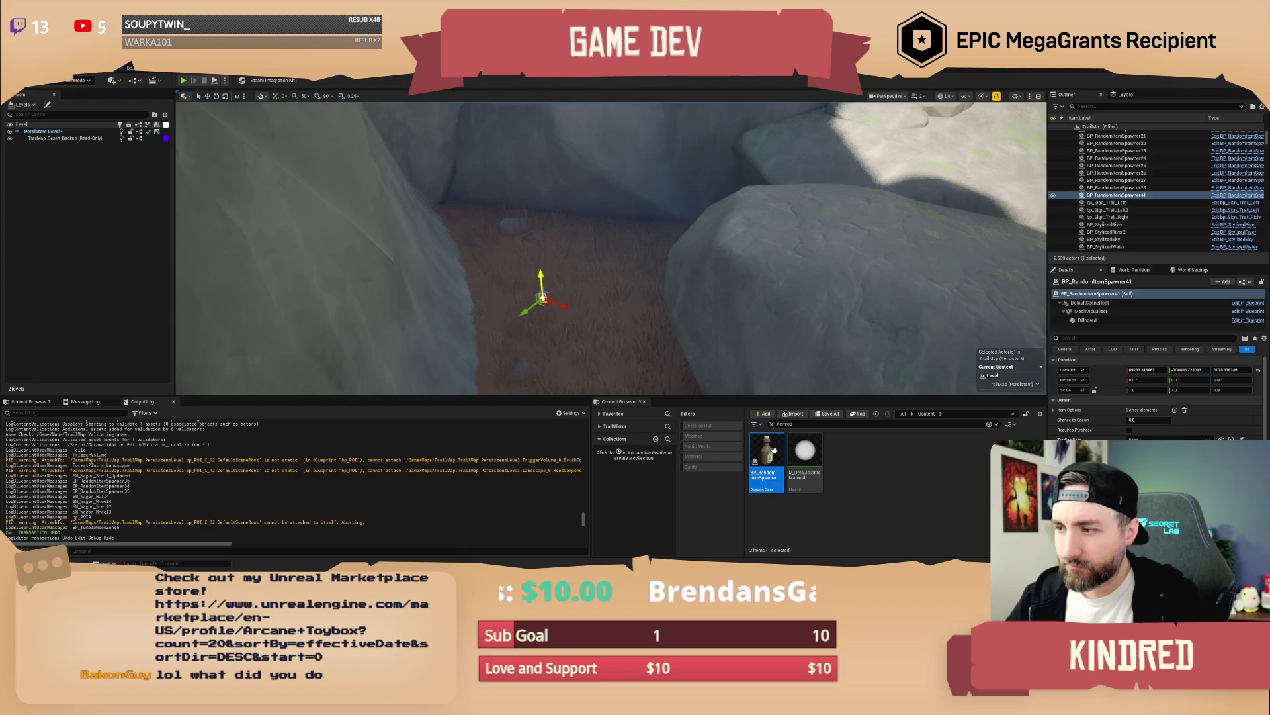
pyautogui.moveTo(635, 271); pyautogui.dragTo(635, 275)
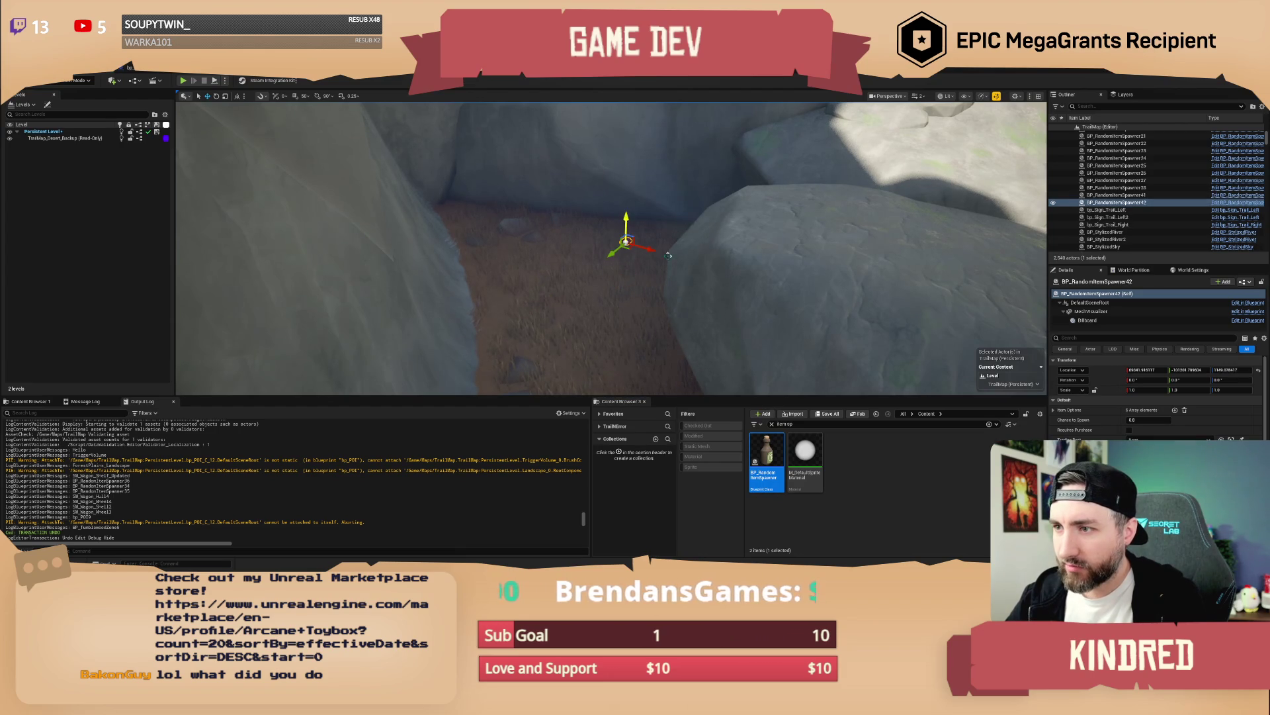
# Step: Search 'wagon' and place SM_Wagon_Shell and the wagon hull in the canyon
pyautogui.write('wagpn')
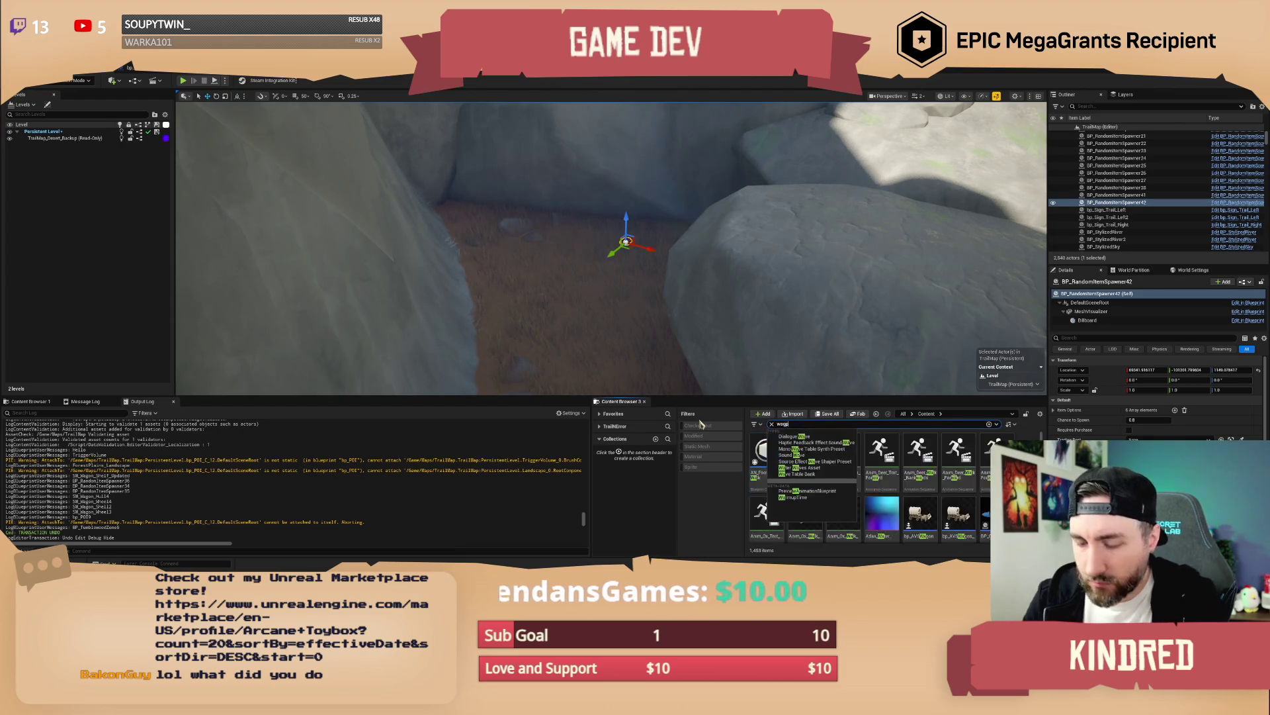
pyautogui.scroll(-2, 655, 363)
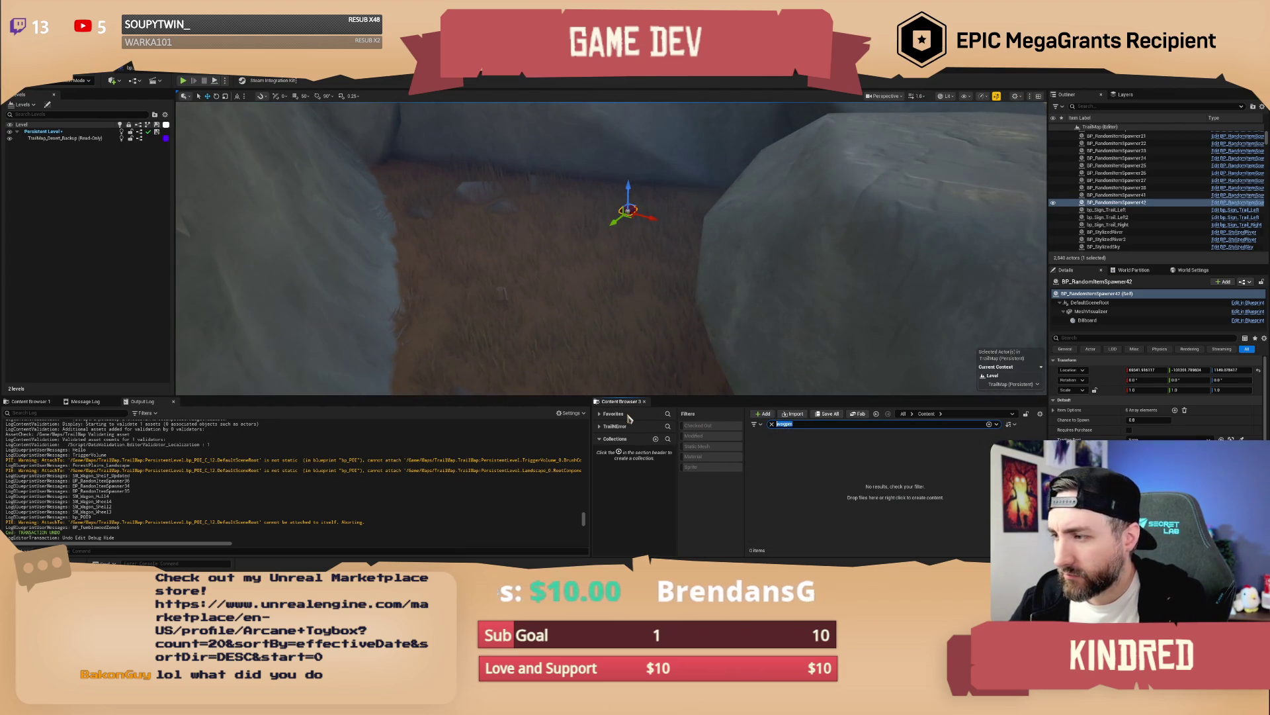
pyautogui.write('wagon')
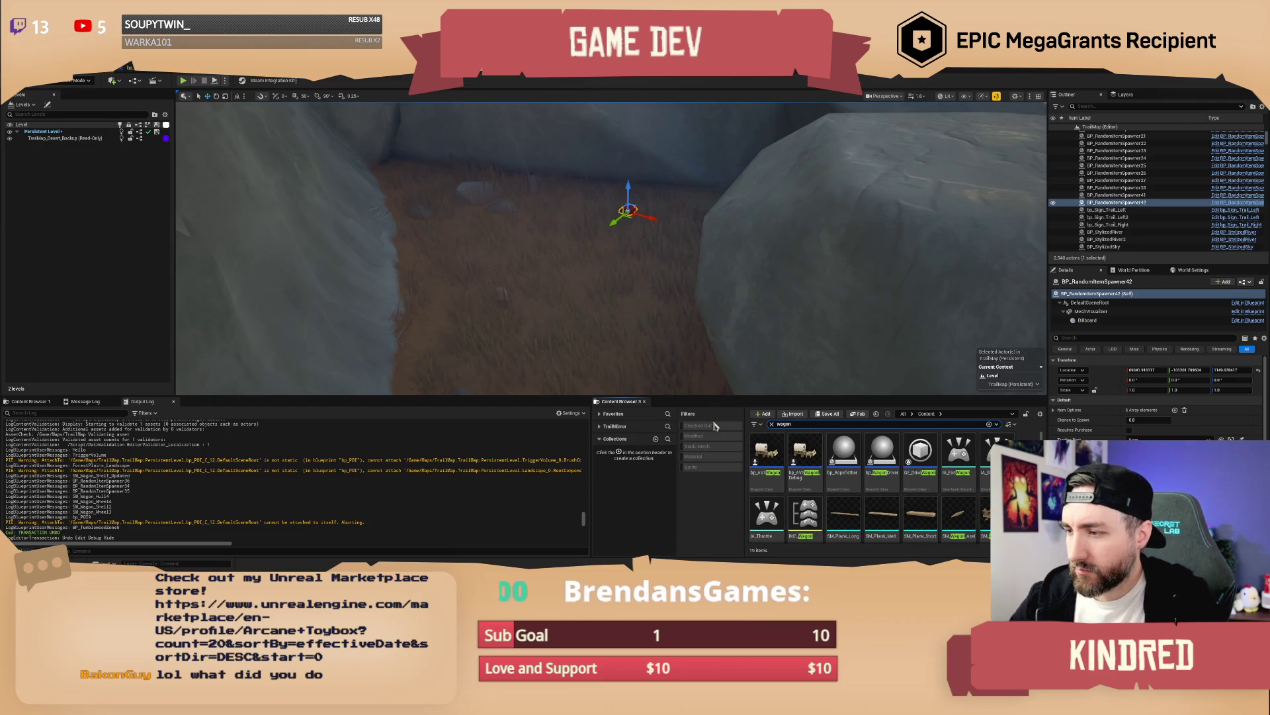
pyautogui.scroll(-1, 944, 497)
pyautogui.scroll(-1, 945, 496)
pyautogui.click(990, 463)
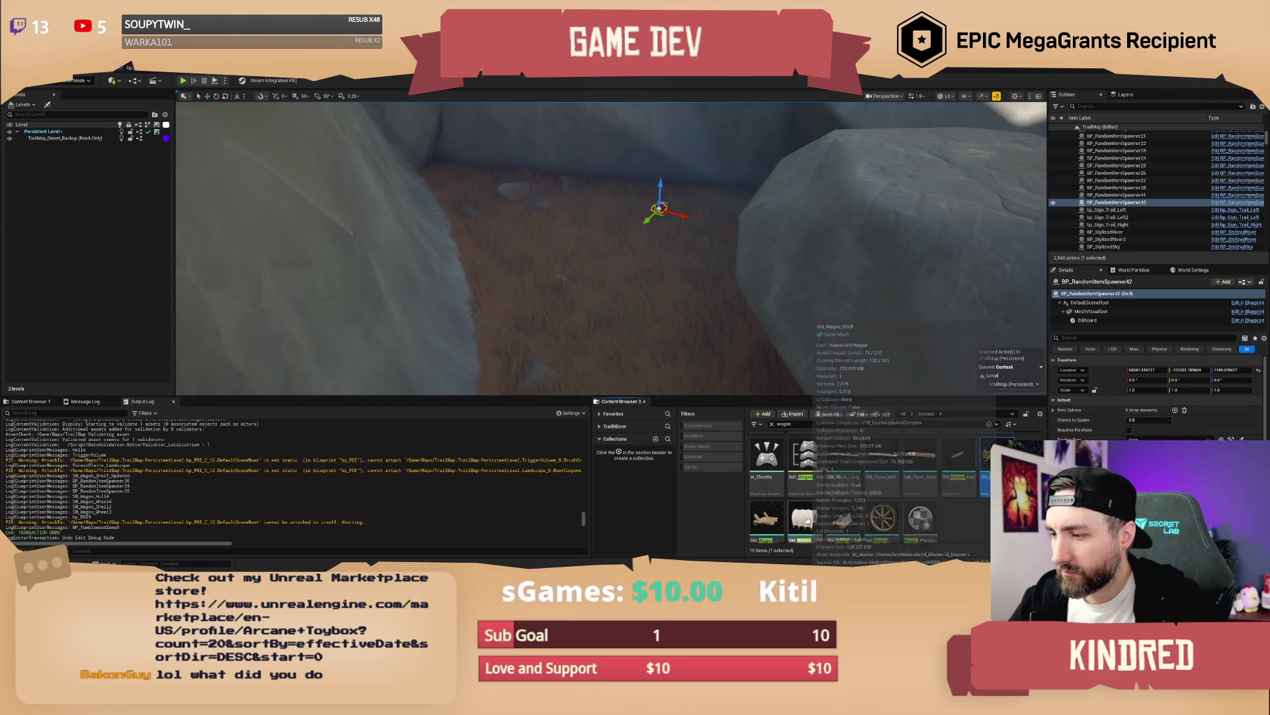
pyautogui.keyDown('ctrl'); pyautogui.click(806, 521); pyautogui.keyUp('ctrl')
pyautogui.moveTo(989, 463)
pyautogui.mouseDown()
pyautogui.moveTo(760, 370)
pyautogui.moveTo(529, 218)
pyautogui.moveTo(569, 241)
pyautogui.moveTo(573, 221)
pyautogui.moveTo(572, 239)
pyautogui.mouseUp()
pyautogui.press('Escape')
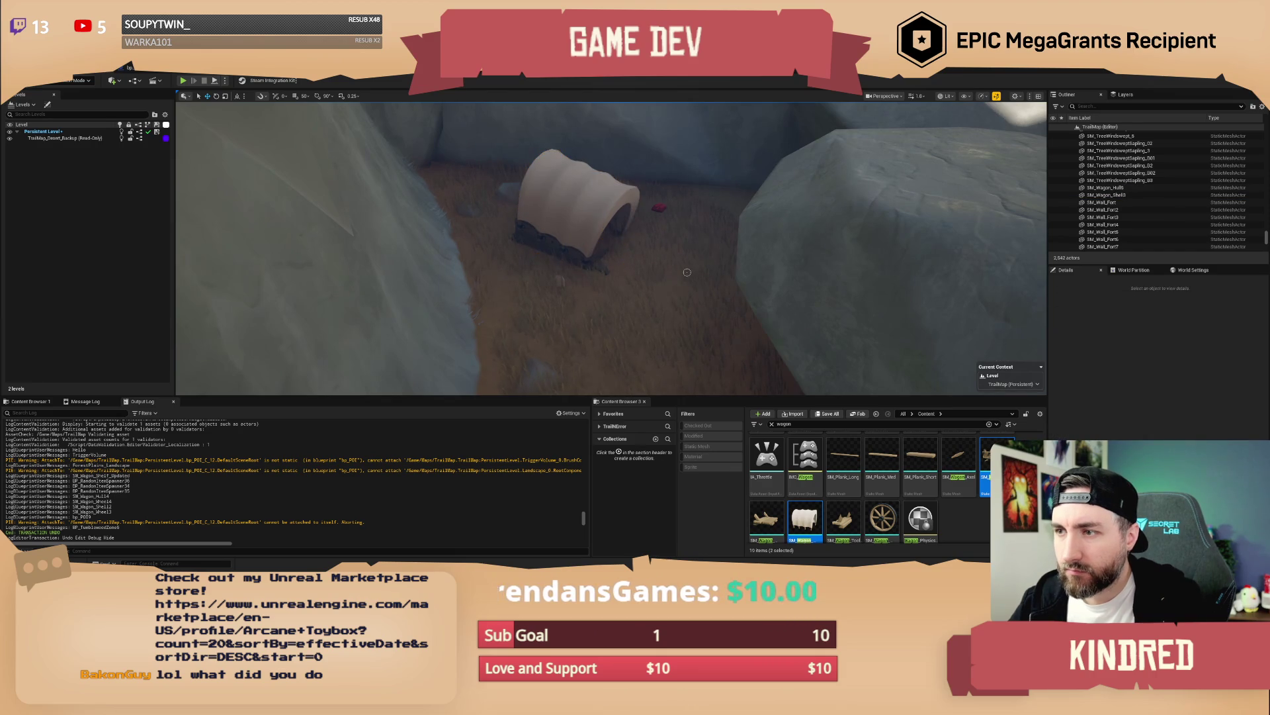
# Step: Move the red item spawner onto the wagon and select the other spawner
pyautogui.scroll(5, 687, 272)
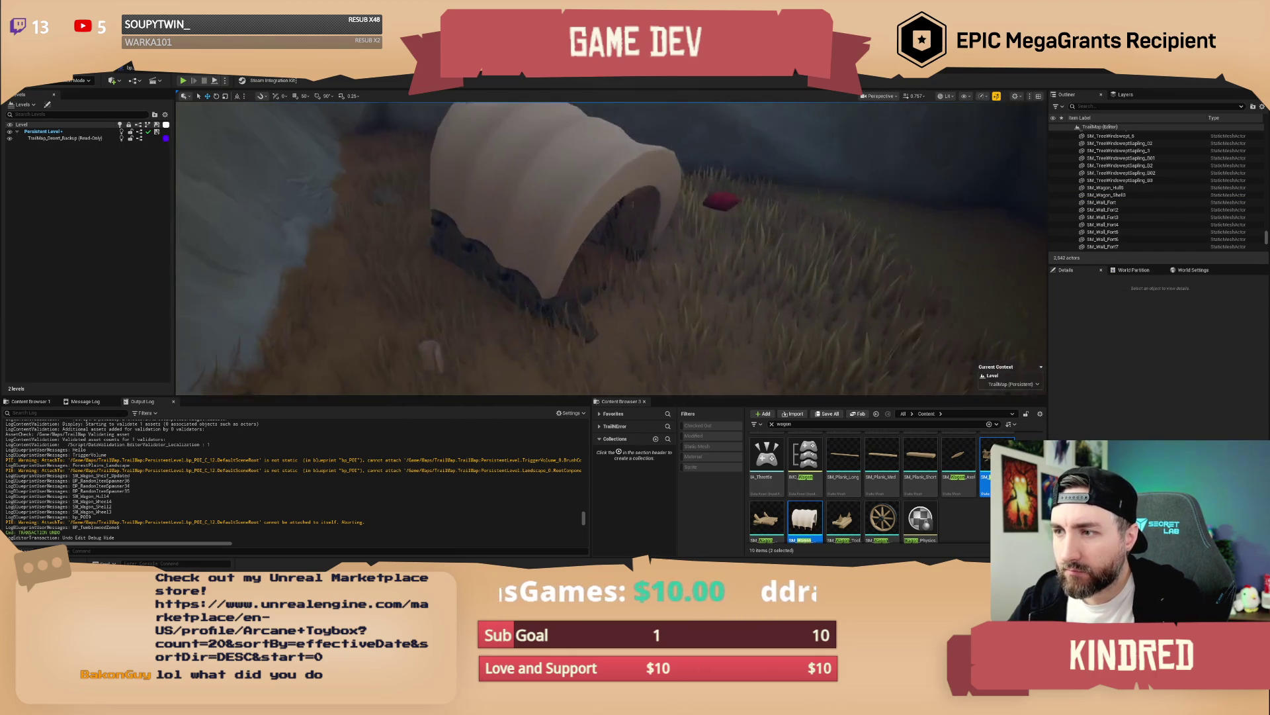
pyautogui.click(723, 199)
pyautogui.moveTo(725, 198)
pyautogui.mouseDown()
pyautogui.moveTo(663, 227)
pyautogui.moveTo(615, 220)
pyautogui.mouseUp()
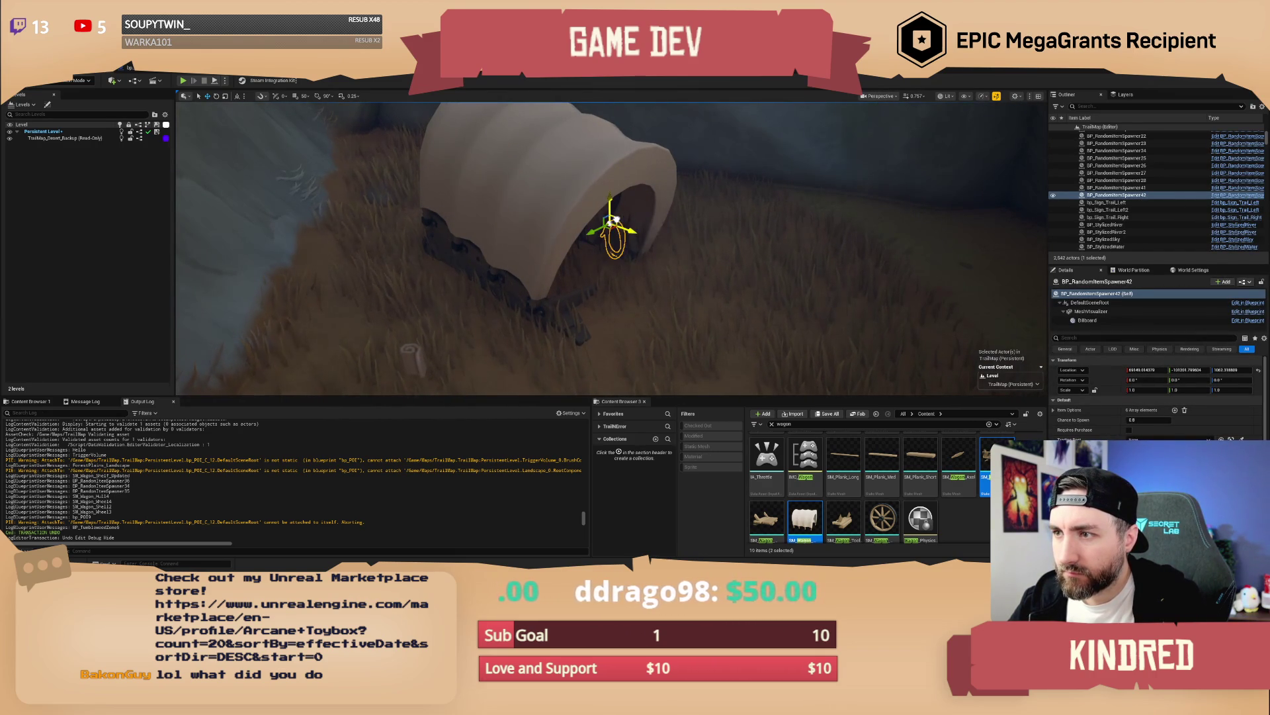
pyautogui.moveTo(642, 285)
pyautogui.mouseDown()
pyautogui.moveTo(397, 265)
pyautogui.moveTo(437, 288)
pyautogui.moveTo(523, 229)
pyautogui.moveTo(524, 250)
pyautogui.moveTo(549, 266)
pyautogui.moveTo(502, 285)
pyautogui.mouseUp()
pyautogui.click(442, 291)
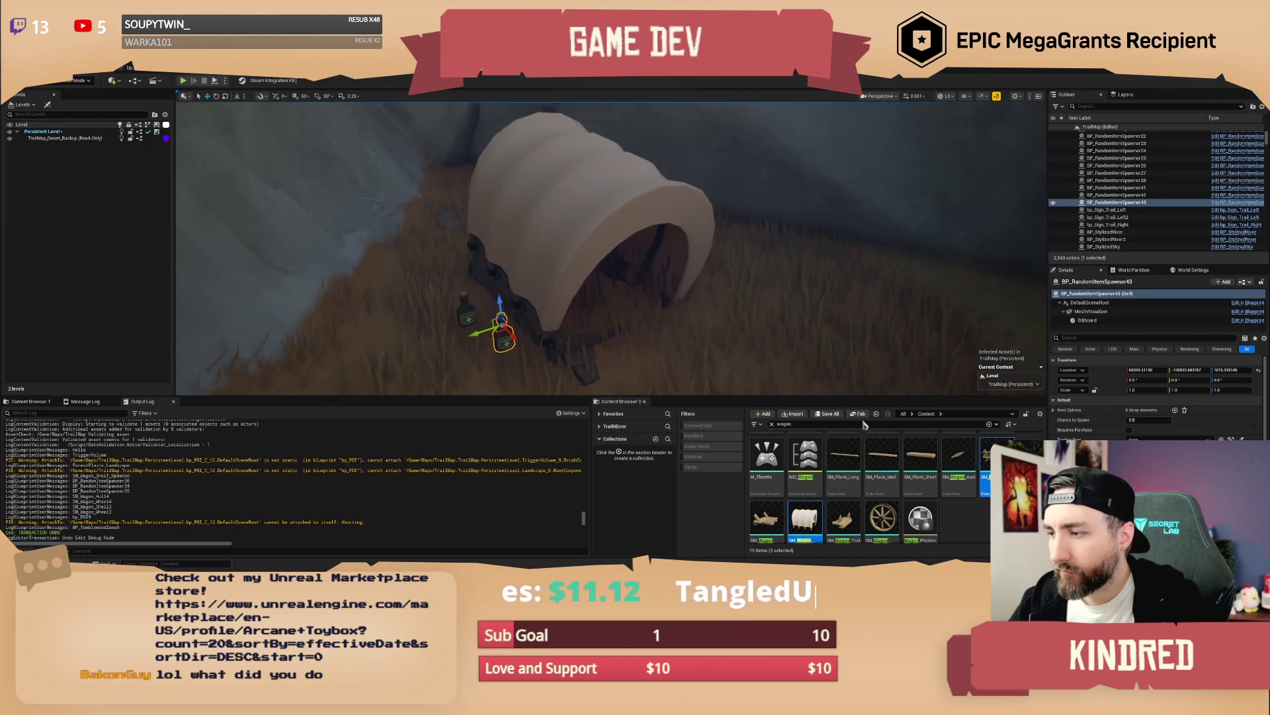
# Step: Add a wagon wheel and an SM_Wagon_Axel piece beside the wagon
pyautogui.moveTo(882, 517); pyautogui.dragTo(738, 340)
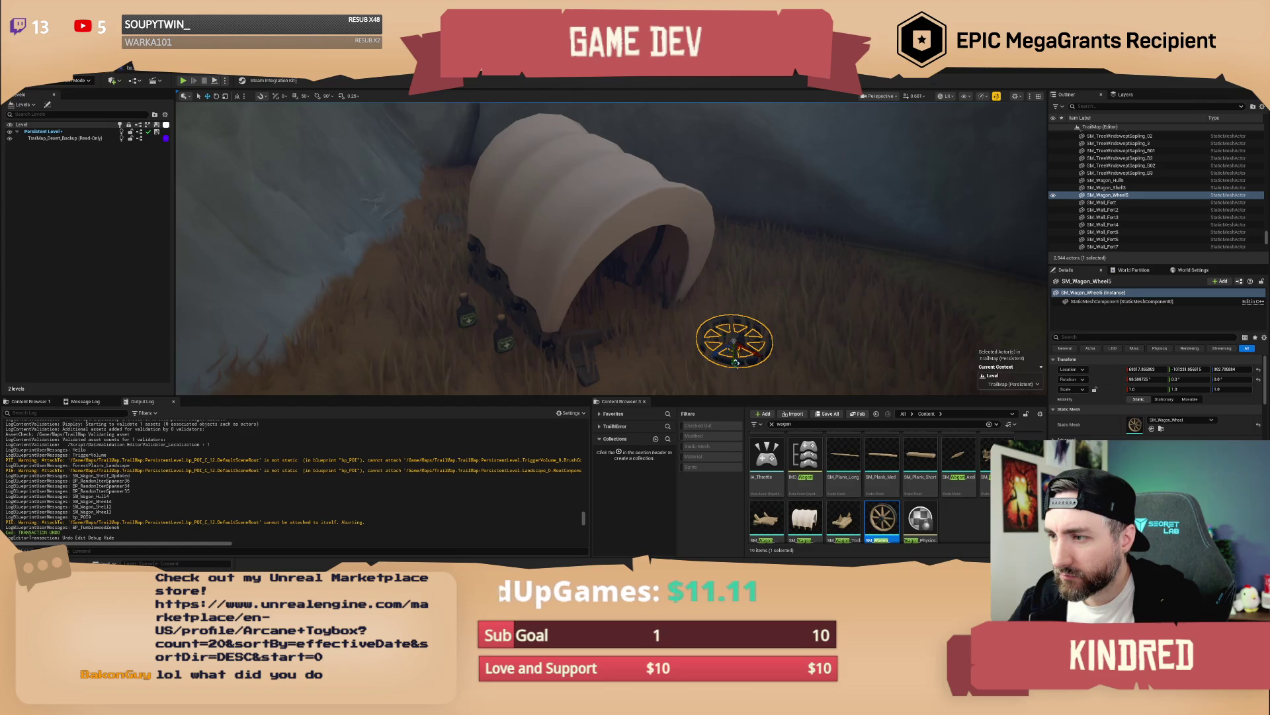
pyautogui.press('Escape')
pyautogui.moveTo(793, 309); pyautogui.dragTo(824, 420)
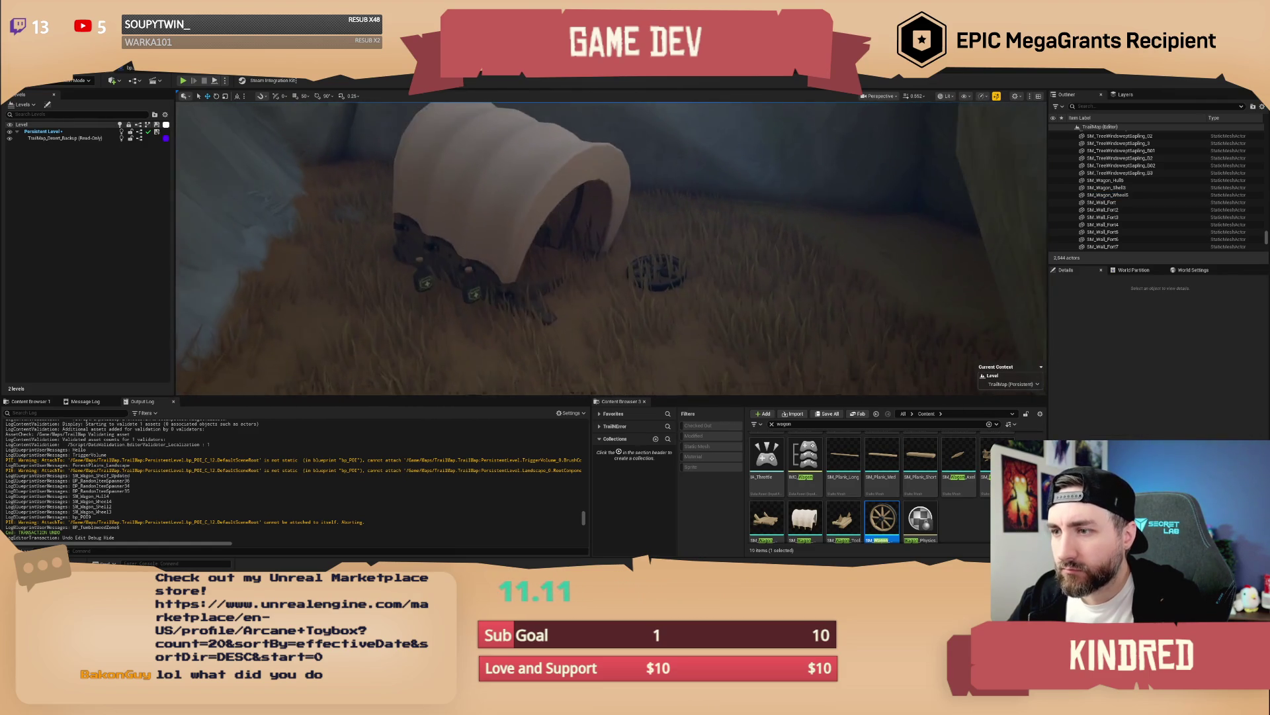
pyautogui.scroll(2, 931, 488)
pyautogui.click(961, 484)
pyautogui.moveTo(721, 275); pyautogui.dragTo(719, 331)
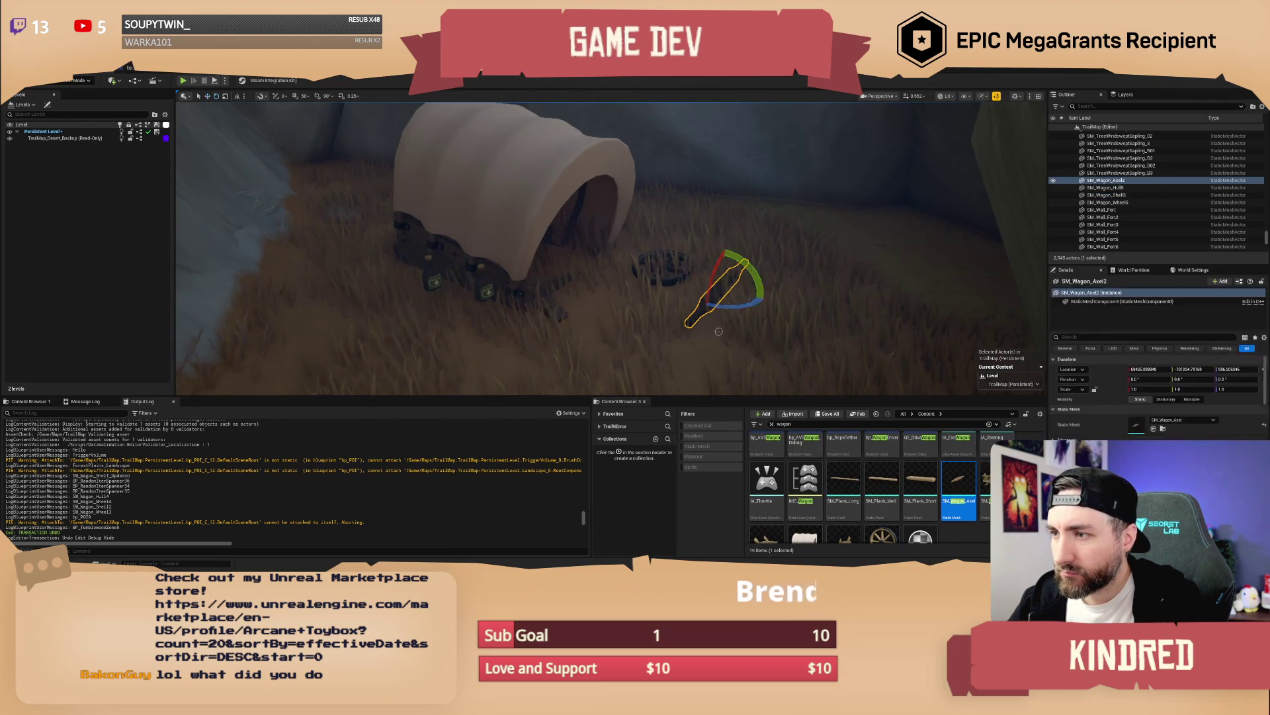
pyautogui.write('poi')
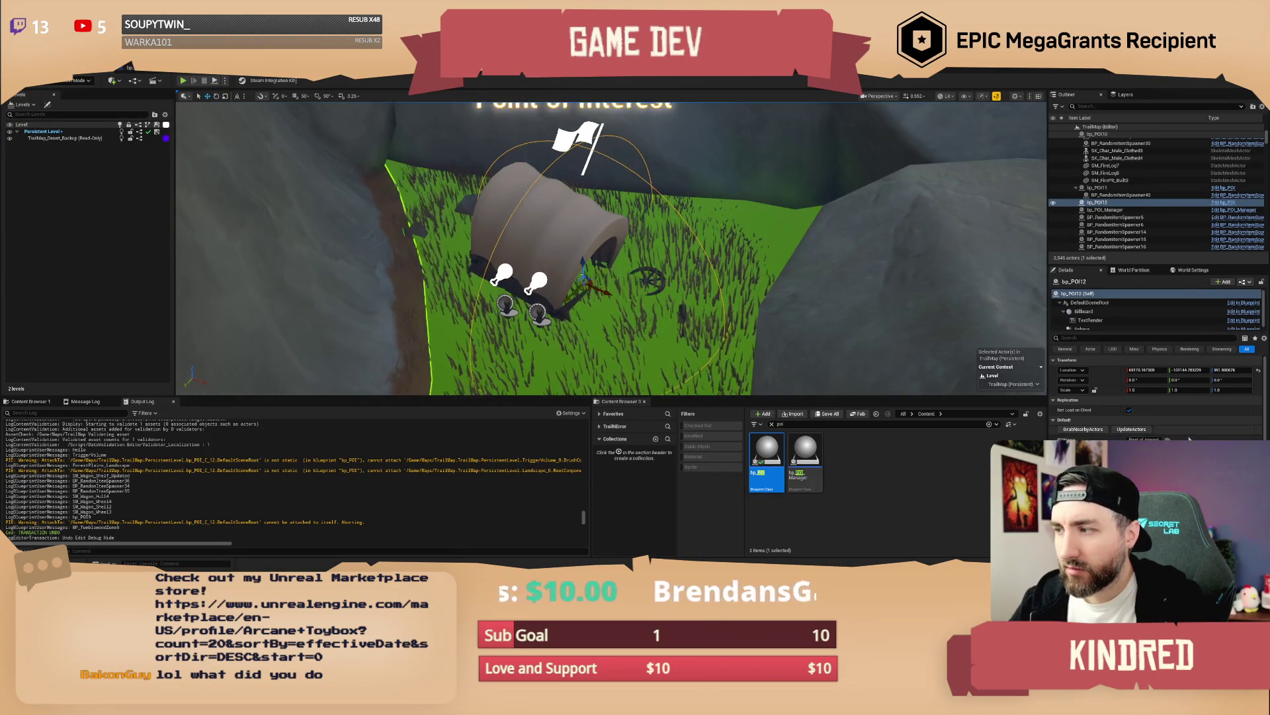
# Step: Run GrabNearbyActors on bp_POI12 to gather the wagon parts and spawners
pyautogui.click(1097, 430)
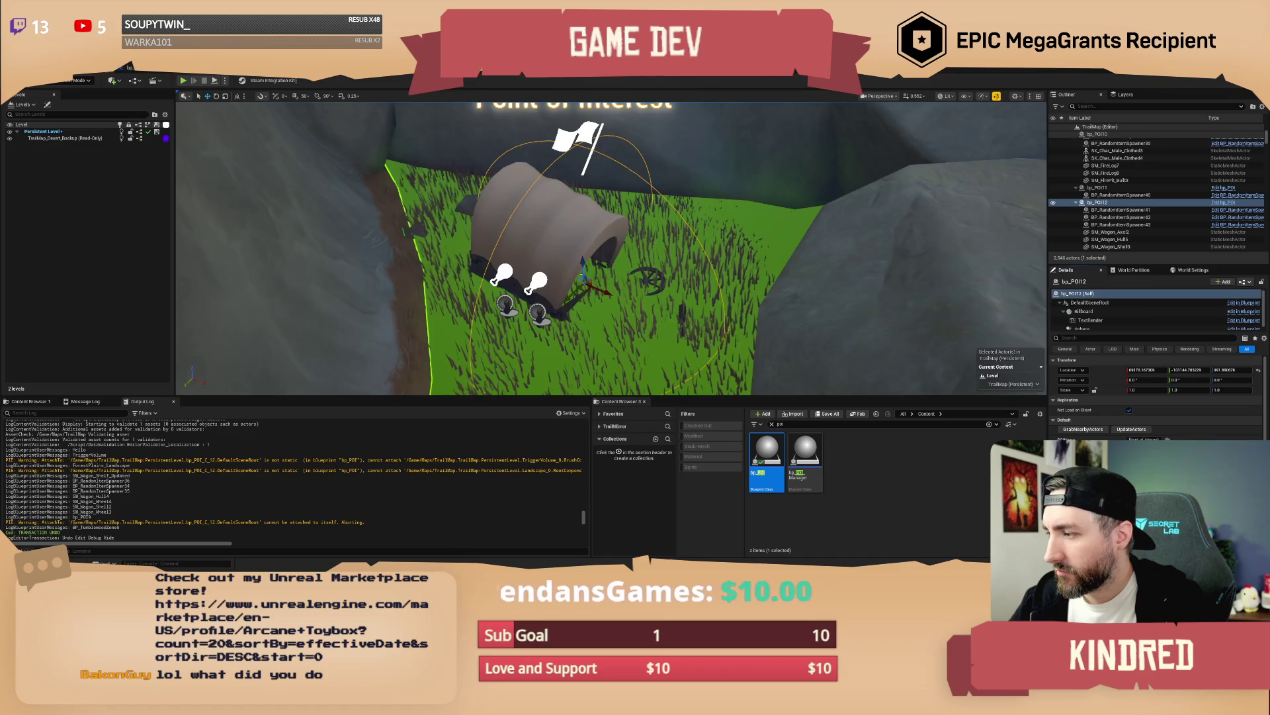
pyautogui.moveTo(951, 366); pyautogui.dragTo(951, 384)
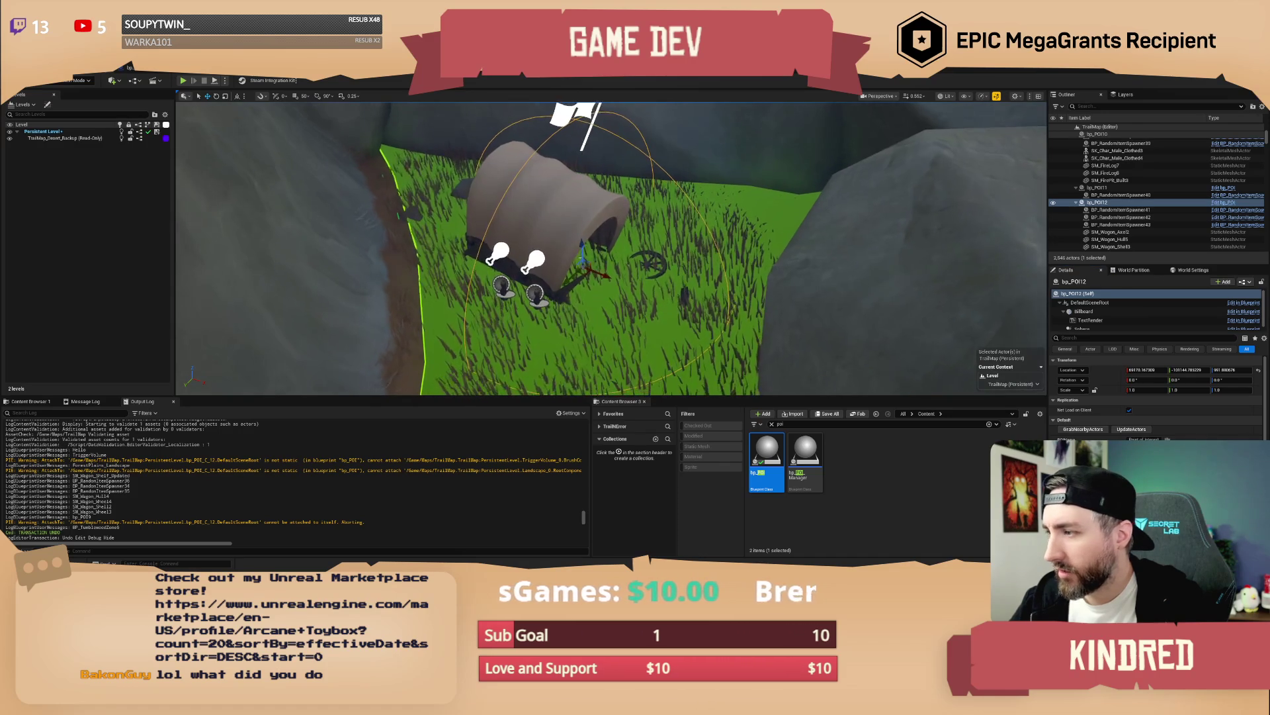
pyautogui.hotkey('ctrl', 'z')
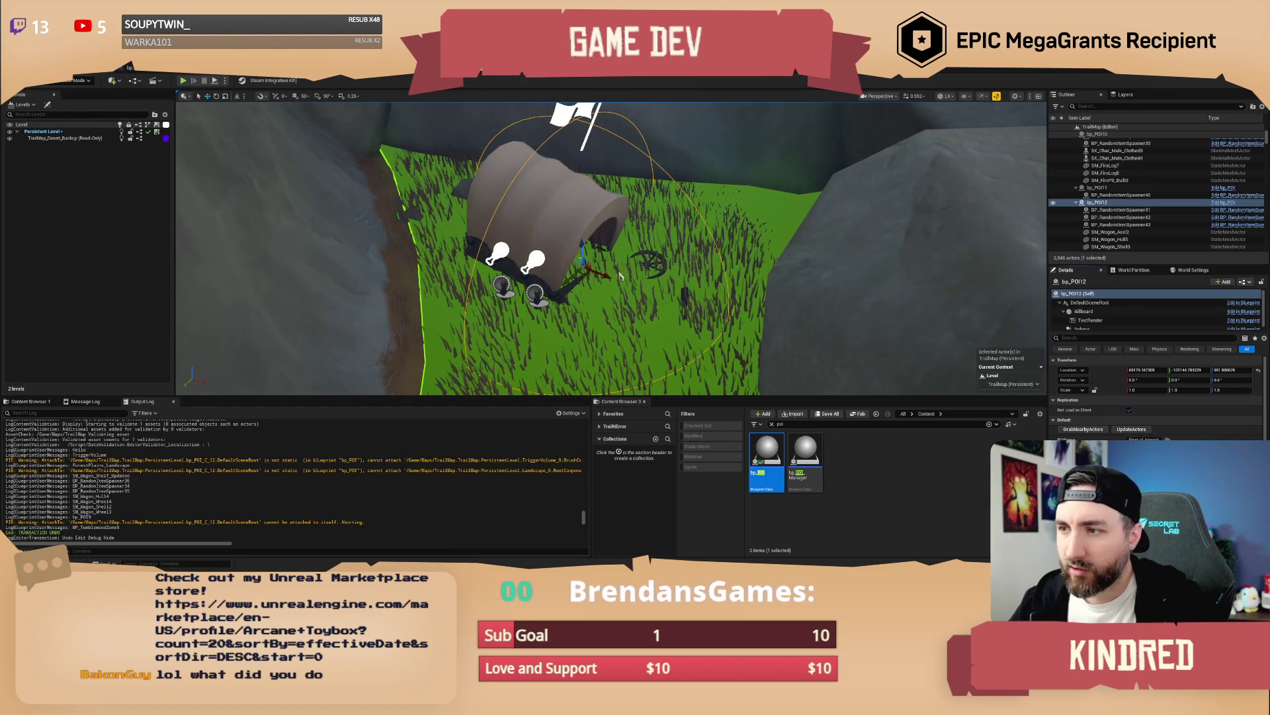
# Step: In Landscape mode, paint grass around the wagon, keeping the stroke after undo/redo
pyautogui.hotkey('shift', '2')
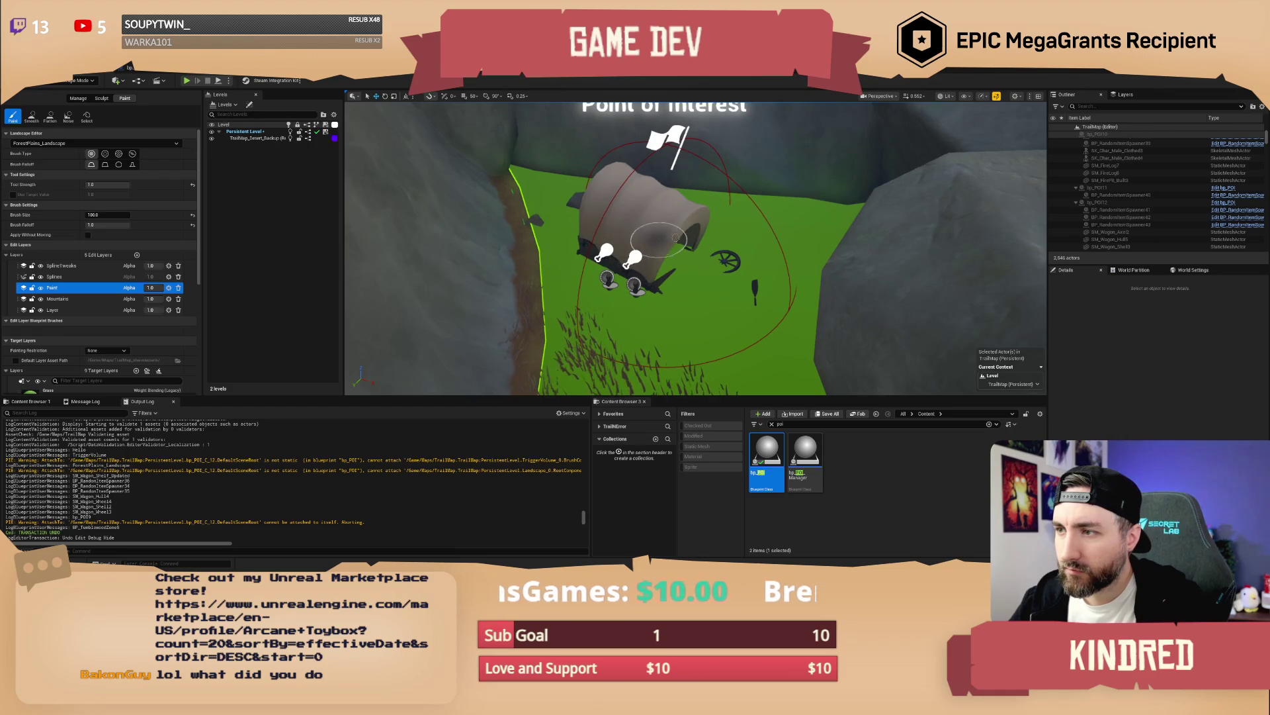
pyautogui.moveTo(672, 238)
pyautogui.mouseDown()
pyautogui.moveTo(662, 281)
pyautogui.moveTo(697, 271)
pyautogui.mouseUp()
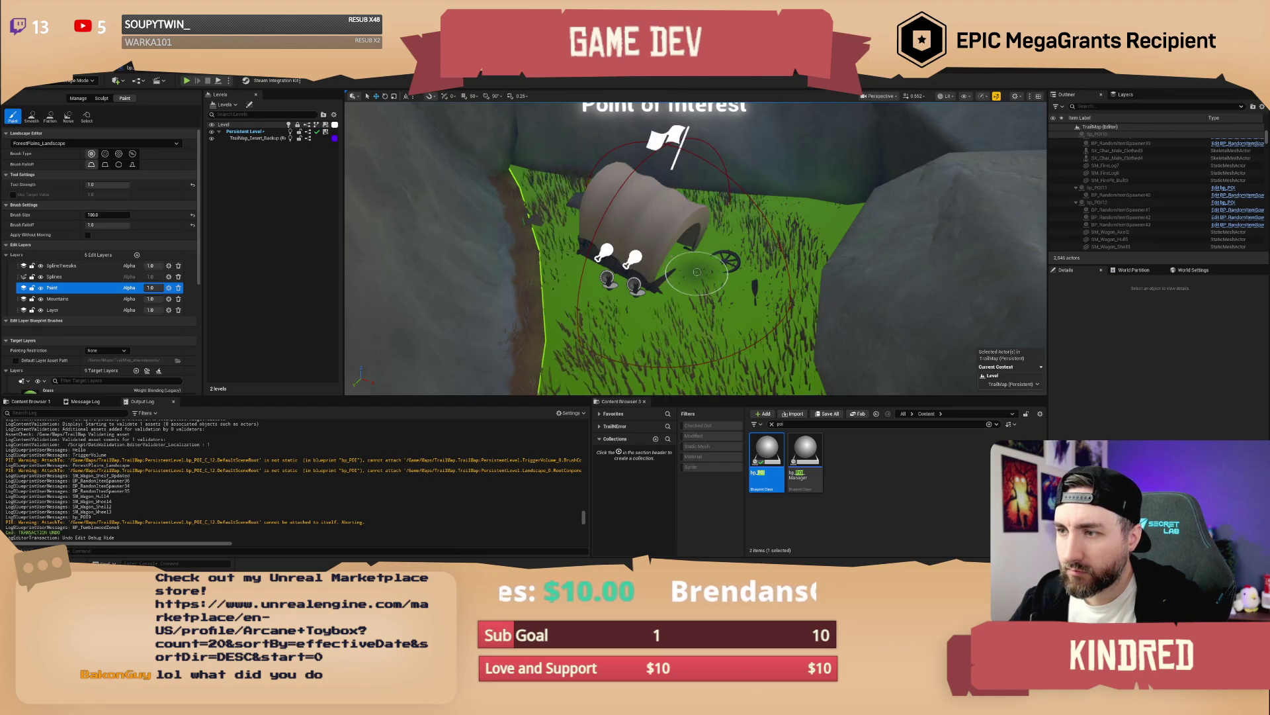
pyautogui.hotkey('ctrl', 'z')
pyautogui.scroll(3, 681, 271)
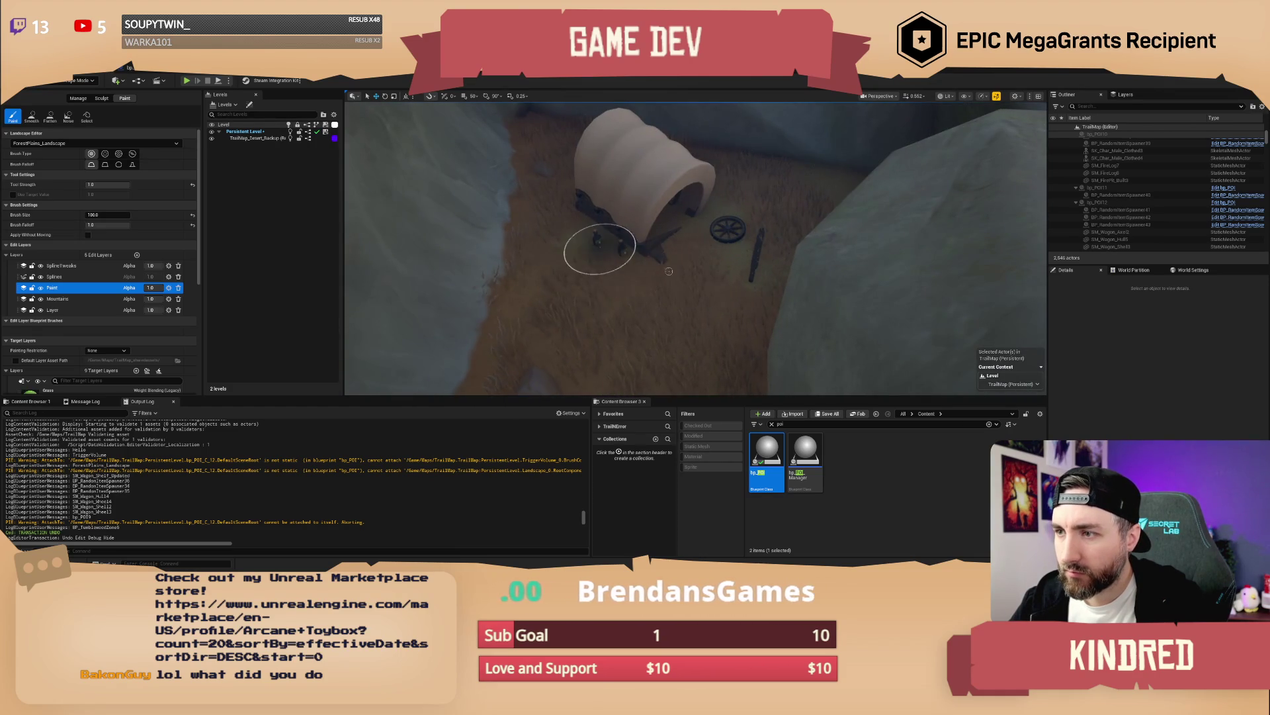
pyautogui.moveTo(755, 300)
pyautogui.mouseDown()
pyautogui.moveTo(794, 277)
pyautogui.moveTo(712, 294)
pyautogui.mouseUp()
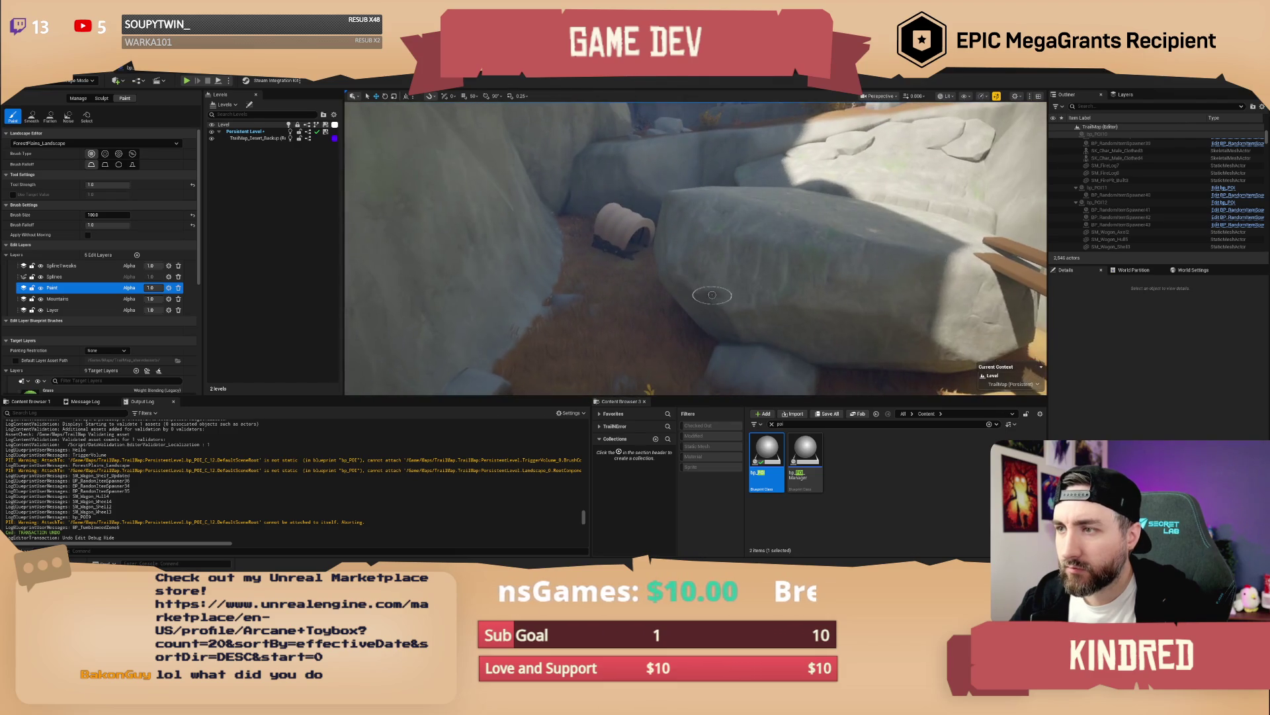
pyautogui.hotkey('ctrl', 'y')
pyautogui.hotkey('ctrl', 'z')
pyautogui.hotkey('ctrl', 'y')
# Step: Return to Select mode, check the Crashed Wagon point of interest, and save TrailMap
pyautogui.click(78, 81)
pyautogui.click(70, 94)
pyautogui.click(501, 311)
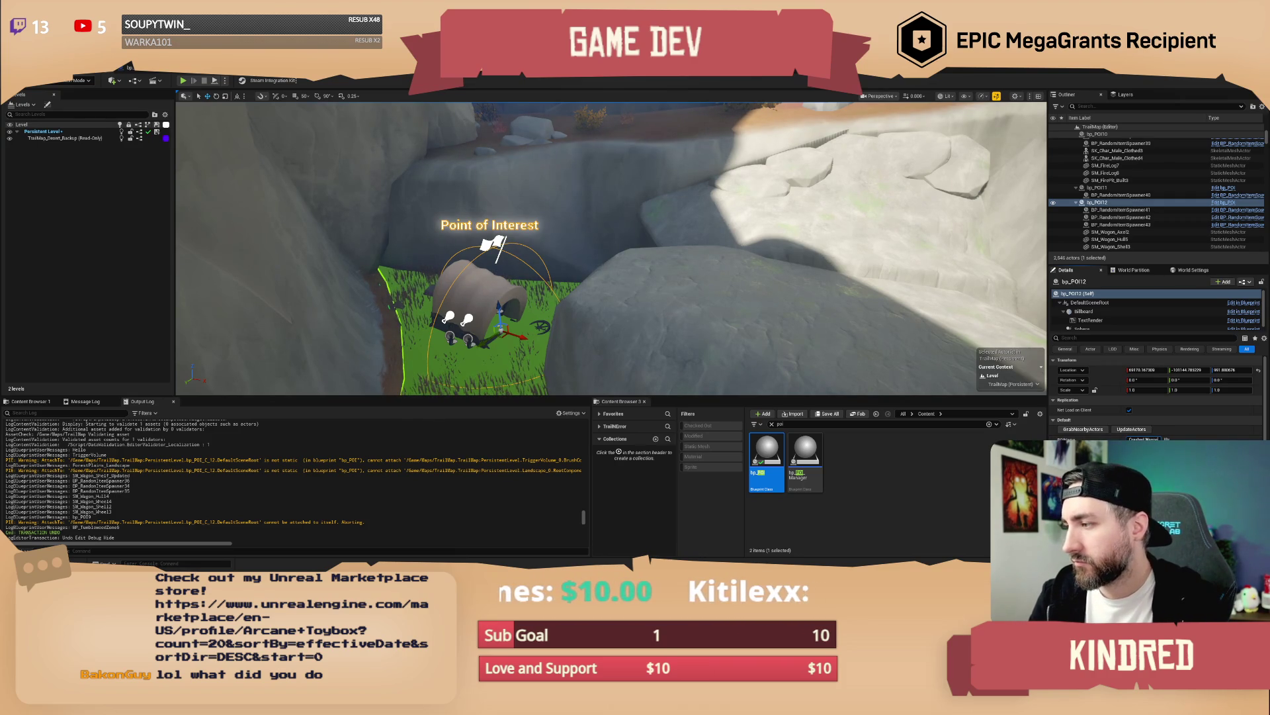
pyautogui.moveTo(791, 313); pyautogui.dragTo(791, 313)
pyautogui.press('Escape')
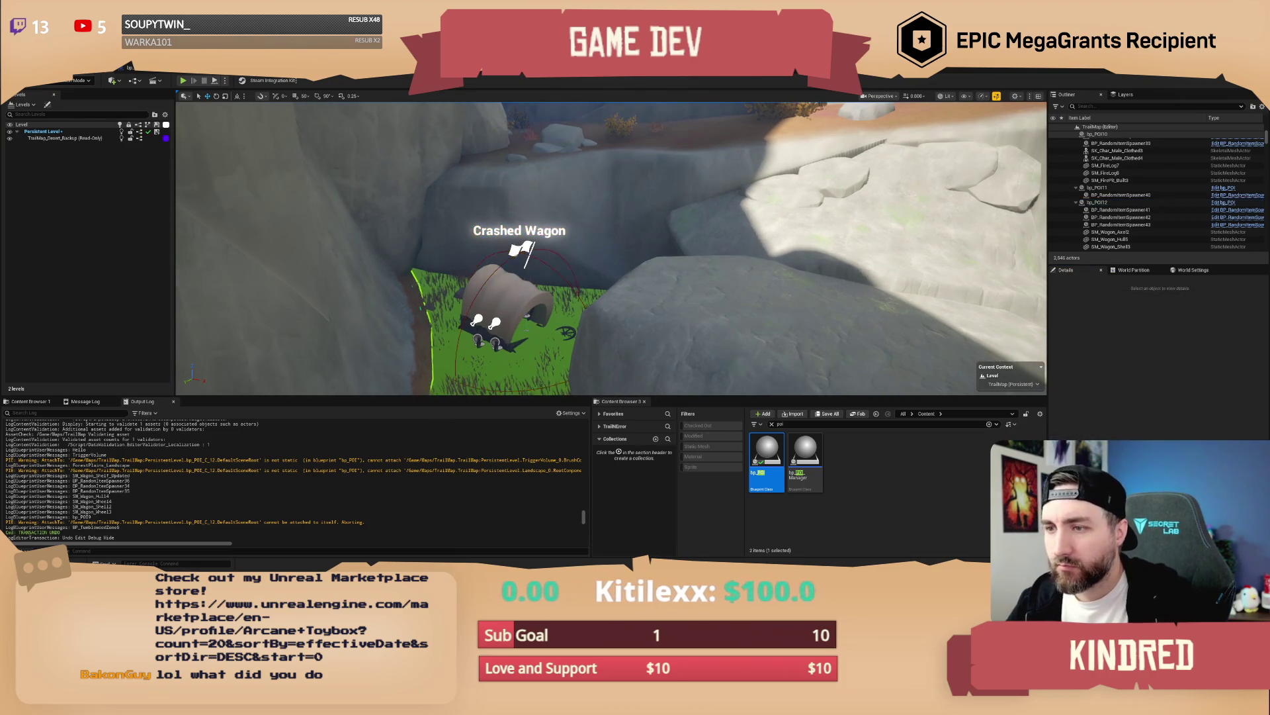
pyautogui.hotkey('ctrl', 's')
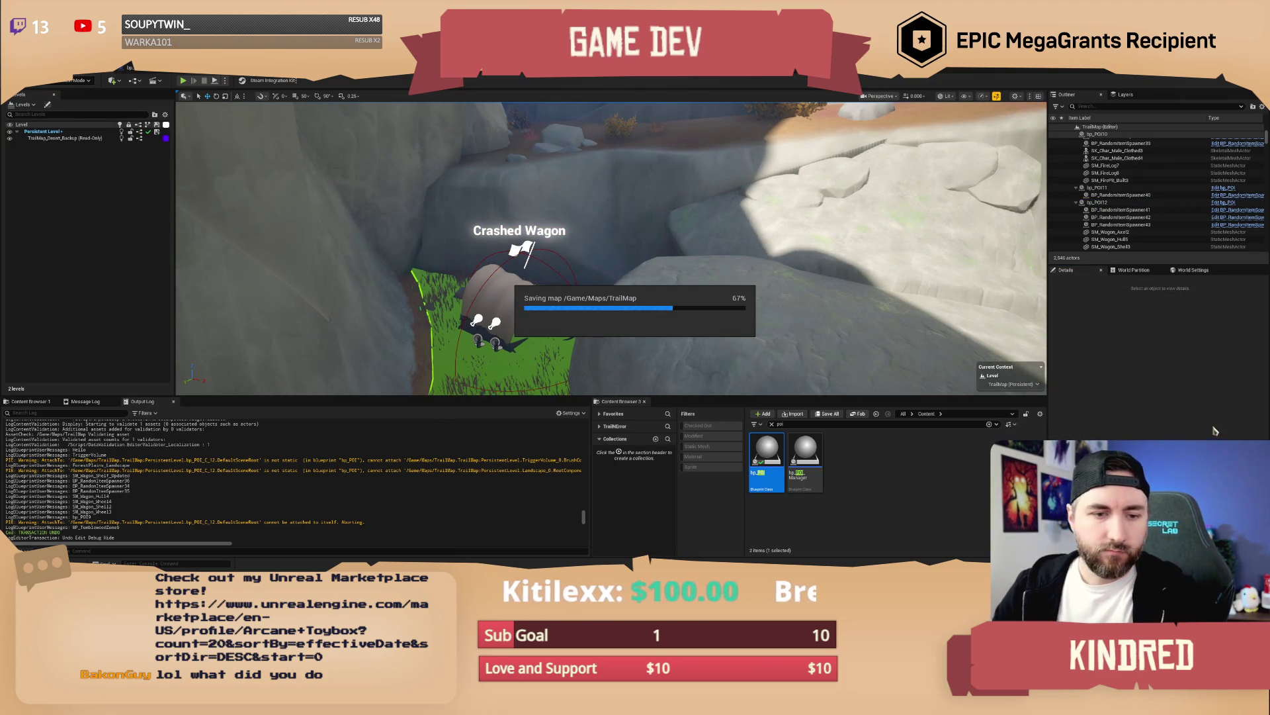
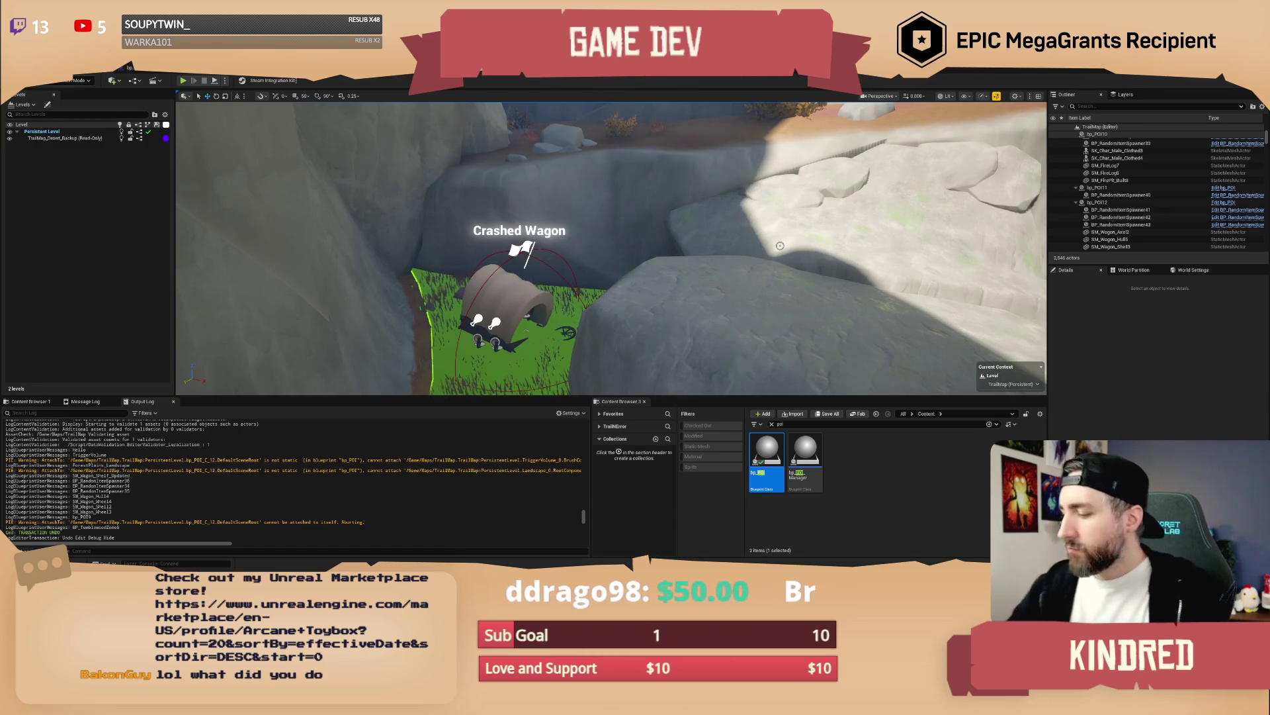
# Step: Fly from the wagon through the canyon to the grassland and focus on Point of Interest bp_POI13
pyautogui.moveTo(779, 213)
pyautogui.mouseDown()
pyautogui.moveTo(754, 165)
pyautogui.moveTo(754, 211)
pyautogui.moveTo(754, 179)
pyautogui.moveTo(833, 180)
pyautogui.mouseUp()
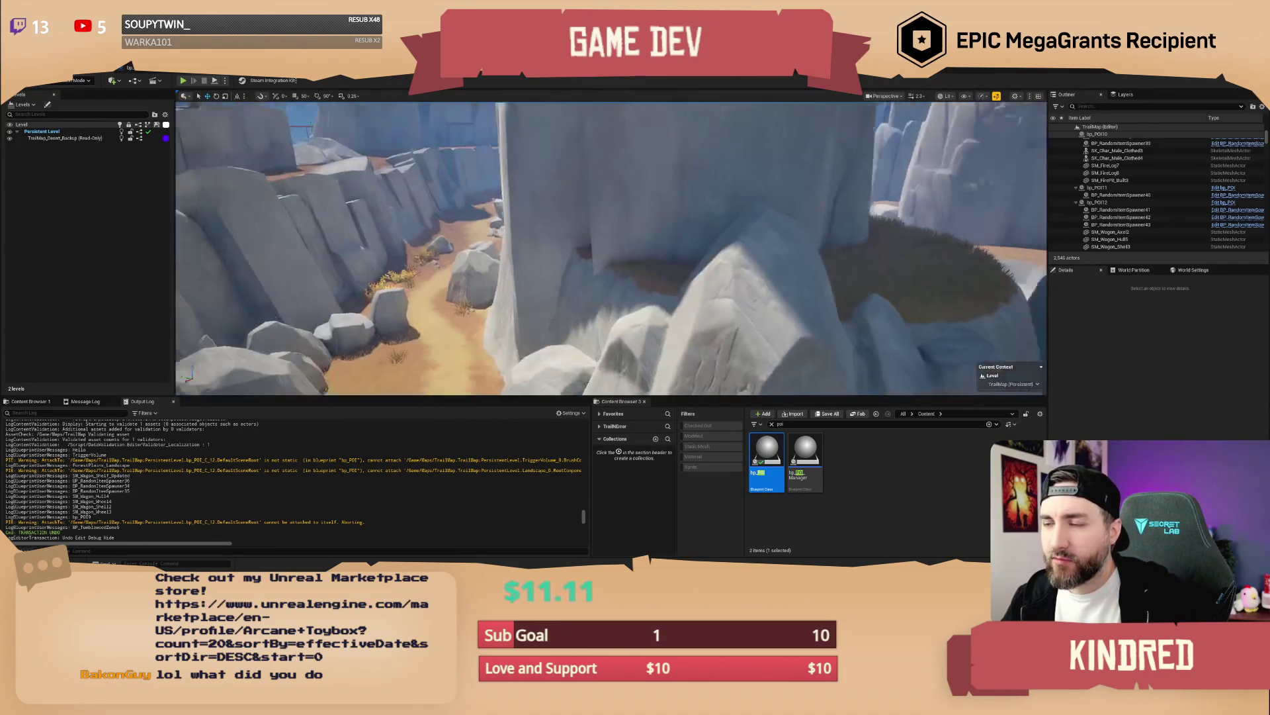
pyautogui.press('a')
pyautogui.press('w')
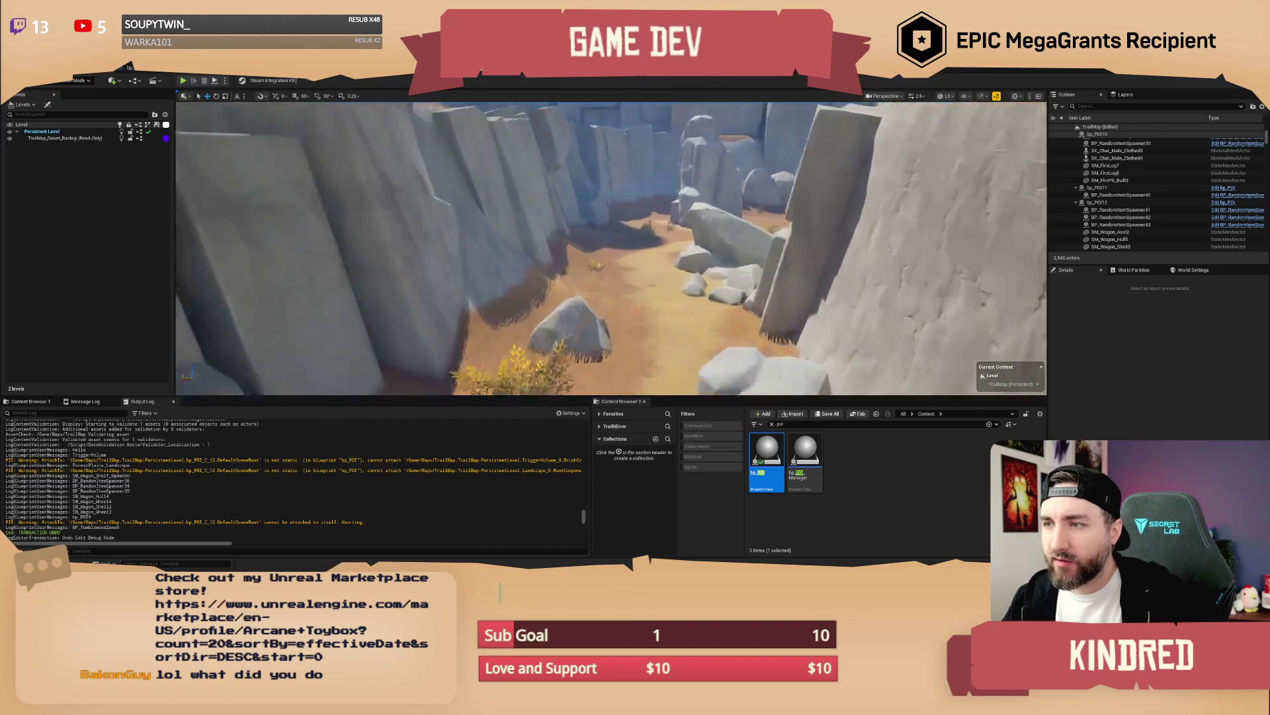
pyautogui.press('w')
pyautogui.scroll(-2, 612, 248)
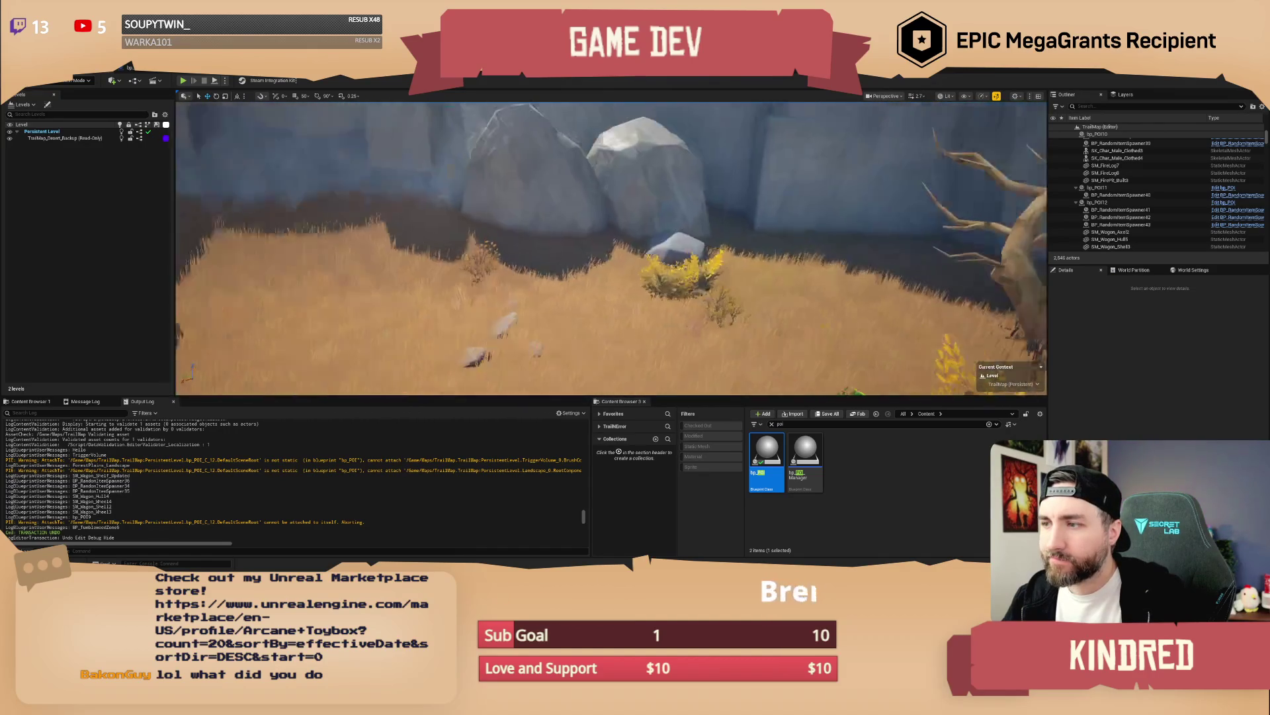
pyautogui.moveTo(587, 329); pyautogui.dragTo(588, 330)
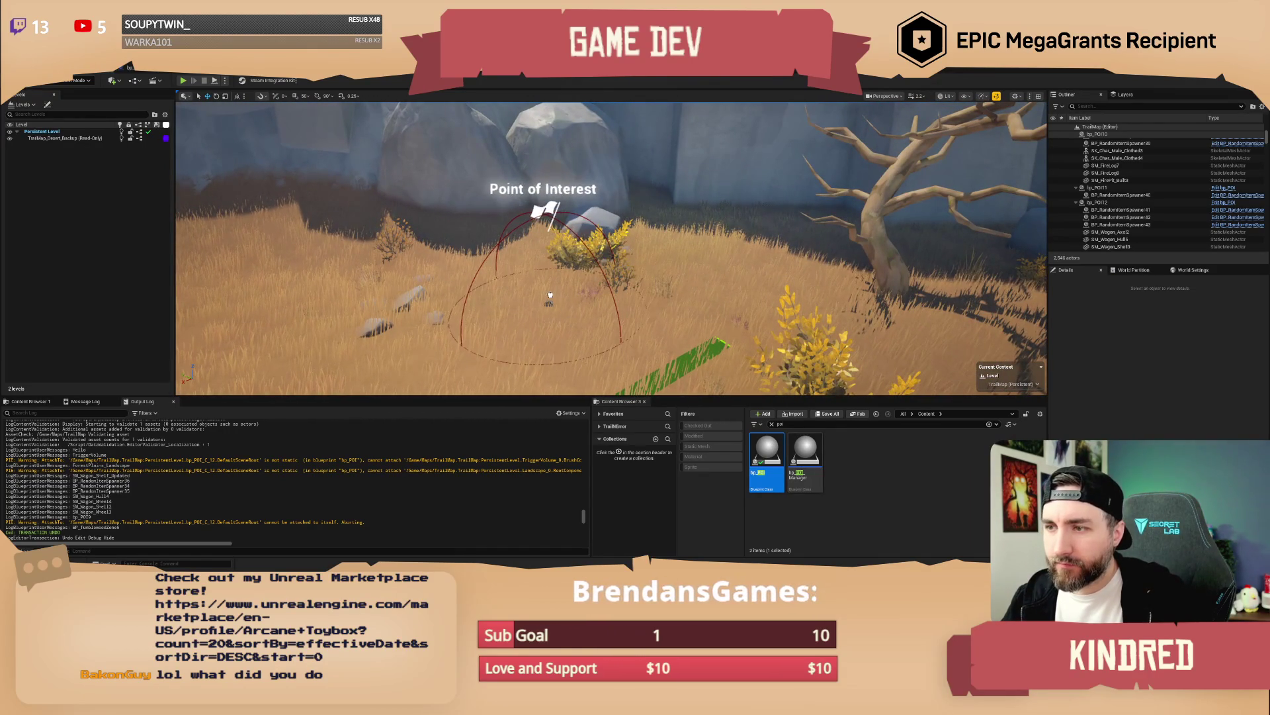
pyautogui.click(542, 307)
pyautogui.press('f')
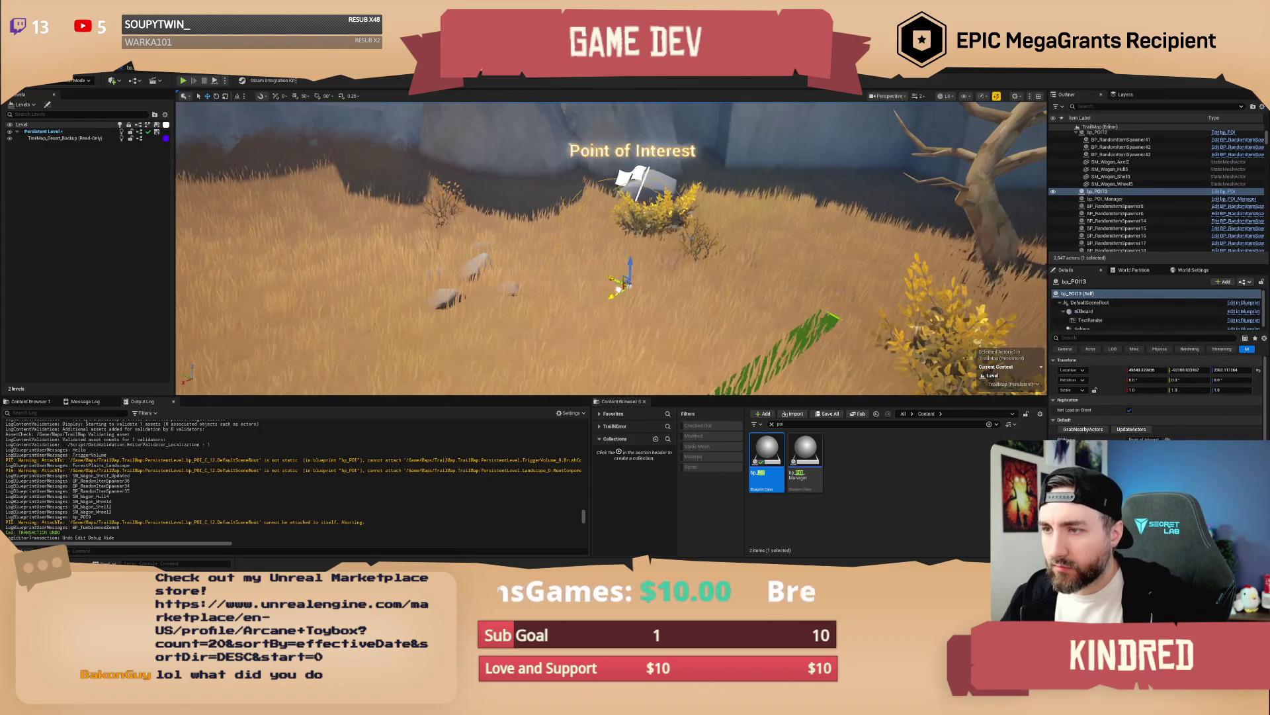
# Step: Place bp_AVSWagon_Debug with its oxen beside bp_POI13 and drop it onto the ground
pyautogui.write('debug w')
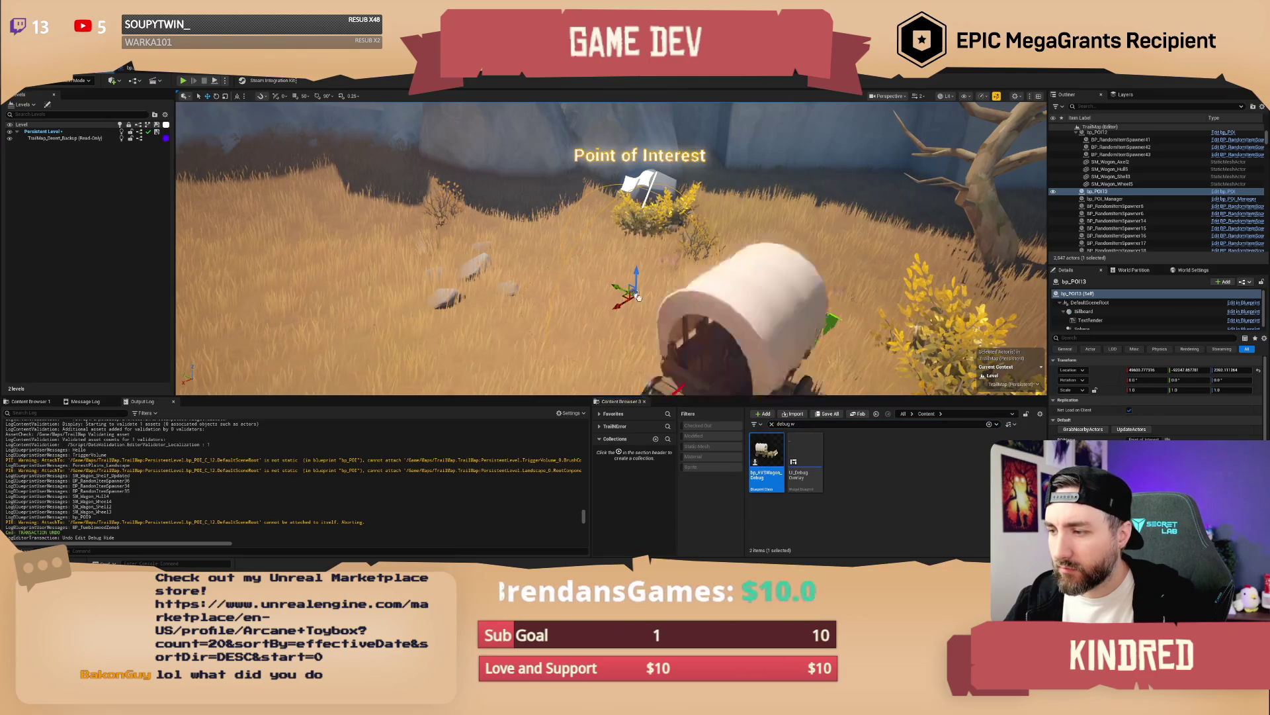
pyautogui.moveTo(639, 297); pyautogui.dragTo(634, 293)
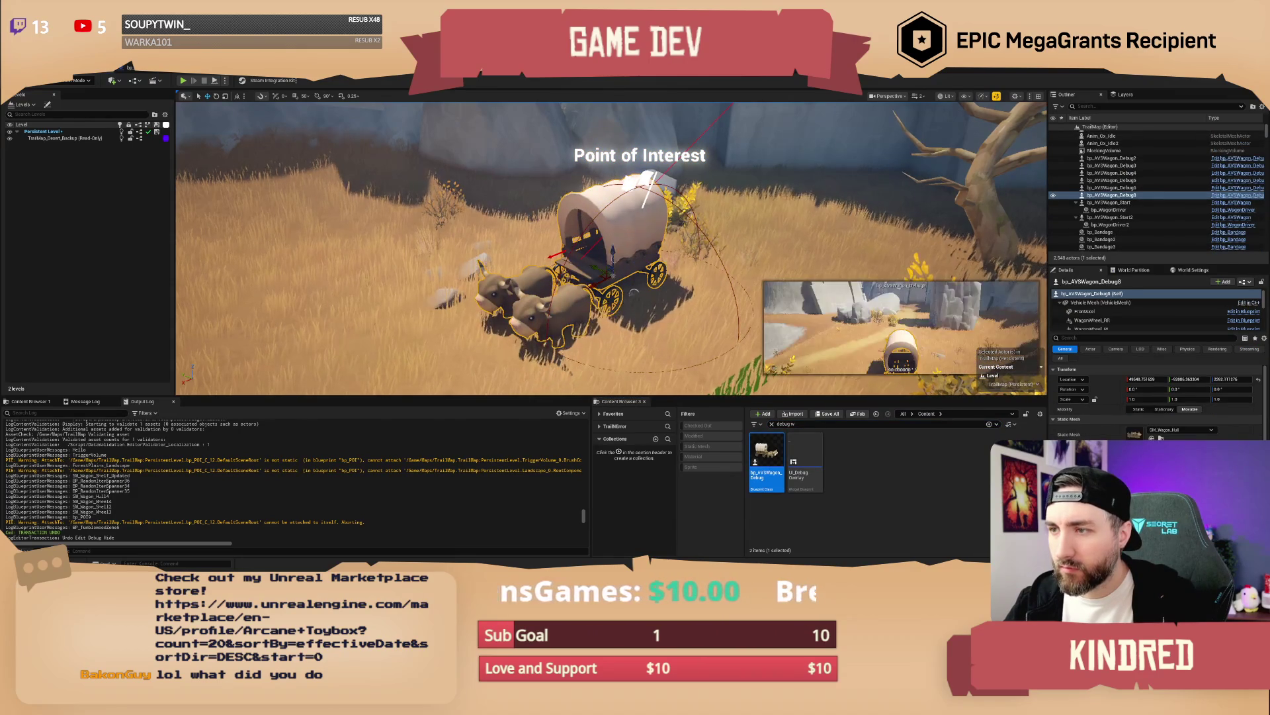
pyautogui.press('End')
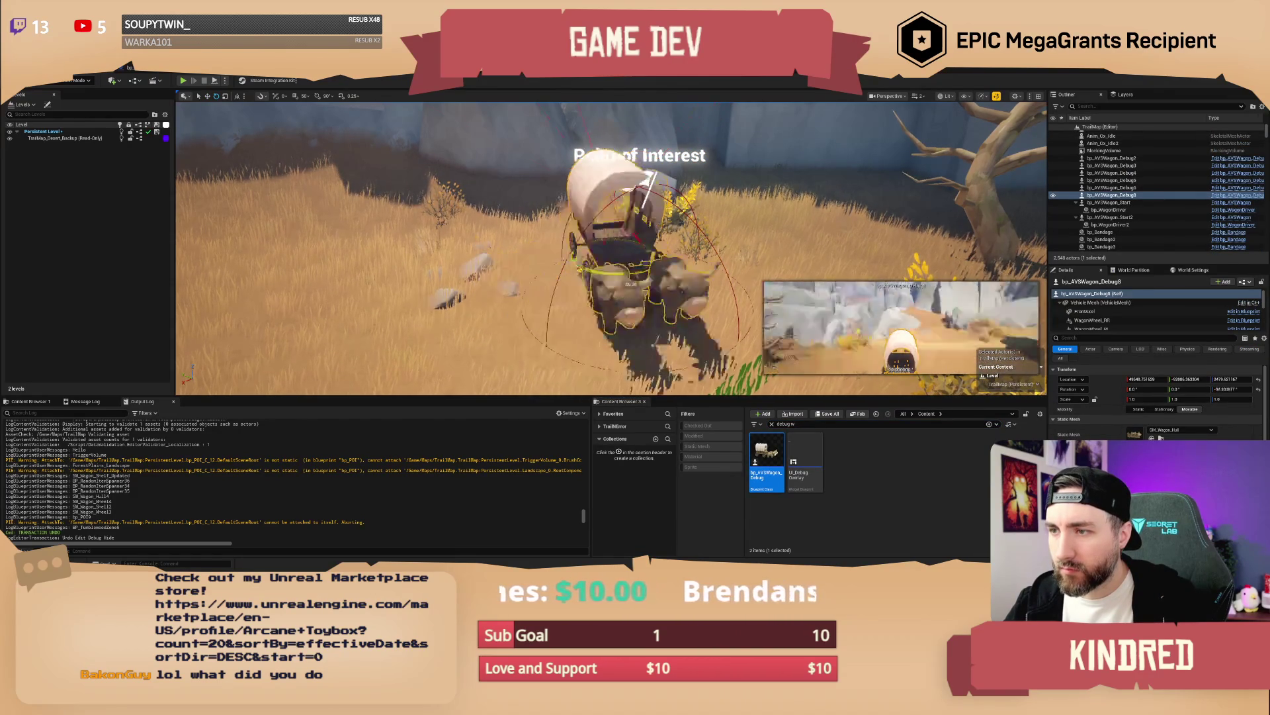
pyautogui.press('w')
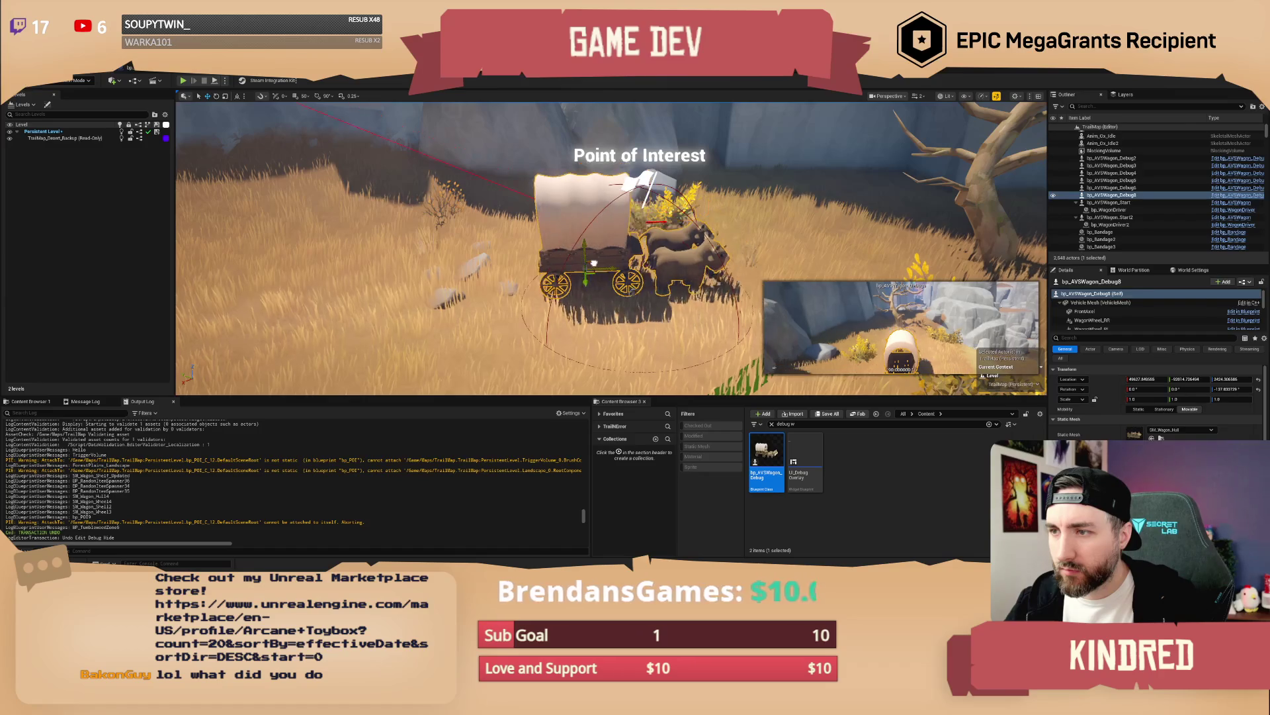
pyautogui.press('Escape')
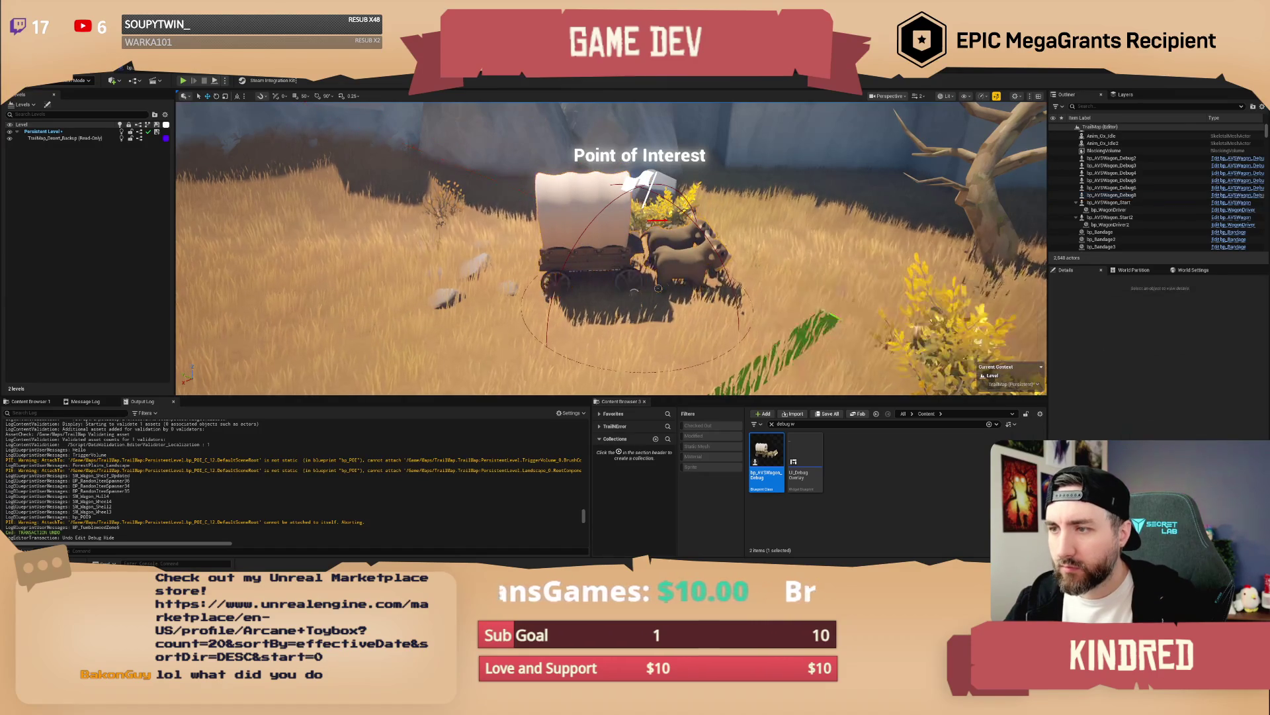
pyautogui.scroll(5, 633, 292)
pyautogui.moveTo(619, 290)
pyautogui.mouseDown()
pyautogui.moveTo(670, 276)
pyautogui.moveTo(643, 299)
pyautogui.moveTo(650, 229)
pyautogui.mouseUp()
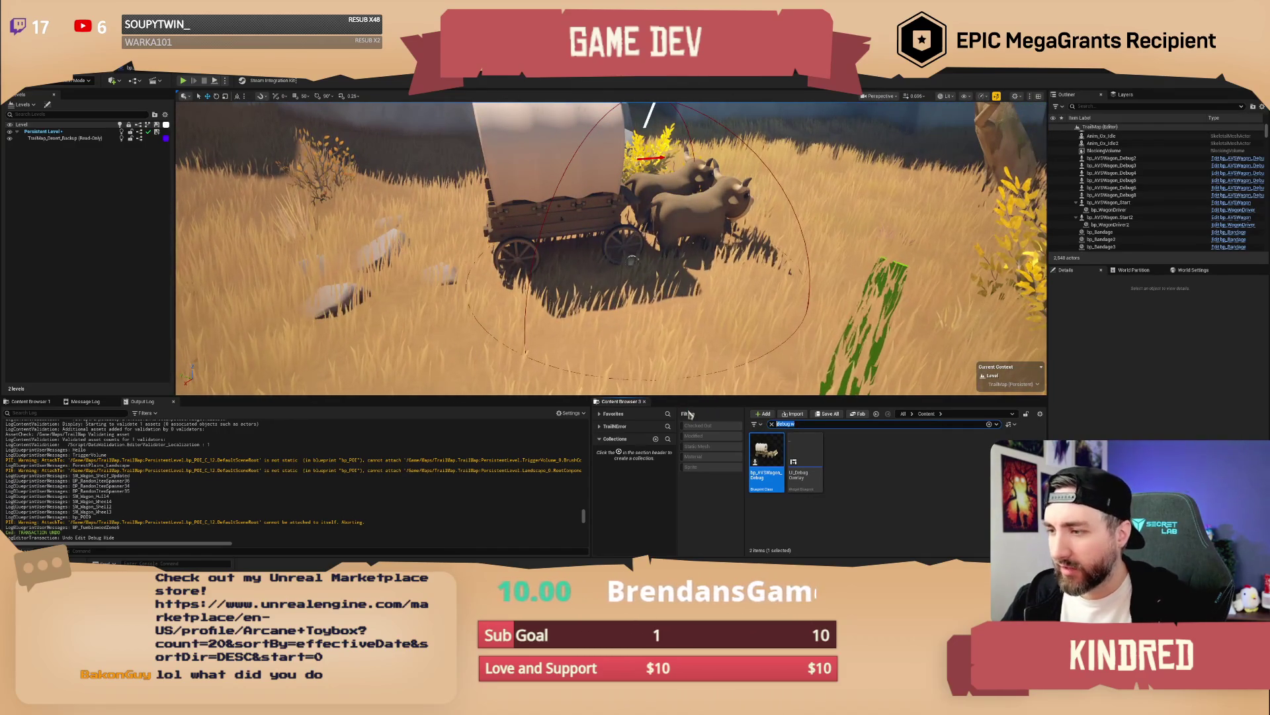
# Step: Place a long wooden table, SM_Furniture_Table_Long, in front of the wagon
pyautogui.write('table')
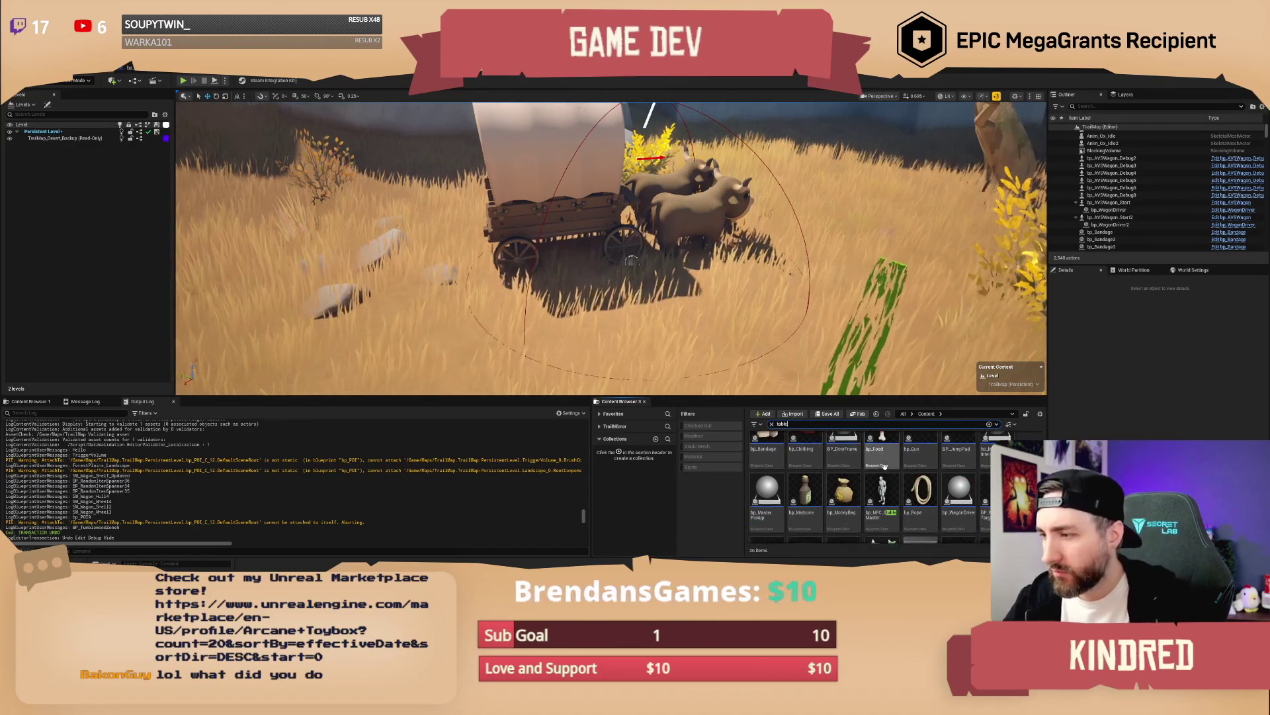
pyautogui.scroll(-5, 886, 483)
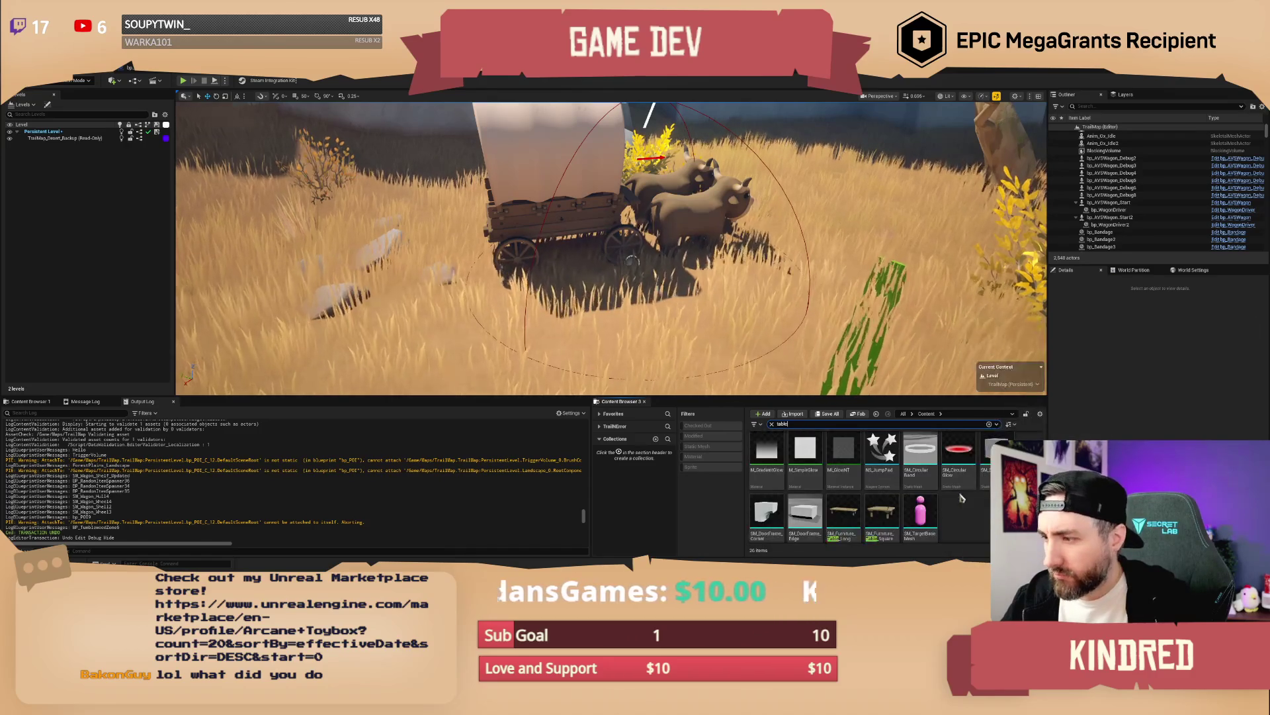
pyautogui.moveTo(857, 496); pyautogui.dragTo(639, 335)
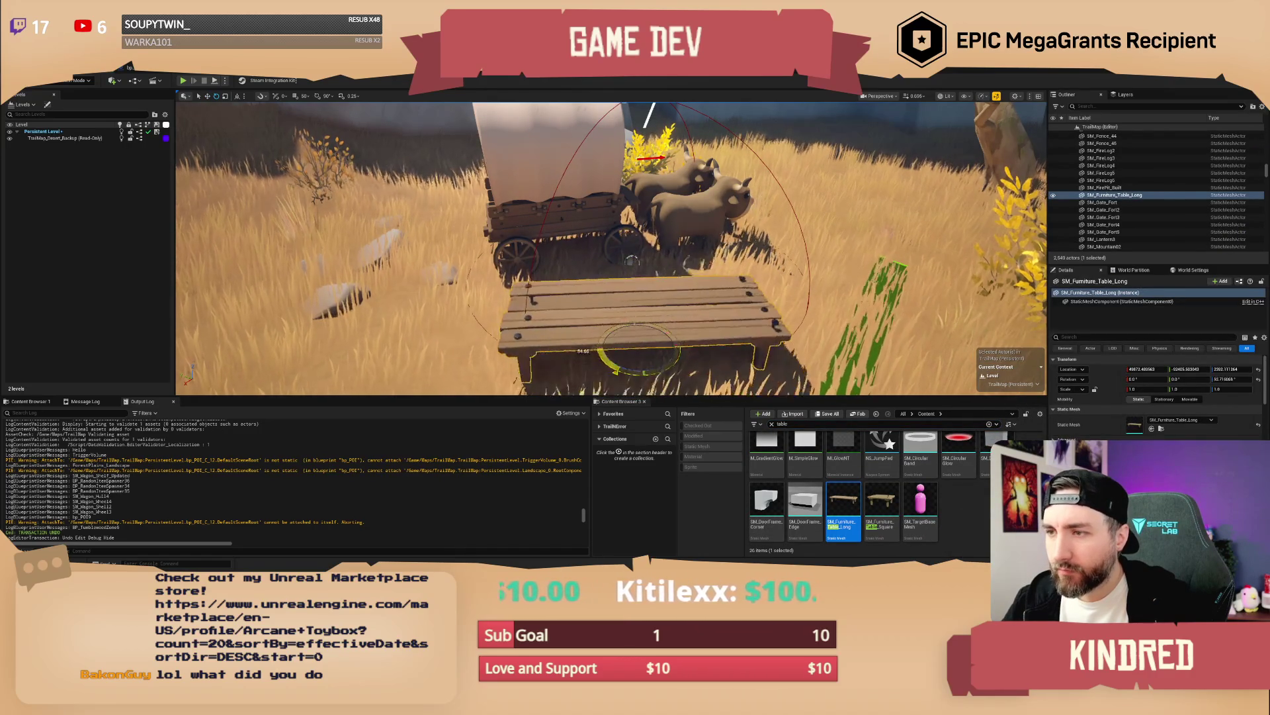
pyautogui.press('w')
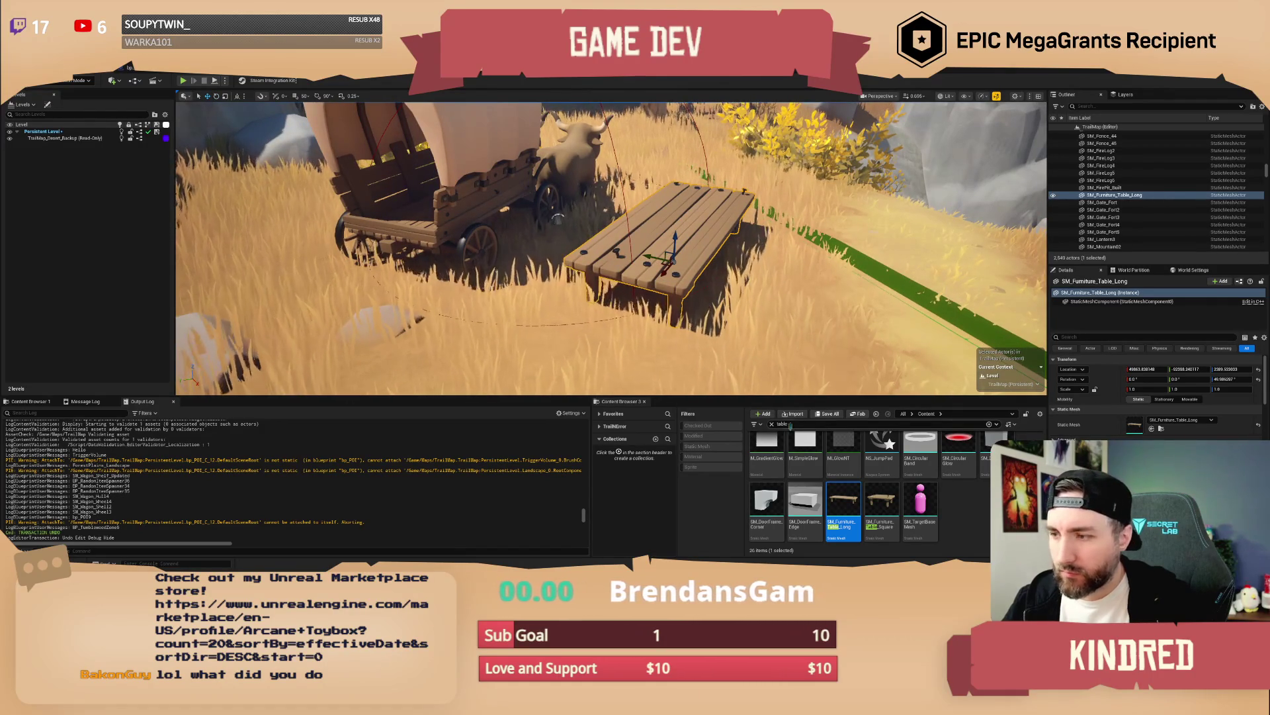
# Step: Add the SK_Char_Male_Clothed character beside the wagon
pyautogui.click(30, 401)
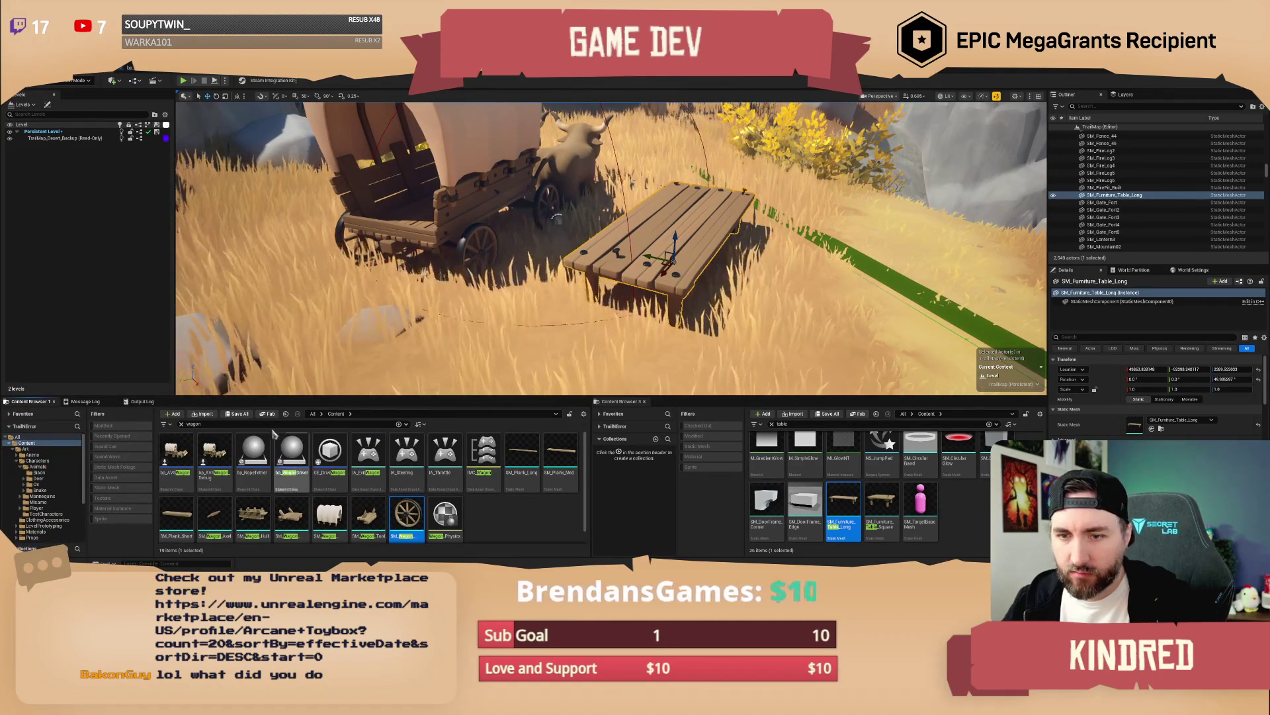
pyautogui.click(787, 424)
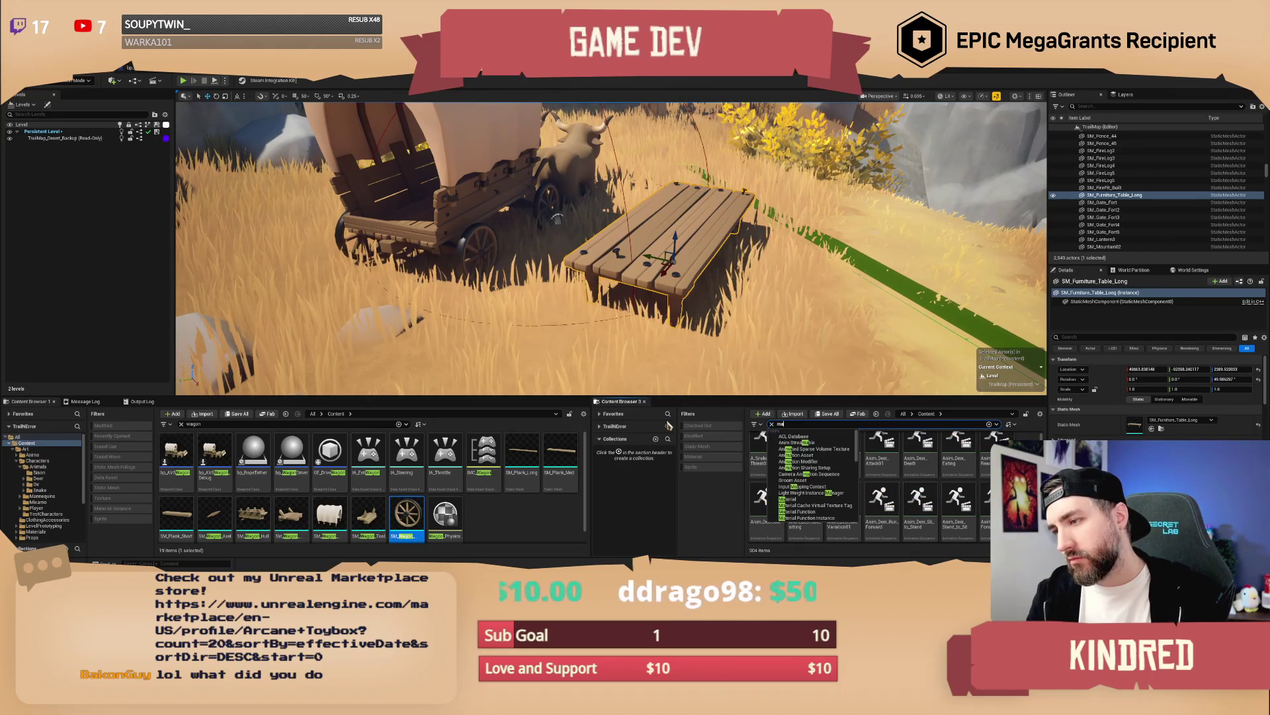
pyautogui.press('BackSpace')
pyautogui.write('mat')
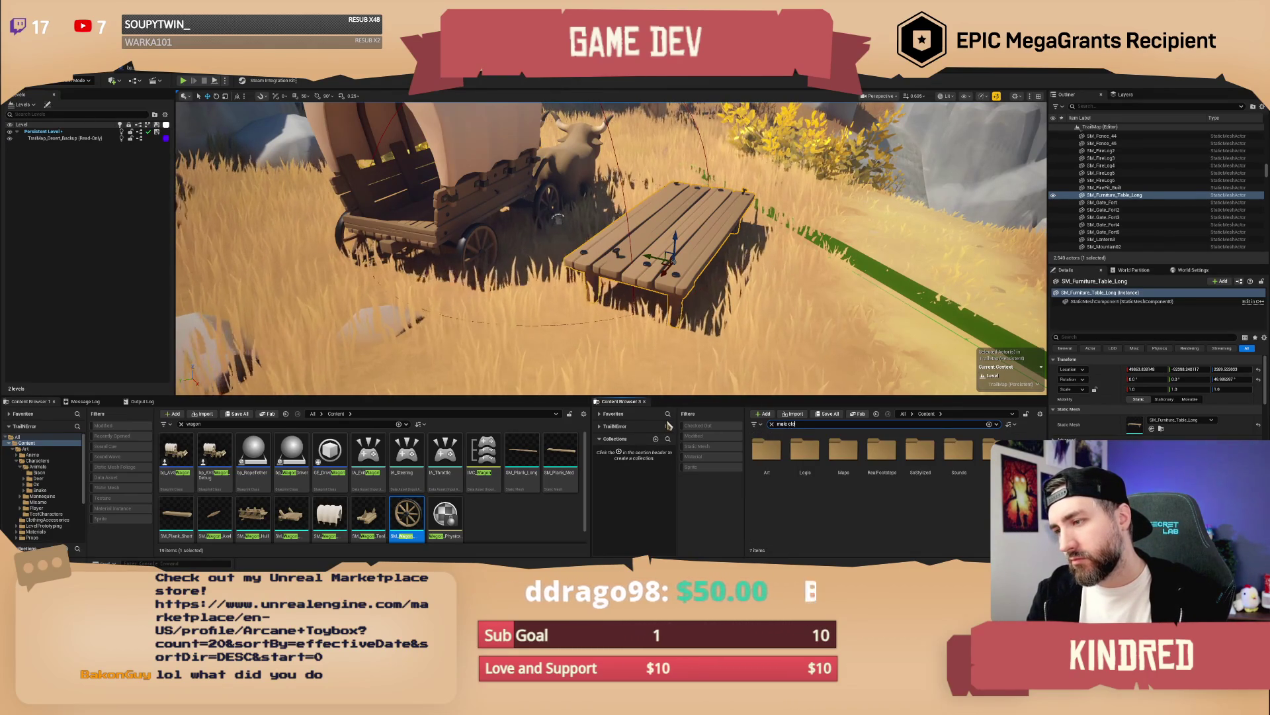
pyautogui.moveTo(843, 456)
pyautogui.mouseDown()
pyautogui.moveTo(541, 251)
pyautogui.moveTo(573, 248)
pyautogui.mouseUp()
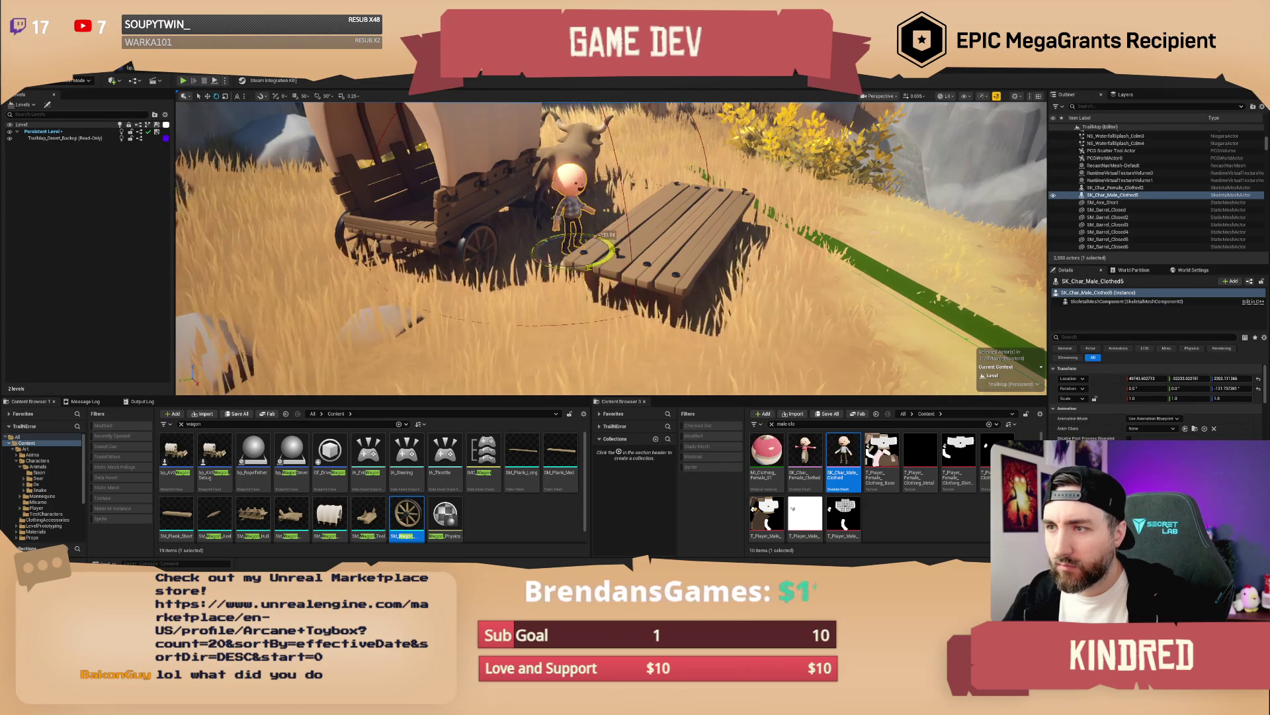
pyautogui.moveTo(605, 258); pyautogui.dragTo(505, 261)
pyautogui.click(786, 423)
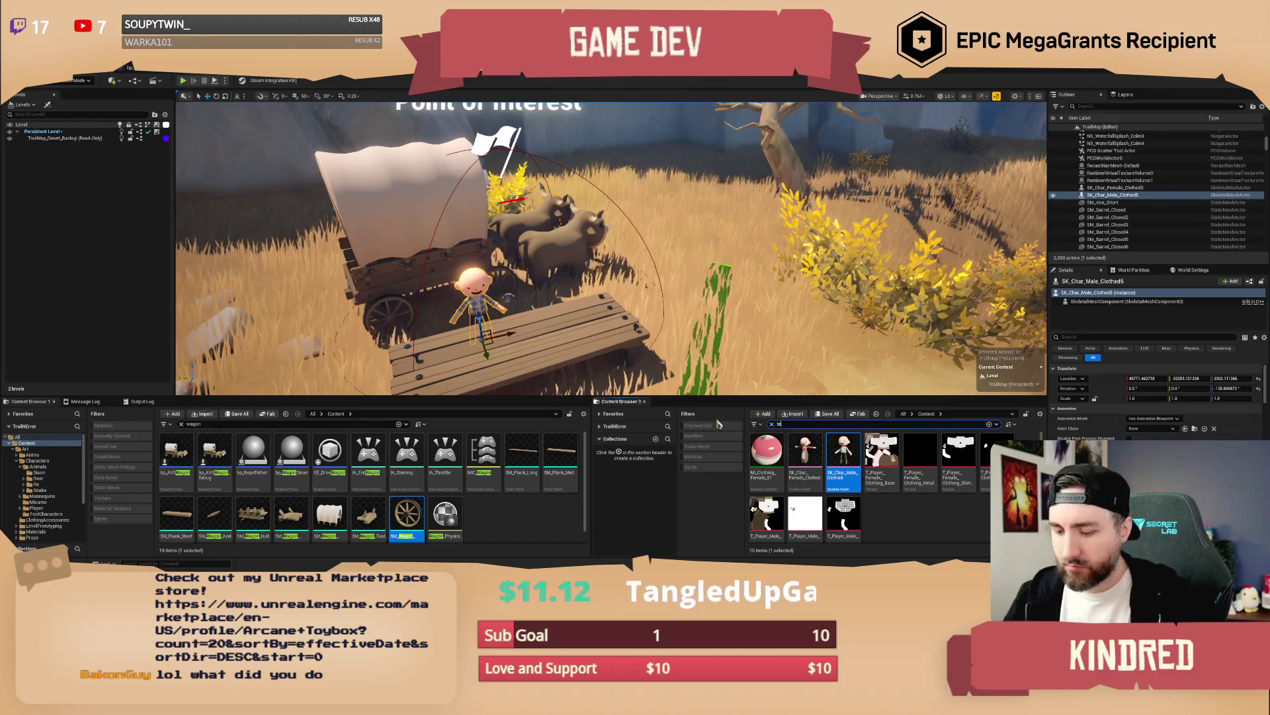
# Step: Place SM_Tent beside the oxen
pyautogui.write('nt')
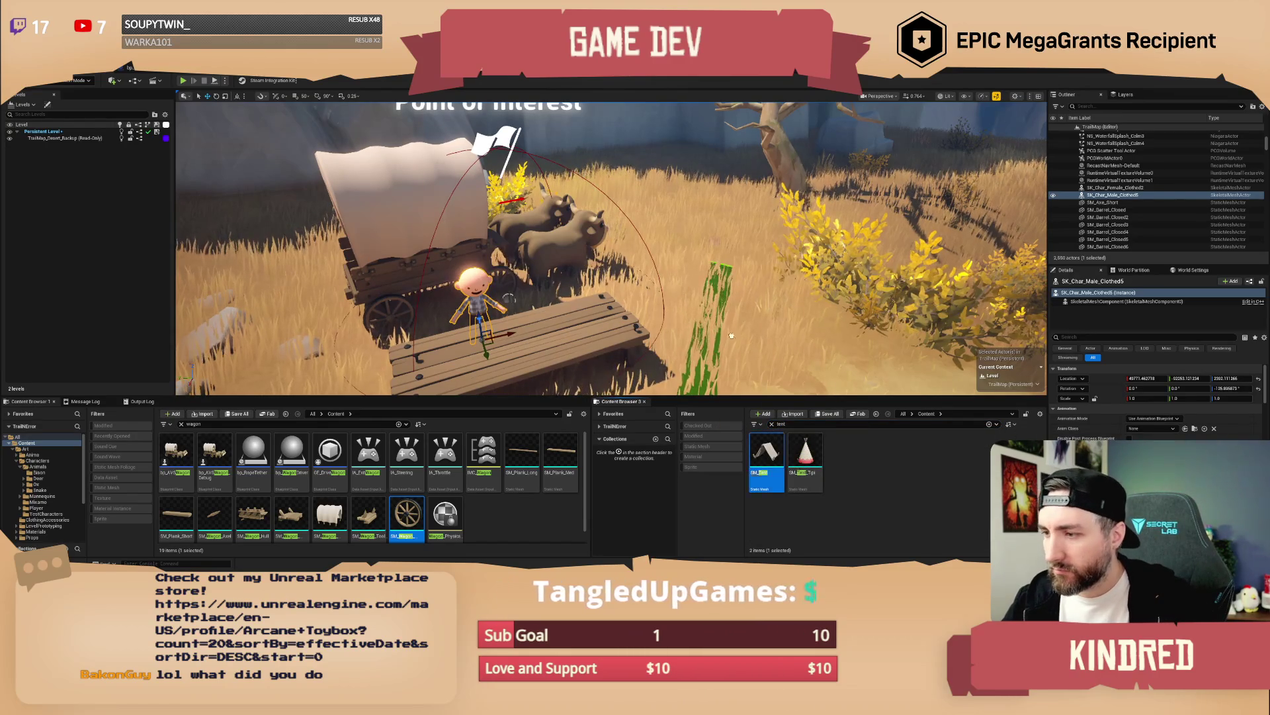
pyautogui.click(703, 255)
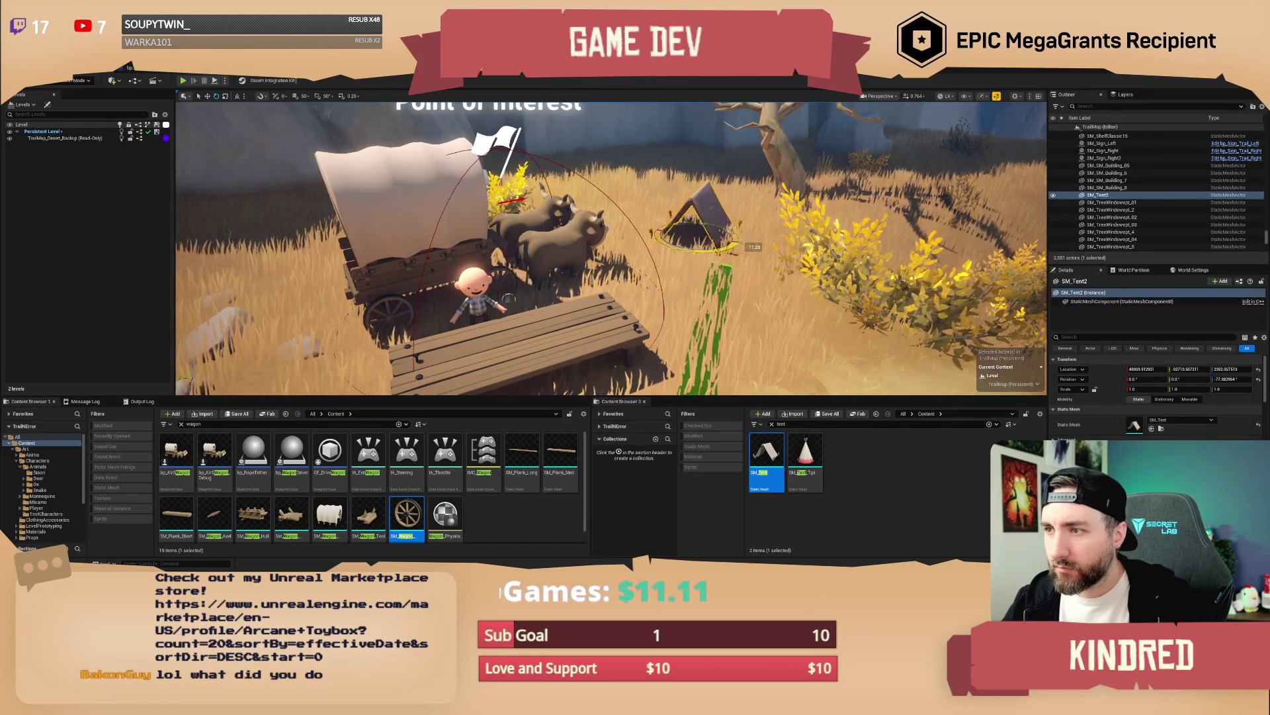
pyautogui.moveTo(508, 300)
pyautogui.mouseDown()
pyautogui.moveTo(479, 283)
pyautogui.moveTo(581, 276)
pyautogui.moveTo(512, 319)
pyautogui.moveTo(389, 360)
pyautogui.mouseUp()
# Step: Stack SM_Crate props next to the tent
pyautogui.write('rate')
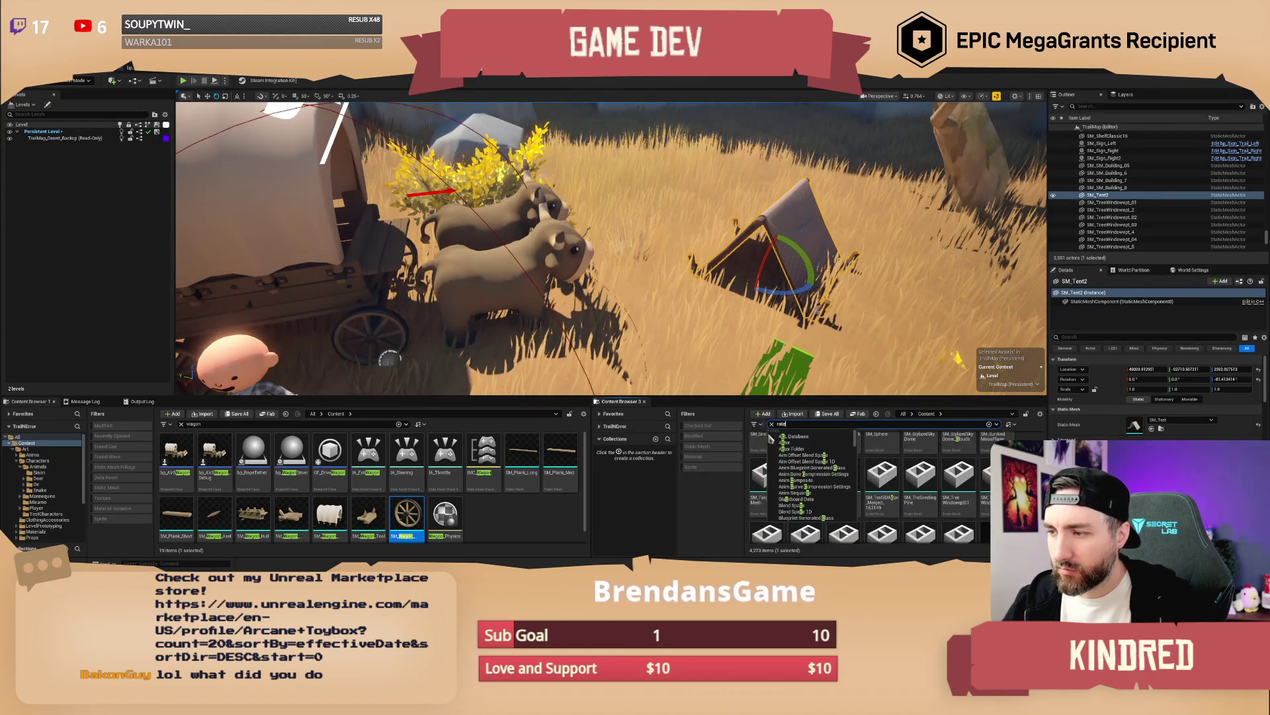
pyautogui.click(959, 500)
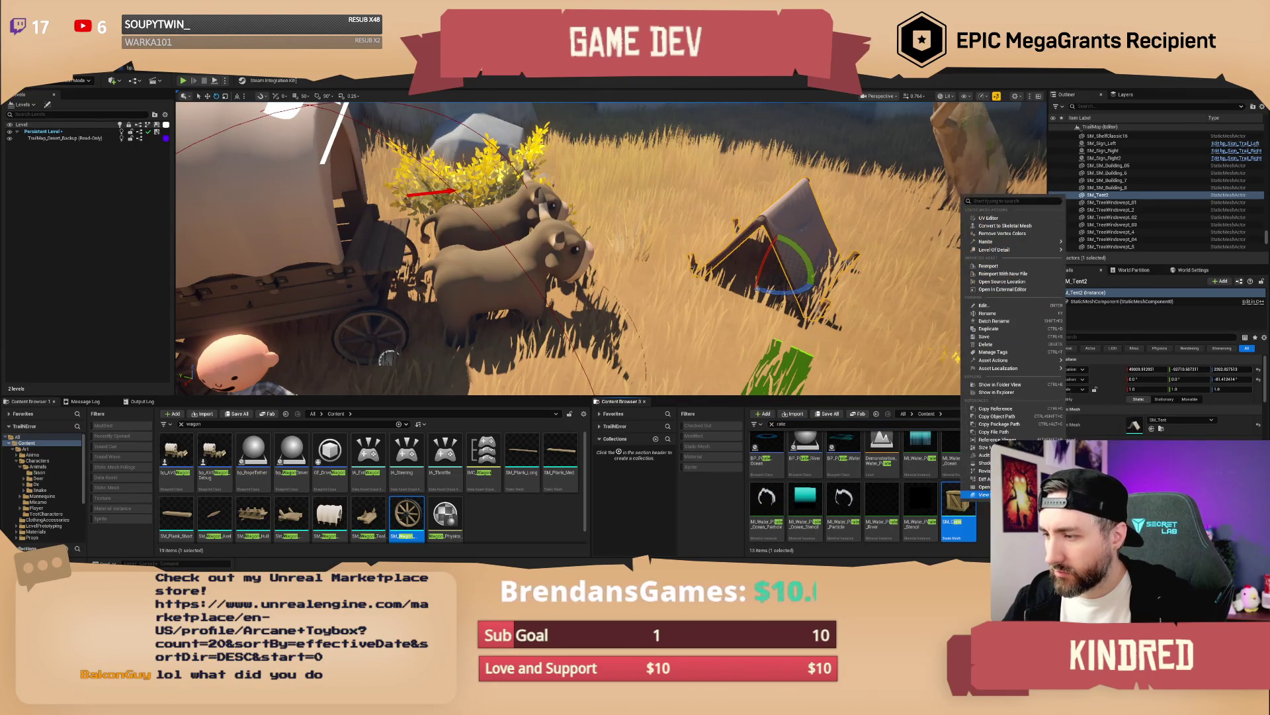
pyautogui.hotkey('ctrl', 'b')
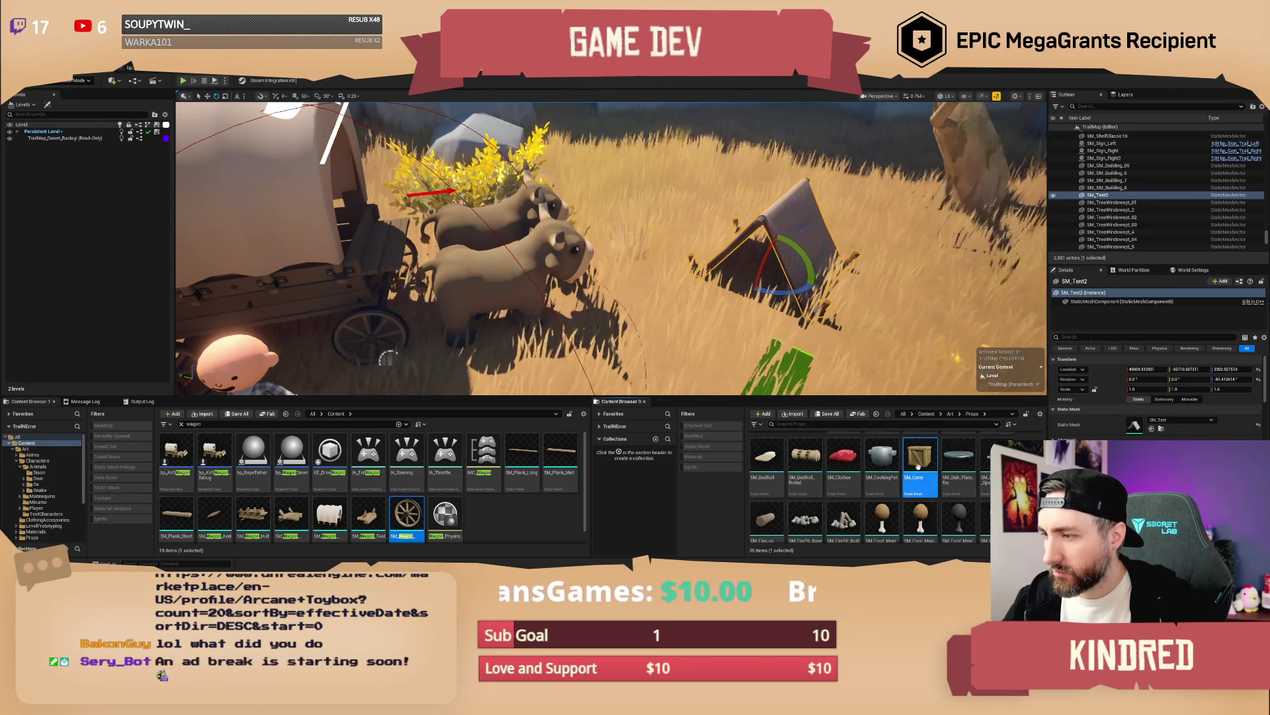
pyautogui.click(687, 217)
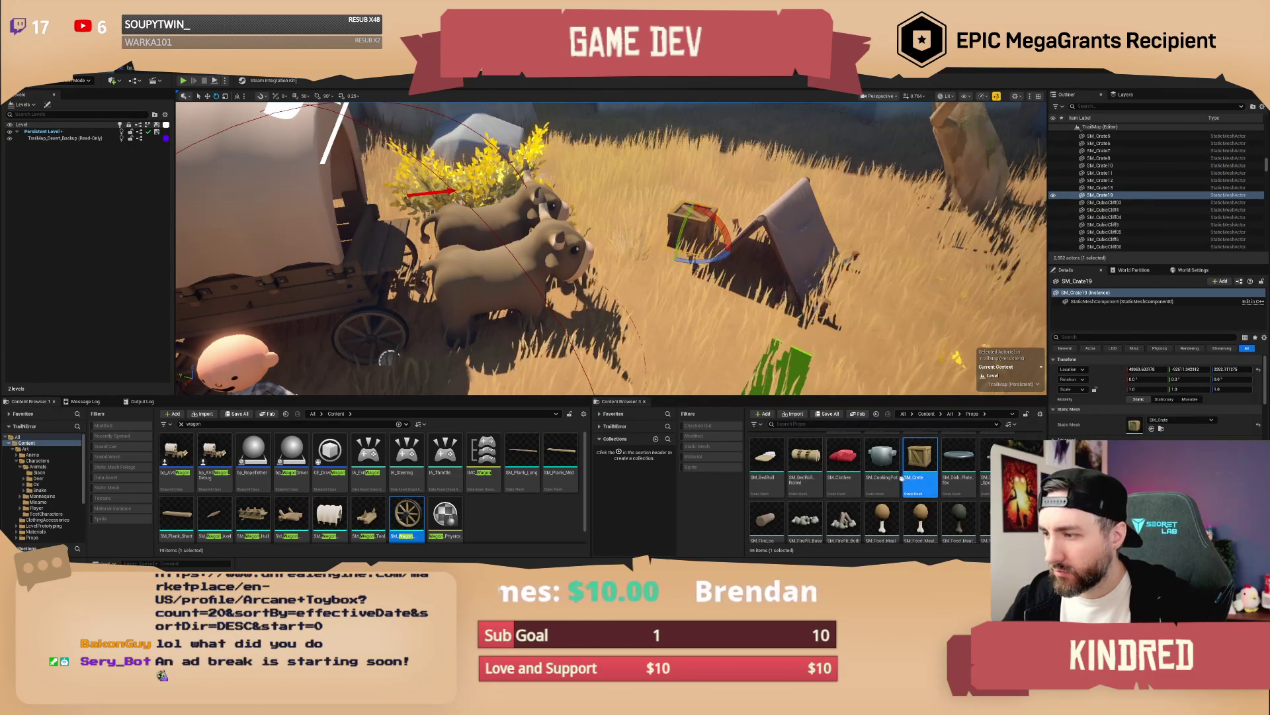
pyautogui.click(701, 215)
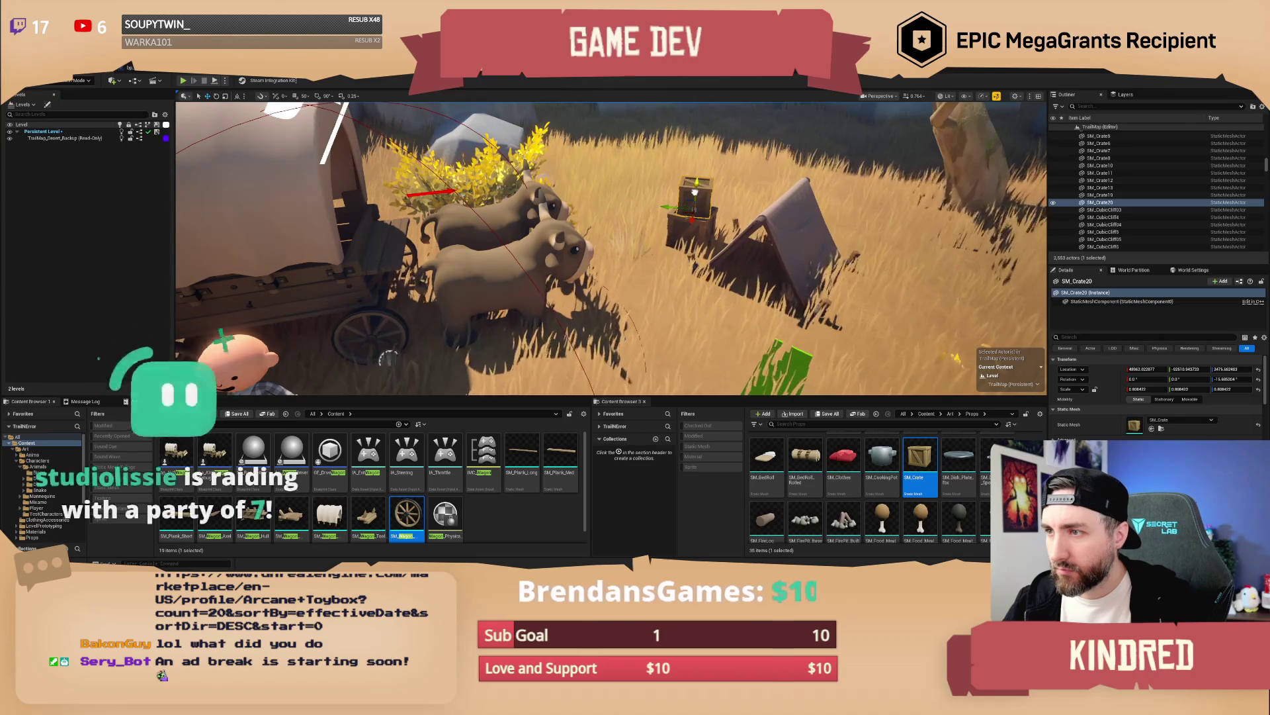
# Step: Place a rolled bedroll, SM_BedRoll_Rolled, near the crates
pyautogui.press('Escape')
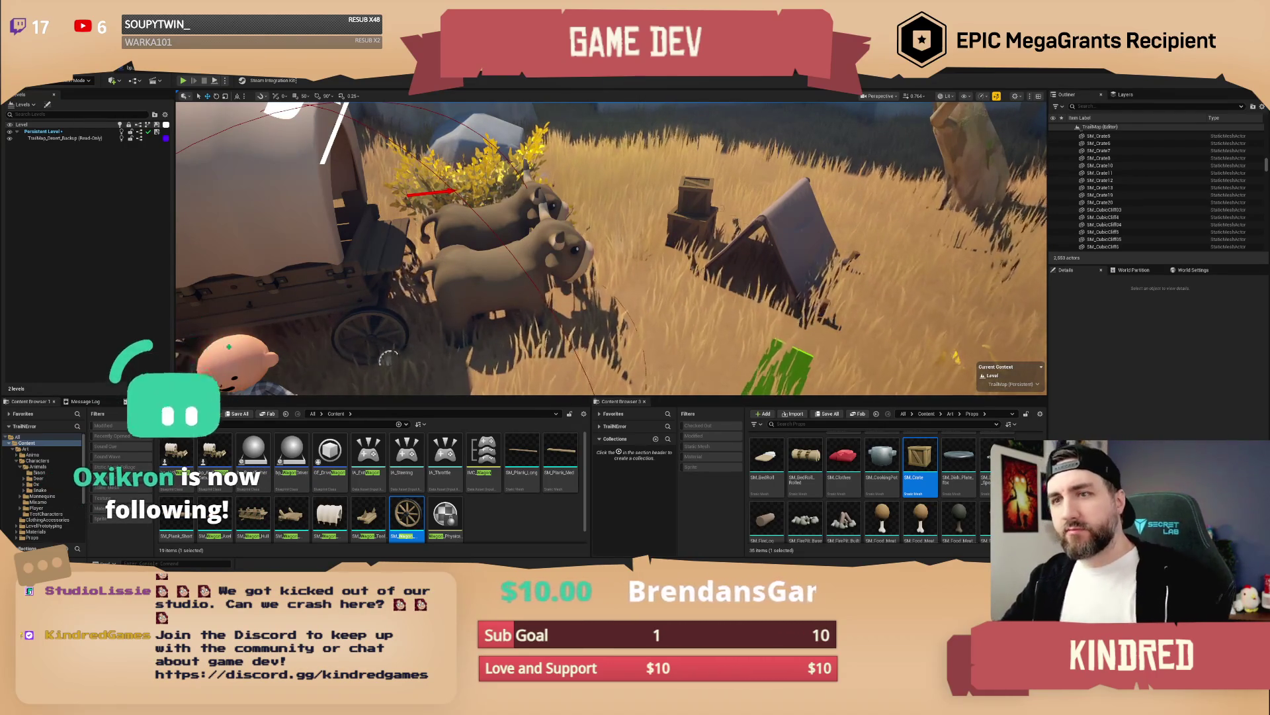
pyautogui.scroll(5, 681, 232)
pyautogui.scroll(-1, 901, 481)
pyautogui.scroll(1, 902, 481)
pyautogui.moveTo(805, 457)
pyautogui.mouseDown()
pyautogui.moveTo(657, 241)
pyautogui.moveTo(678, 292)
pyautogui.mouseUp()
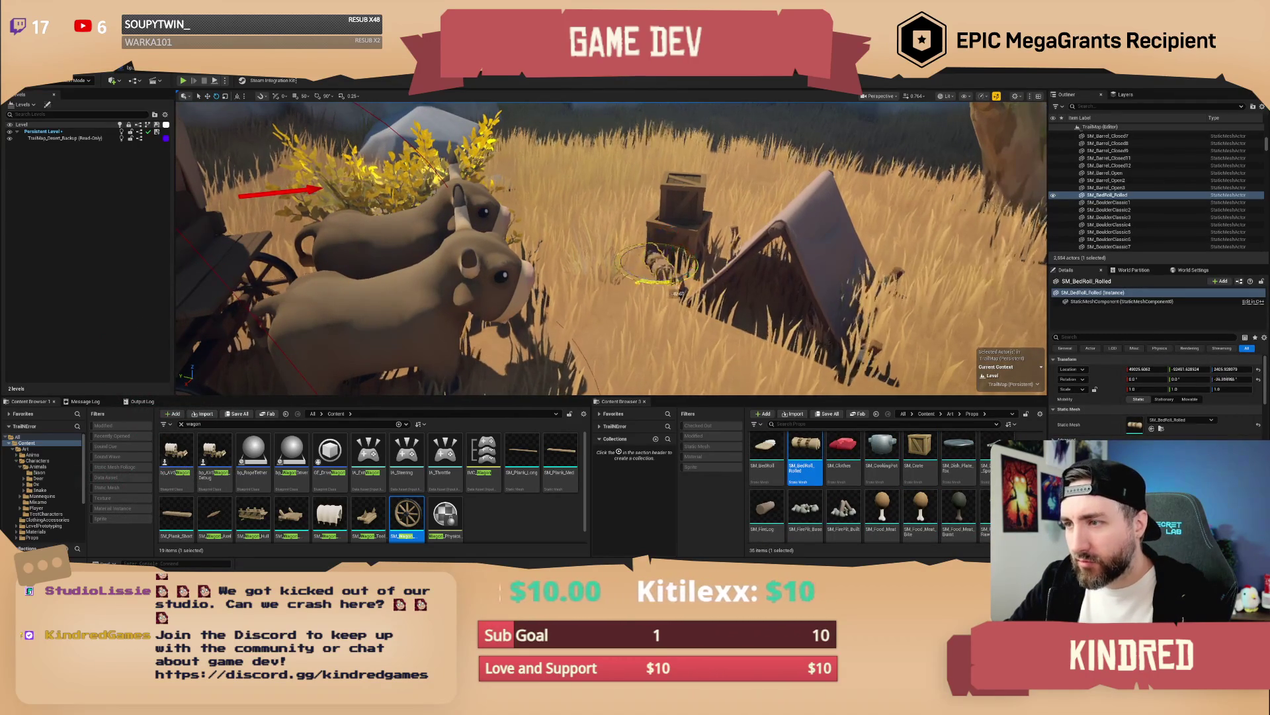
pyautogui.press('Escape')
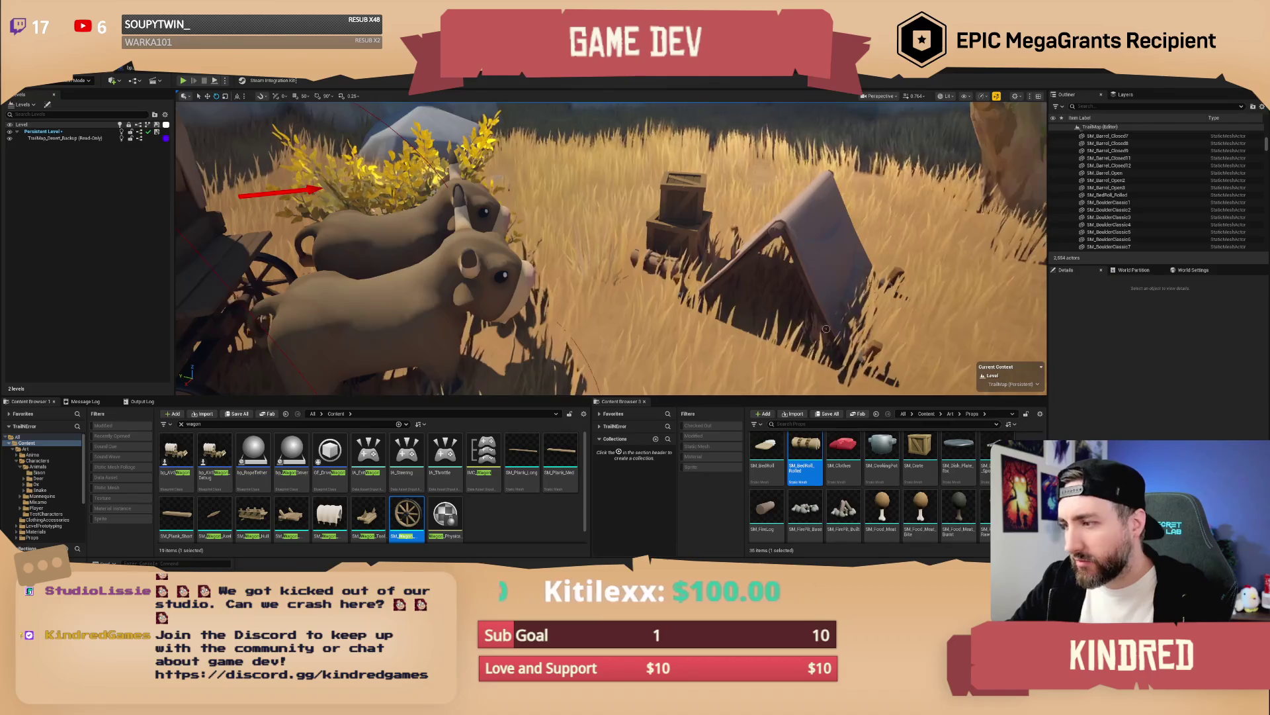
# Step: Place a fire pit, SM_FirePit_Base, in the grass by the tent
pyautogui.scroll(-1, 872, 475)
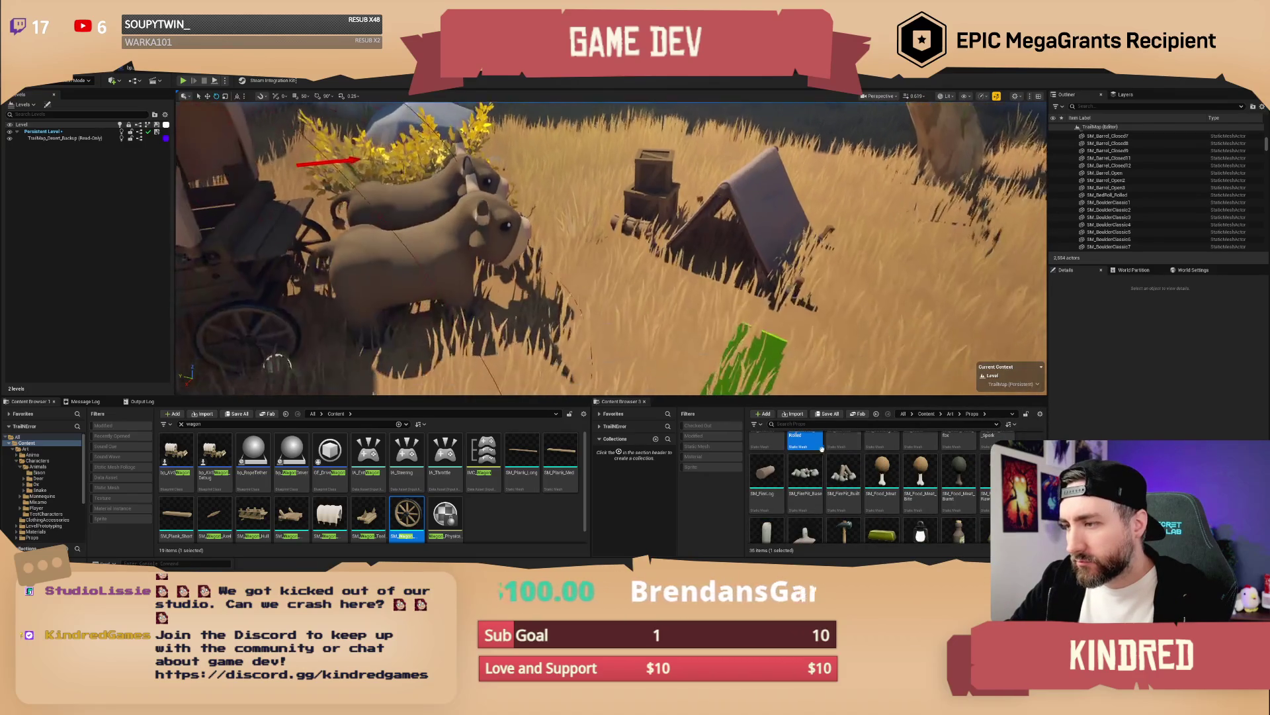
pyautogui.click(804, 472)
pyautogui.moveTo(627, 281); pyautogui.dragTo(627, 281)
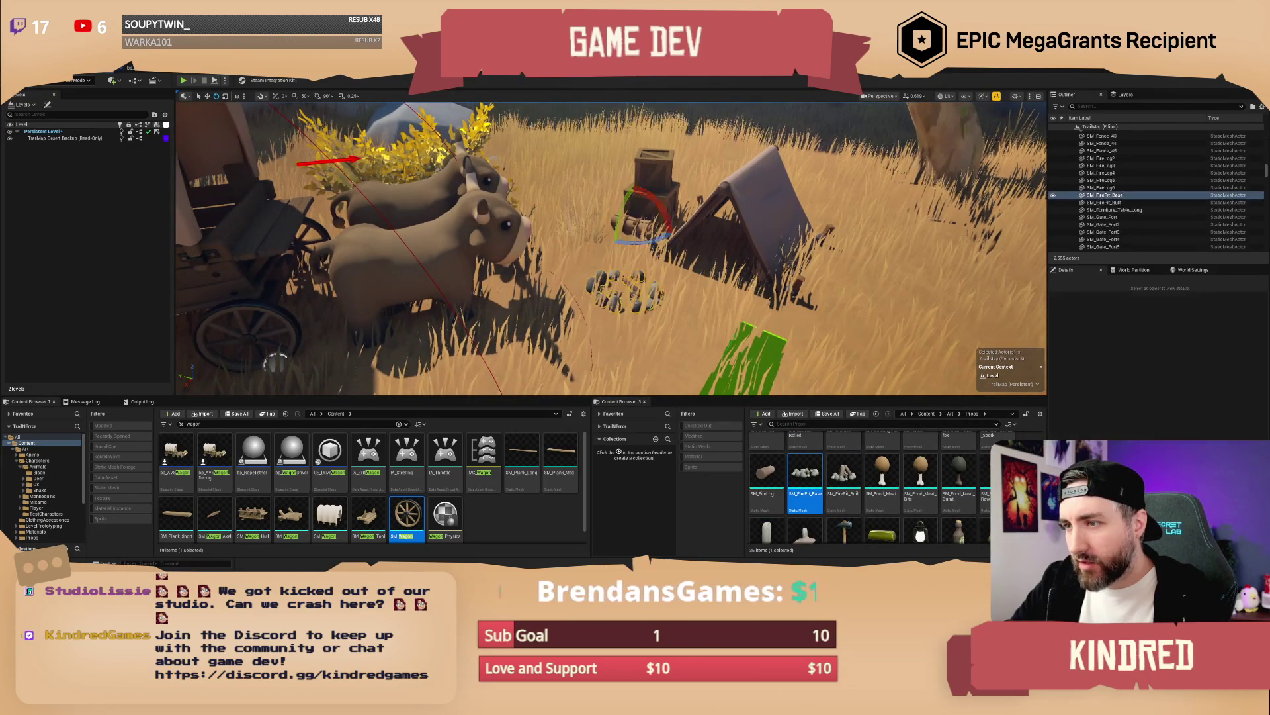
pyautogui.scroll(-3, 626, 281)
pyautogui.scroll(2, 627, 282)
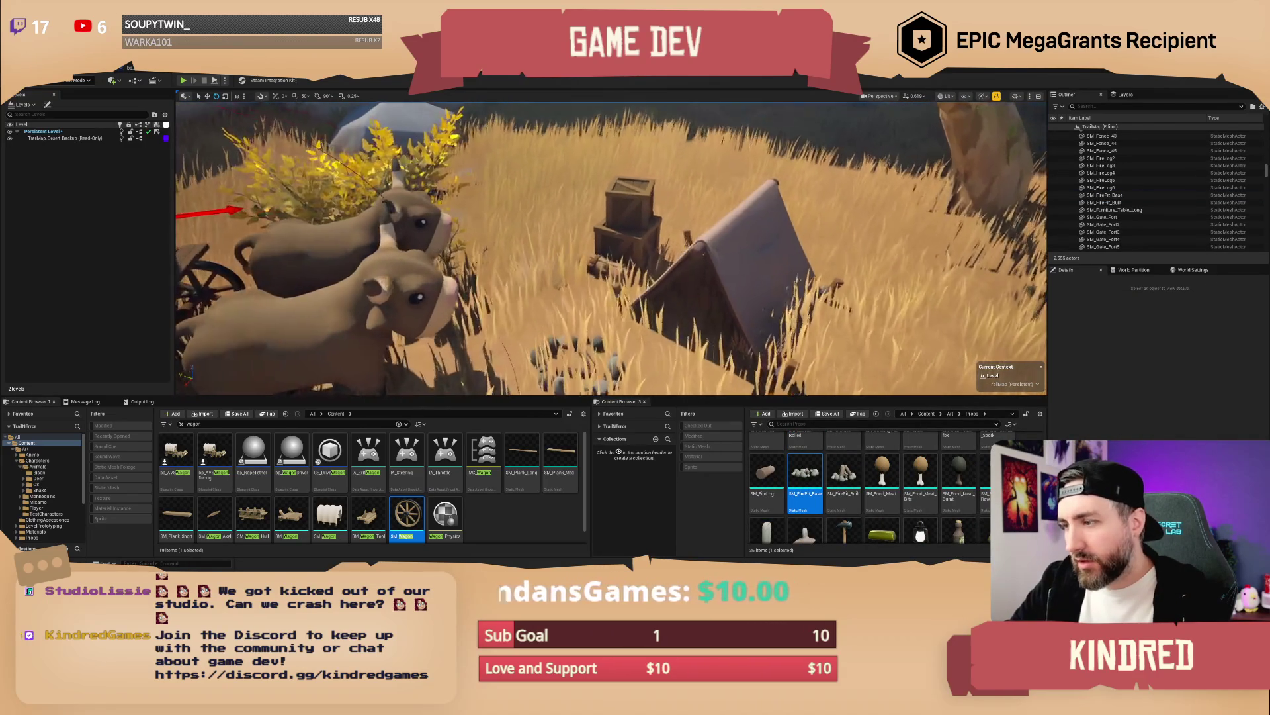
pyautogui.scroll(-2, 896, 485)
pyautogui.scroll(-1, 897, 484)
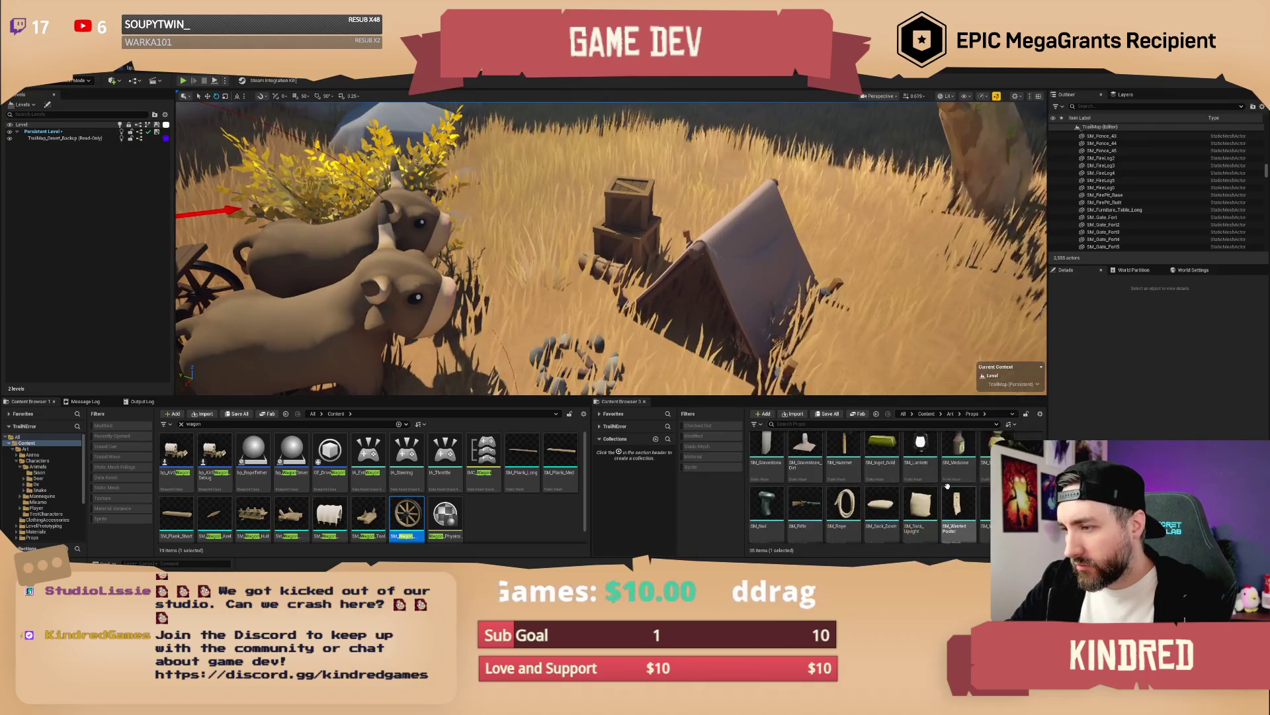
pyautogui.moveTo(662, 298); pyautogui.dragTo(625, 297)
# Step: Place a dirt gravestone beyond the tent, then delete it
pyautogui.click(806, 457)
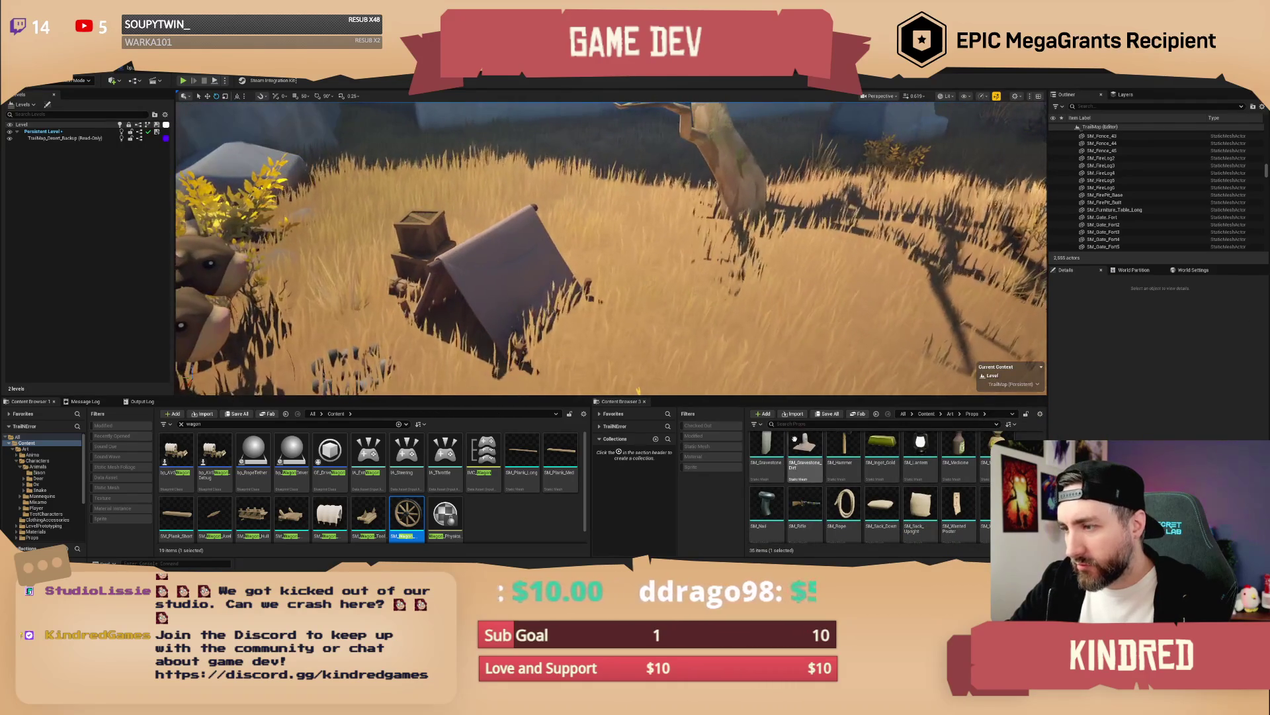
pyautogui.moveTo(695, 276); pyautogui.dragTo(693, 281)
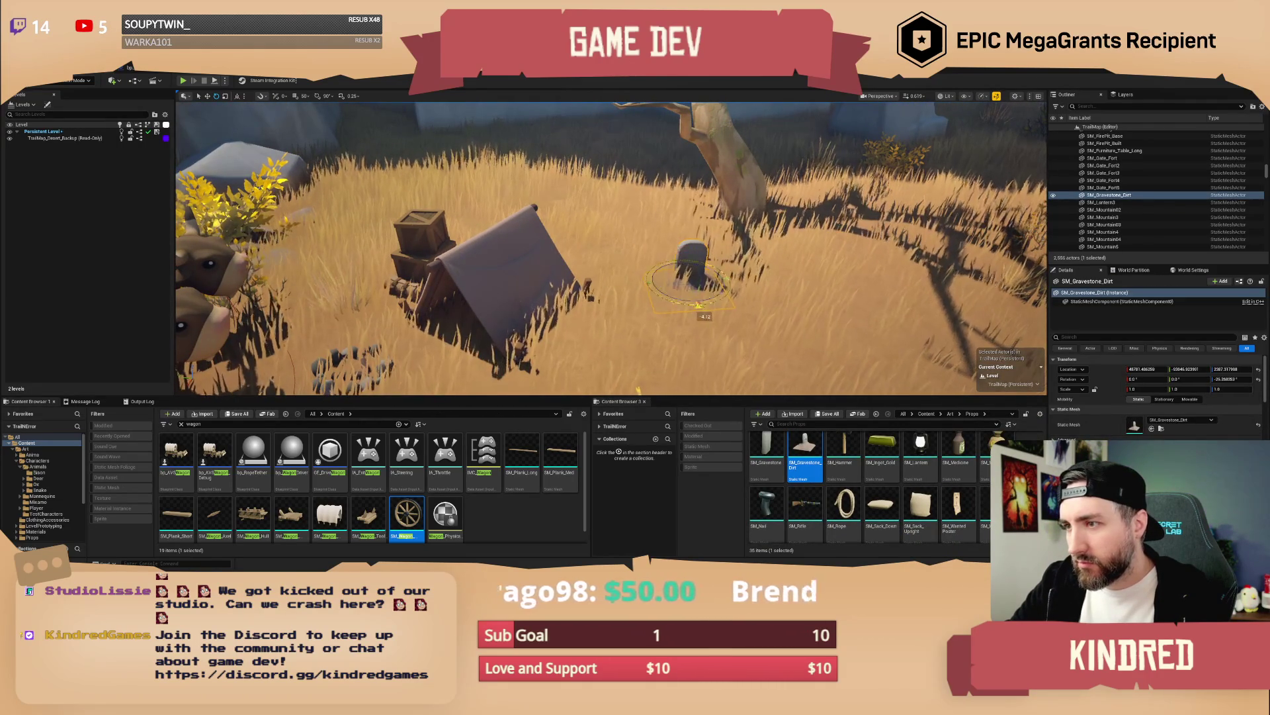
pyautogui.press('Escape')
pyautogui.moveTo(218, 380); pyautogui.dragTo(278, 344)
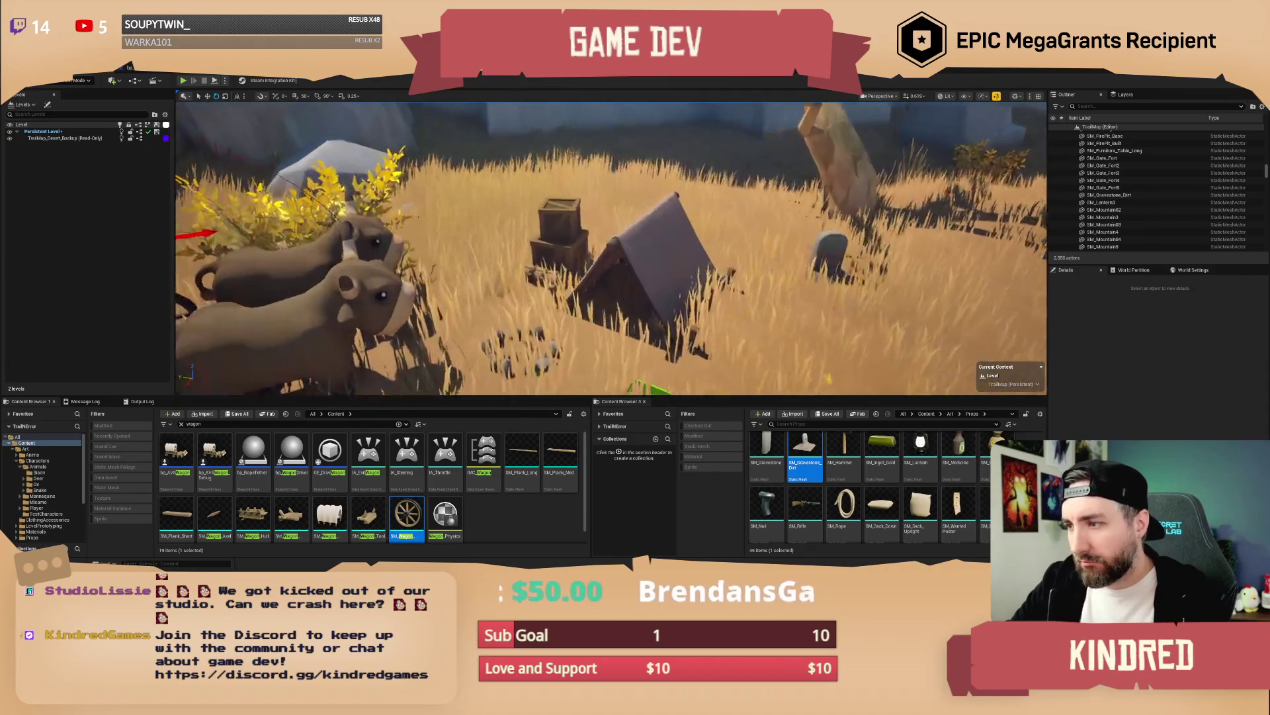
pyautogui.click(839, 244)
pyautogui.press('Delete')
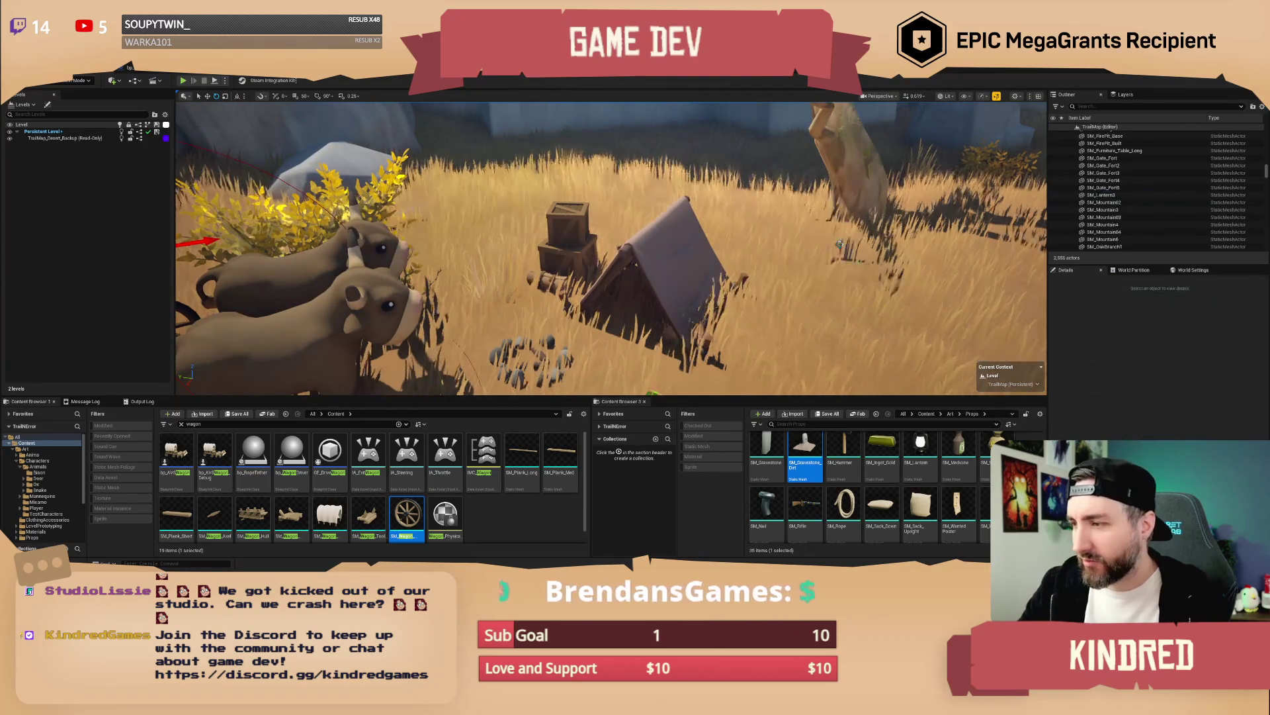
# Step: Place SM_Sack_Upright leaning against the crate stack
pyautogui.scroll(-1, 970, 504)
pyautogui.moveTo(920, 503); pyautogui.dragTo(517, 284)
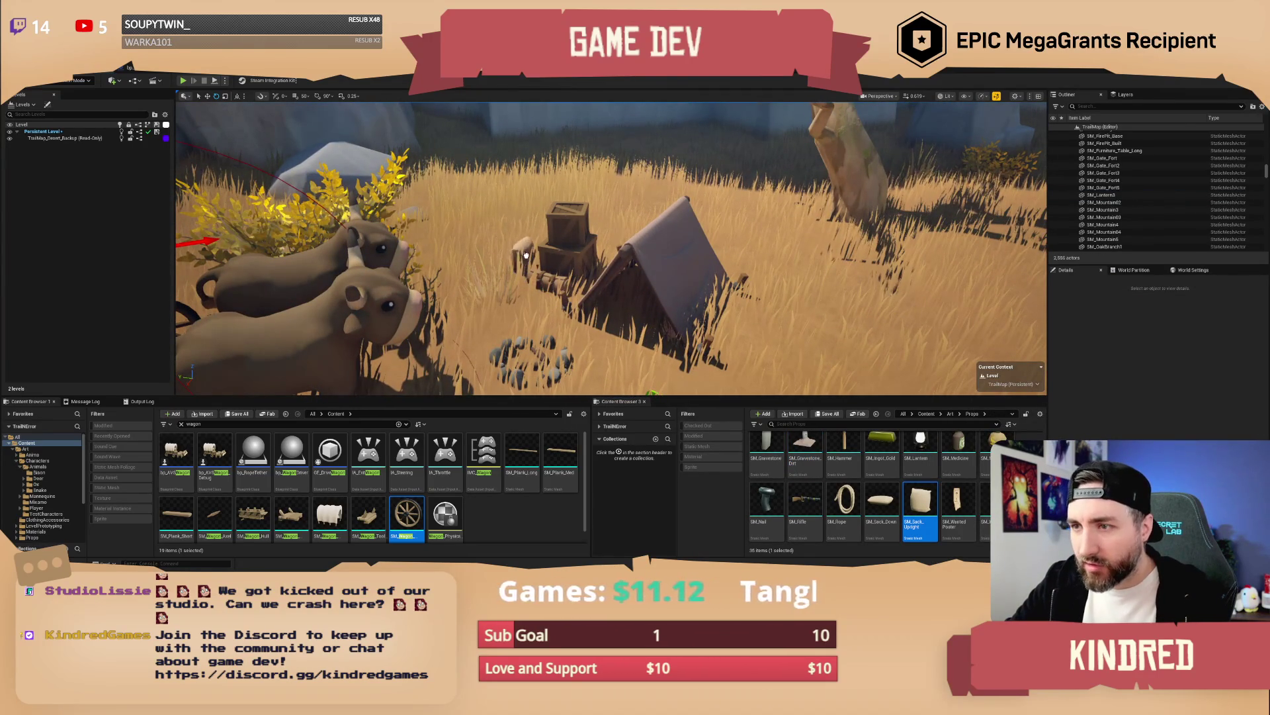
pyautogui.scroll(10, 670, 294)
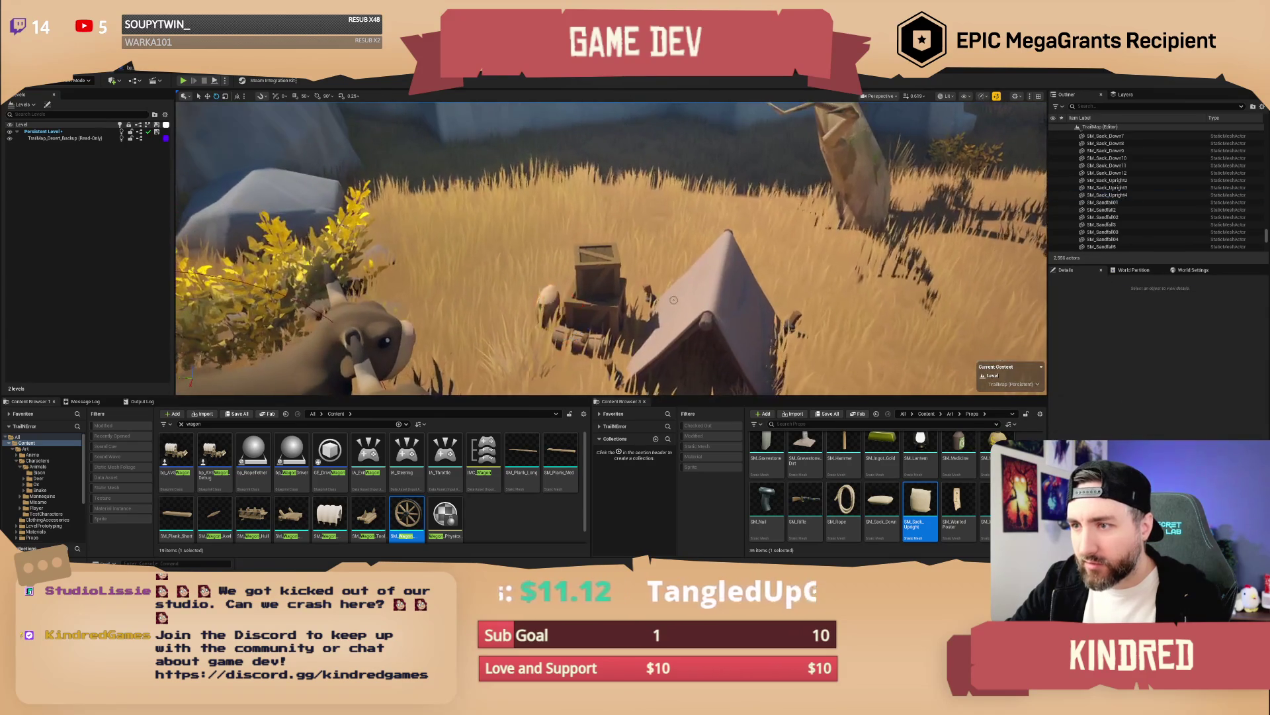
pyautogui.click(590, 258)
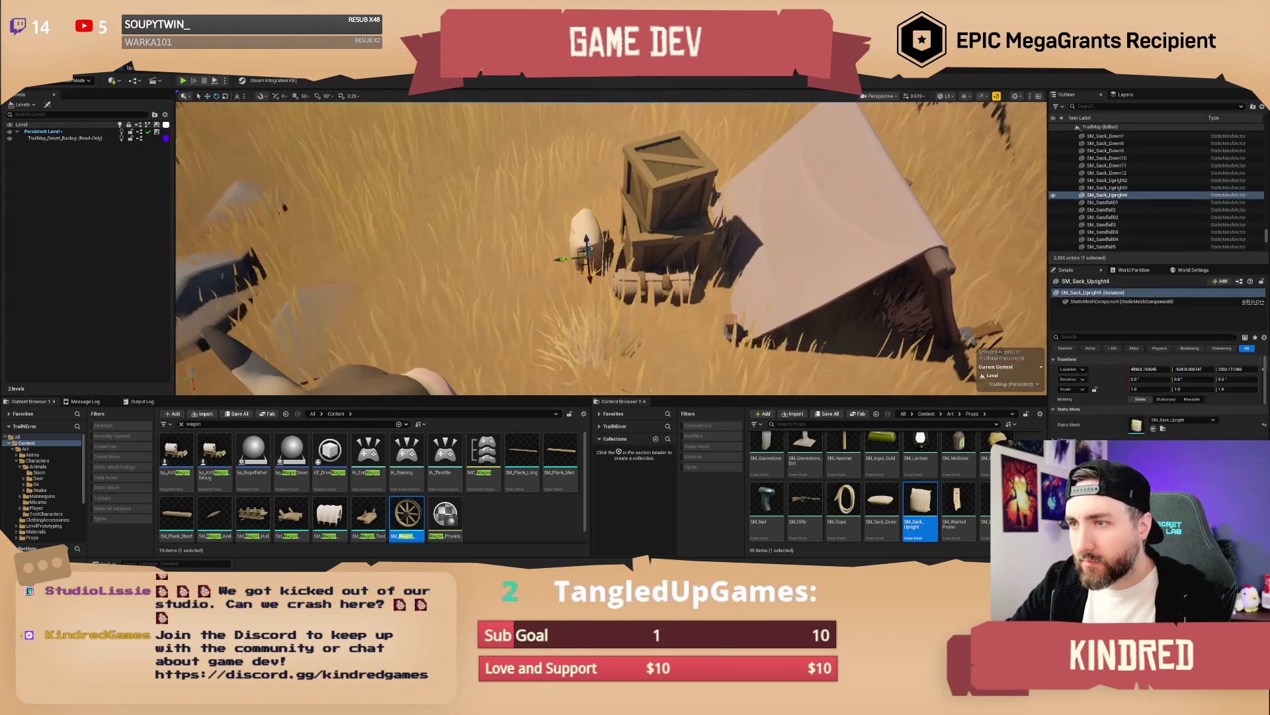
pyautogui.scroll(-6, 611, 248)
pyautogui.press('Escape')
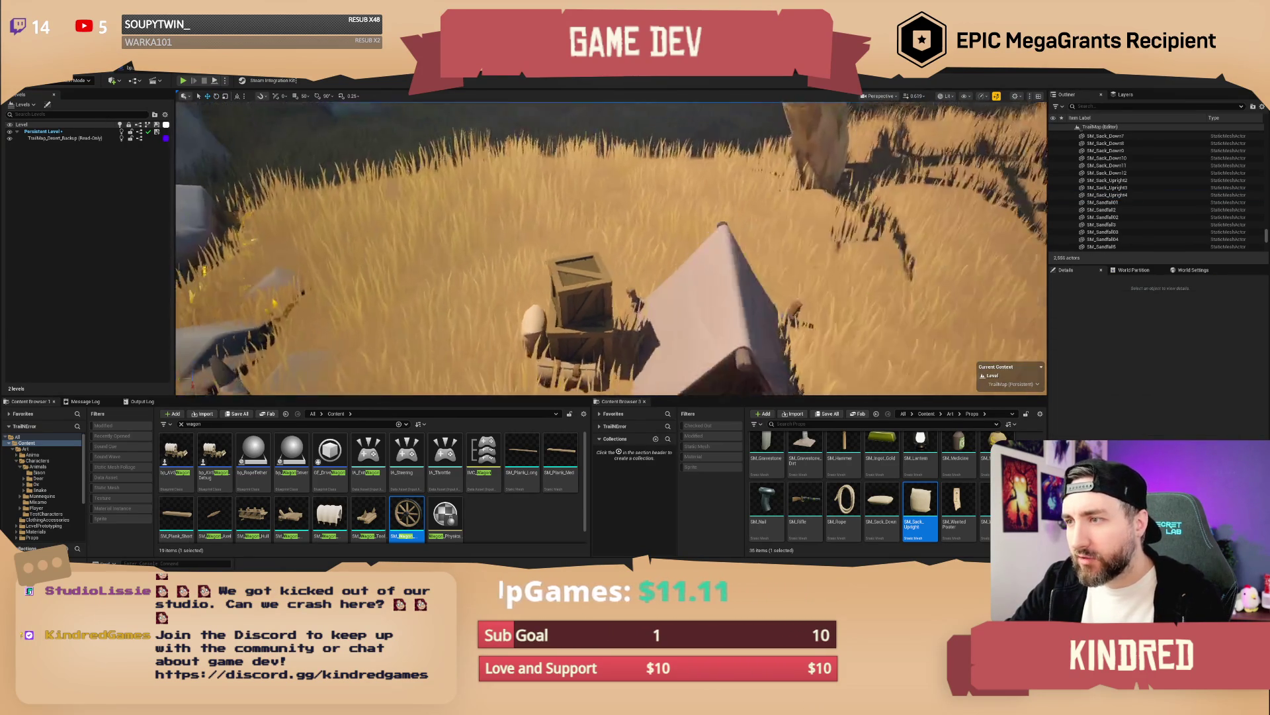
pyautogui.scroll(-10, 612, 248)
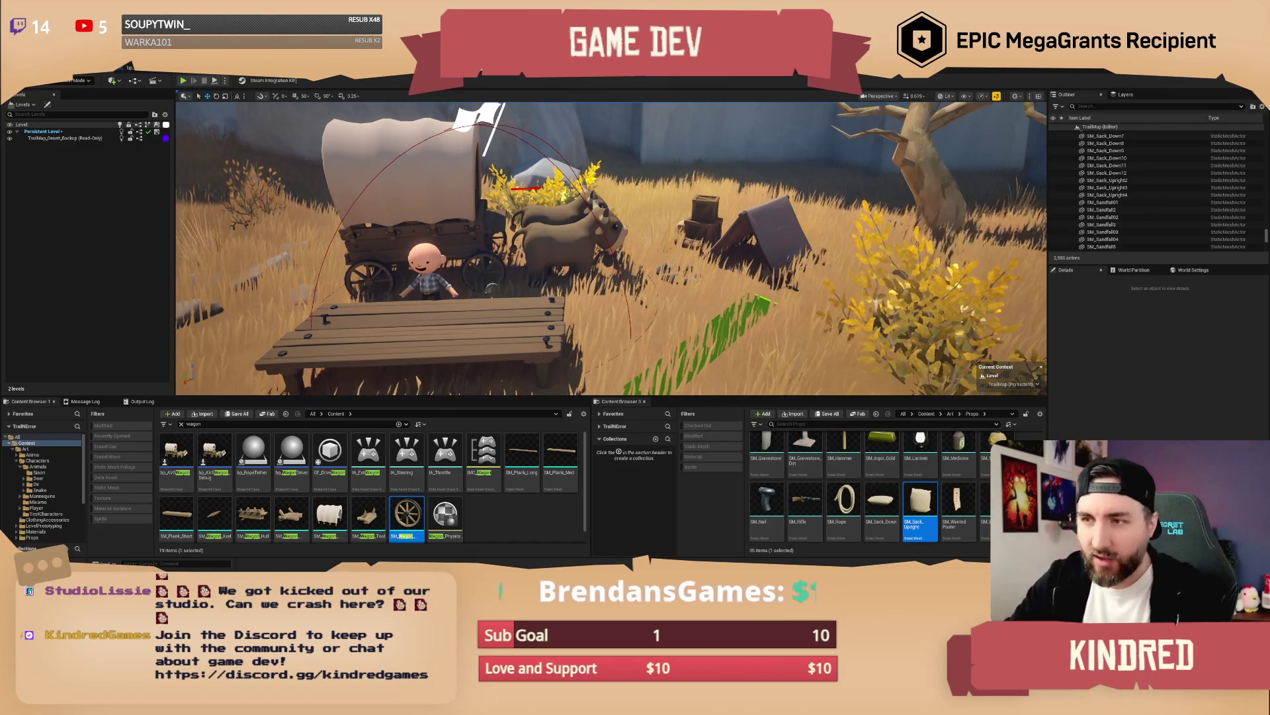
# Step: Scroll through the Content Browser while adding random item spawners to the table
pyautogui.scroll(-5, 611, 248)
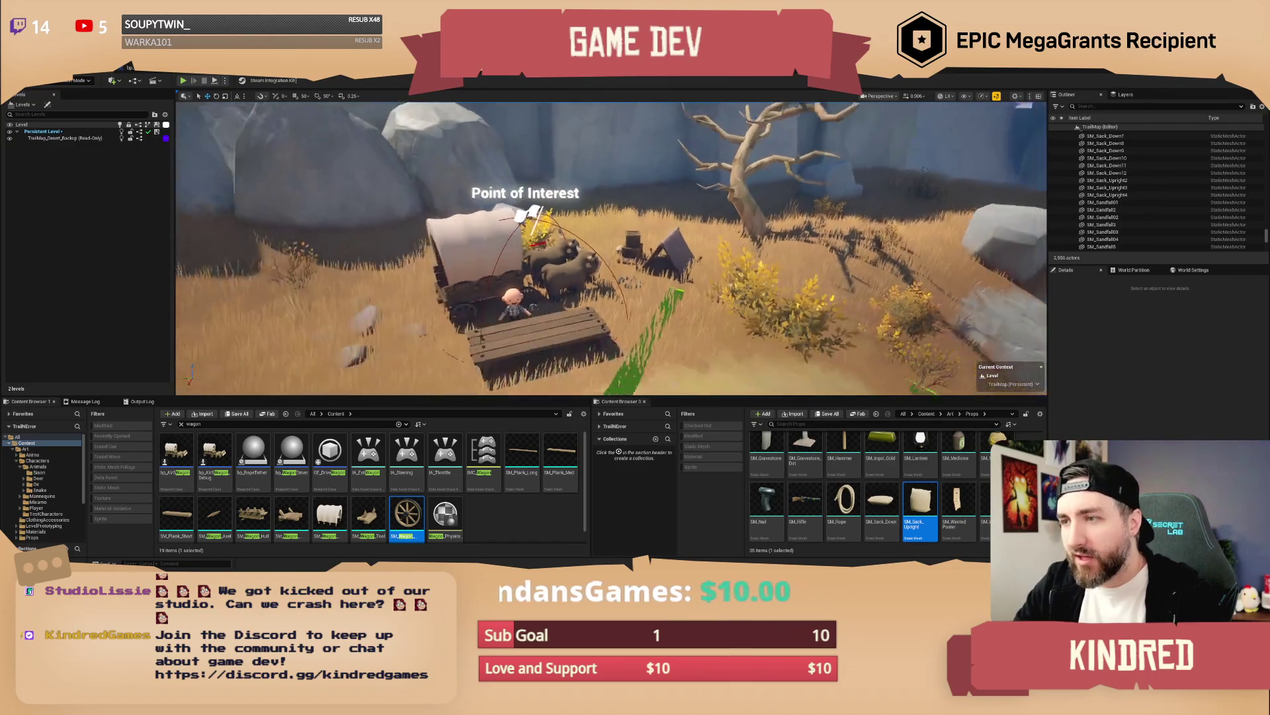
pyautogui.scroll(5, 611, 248)
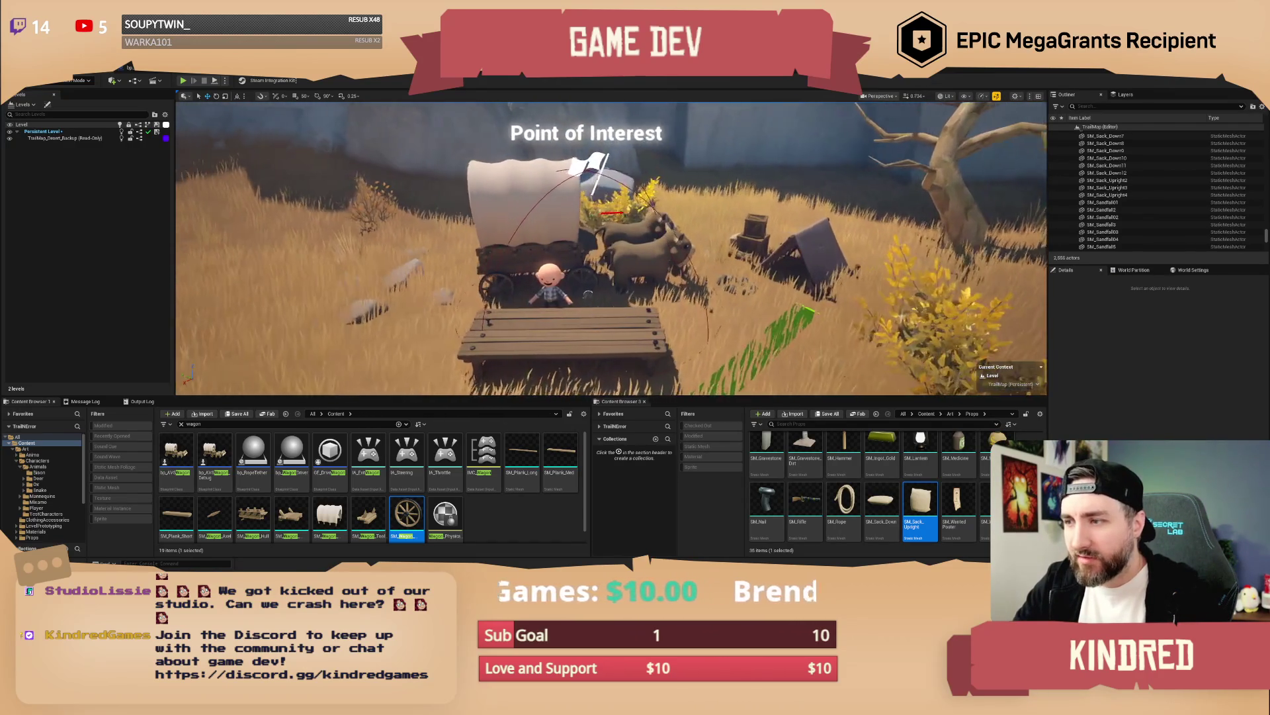
pyautogui.scroll(-5, 611, 248)
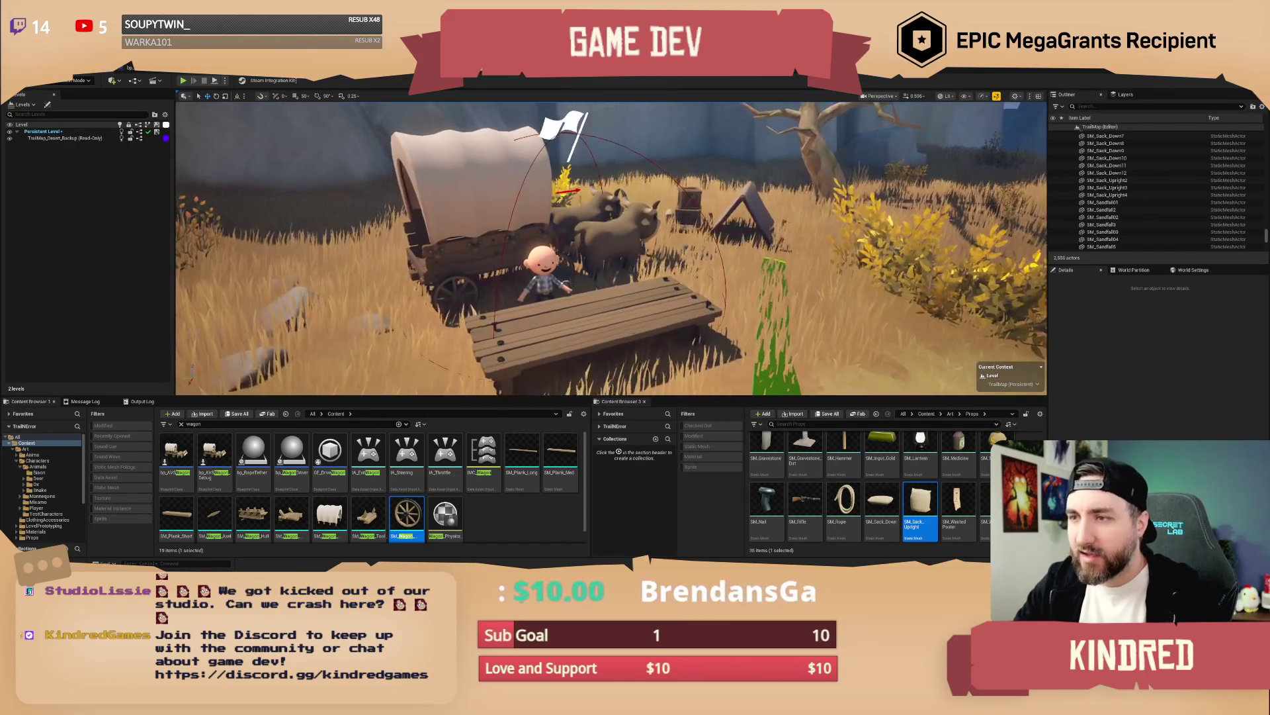
pyautogui.scroll(-2, 611, 248)
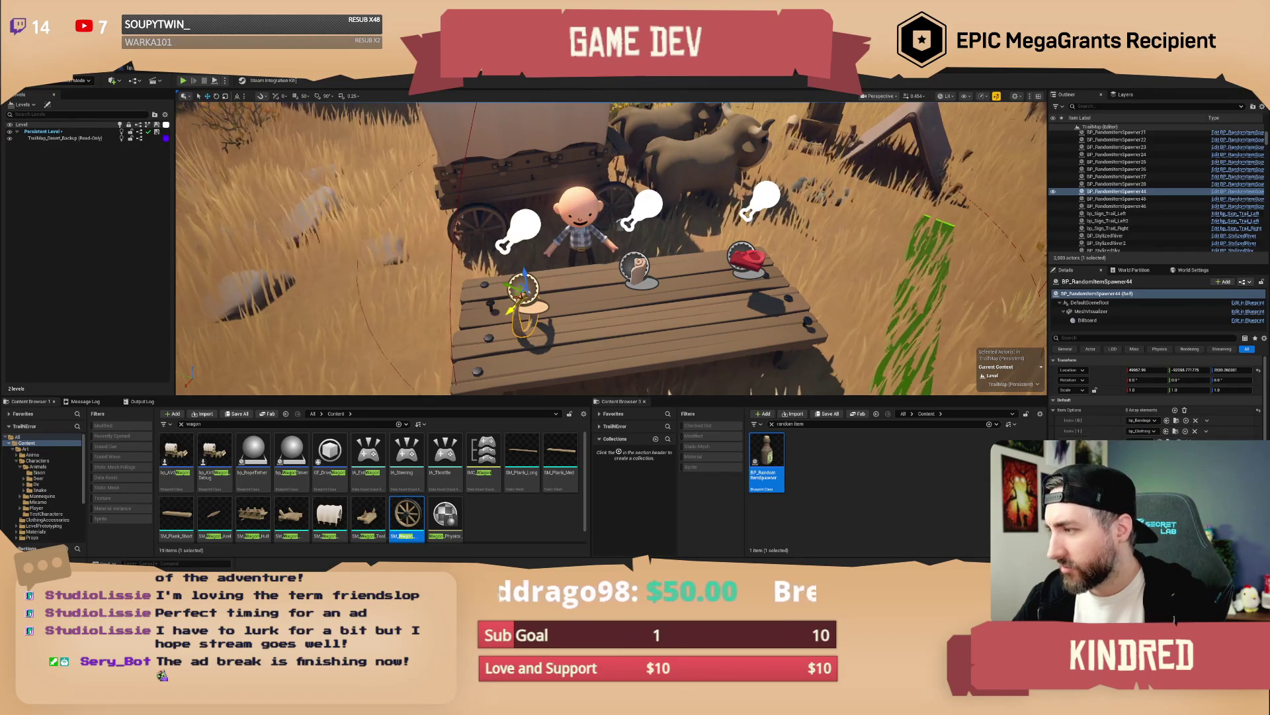
# Step: Scale the long wooden table down to about 0.85
pyautogui.press('Escape')
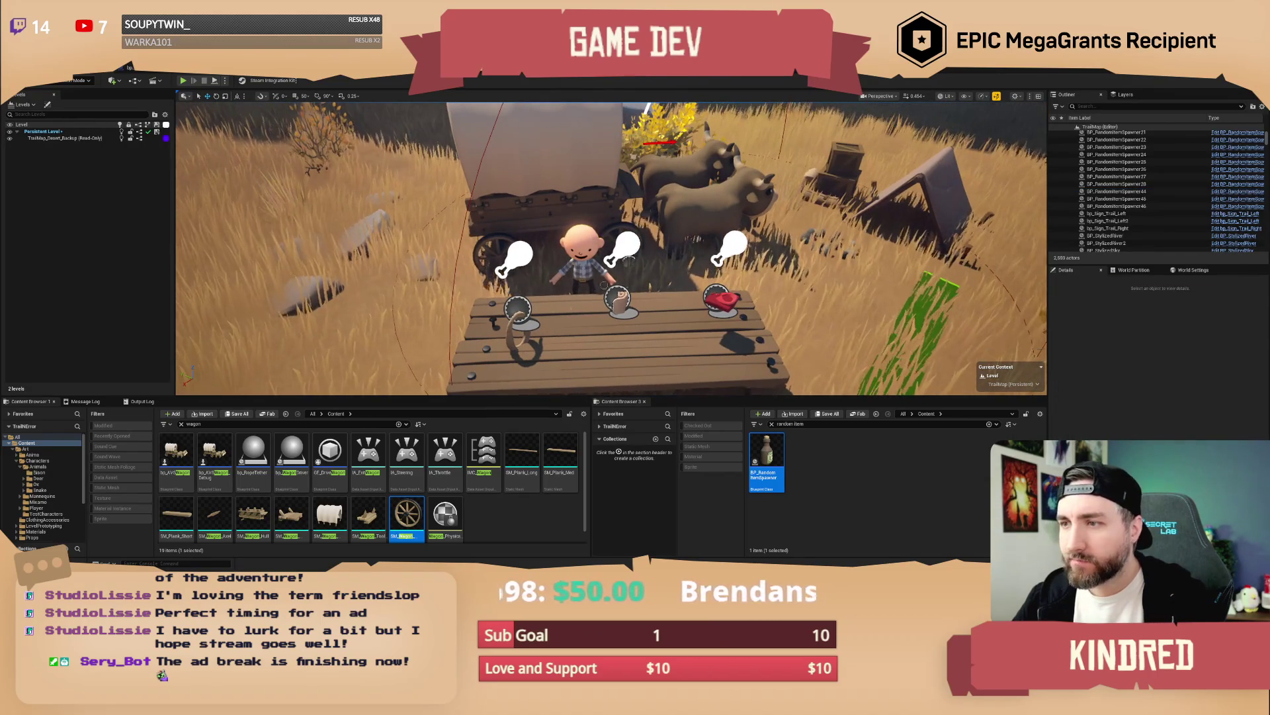
pyautogui.scroll(-5, 1158, 188)
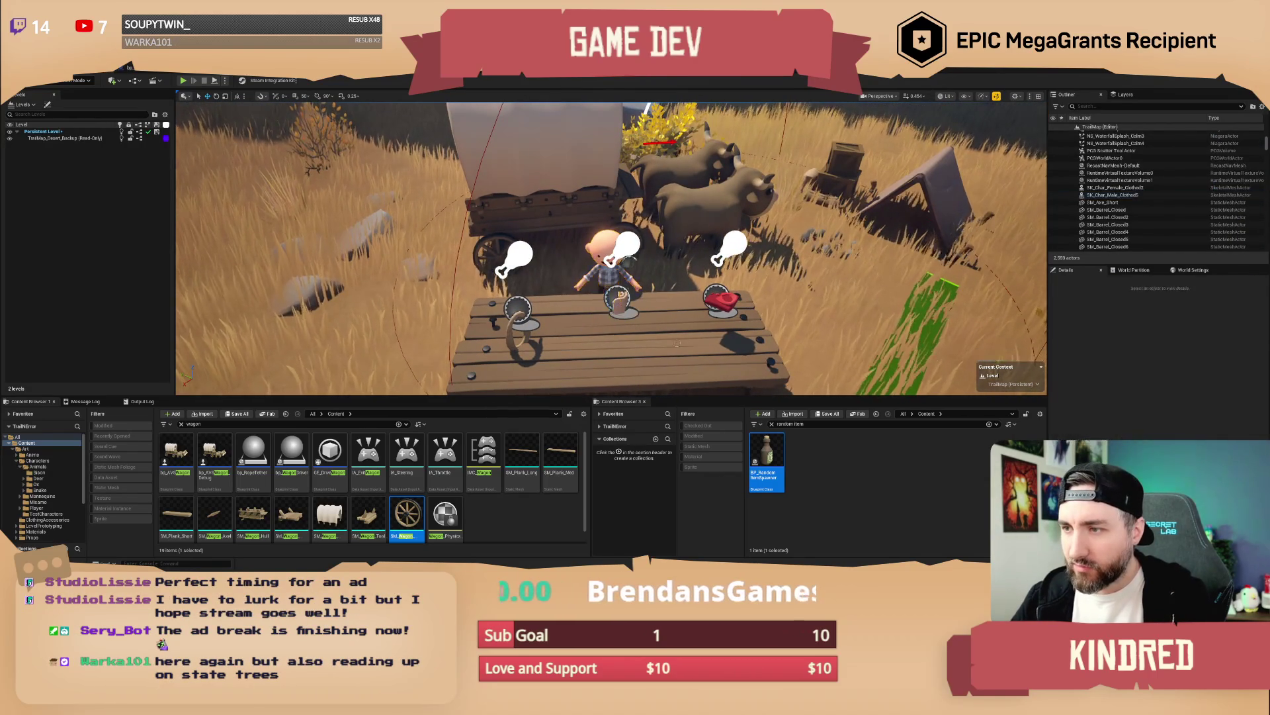
pyautogui.click(677, 343)
pyautogui.moveTo(1145, 389)
pyautogui.mouseDown()
pyautogui.moveTo(1164, 389)
pyautogui.moveTo(1124, 389)
pyautogui.mouseUp()
pyautogui.moveTo(609, 264); pyautogui.dragTo(555, 265)
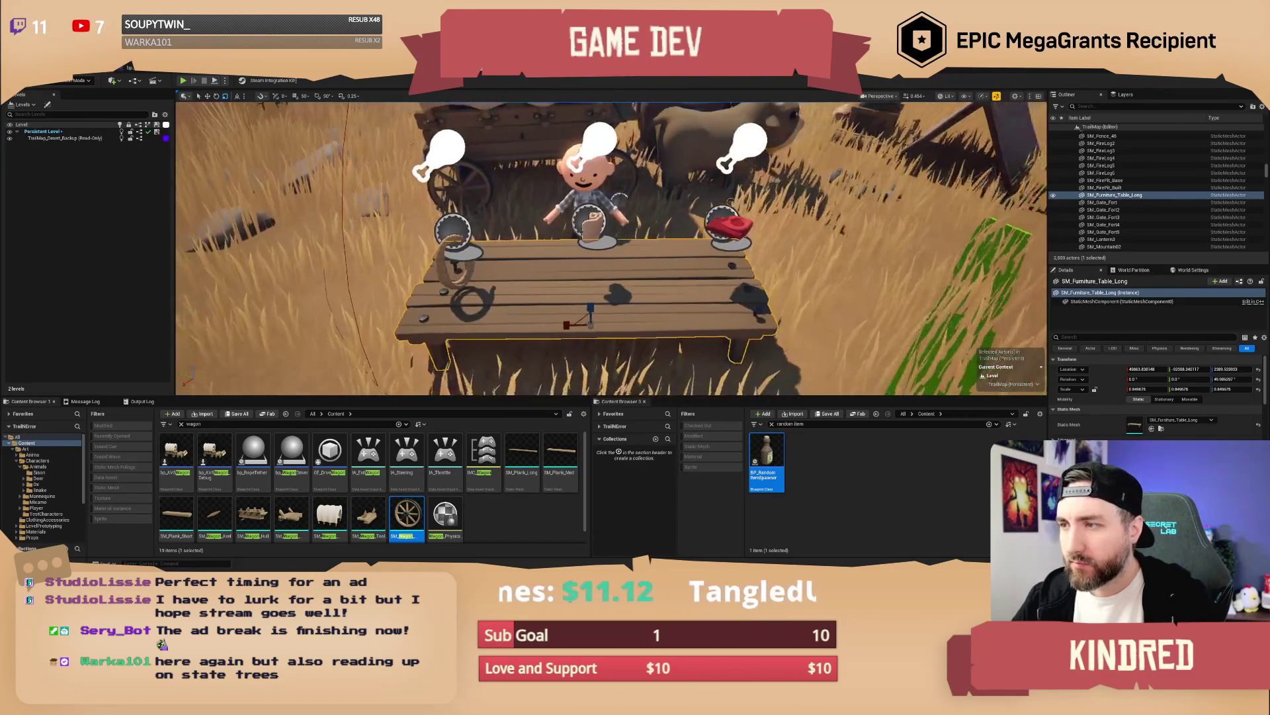
# Step: Select all three item spawners and frame the view on them
pyautogui.click(731, 225)
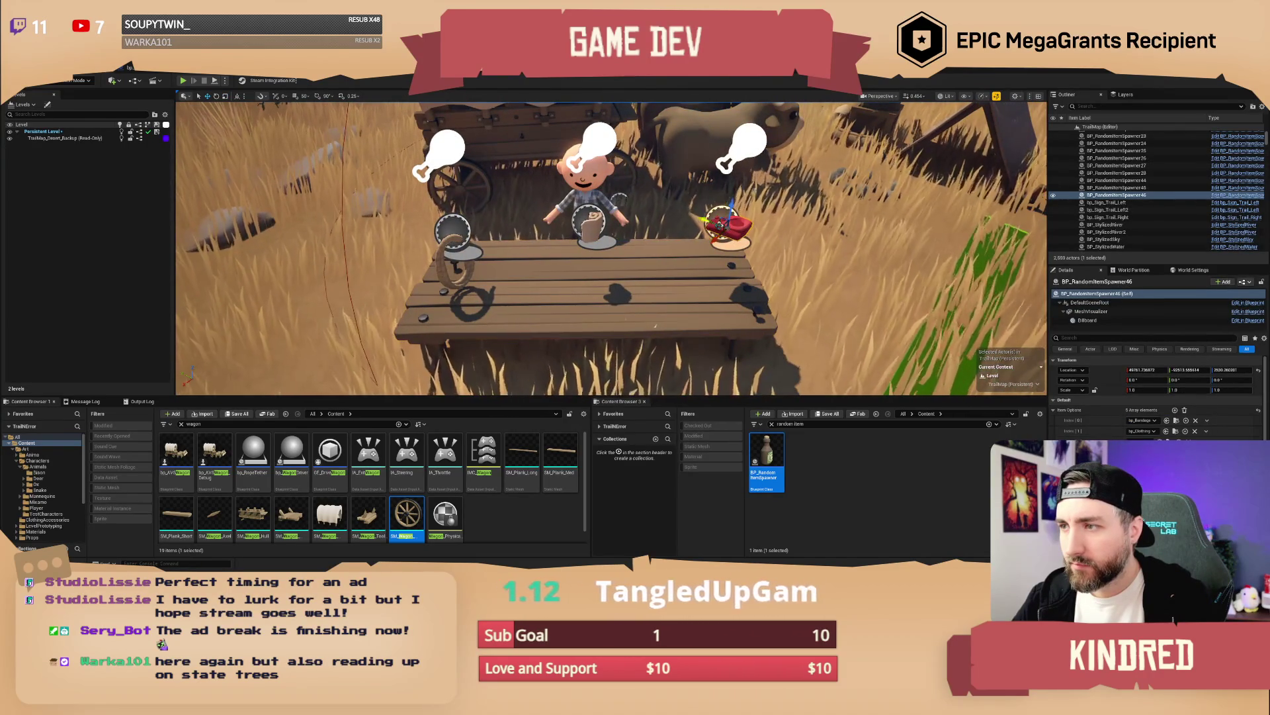
pyautogui.moveTo(662, 298)
pyautogui.mouseDown()
pyautogui.moveTo(688, 311)
pyautogui.moveTo(662, 305)
pyautogui.mouseUp()
pyautogui.click(658, 281)
pyautogui.keyDown('ctrl'); pyautogui.click(559, 284); pyautogui.keyUp('ctrl')
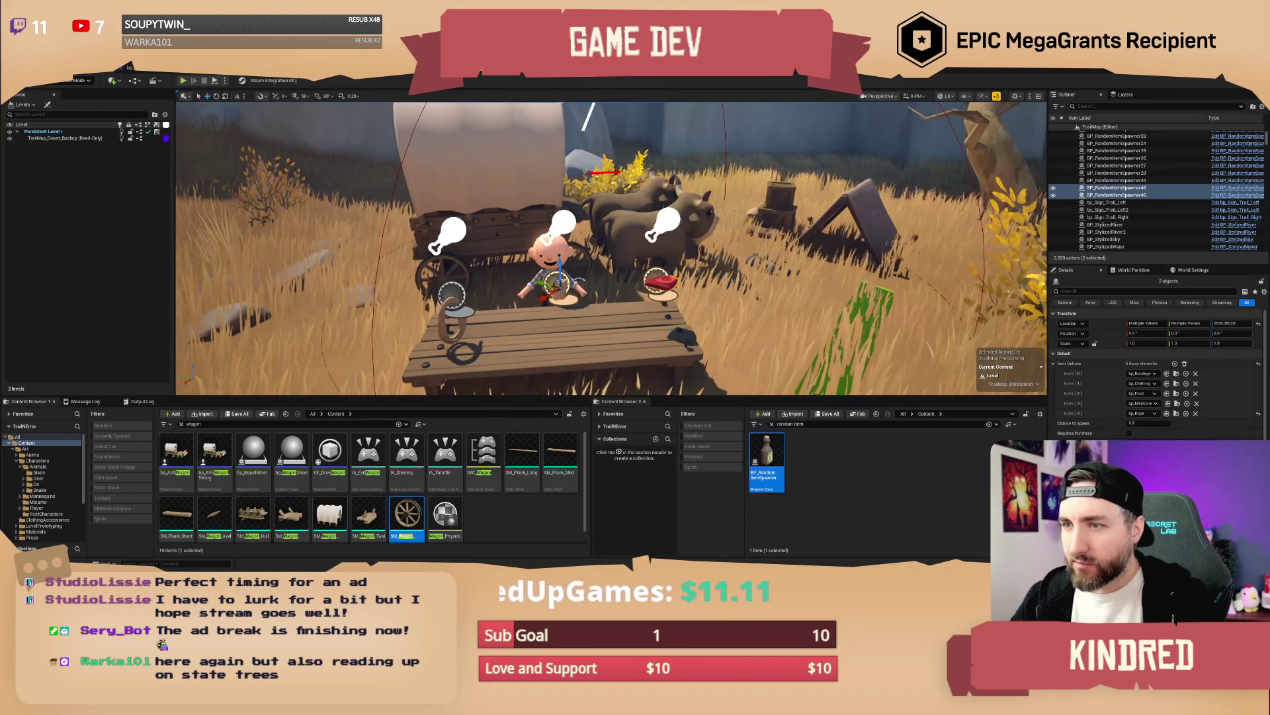
pyautogui.keyDown('ctrl'); pyautogui.click(452, 294); pyautogui.keyUp('ctrl')
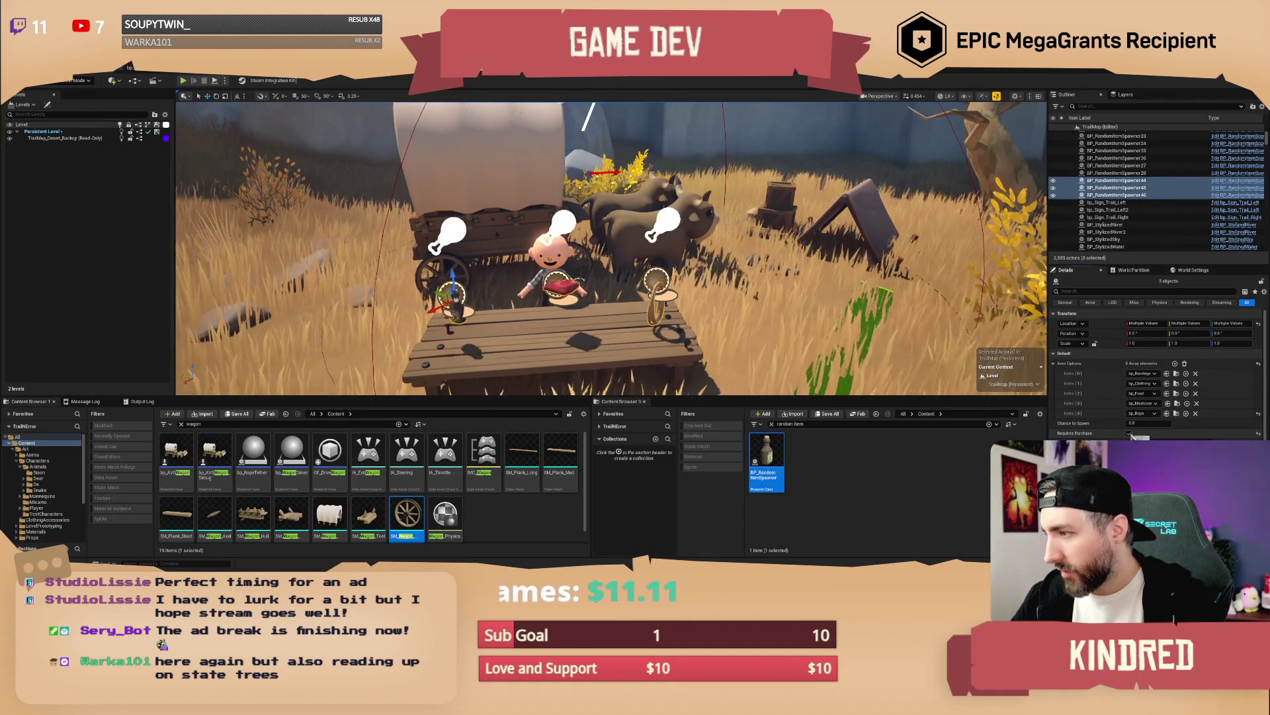
pyautogui.press('f')
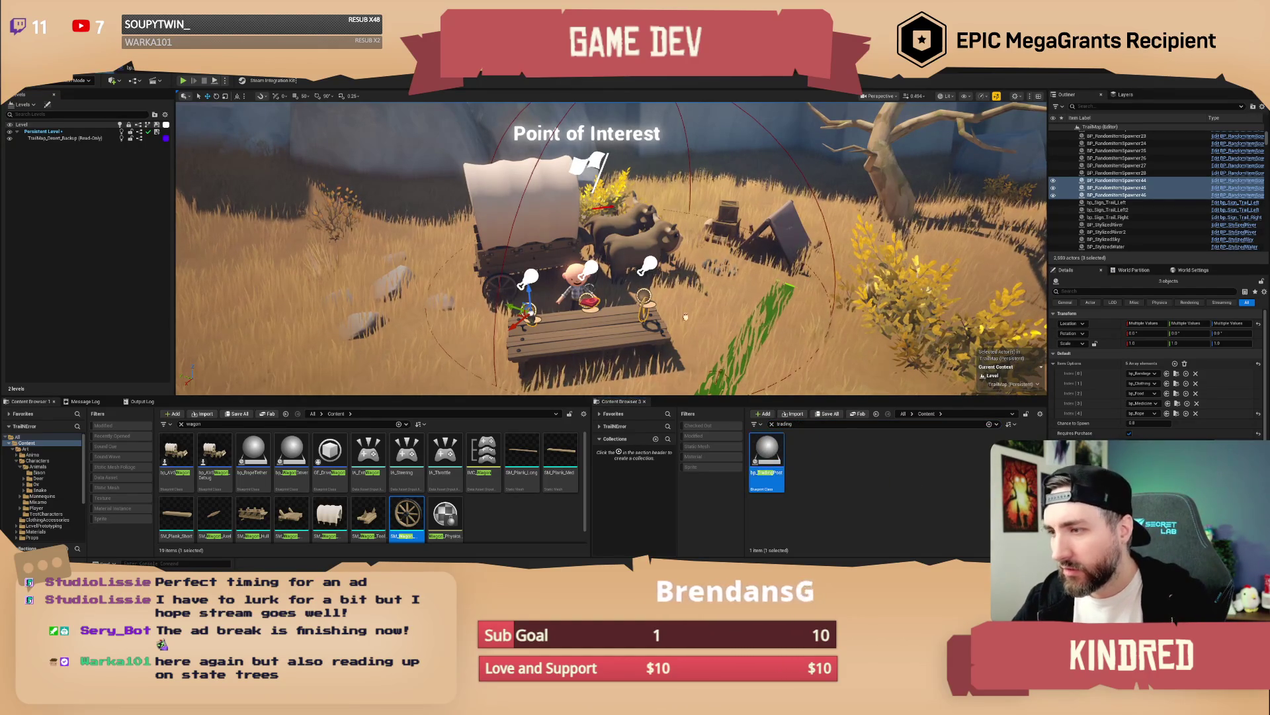
# Step: Keep GE_SafeZone as the trading post's zone effect and set Town Name to POIShop_Plains
pyautogui.click(628, 275)
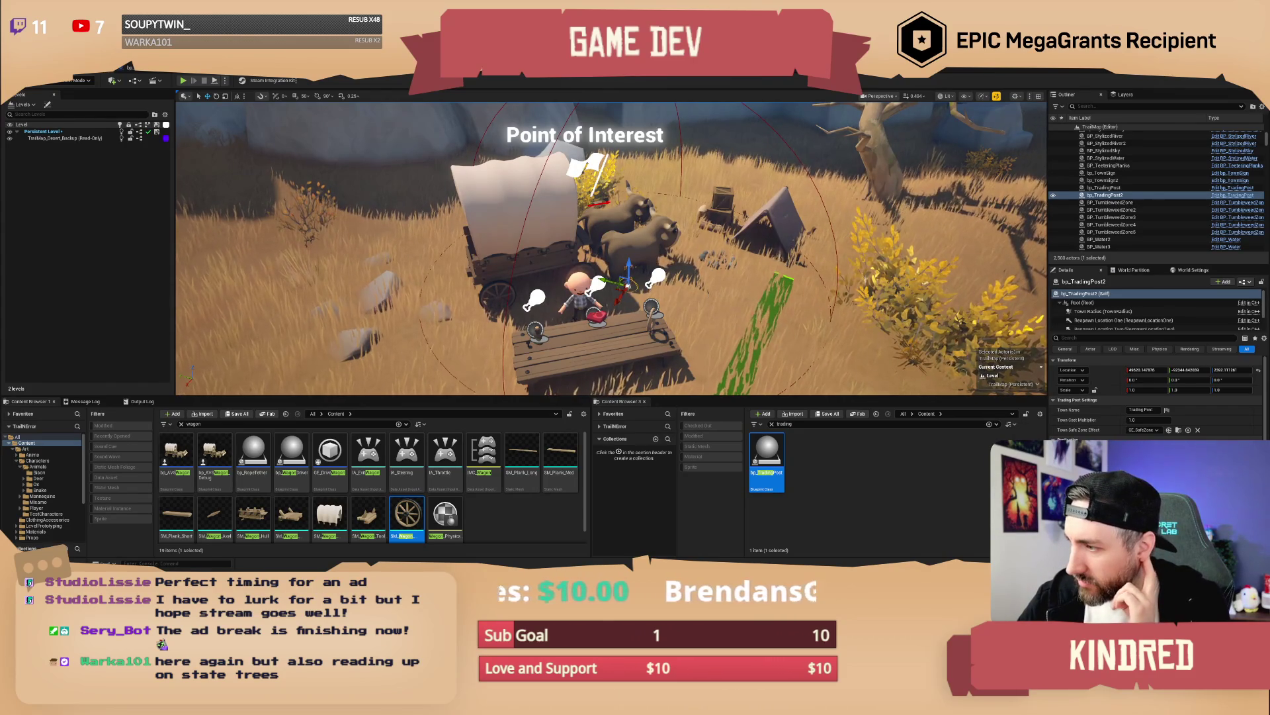
pyautogui.click(1147, 430)
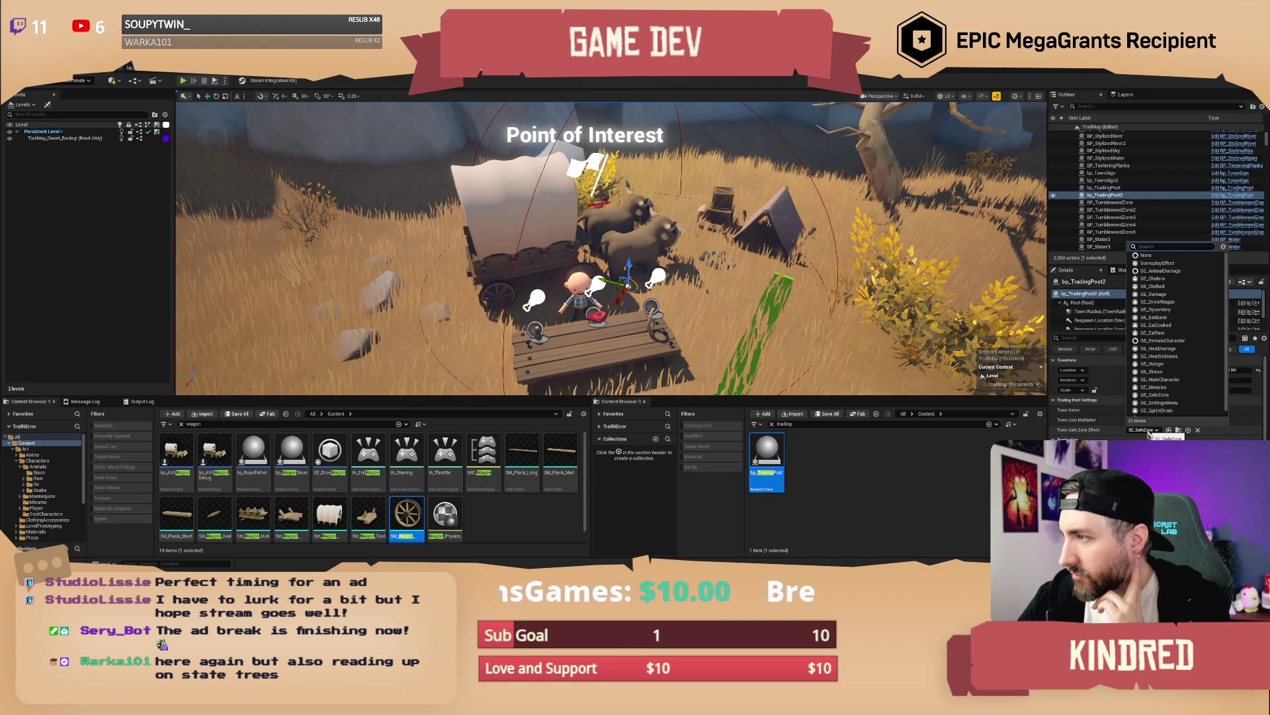
pyautogui.click(1208, 436)
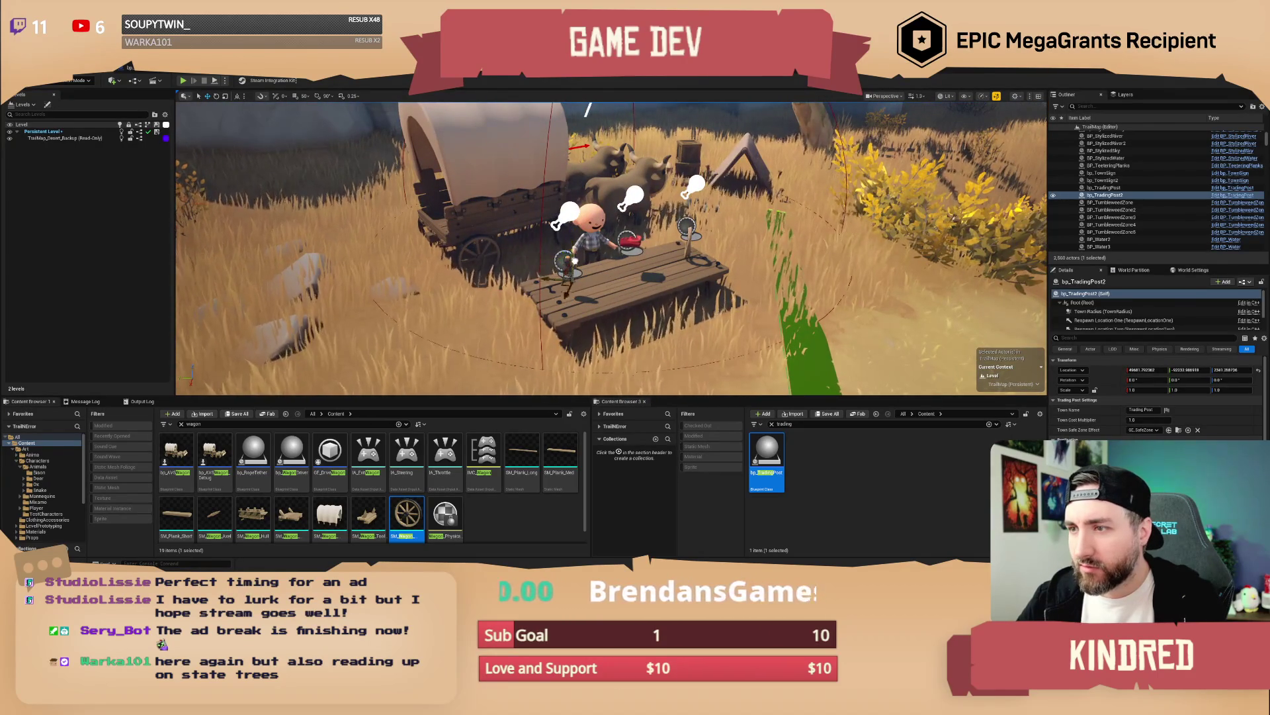
pyautogui.click(1153, 409)
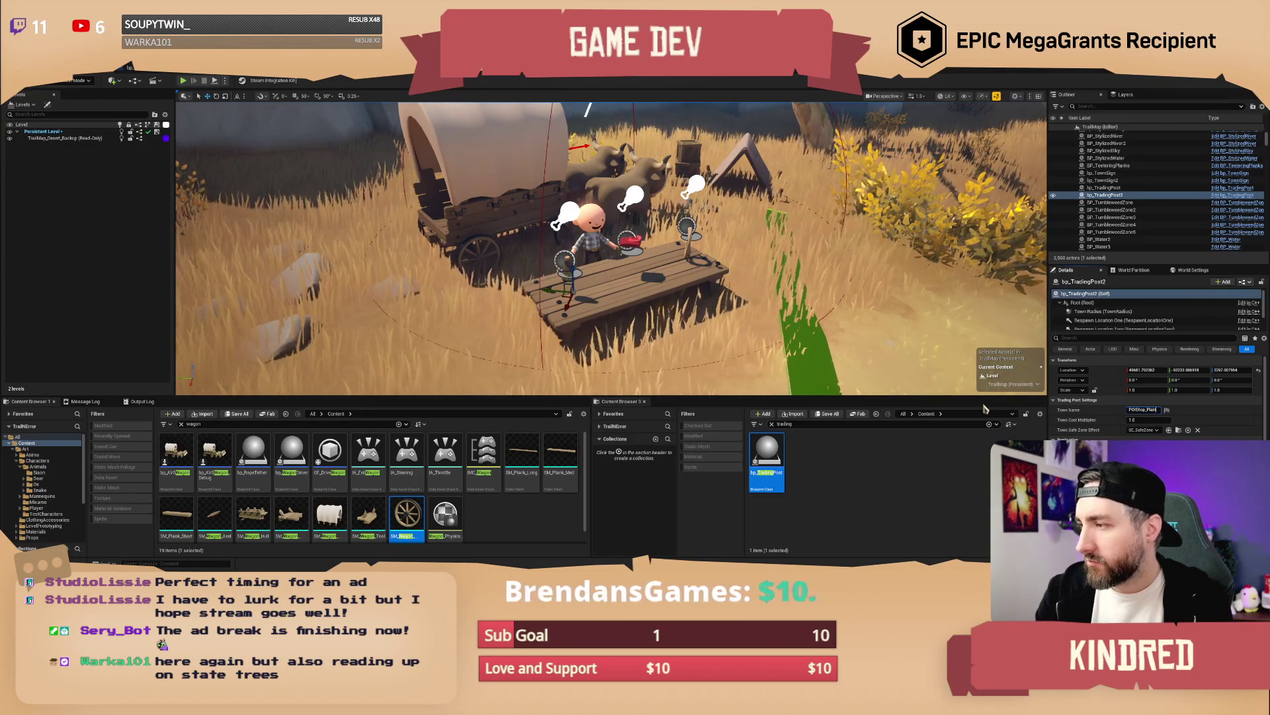
pyautogui.press('Return')
# Step: Select the three item spawners and refocus the view on the wagon camp
pyautogui.moveTo(727, 297); pyautogui.dragTo(741, 265)
pyautogui.click(589, 272)
pyautogui.keyDown('ctrl'); pyautogui.click(659, 258); pyautogui.keyUp('ctrl')
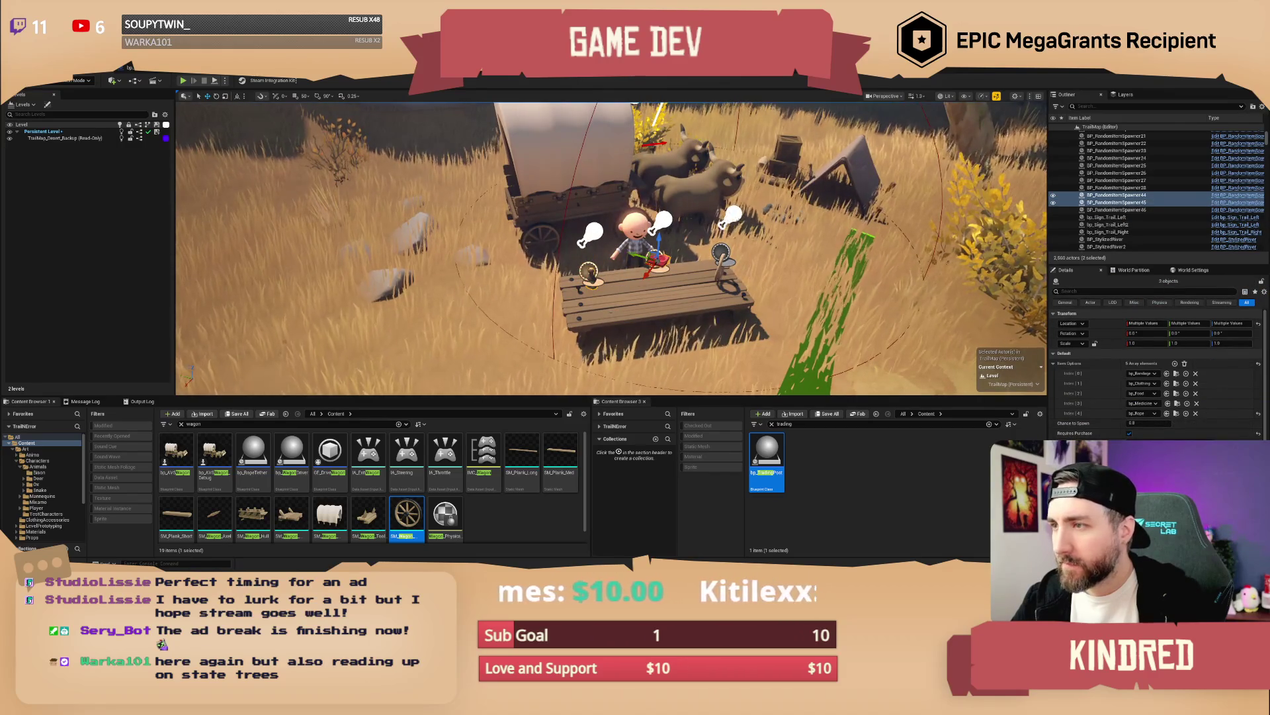
pyautogui.keyDown('ctrl'); pyautogui.click(722, 255); pyautogui.keyUp('ctrl')
pyautogui.moveTo(595, 297); pyautogui.dragTo(589, 301)
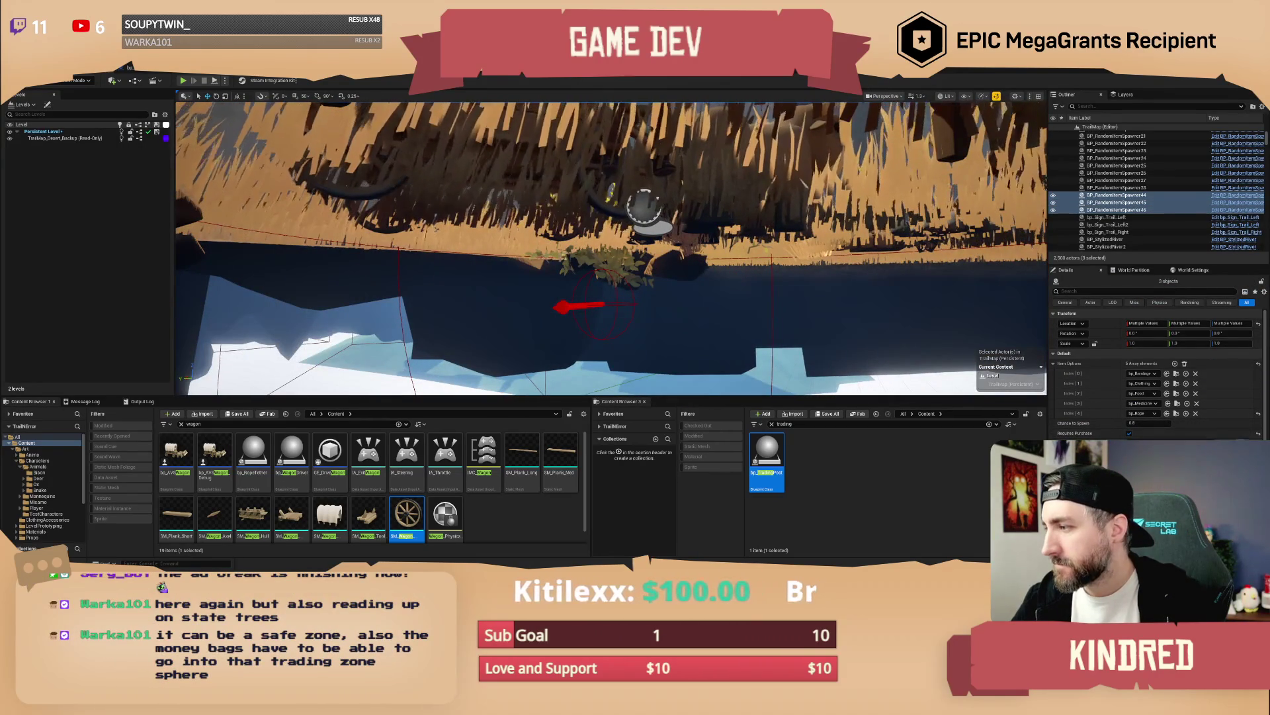
pyautogui.press('f')
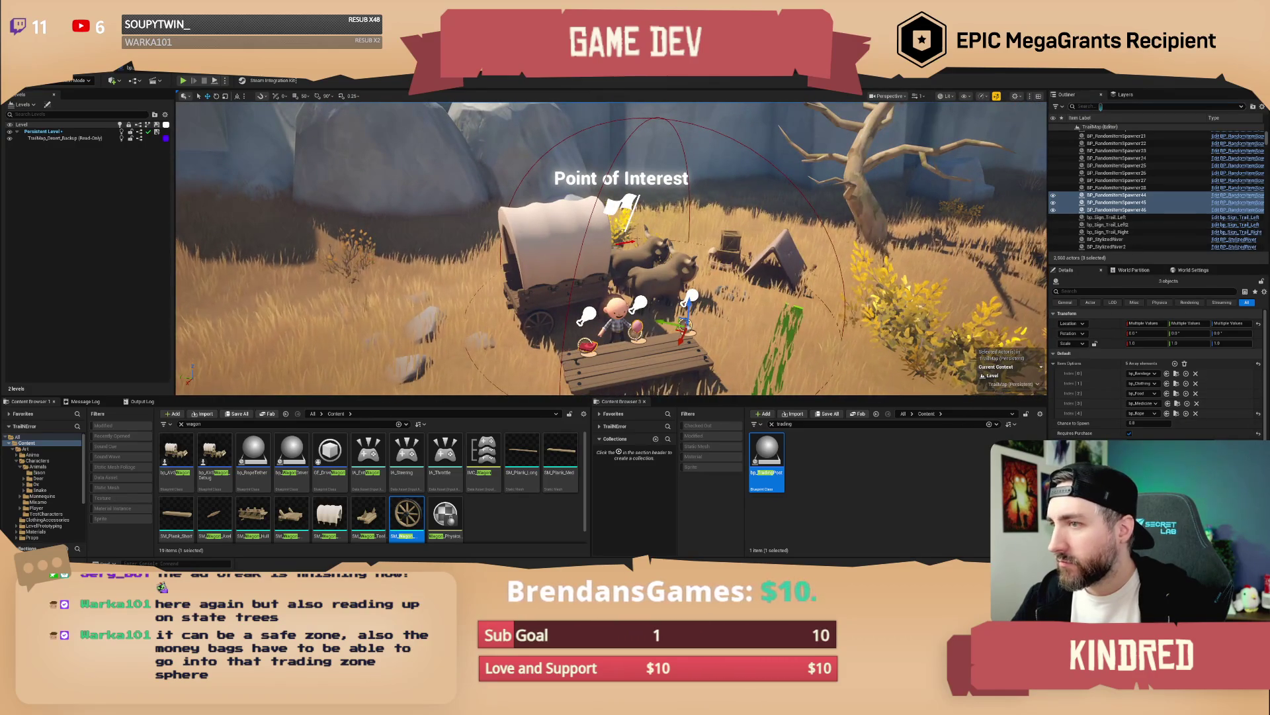
# Step: Rename bp_TradingPost2 to bp_TradingPost_PlainsShop in the Outliner and save TrailMap
pyautogui.click(1100, 106)
pyautogui.write('trading')
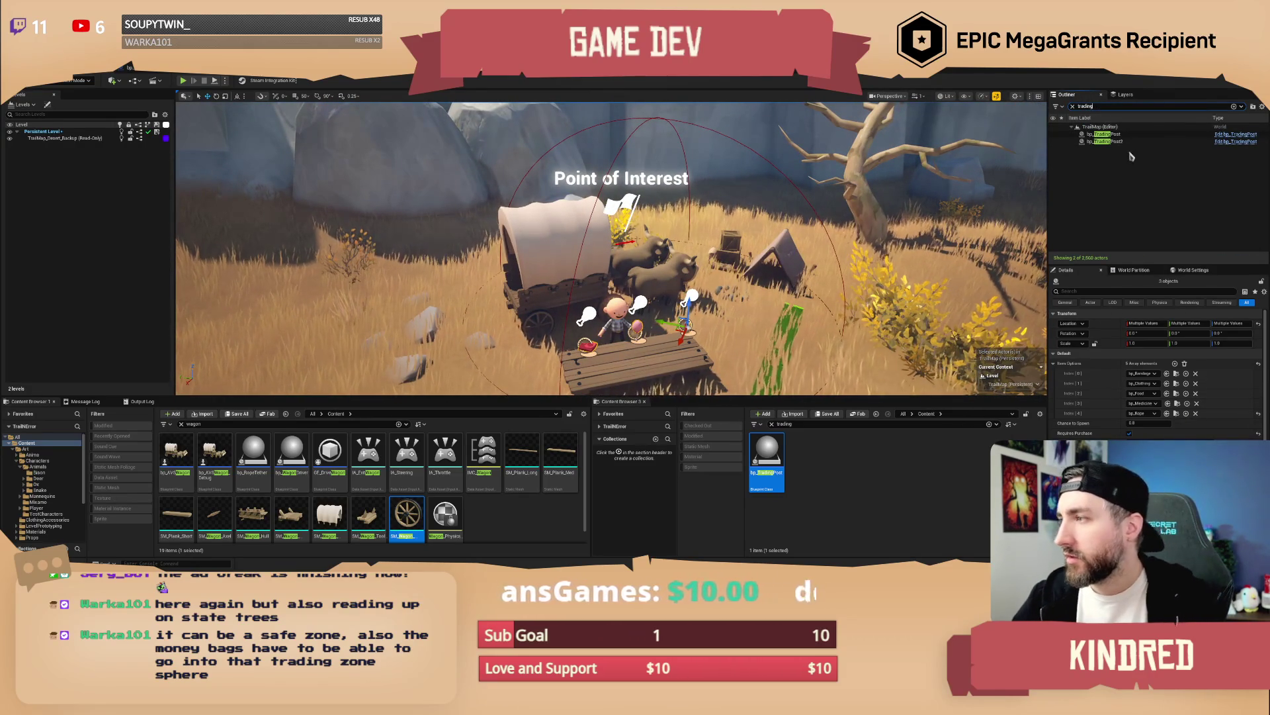
pyautogui.click(1122, 142)
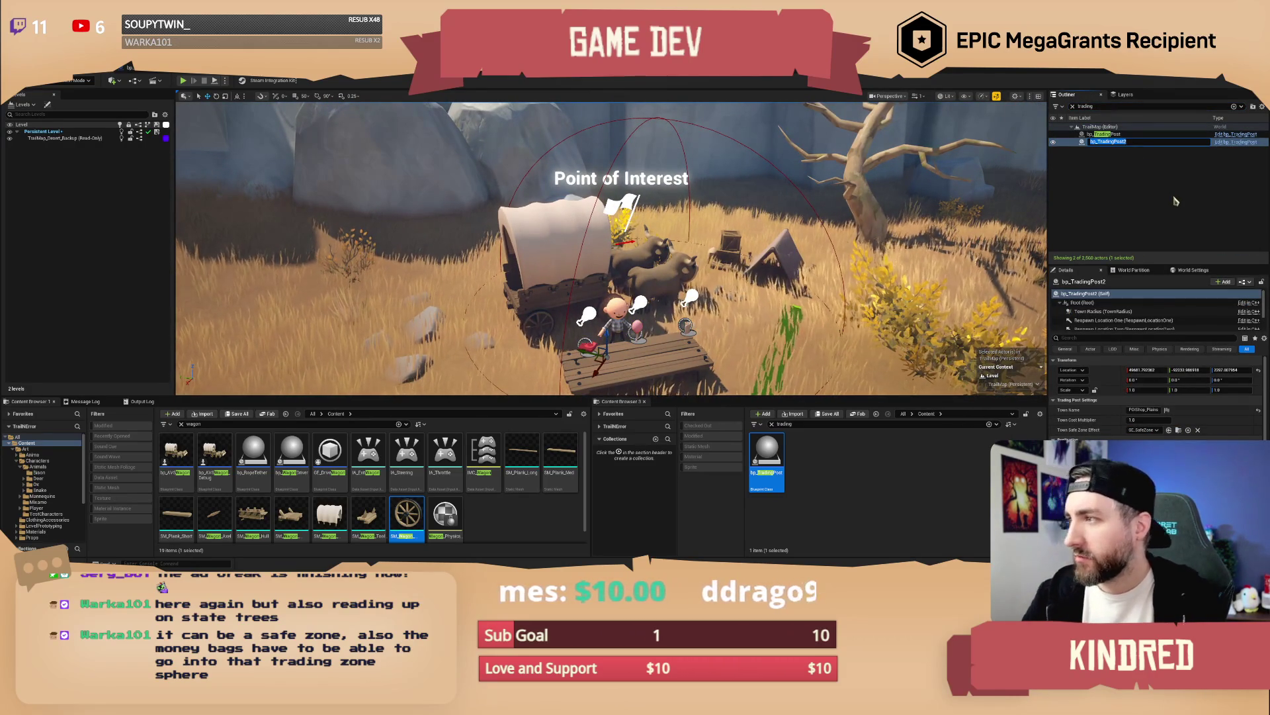
pyautogui.press('End')
pyautogui.press('BackSpace')
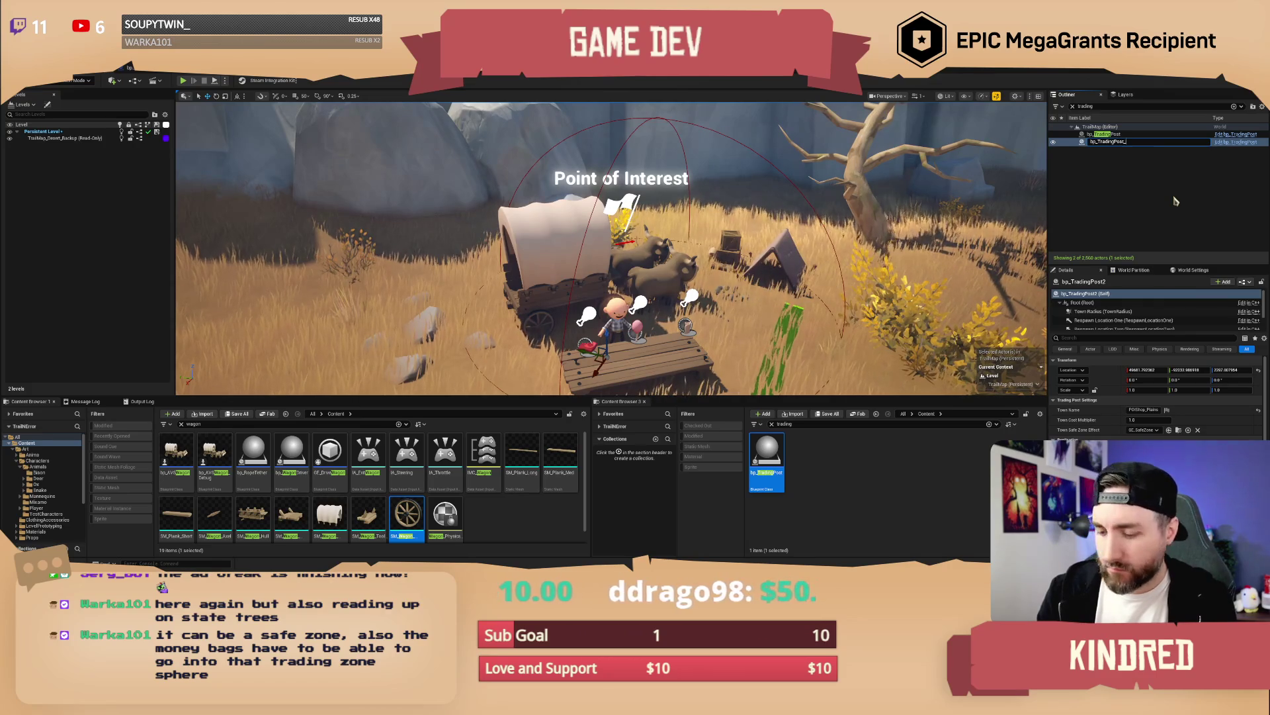
pyautogui.write('PlainsShop')
pyautogui.press('Return')
pyautogui.press('Escape')
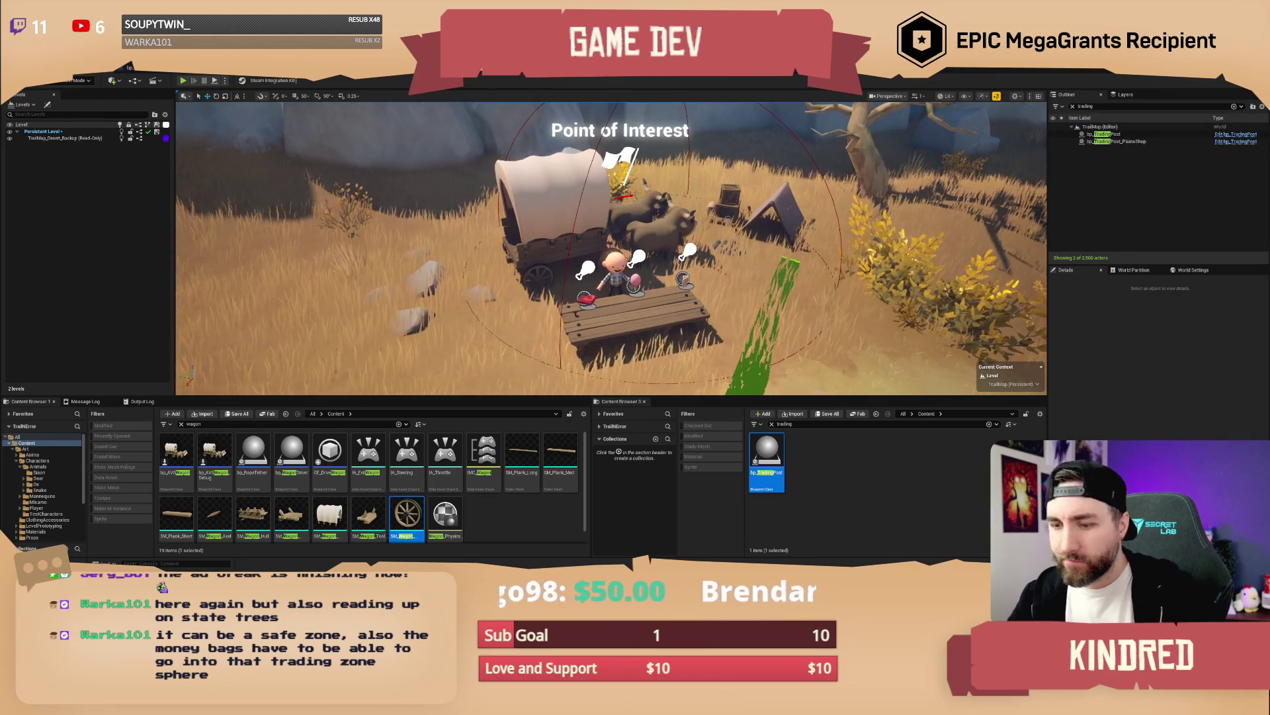
pyautogui.hotkey('ctrl', 's')
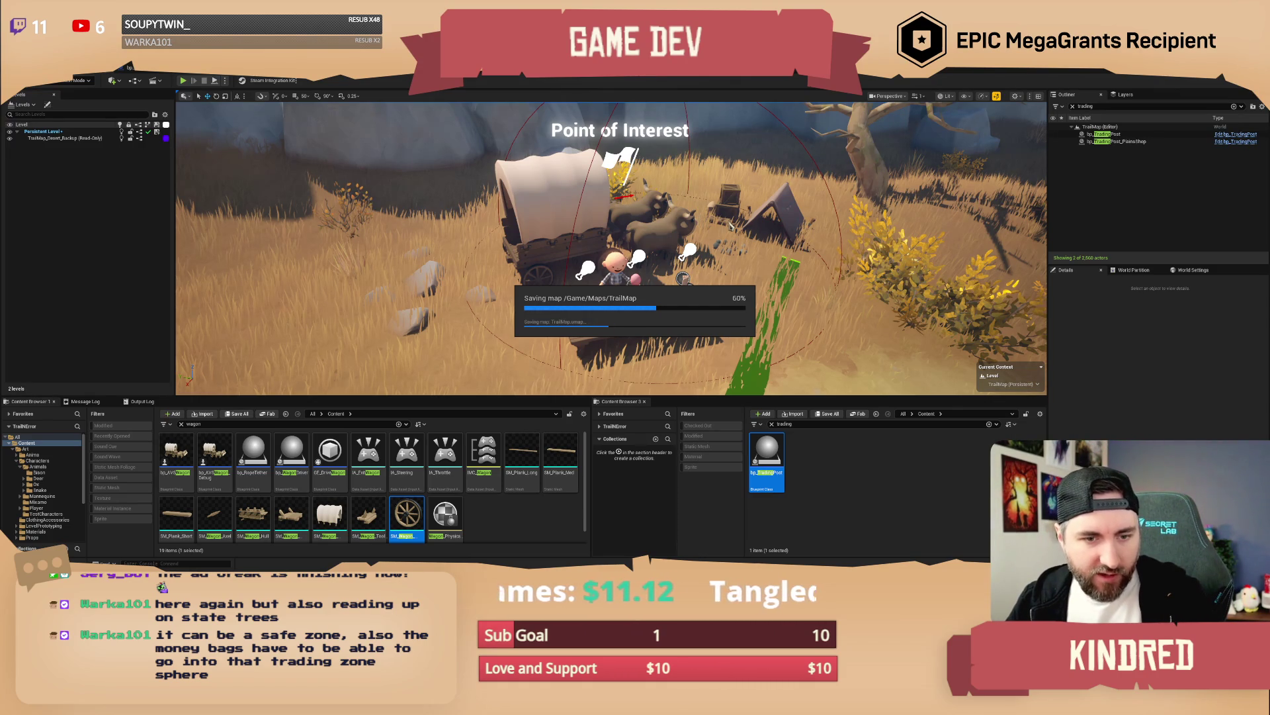
pyautogui.moveTo(730, 225); pyautogui.dragTo(729, 199)
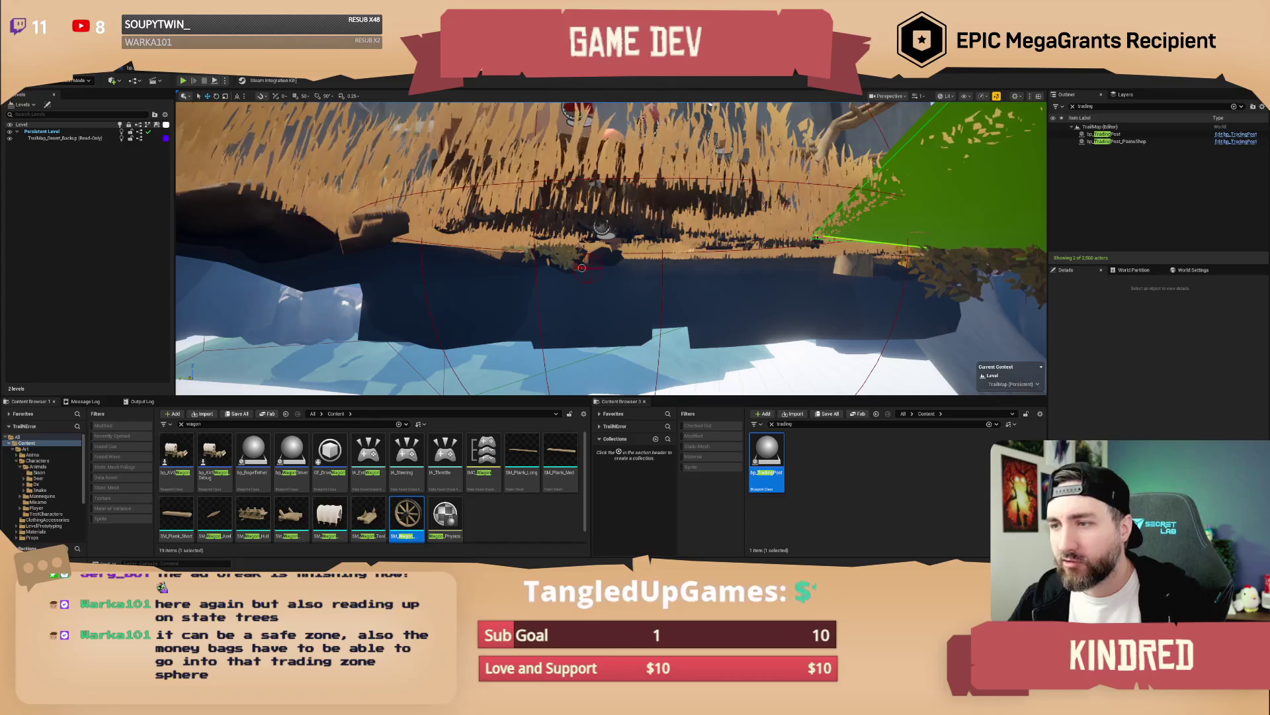
# Step: Move bp_TradingPost_PlainsShop and enlarge its Town Radius sphere from about 790 to 1119
pyautogui.click(1116, 141)
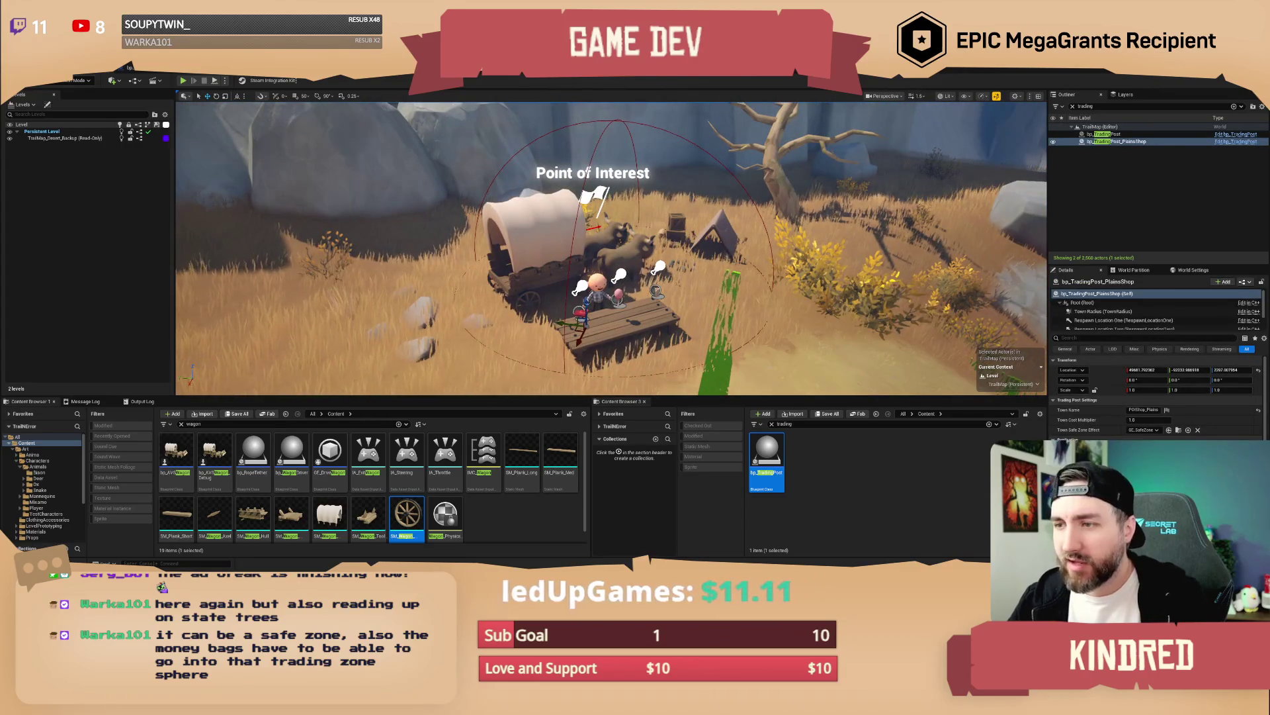
pyautogui.moveTo(585, 275); pyautogui.dragTo(635, 267)
pyautogui.click(1098, 311)
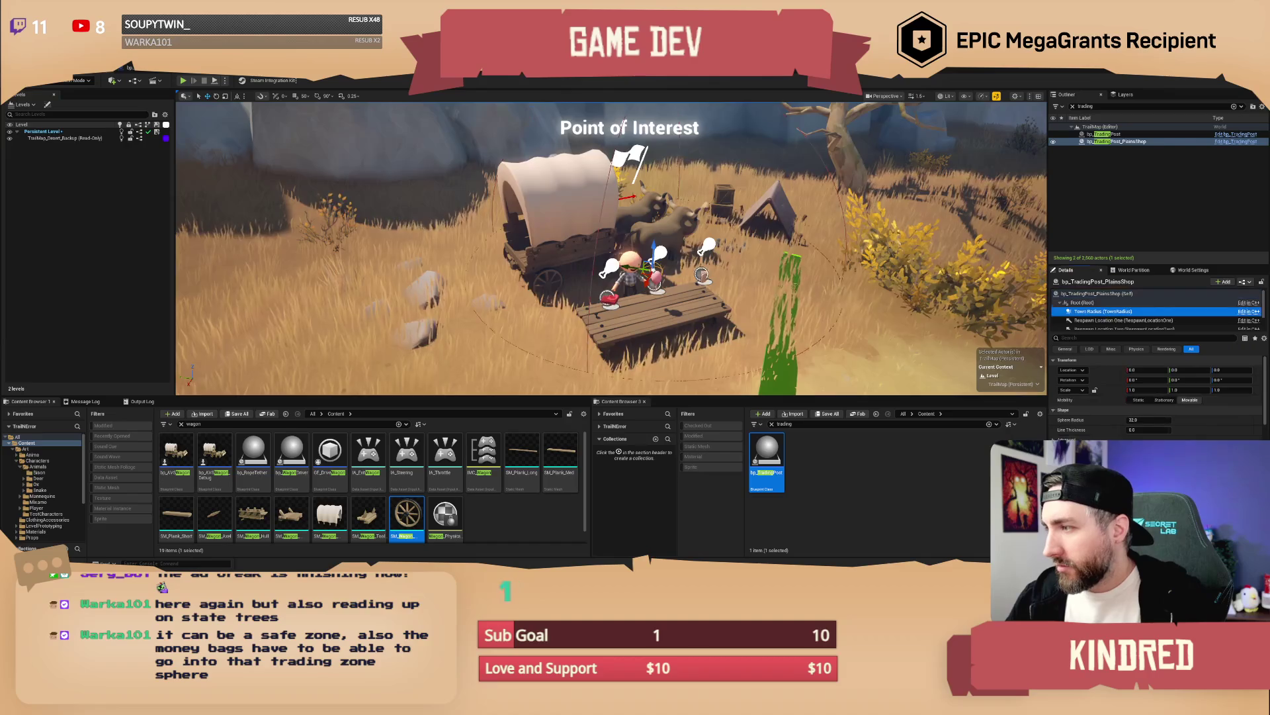
pyautogui.moveTo(1148, 419); pyautogui.dragTo(1148, 420)
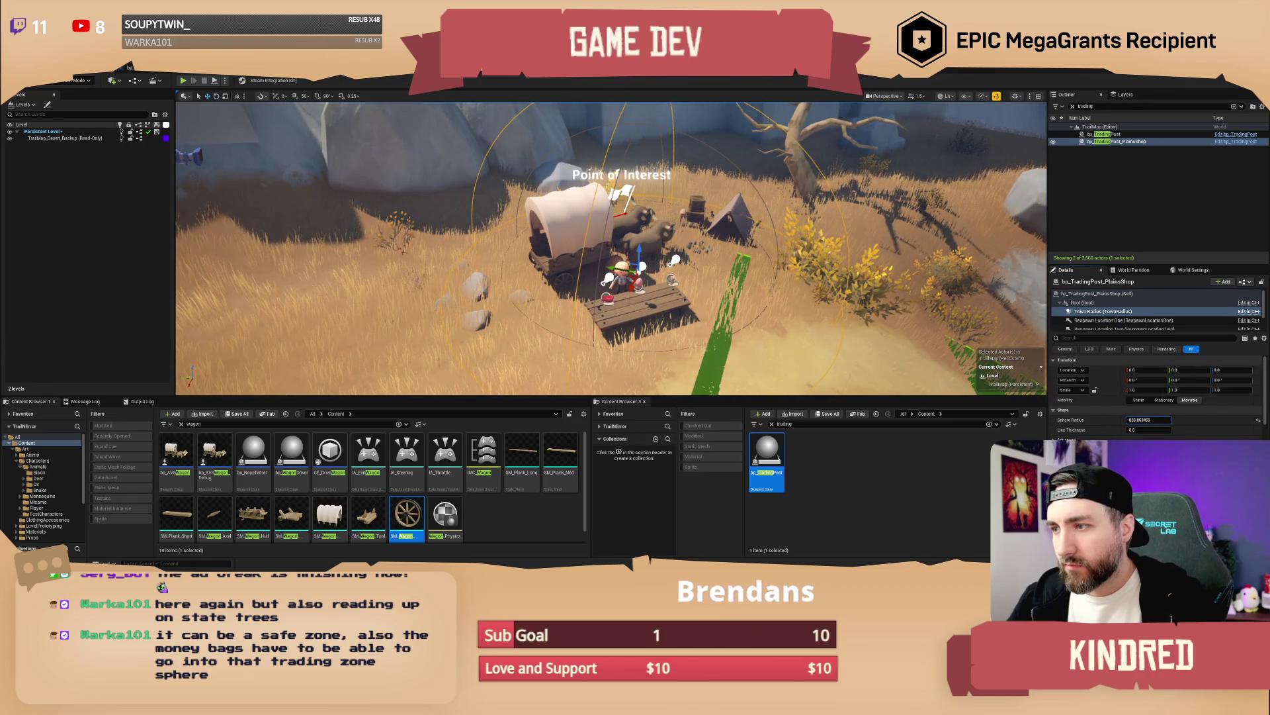
pyautogui.moveTo(611, 248); pyautogui.dragTo(539, 251)
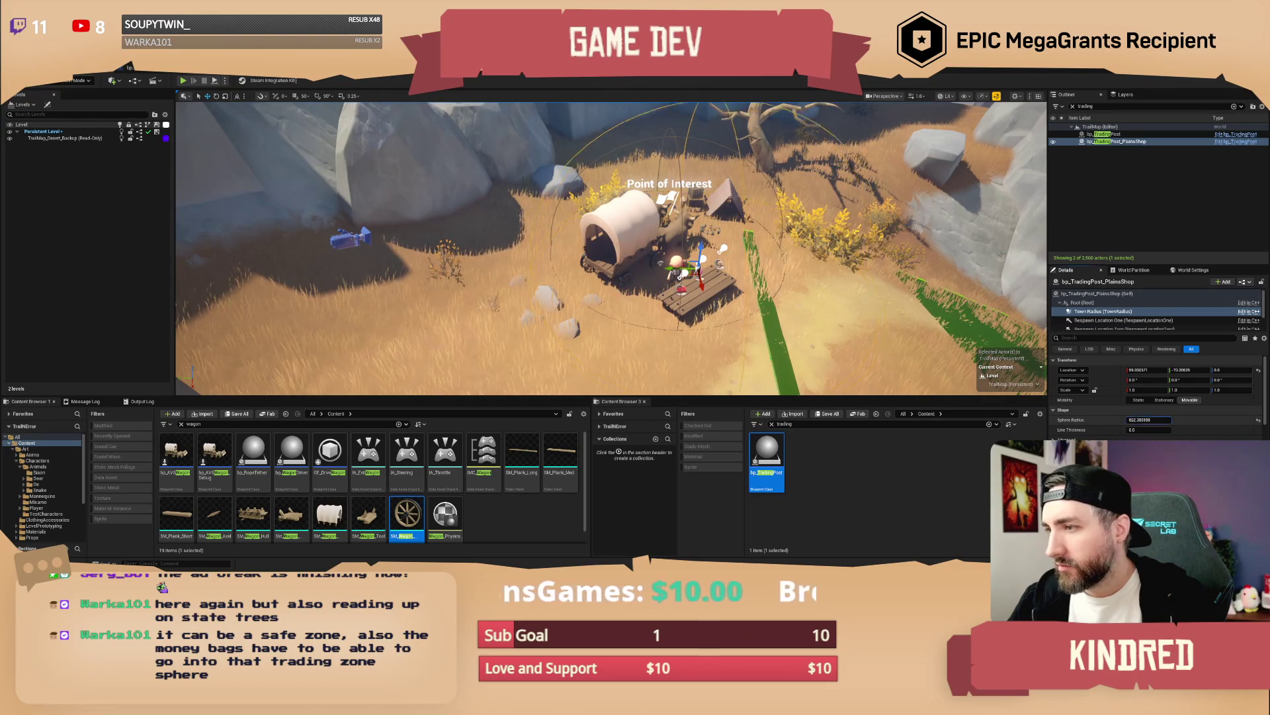
pyautogui.moveTo(1149, 419); pyautogui.dragTo(1164, 420)
pyautogui.moveTo(595, 251); pyautogui.dragTo(546, 237)
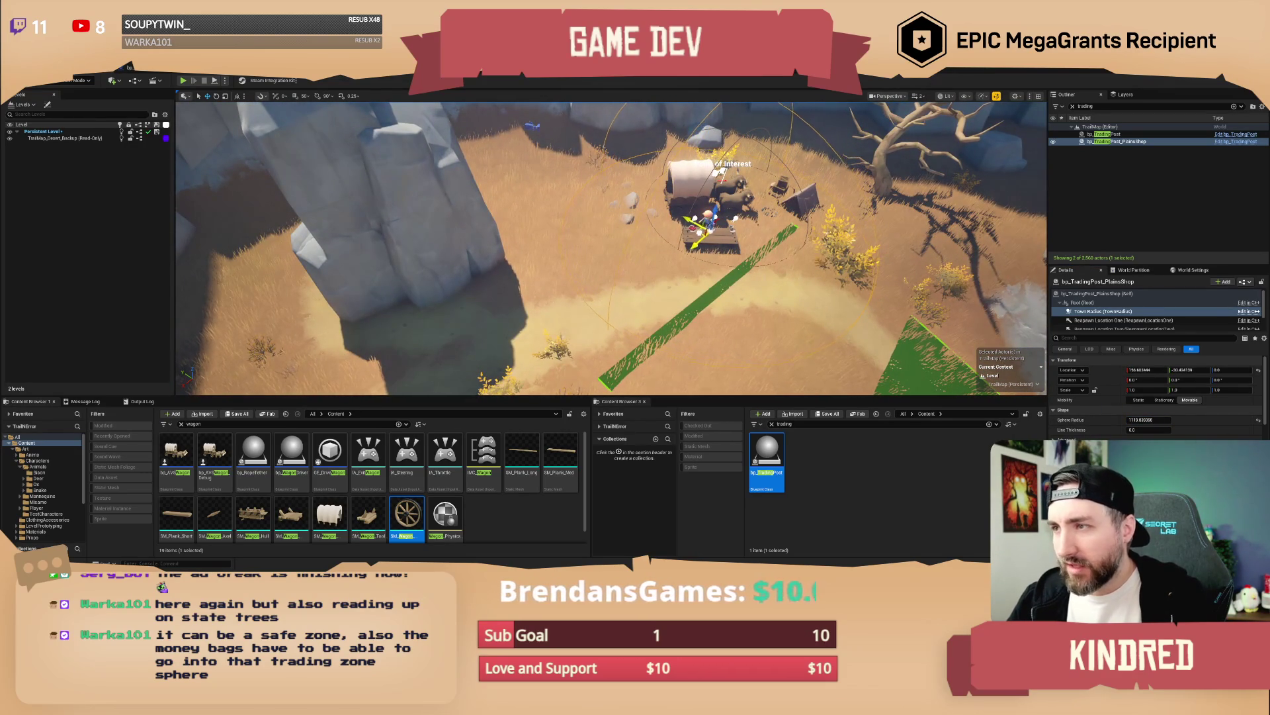
pyautogui.moveTo(545, 237); pyautogui.dragTo(545, 175)
pyautogui.press('Escape')
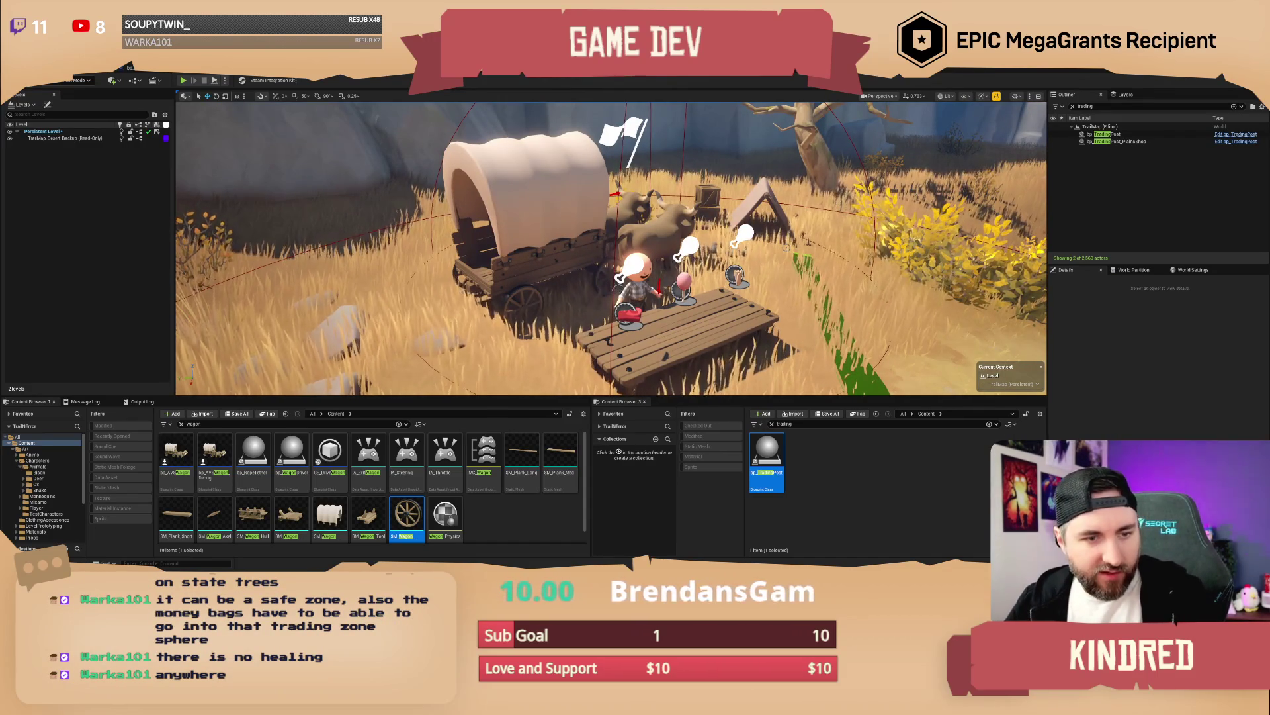
# Step: Select bp_POI13 and add an entry to its POIActors list
pyautogui.scroll(-5, 611, 248)
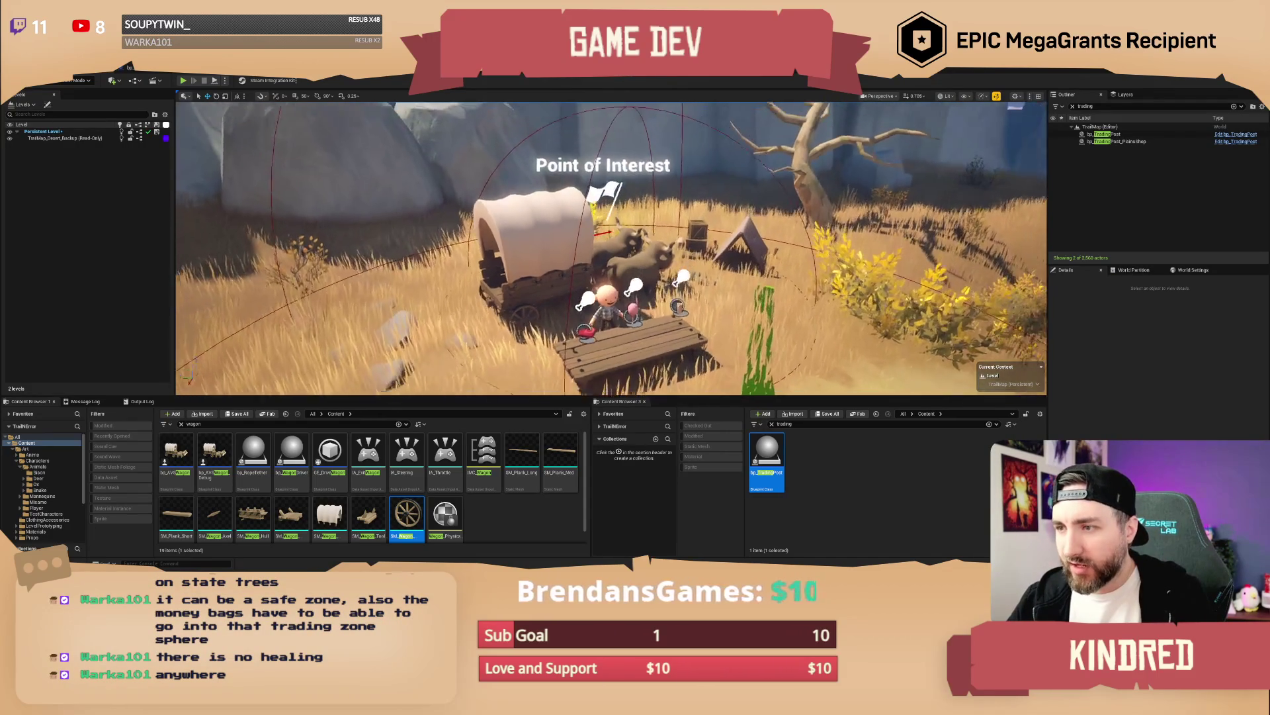
pyautogui.scroll(-3, 611, 248)
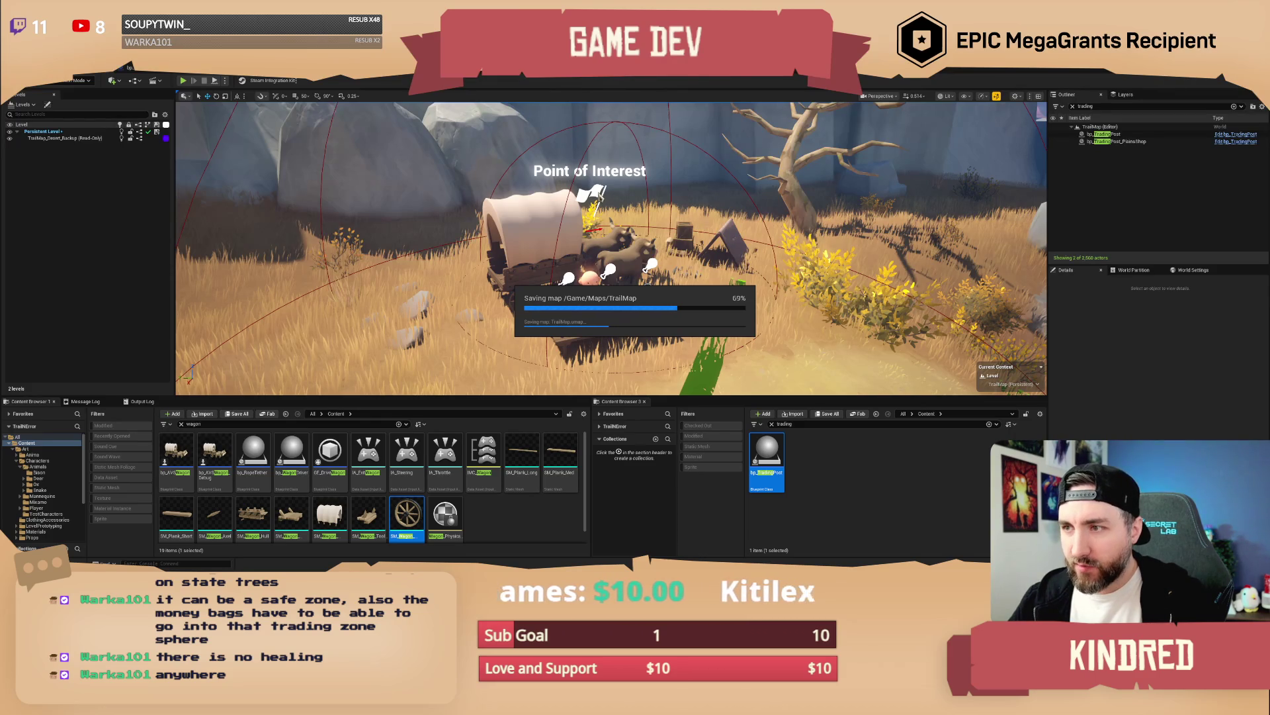
pyautogui.click(594, 193)
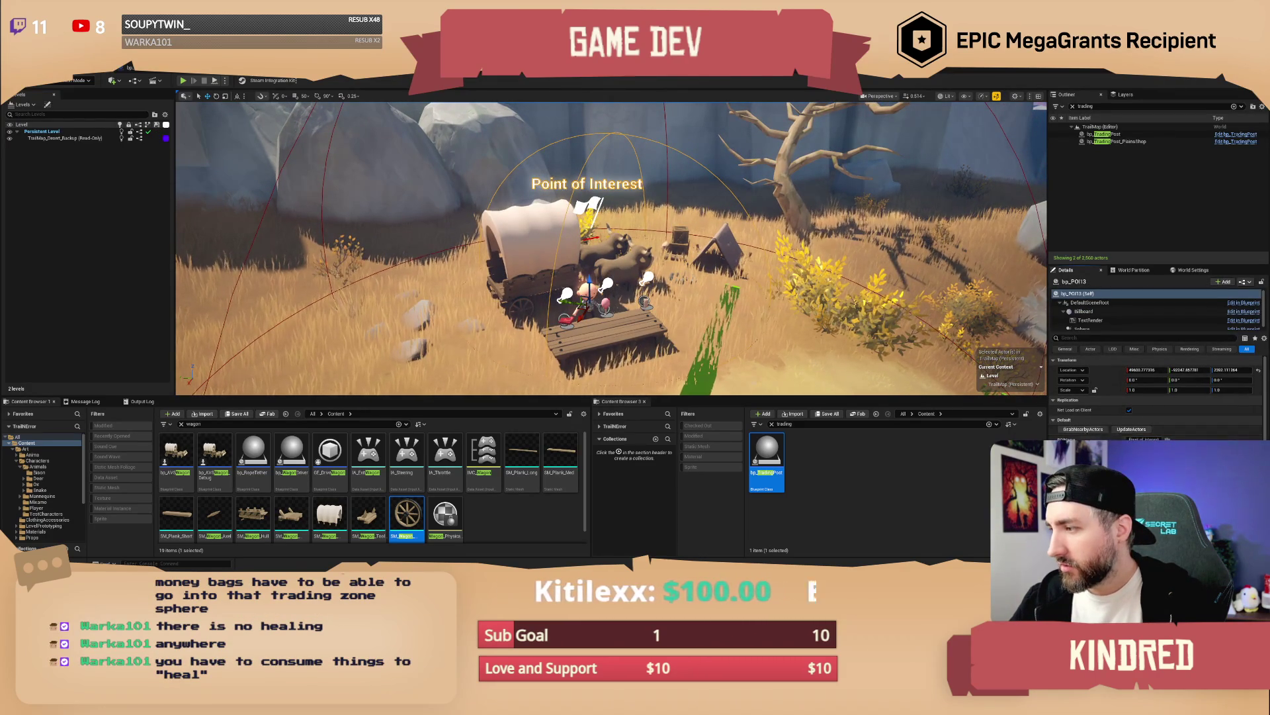
pyautogui.scroll(-3, 1177, 415)
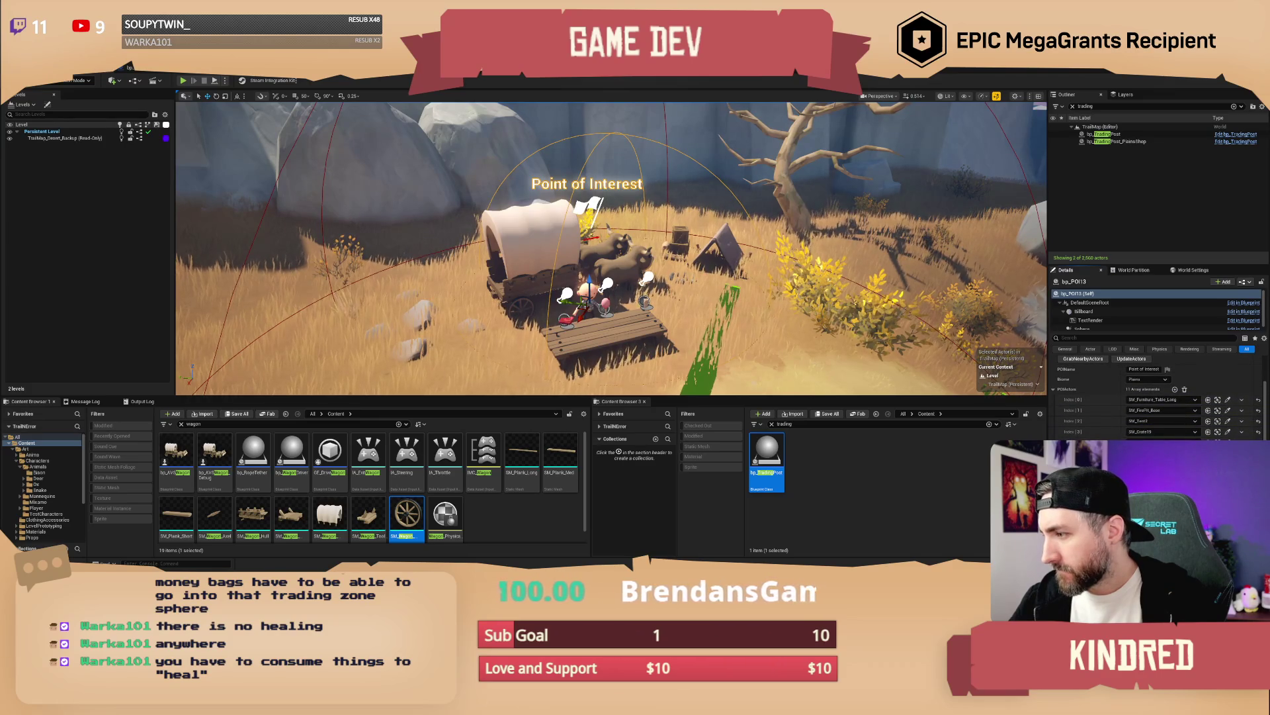
pyautogui.hotkey('ctrl', 'z')
pyautogui.hotkey('ctrl', 'y')
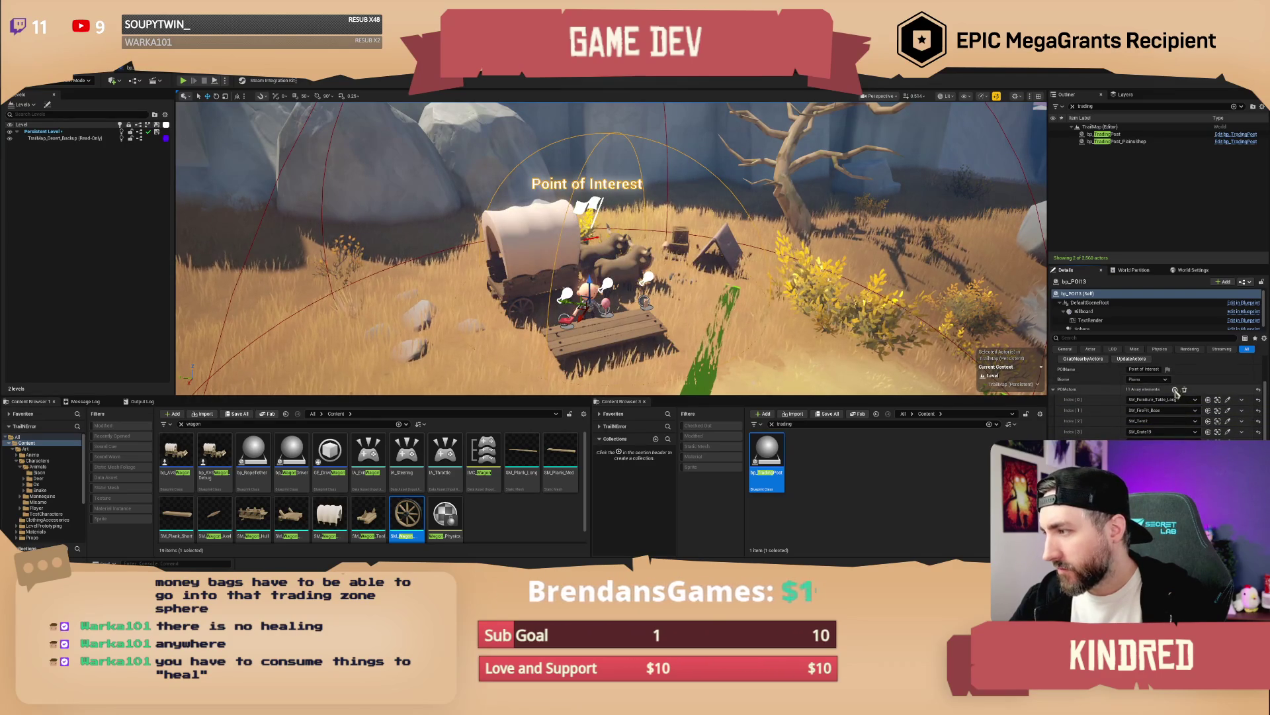
# Step: Add another POIActors entry and start picking its actor from the scene with the eyedropper
pyautogui.click(1196, 441)
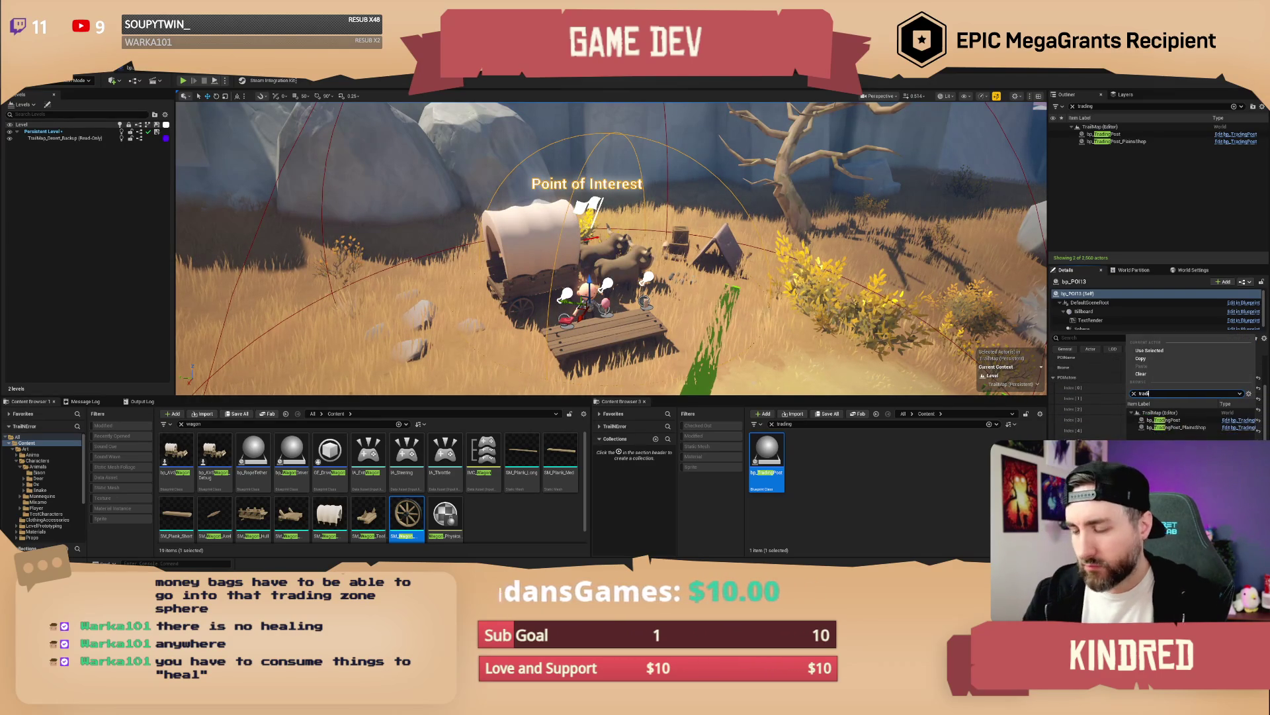
pyautogui.click(1210, 428)
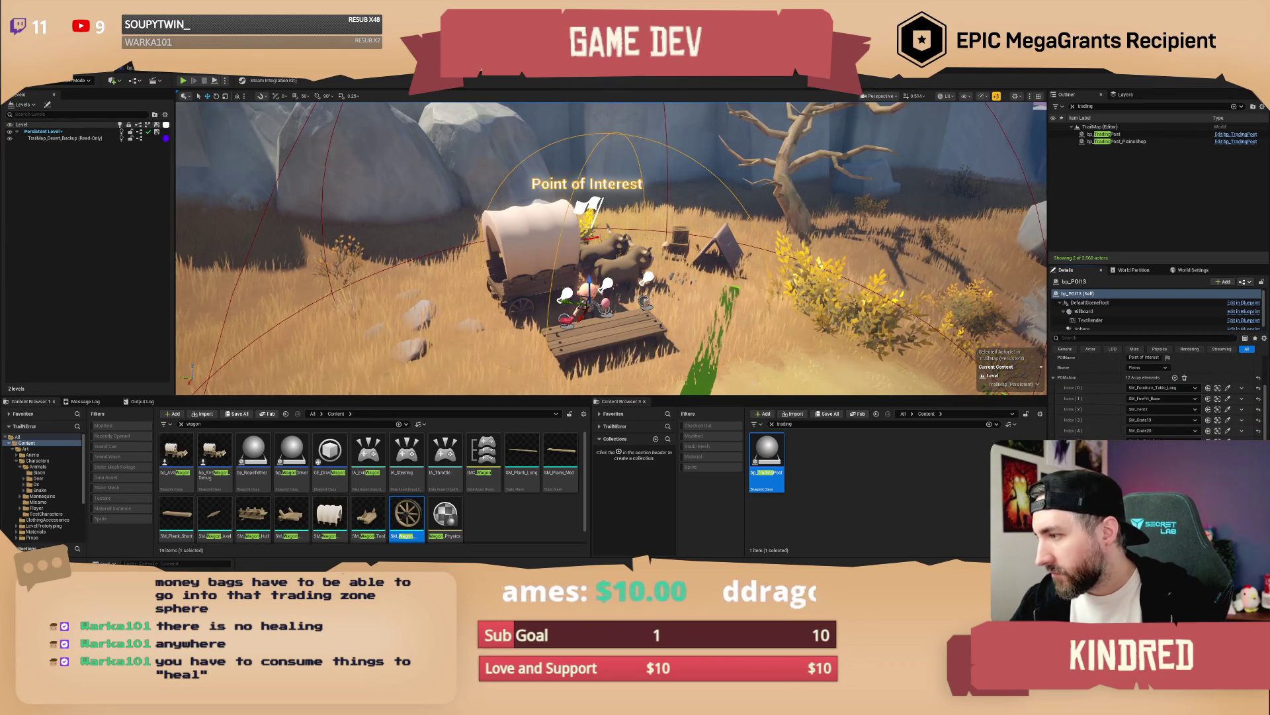
pyautogui.hotkey('ctrl', 'z')
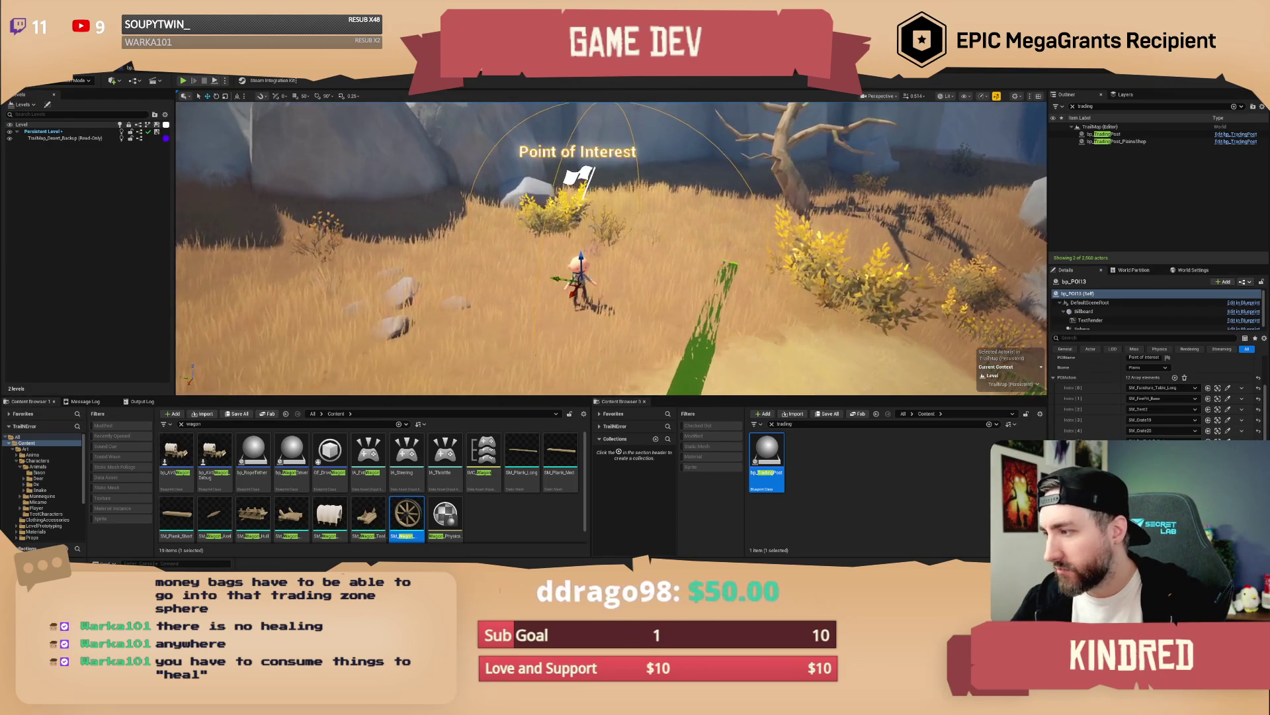
pyautogui.hotkey('ctrl', 'y')
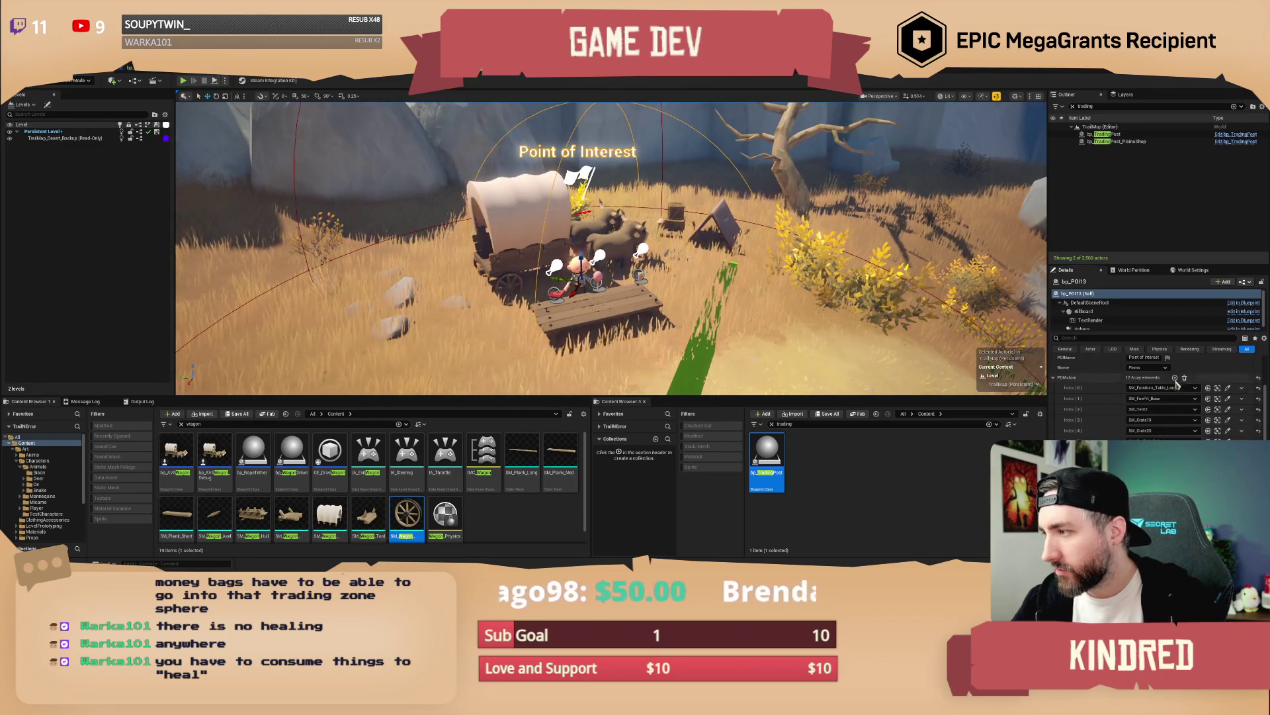
pyautogui.click(1228, 409)
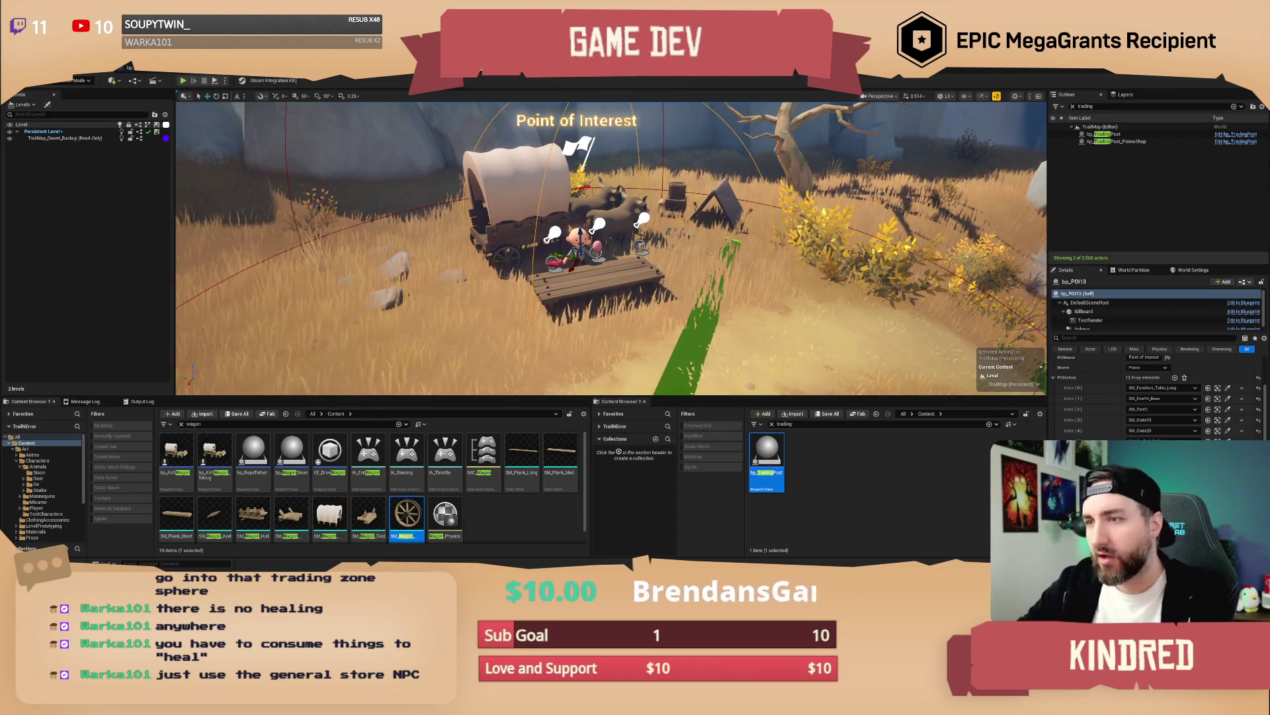
pyautogui.scroll(2, 581, 242)
# Step: Select the placeholder character and search the Content Browser for a general-store NPC
pyautogui.click(580, 242)
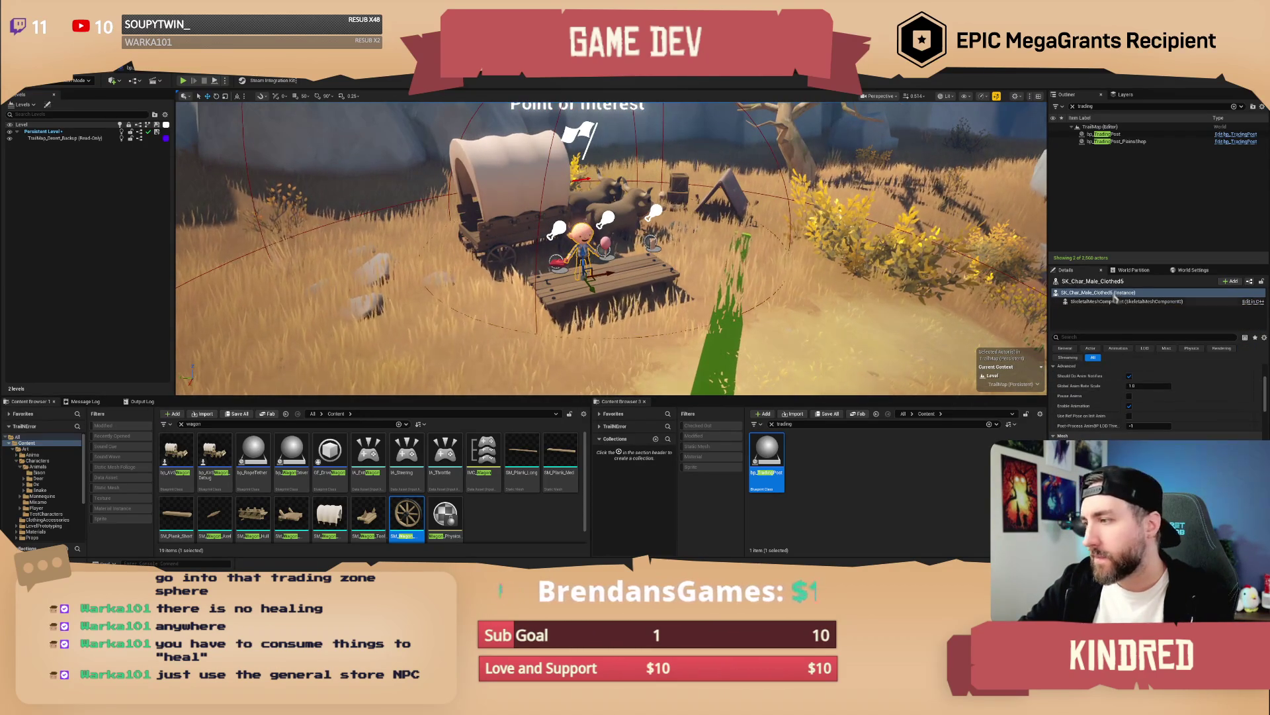
pyautogui.click(799, 423)
pyautogui.write('general store')
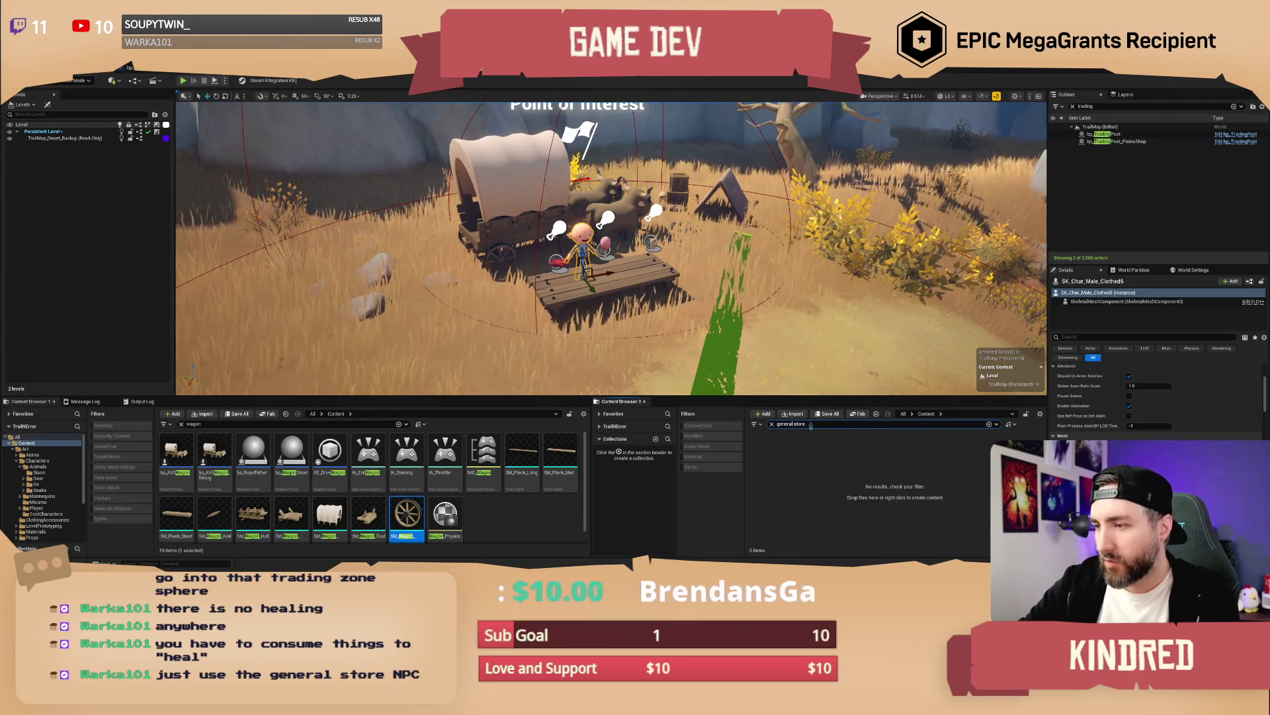
pyautogui.write('npc')
pyautogui.press('Return')
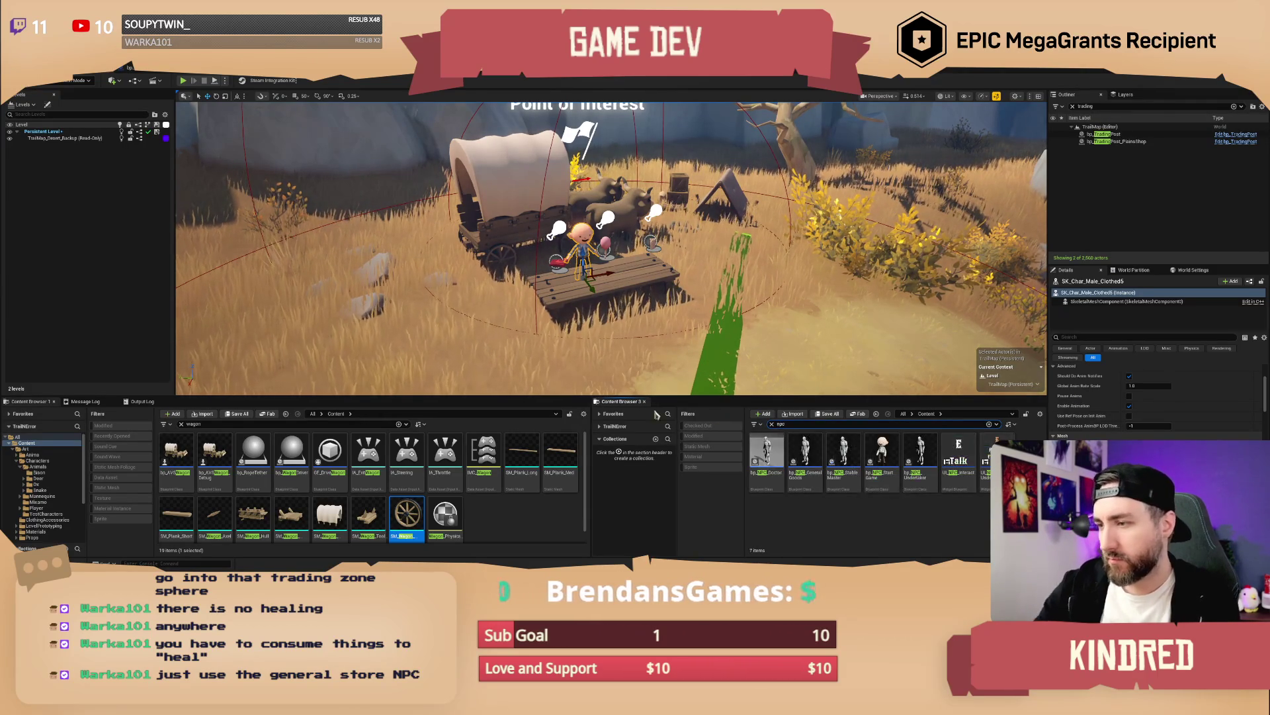
pyautogui.click(805, 457)
pyautogui.scroll(3, 612, 249)
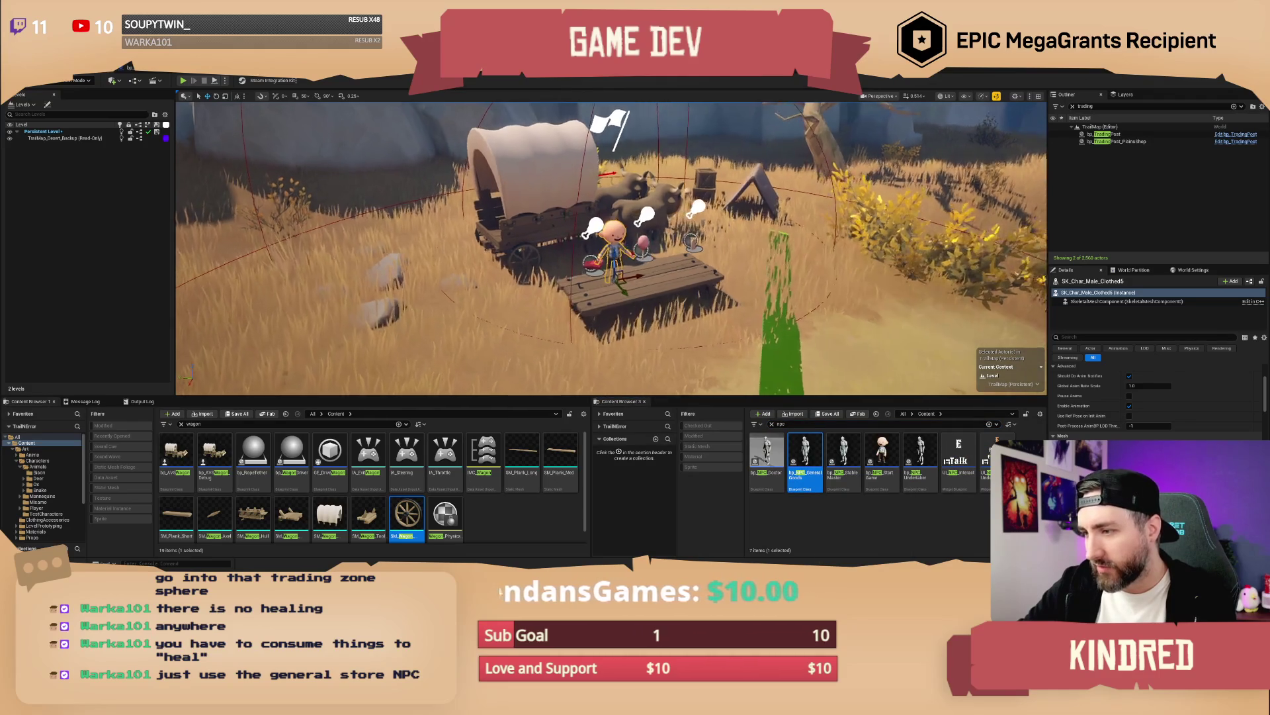
pyautogui.scroll(-2, 612, 248)
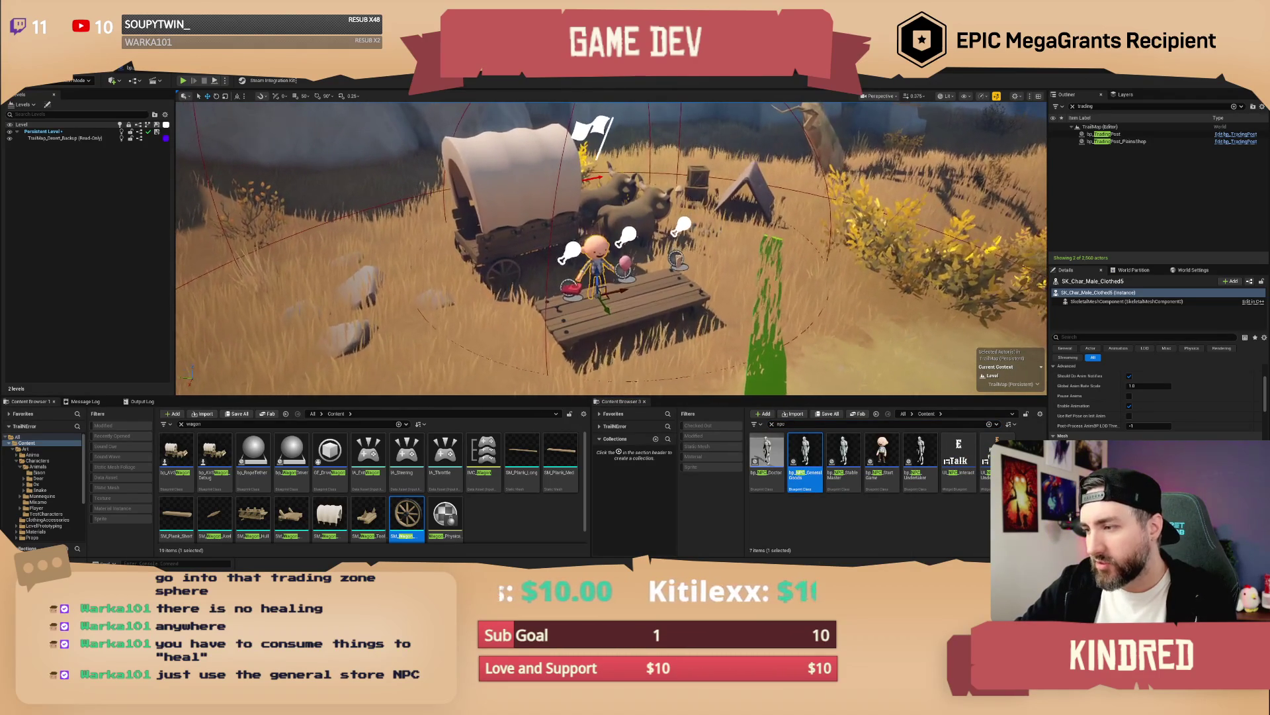
# Step: Choose bp_NPC_GeneralGoods, then reselect the placeholder character and bring up its context actions
pyautogui.moveTo(912, 459)
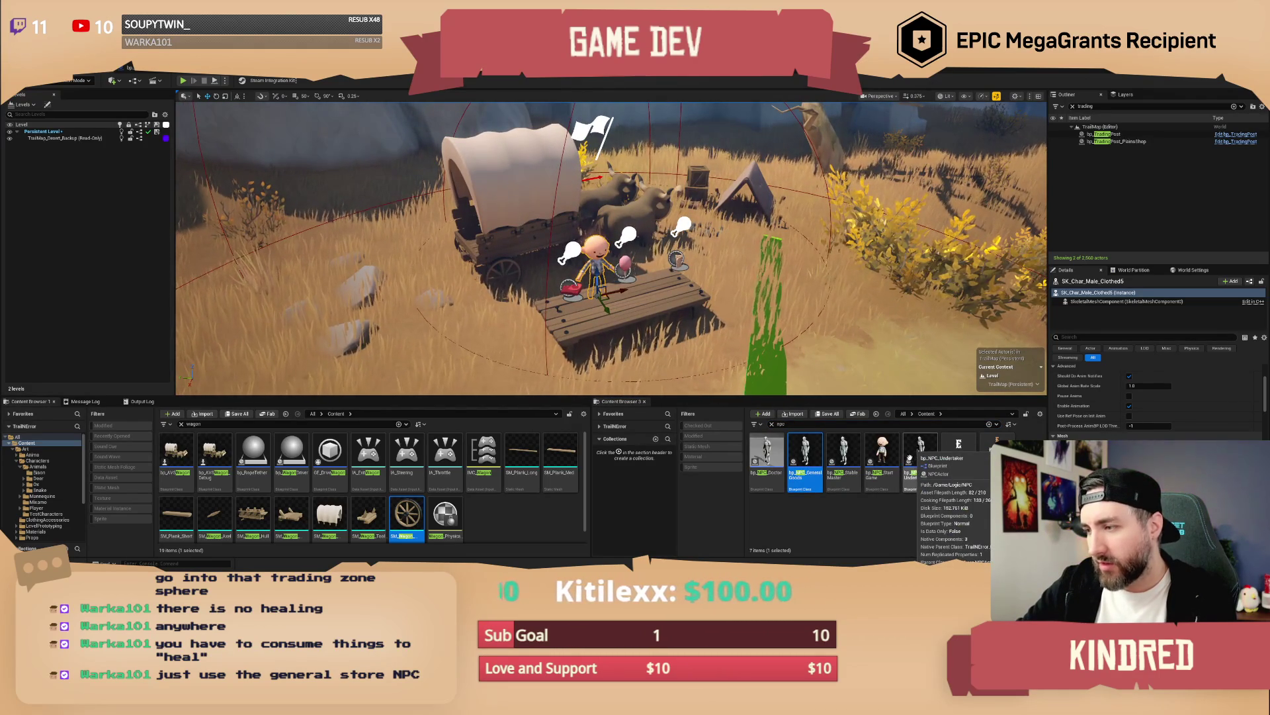
pyautogui.moveTo(772, 461)
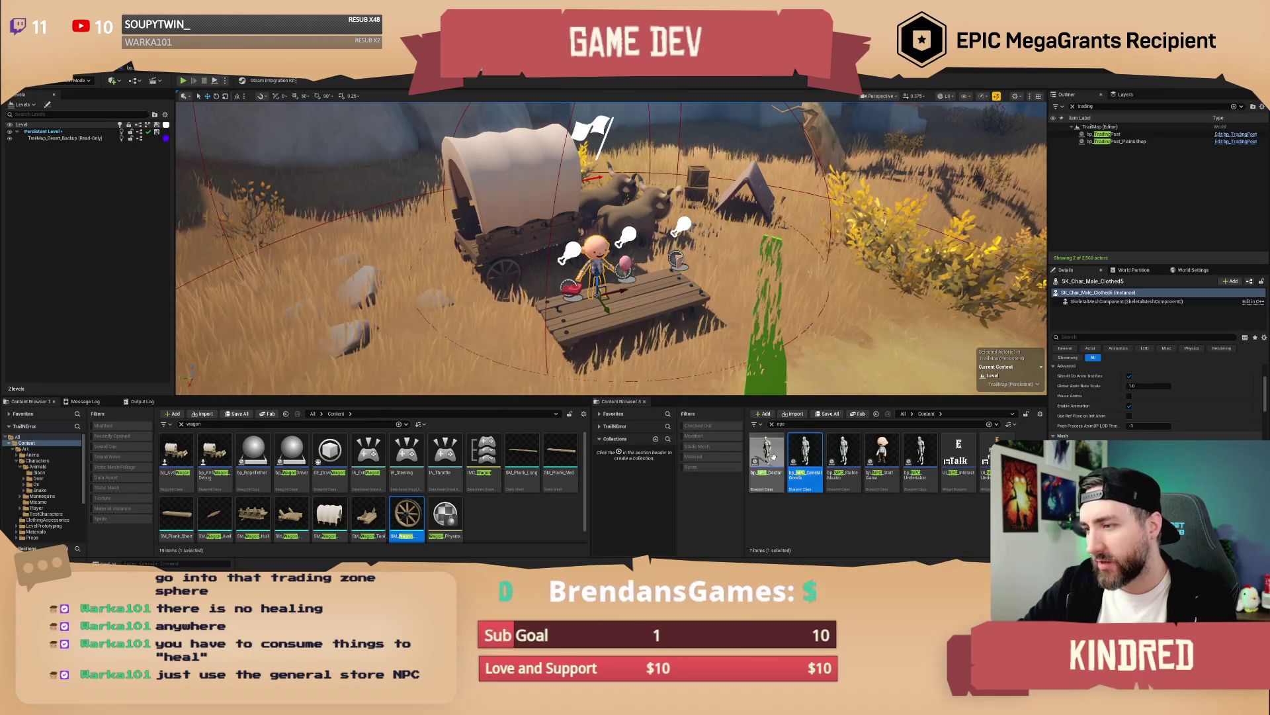
pyautogui.moveTo(809, 456)
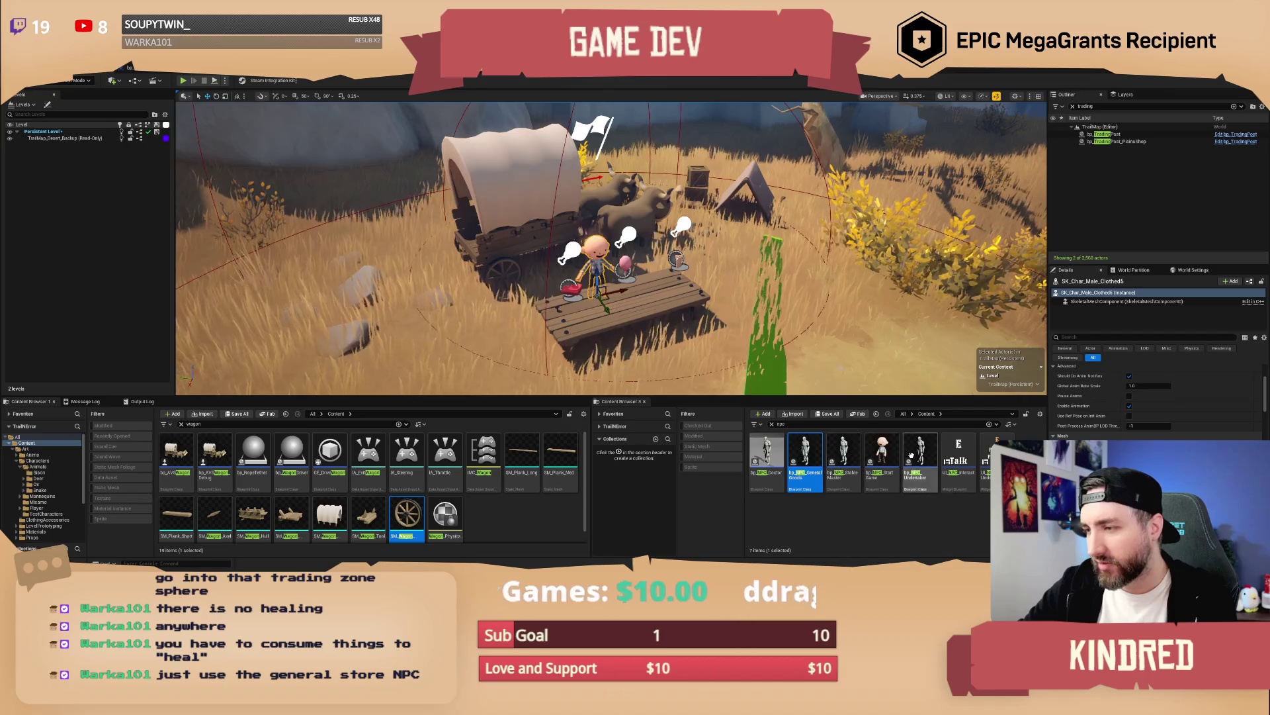
pyautogui.click(826, 520)
pyautogui.click(808, 462)
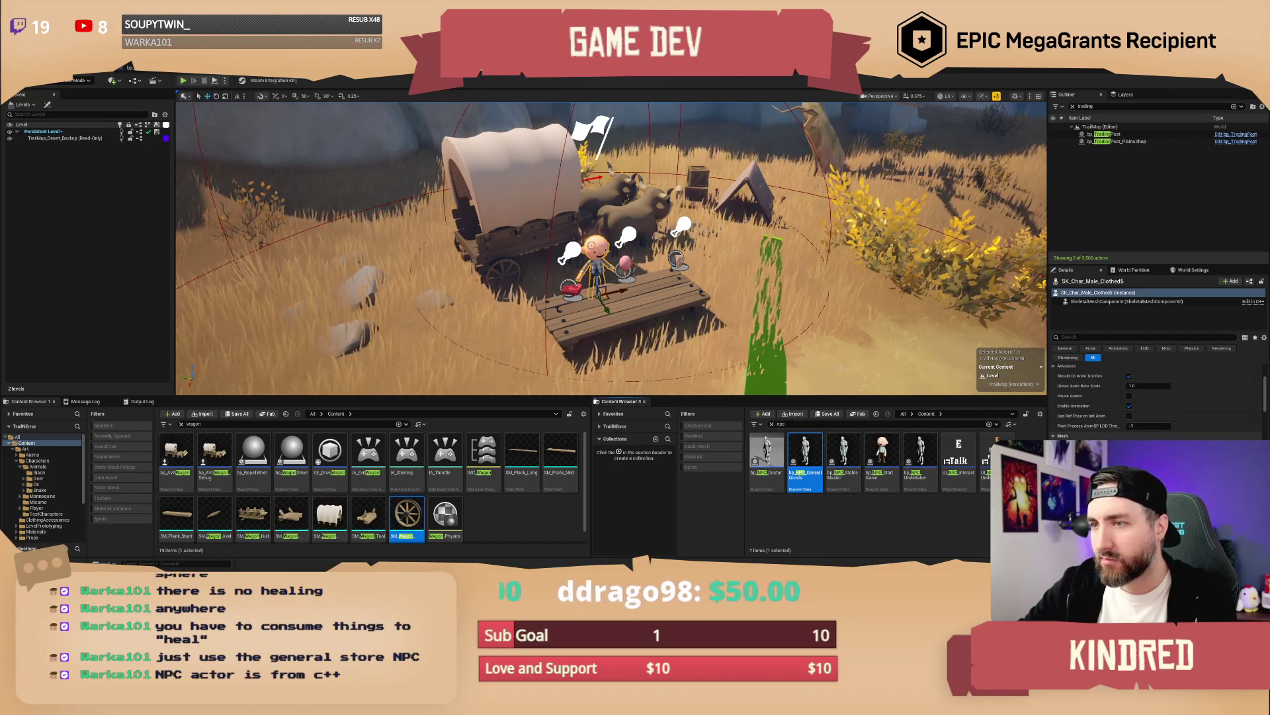
pyautogui.click(773, 366)
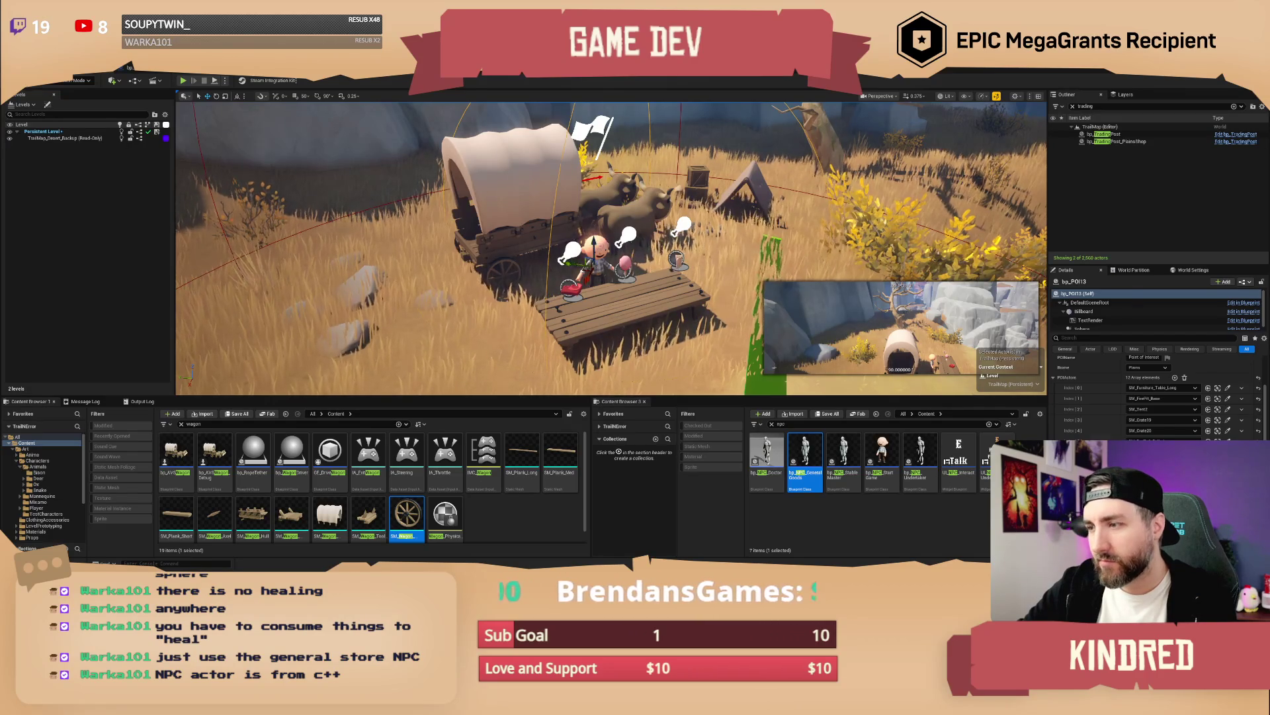
pyautogui.click(596, 255)
pyautogui.rightClick(598, 250)
# Step: Replace the placeholder character with bp_NPC_GeneralGoods and drop it onto the wooden platform
pyautogui.moveTo(661, 317)
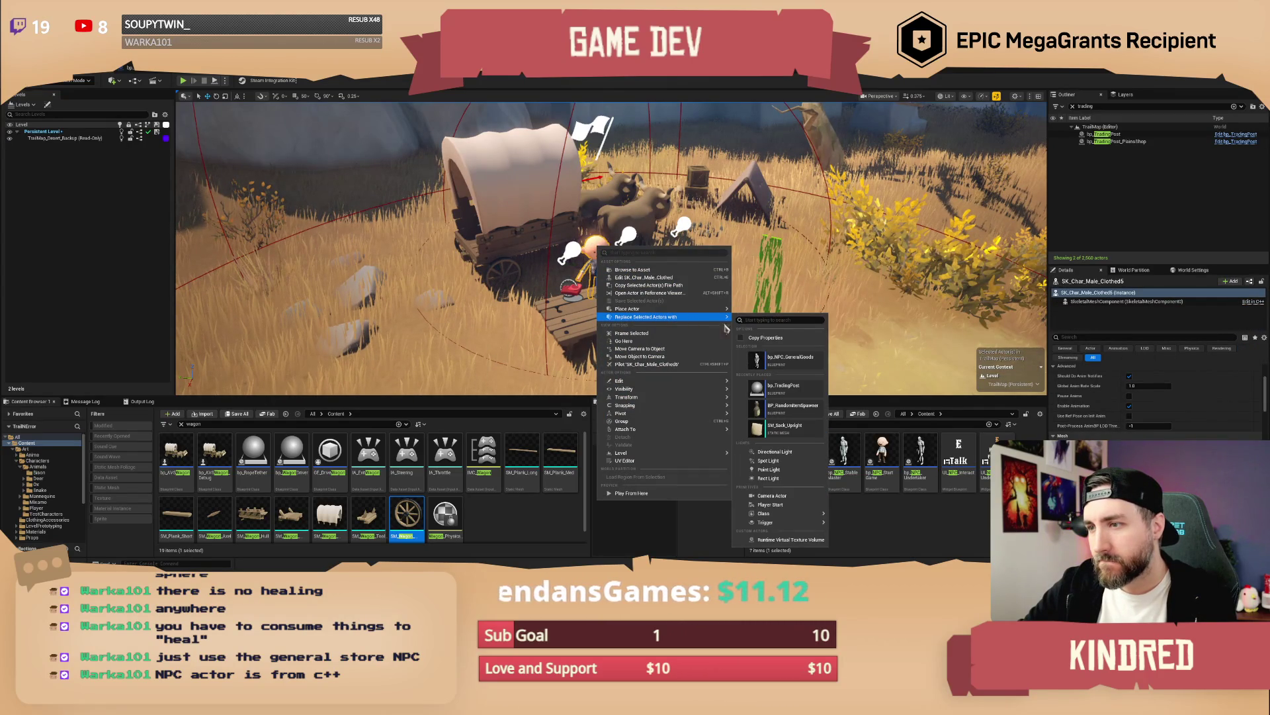
pyautogui.click(778, 361)
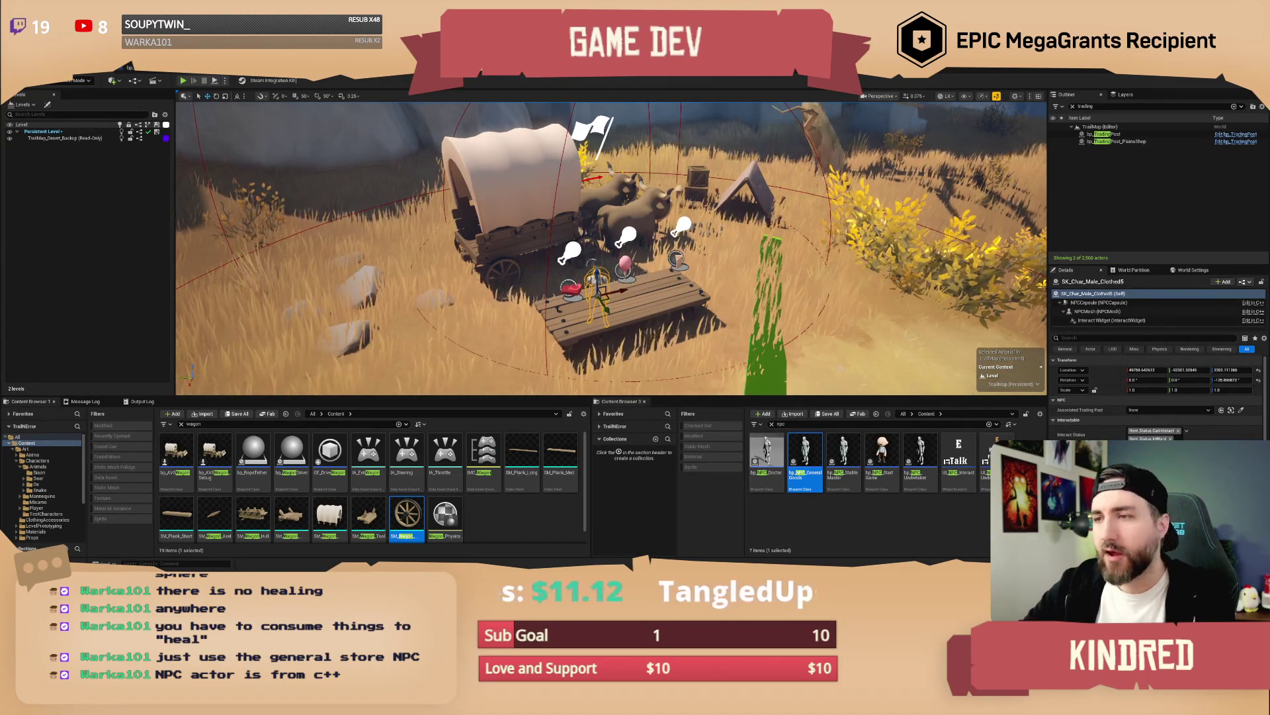
pyautogui.press('f')
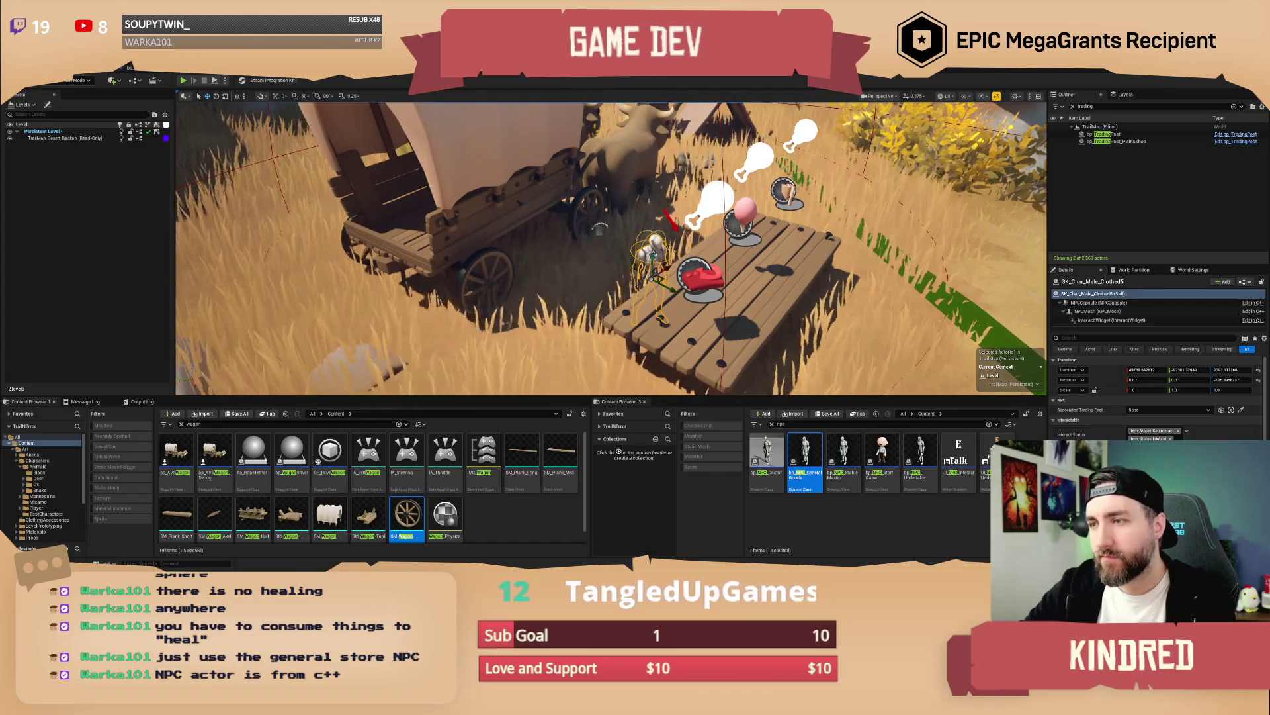
pyautogui.press('End')
pyautogui.press('End')
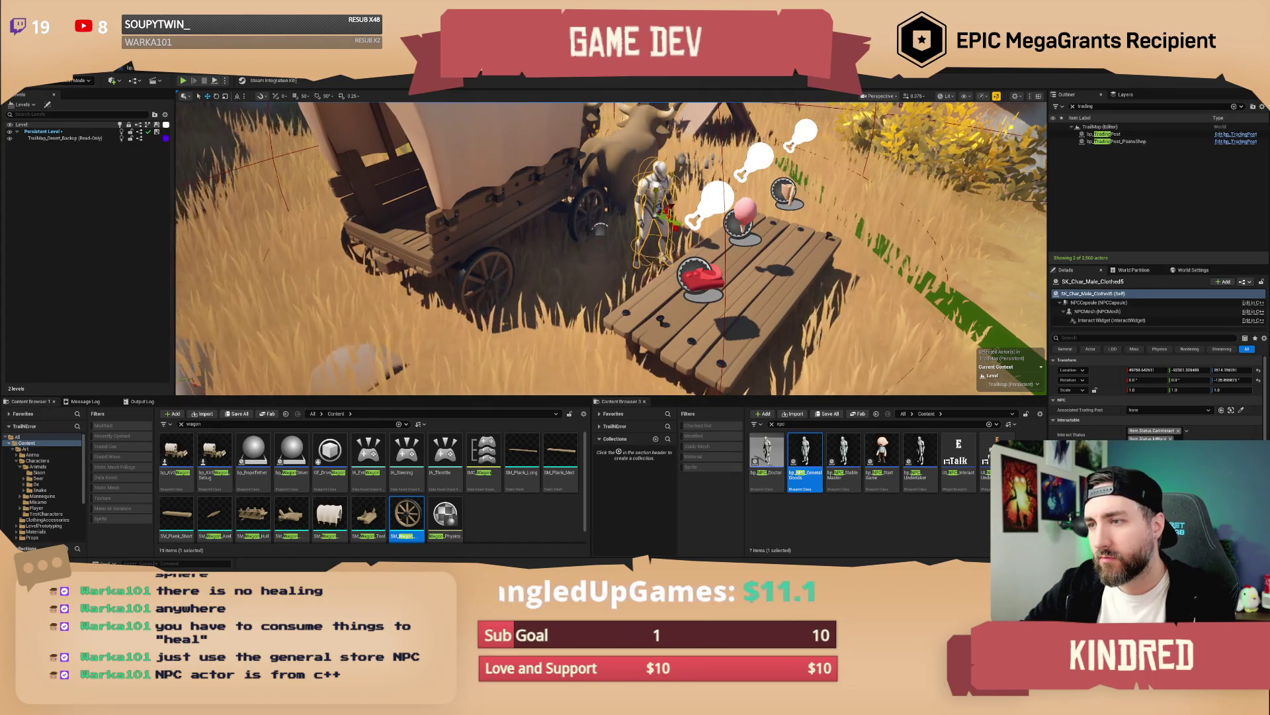
# Step: Frame the bp_POI13 wagon camp, clear the selection, and save TrailMap
pyautogui.moveTo(598, 228); pyautogui.dragTo(695, 153)
pyautogui.click(695, 153)
pyautogui.press('f')
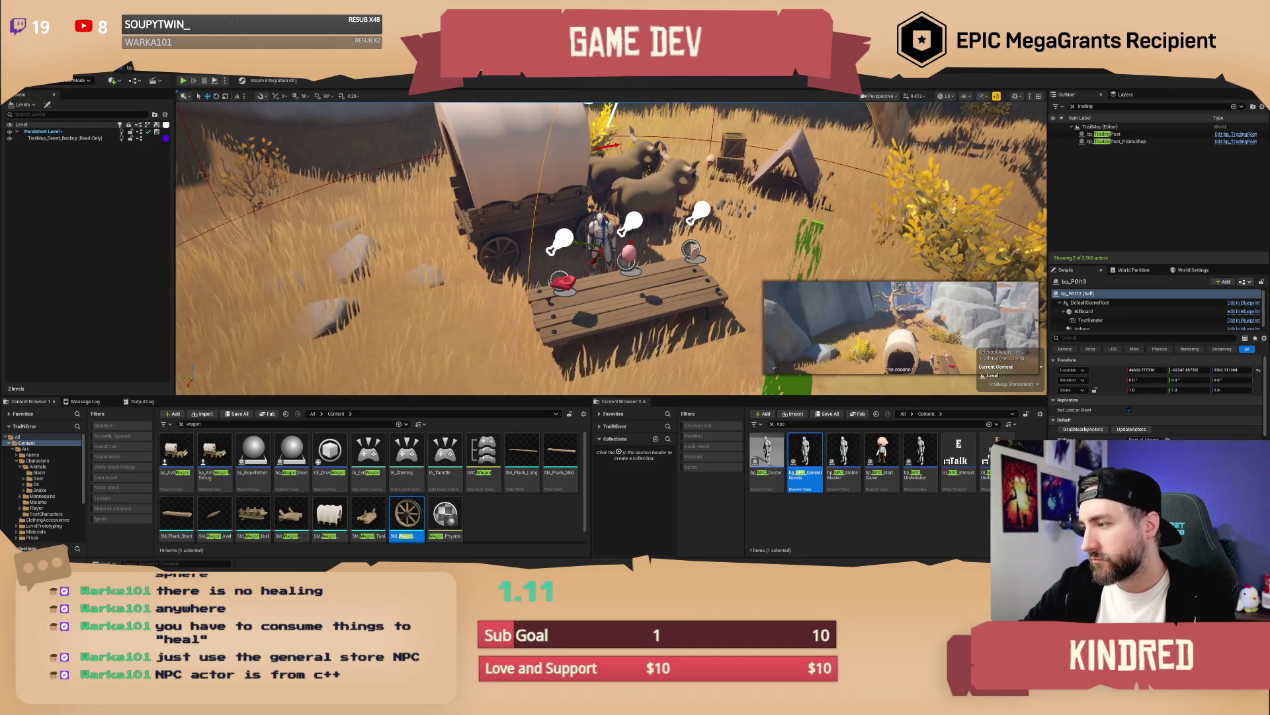
pyautogui.scroll(-3, 1155, 390)
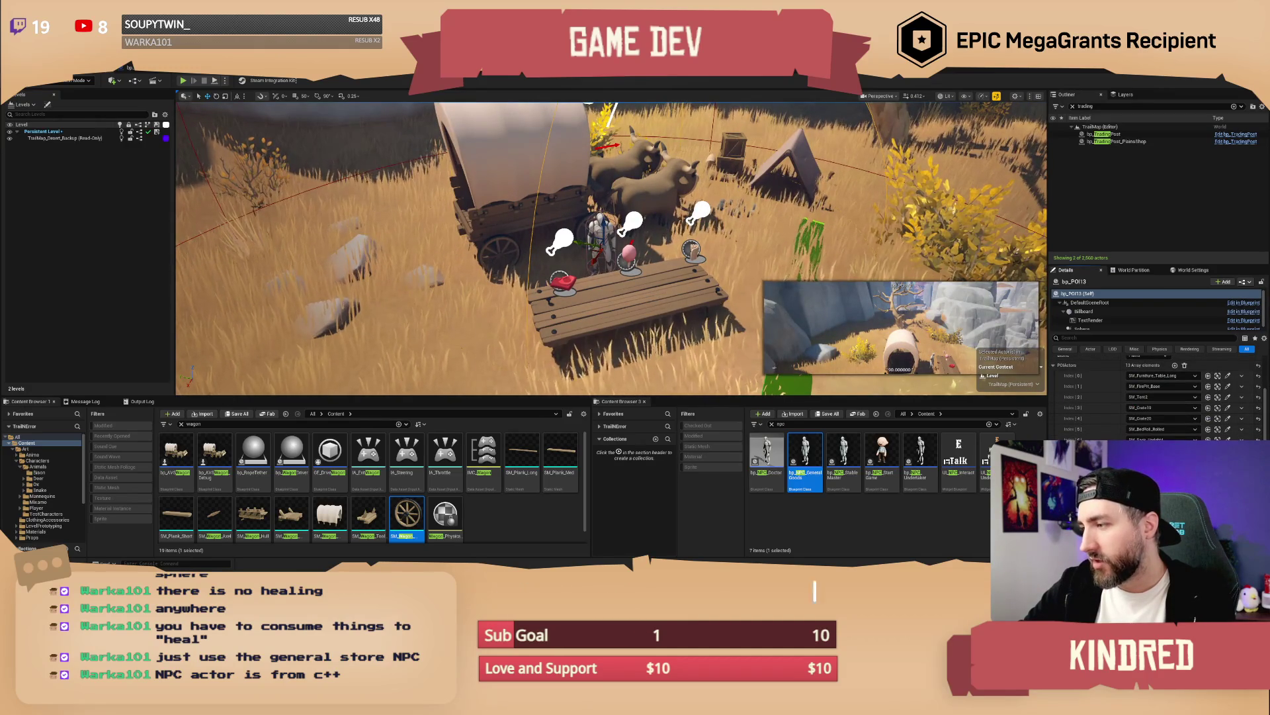
pyautogui.press('Escape')
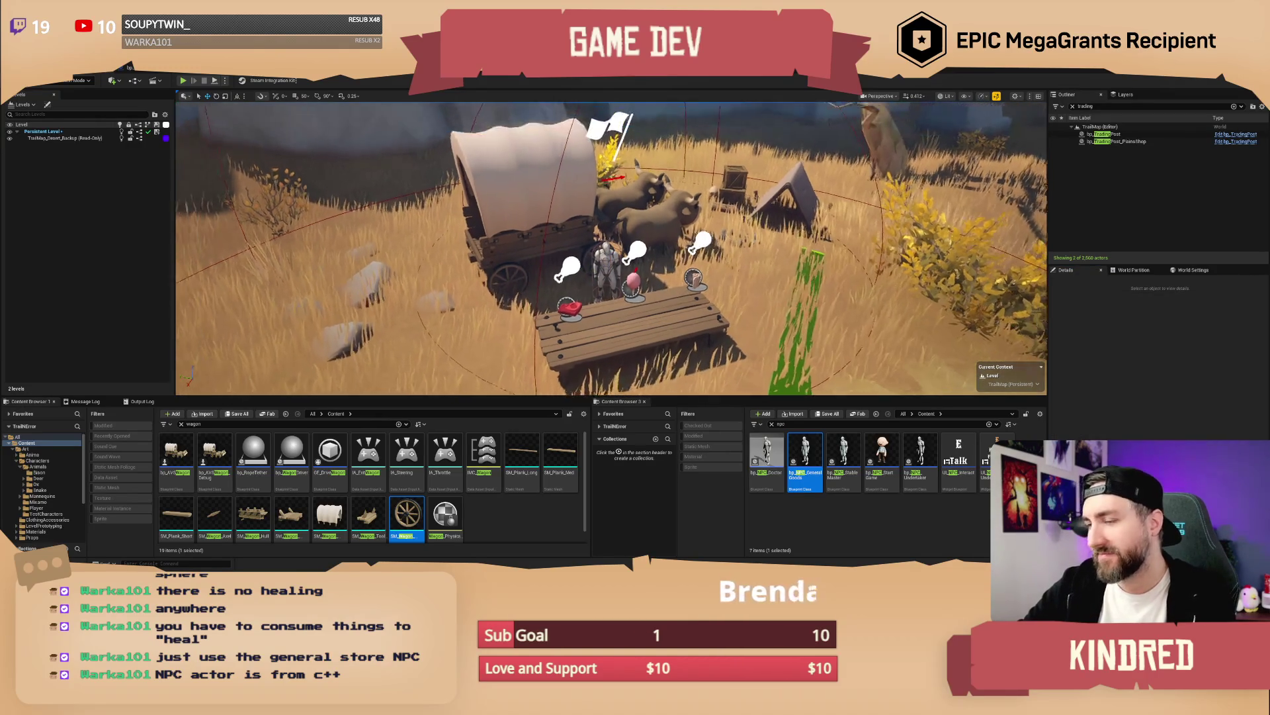
pyautogui.hotkey('ctrl', 's')
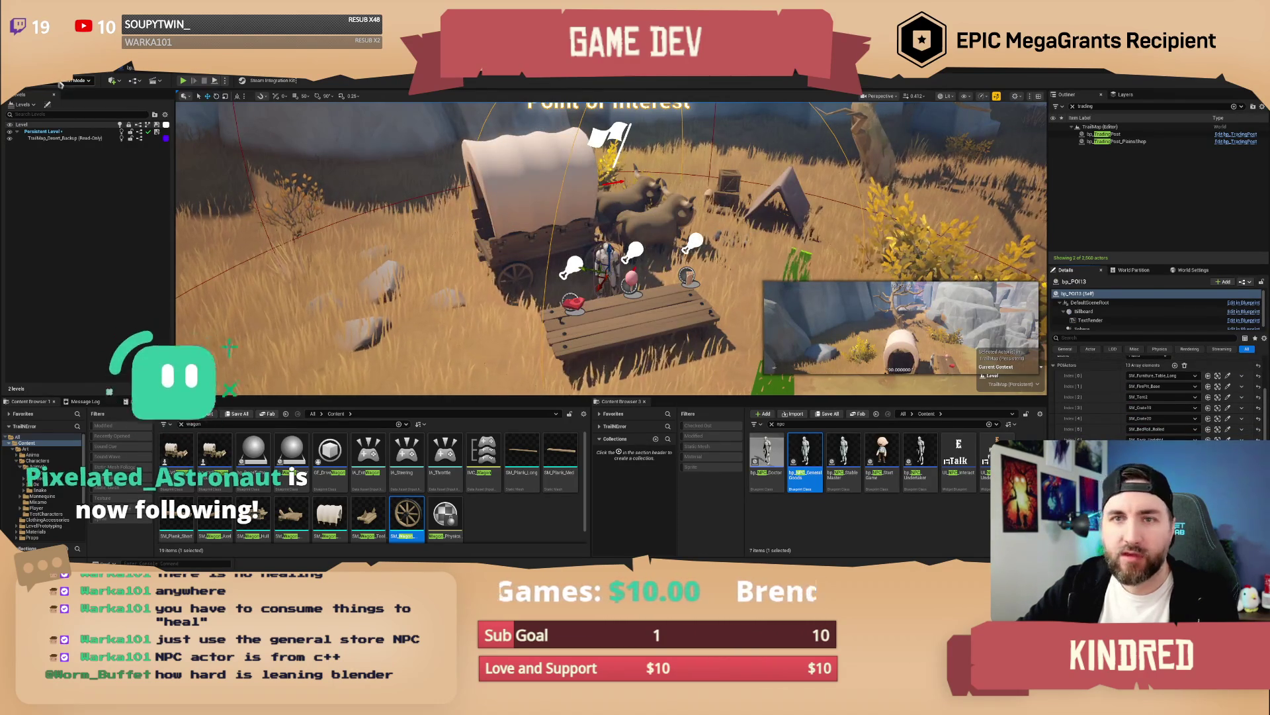
# Step: Switch to Landscape mode, review the wagon camp, and save TrailMap
pyautogui.click(80, 80)
pyautogui.click(77, 104)
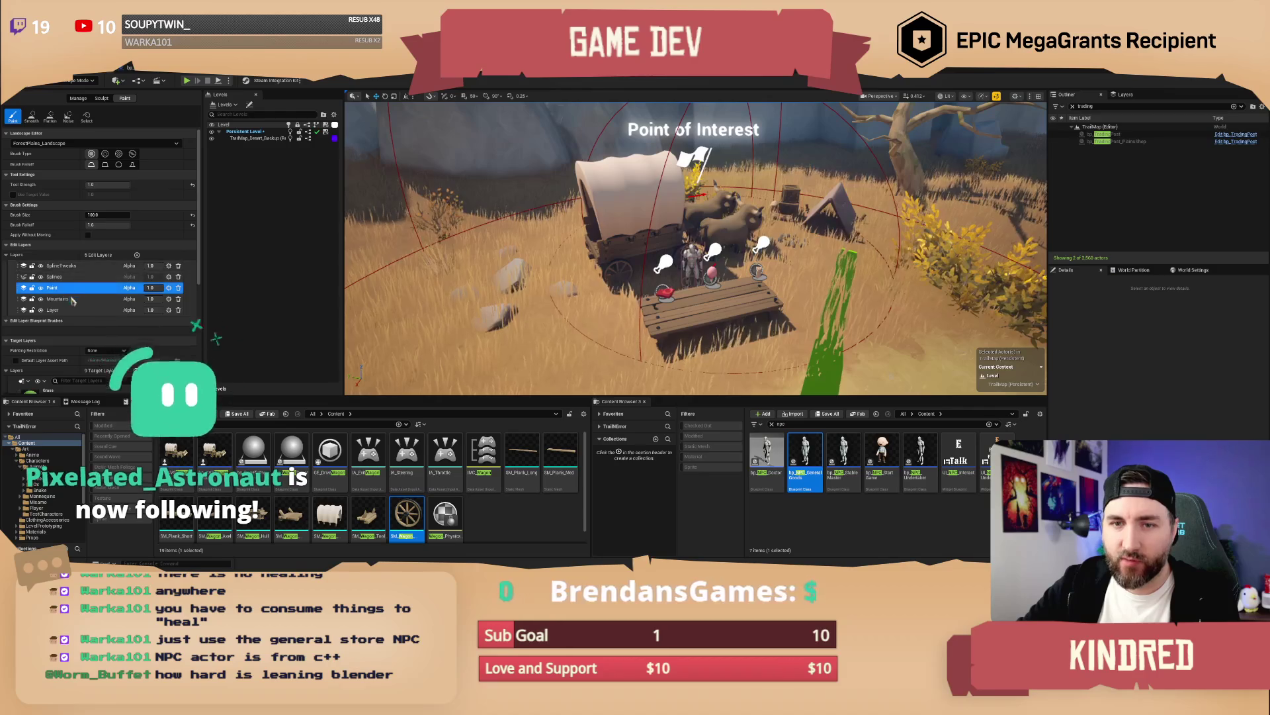
pyautogui.scroll(-2, 695, 249)
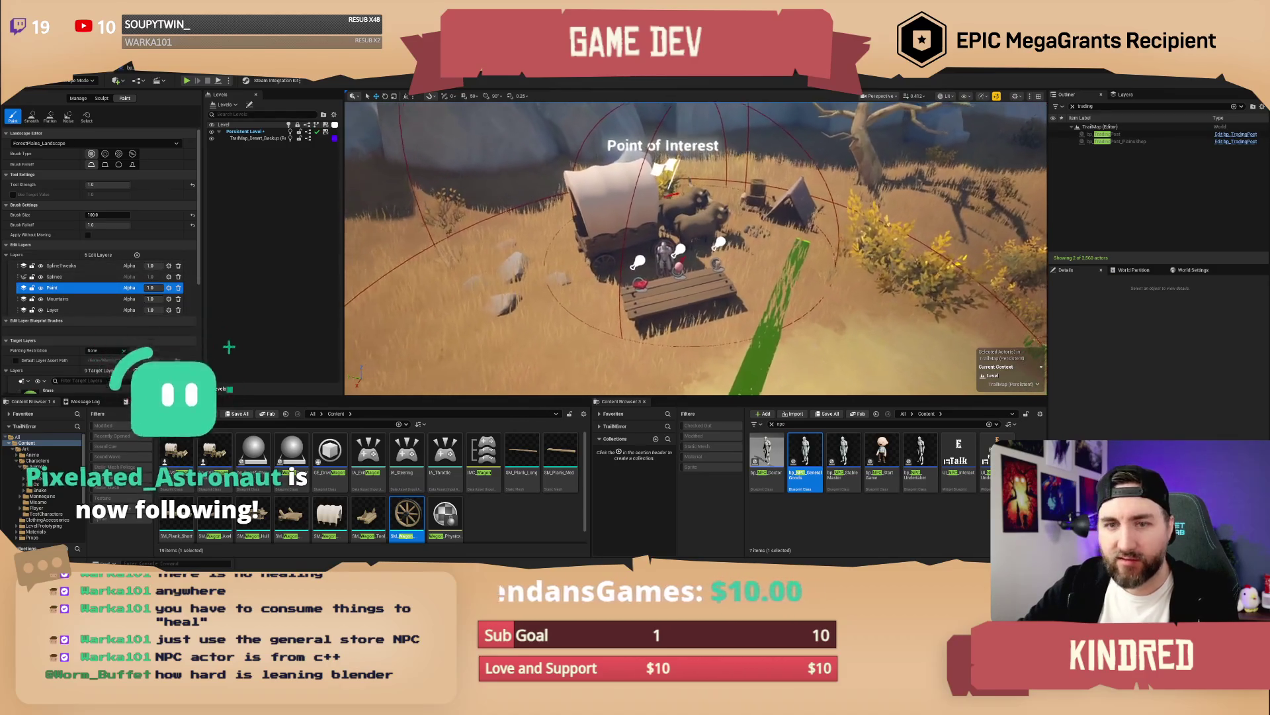
pyautogui.scroll(-3, 96, 359)
pyautogui.scroll(-2, 96, 359)
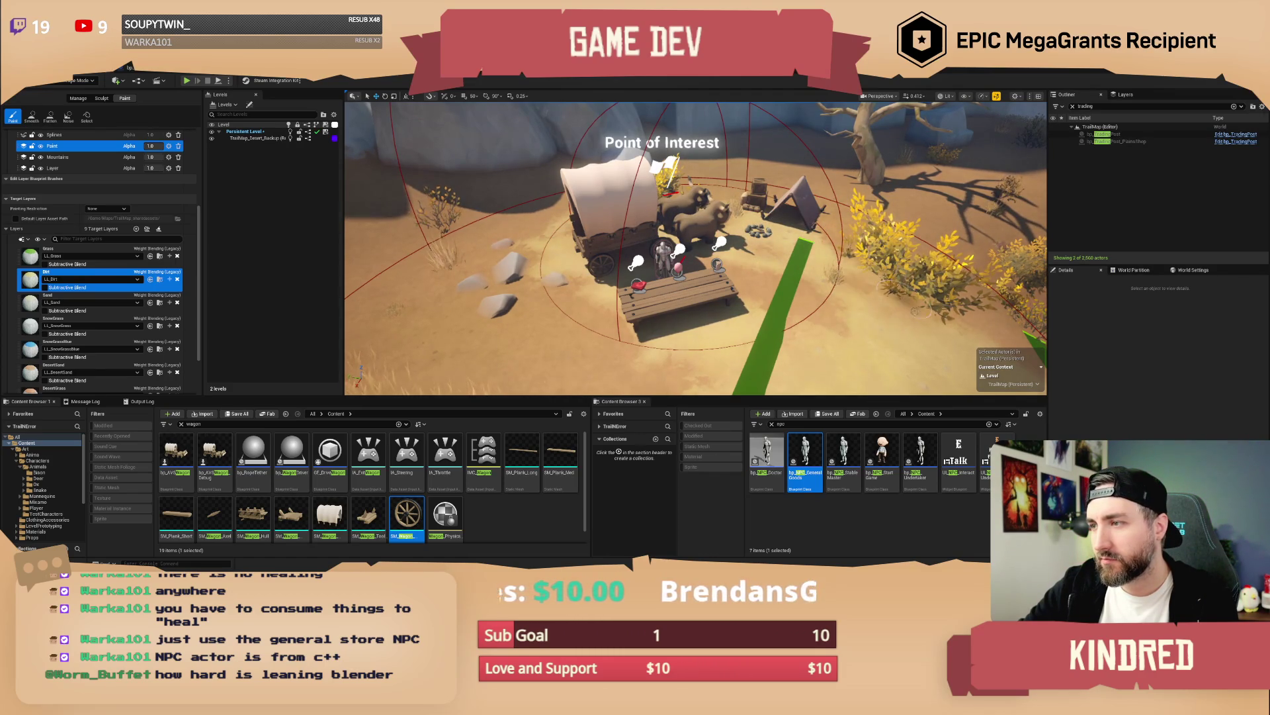
pyautogui.moveTo(695, 265); pyautogui.dragTo(635, 265)
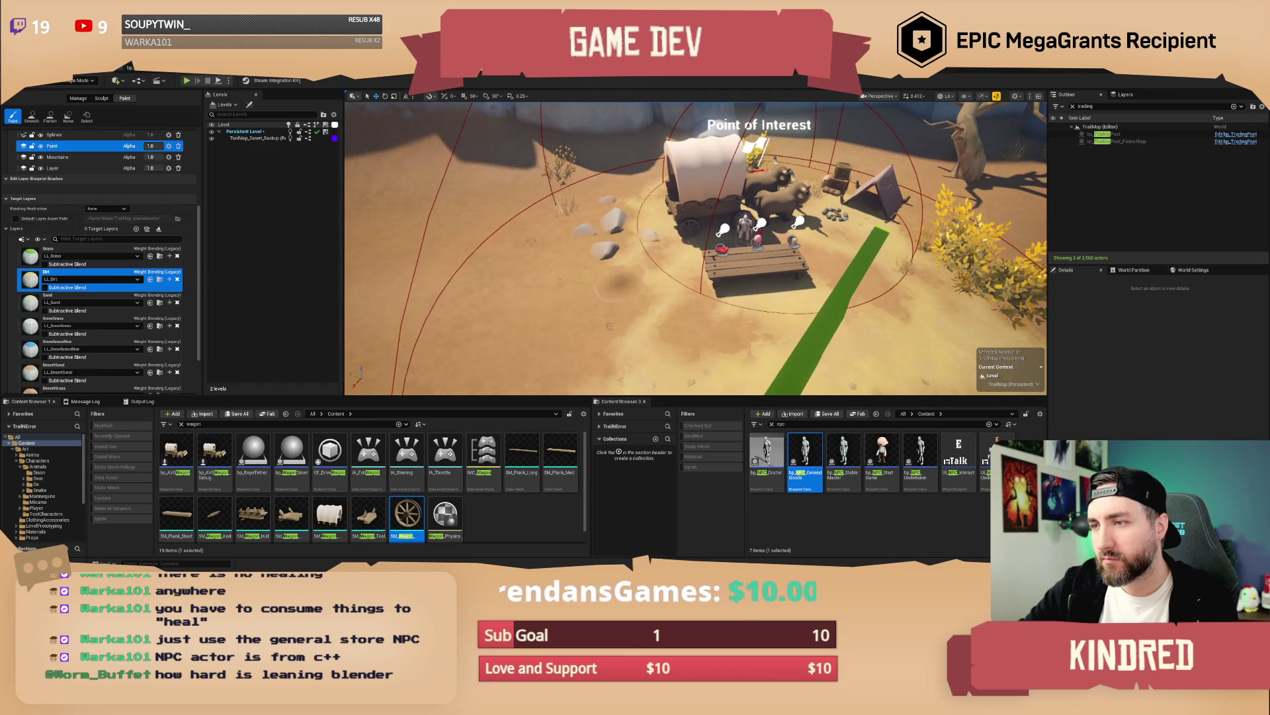
pyautogui.moveTo(662, 264)
pyautogui.mouseDown()
pyautogui.moveTo(721, 264)
pyautogui.moveTo(695, 228)
pyautogui.moveTo(695, 264)
pyautogui.moveTo(731, 258)
pyautogui.moveTo(731, 272)
pyautogui.moveTo(731, 258)
pyautogui.moveTo(710, 263)
pyautogui.mouseUp()
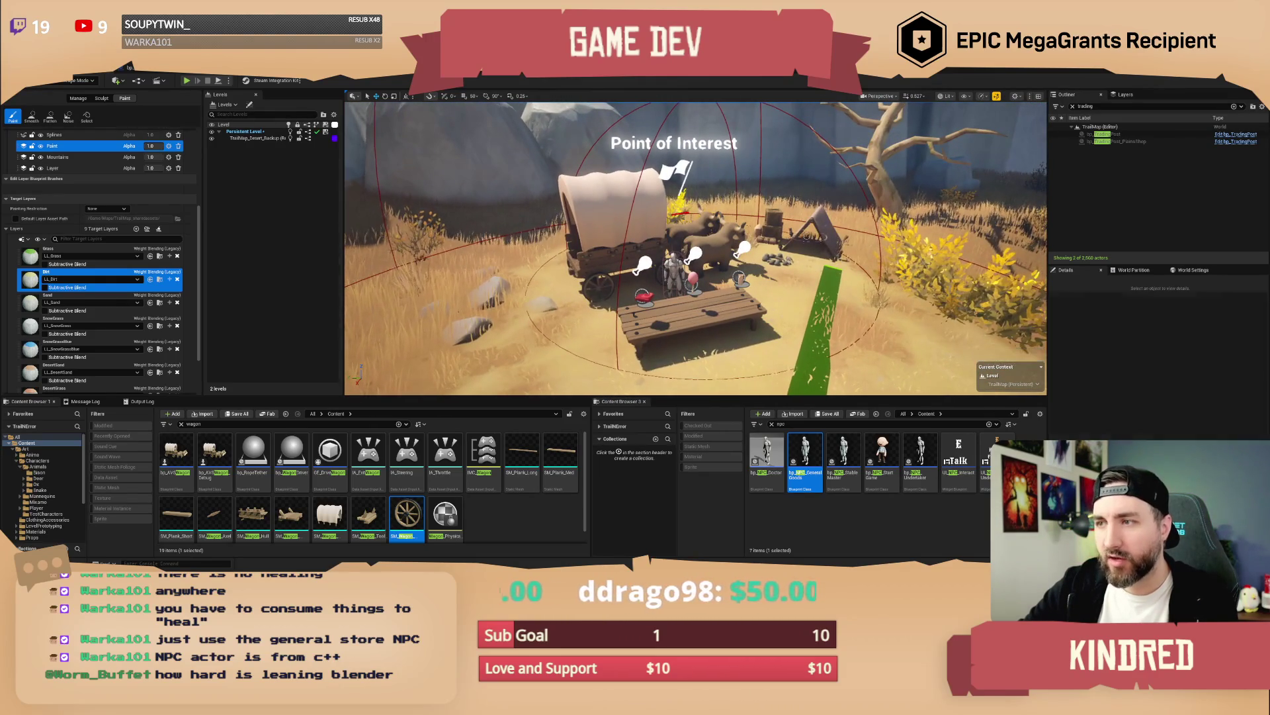
pyautogui.hotkey('ctrl', 's')
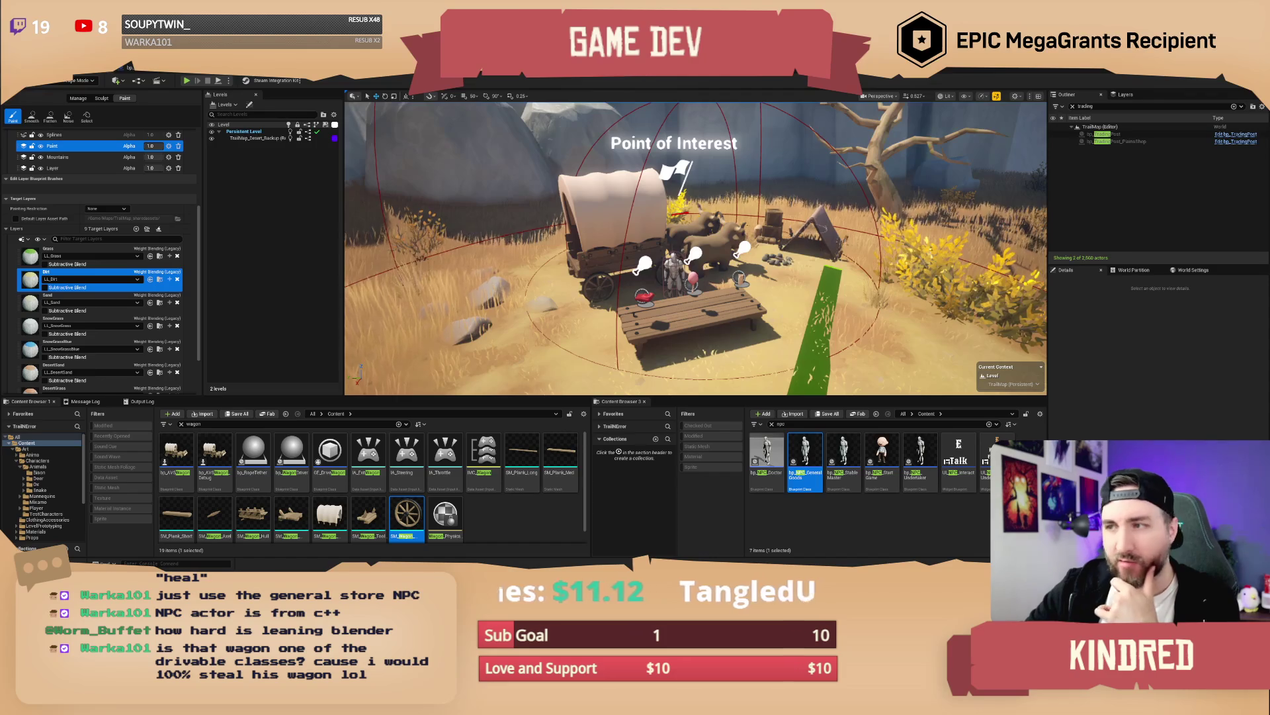
# Step: Leave Landscape mode and return to Selection mode
pyautogui.scroll(5, 795, 213)
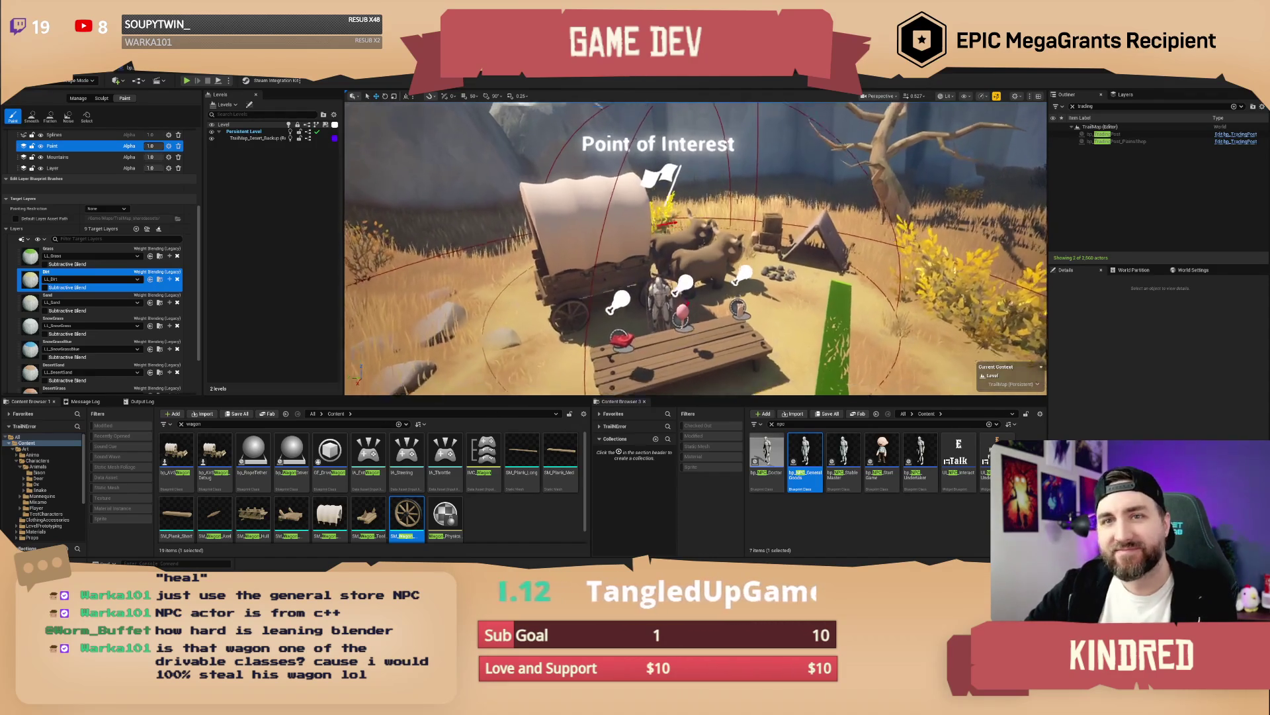
pyautogui.scroll(-2, 693, 180)
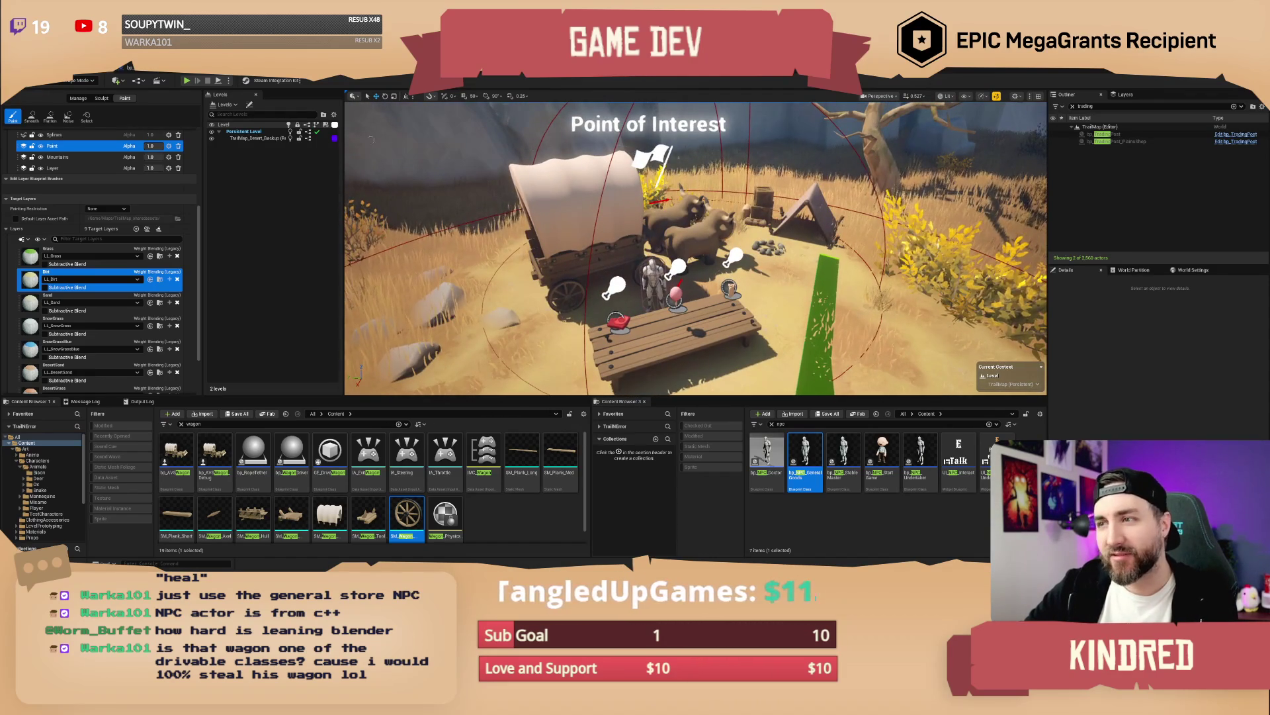
pyautogui.click(79, 80)
pyautogui.click(66, 93)
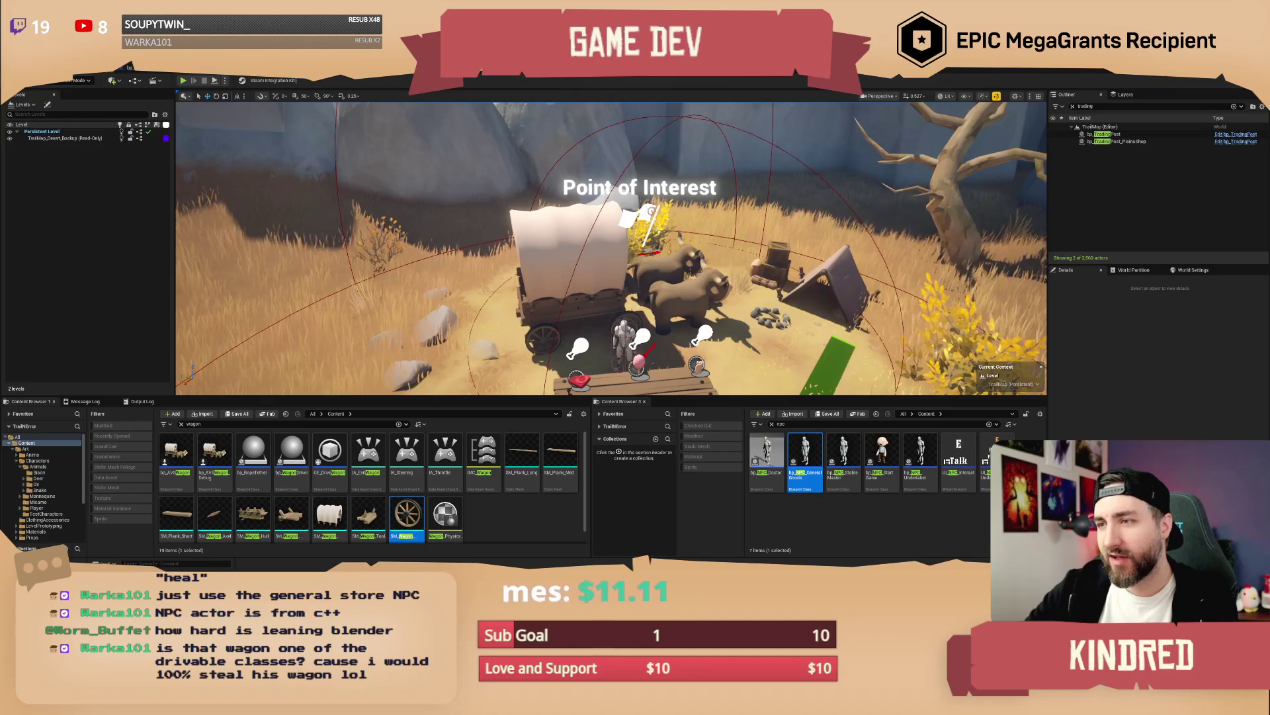
# Step: Select the Point of Interest, then orbit the view above and around the wagon camp
pyautogui.click(688, 221)
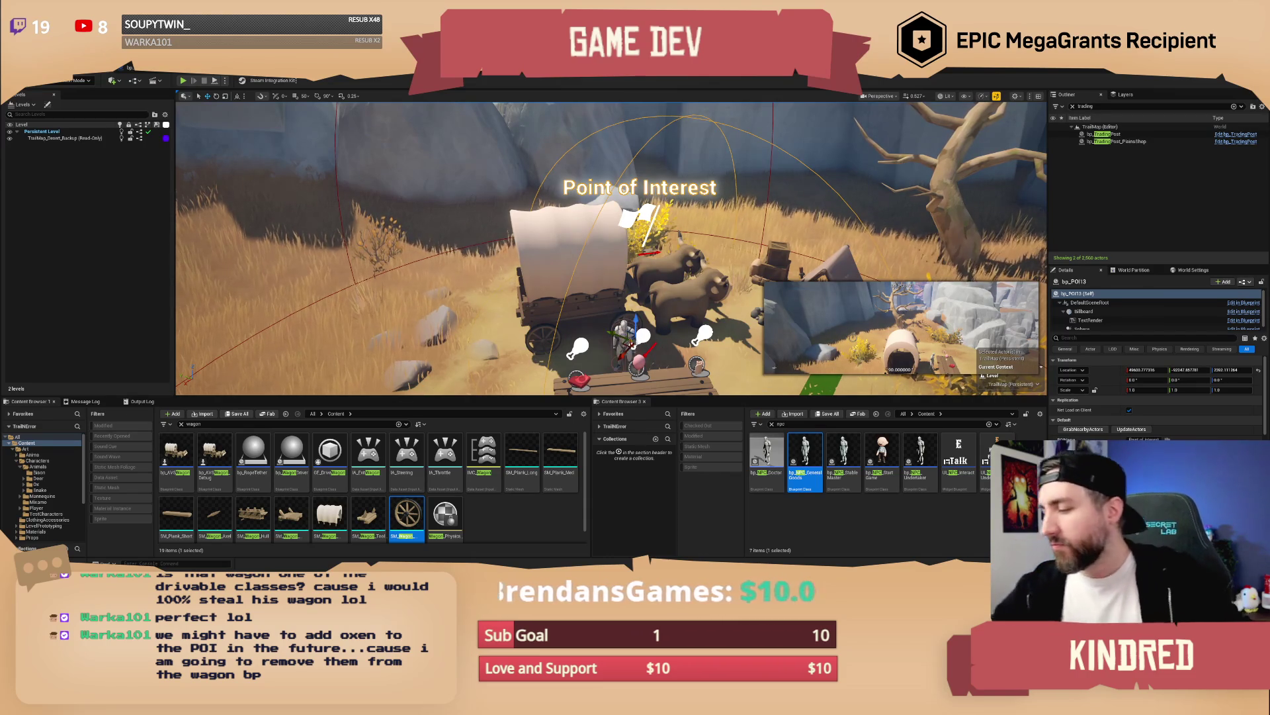
pyautogui.moveTo(609, 251)
pyautogui.mouseDown()
pyautogui.moveTo(556, 209)
pyautogui.moveTo(723, 225)
pyautogui.mouseUp()
pyautogui.press('Escape')
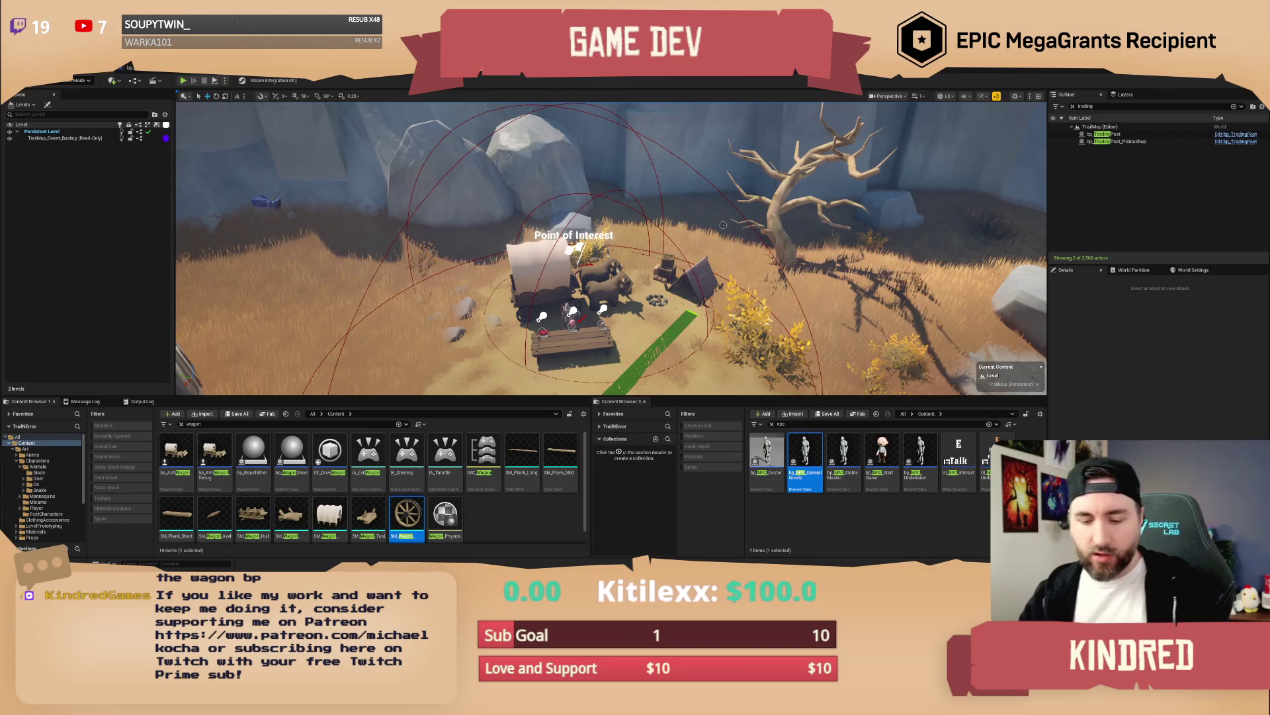
pyautogui.moveTo(723, 225)
pyautogui.mouseDown()
pyautogui.moveTo(707, 213)
pyautogui.moveTo(616, 258)
pyautogui.mouseUp()
# Step: Inspect the wagon actor, then select bp_POI13 and scroll through its Details list
pyautogui.click(566, 267)
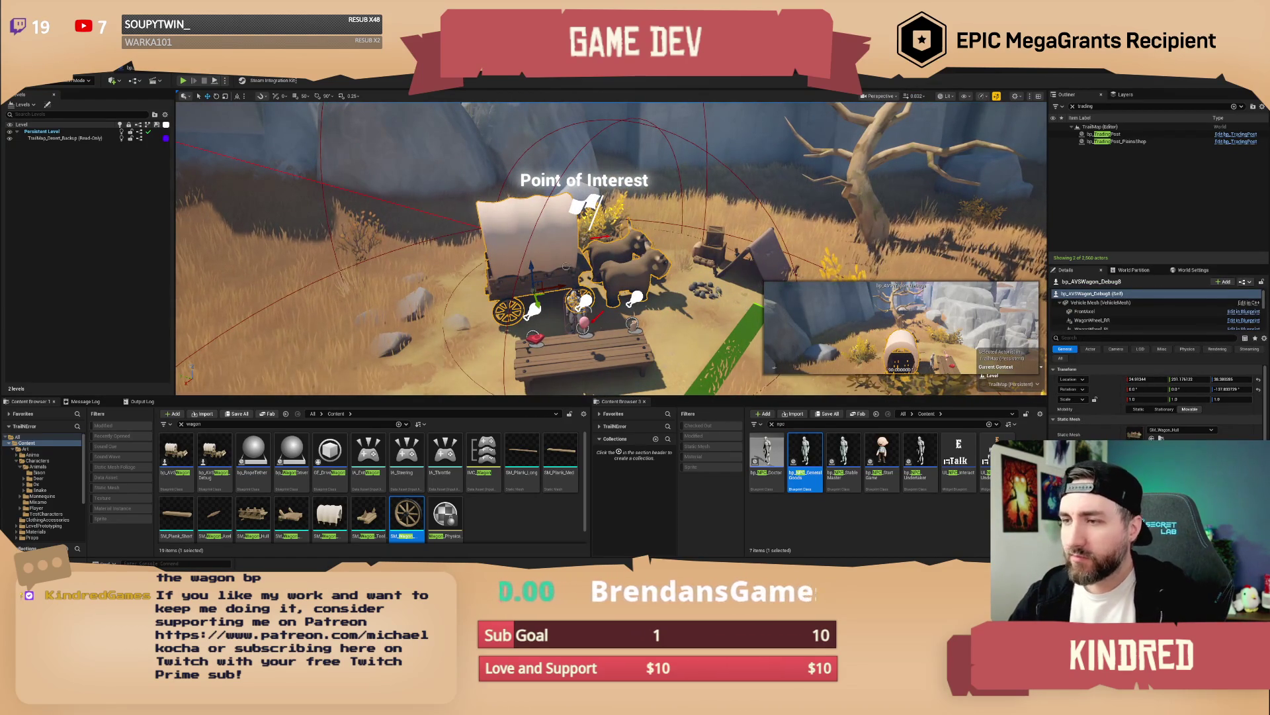
pyautogui.scroll(-5, 611, 248)
pyautogui.press('Escape')
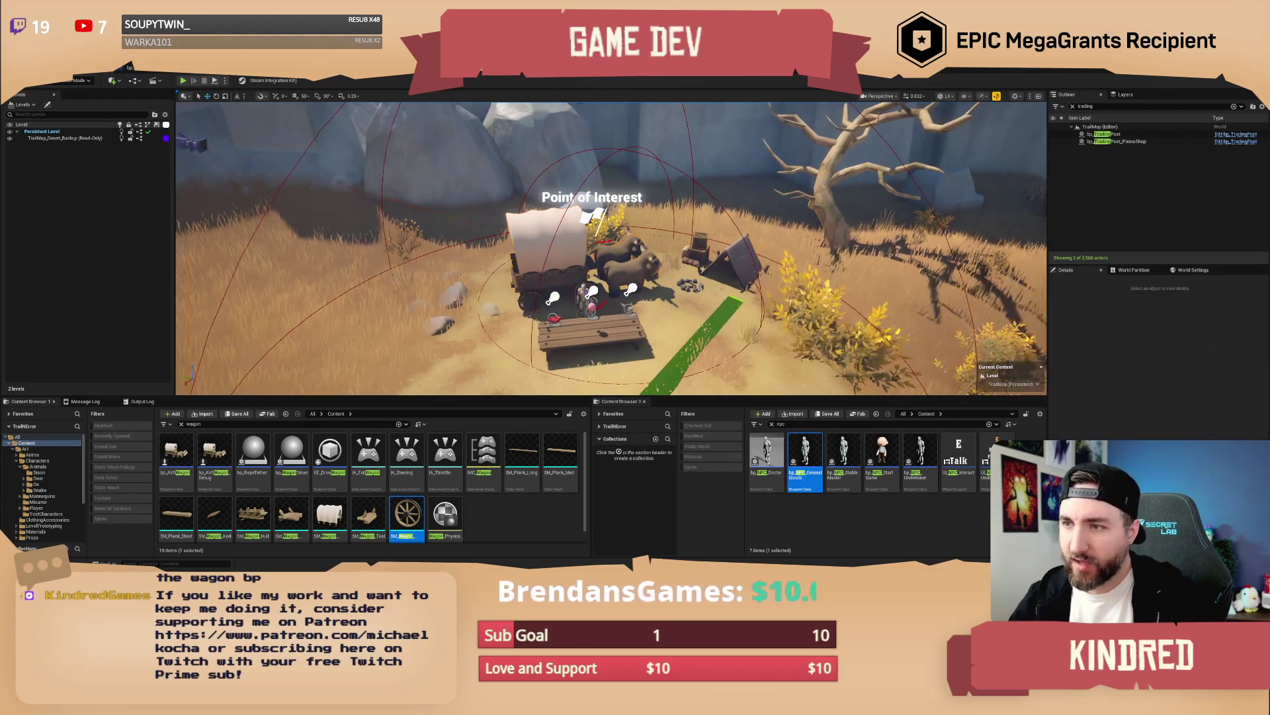
pyautogui.scroll(5, 611, 249)
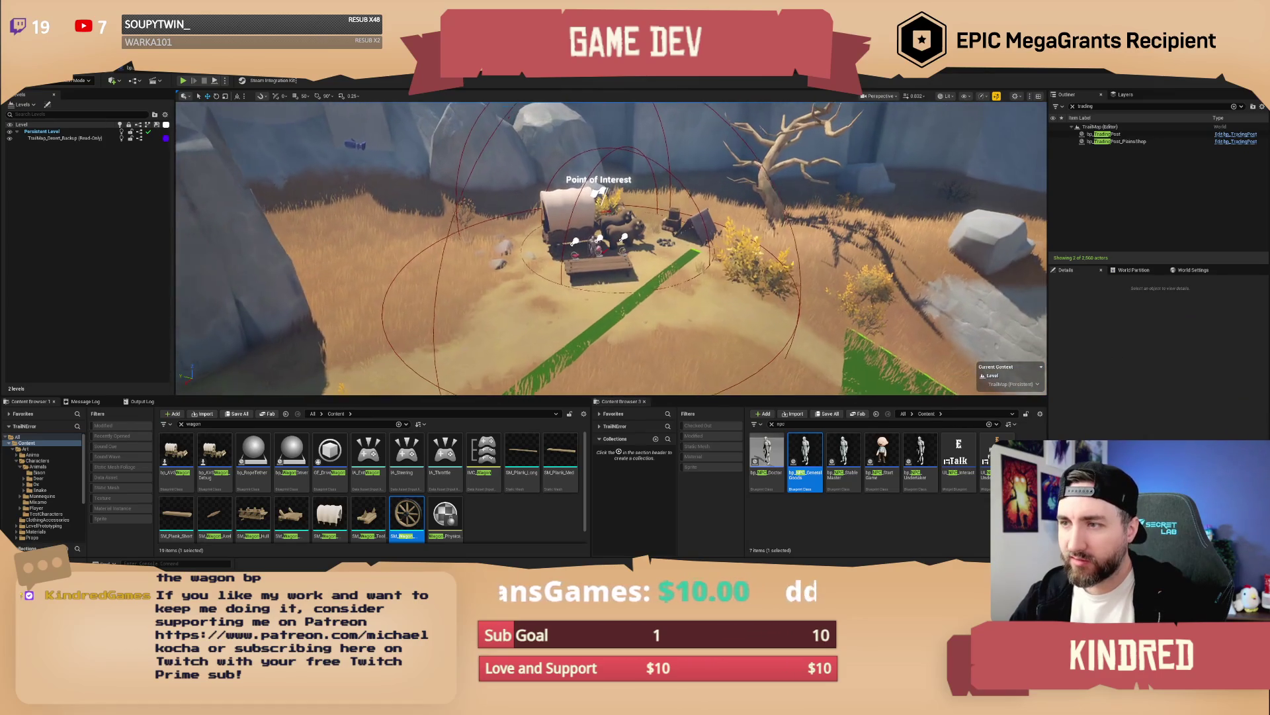
pyautogui.scroll(-4, 611, 248)
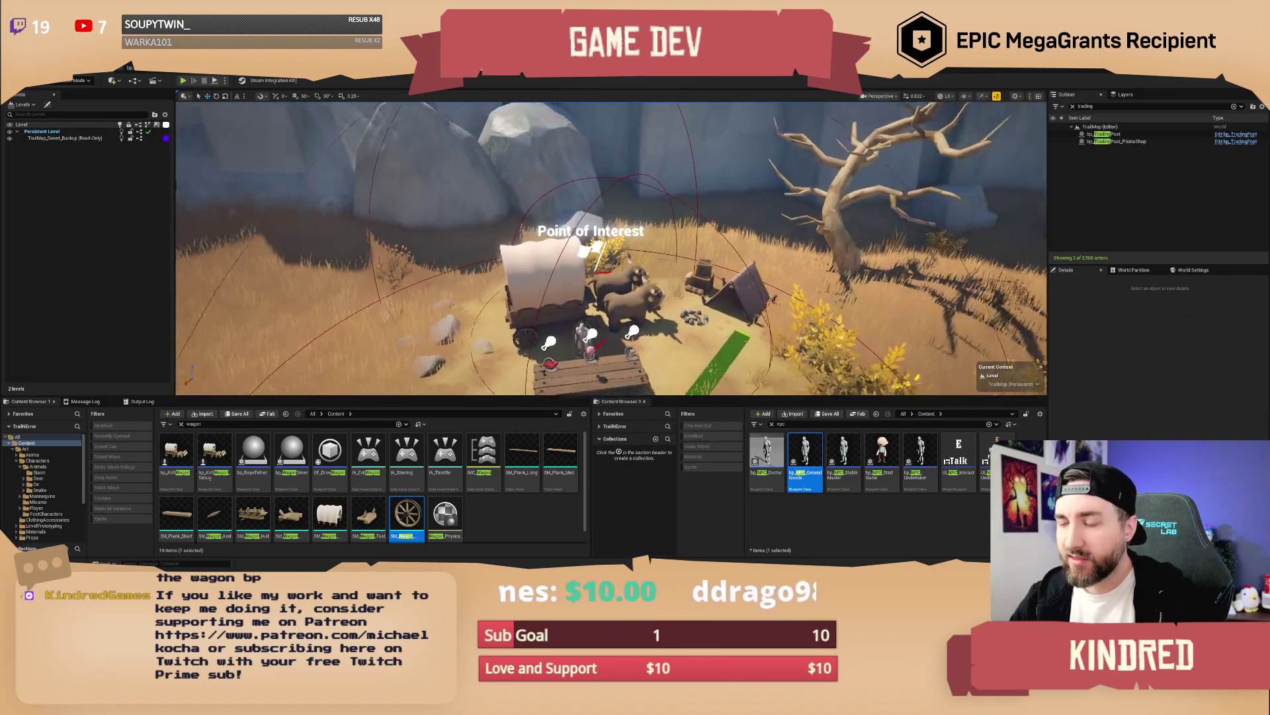
pyautogui.scroll(2, 611, 249)
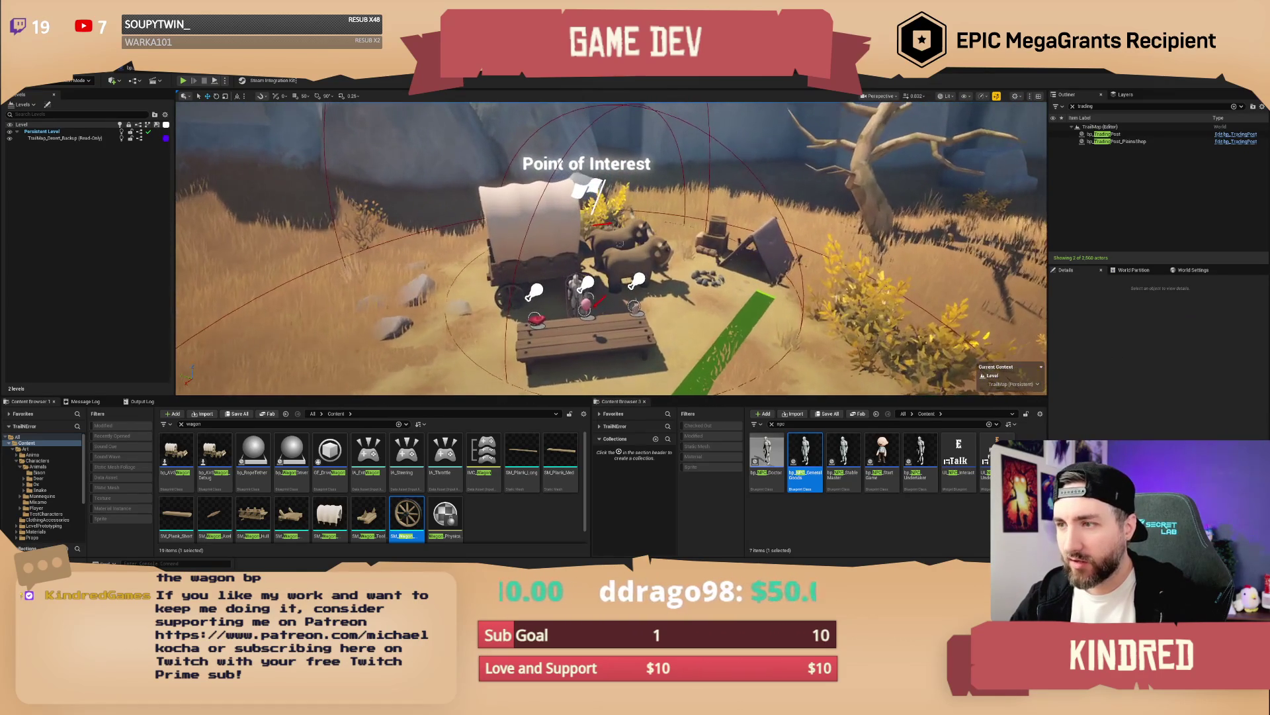
pyautogui.click(587, 192)
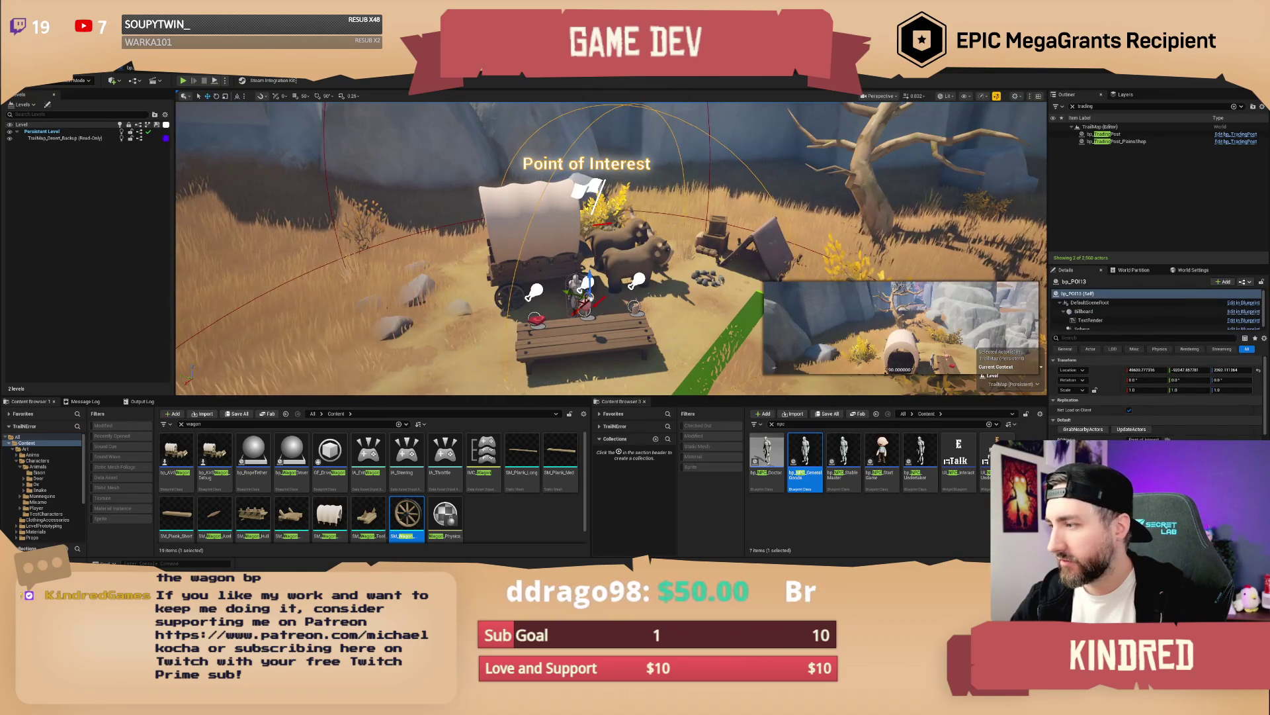
pyautogui.scroll(-5, 1158, 397)
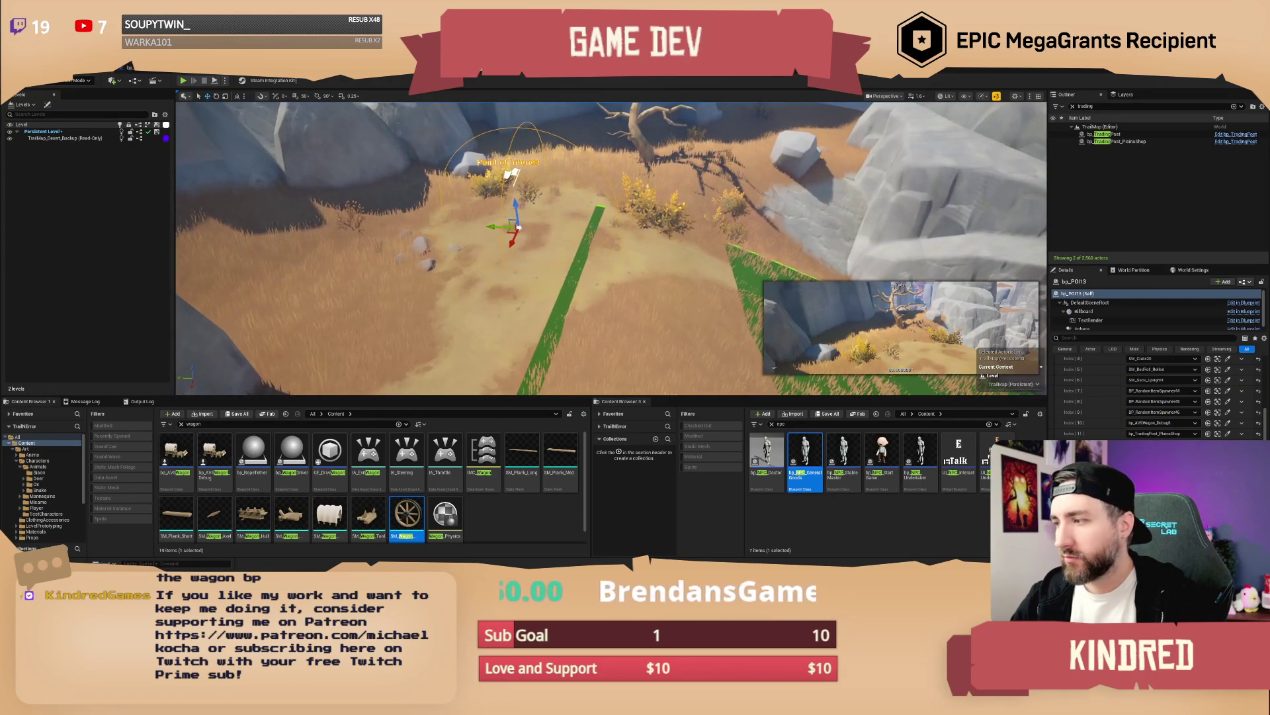
# Step: Deselect the Point of Interest and fly the camera across the canyon to an empty grassy clearing
pyautogui.press('Escape')
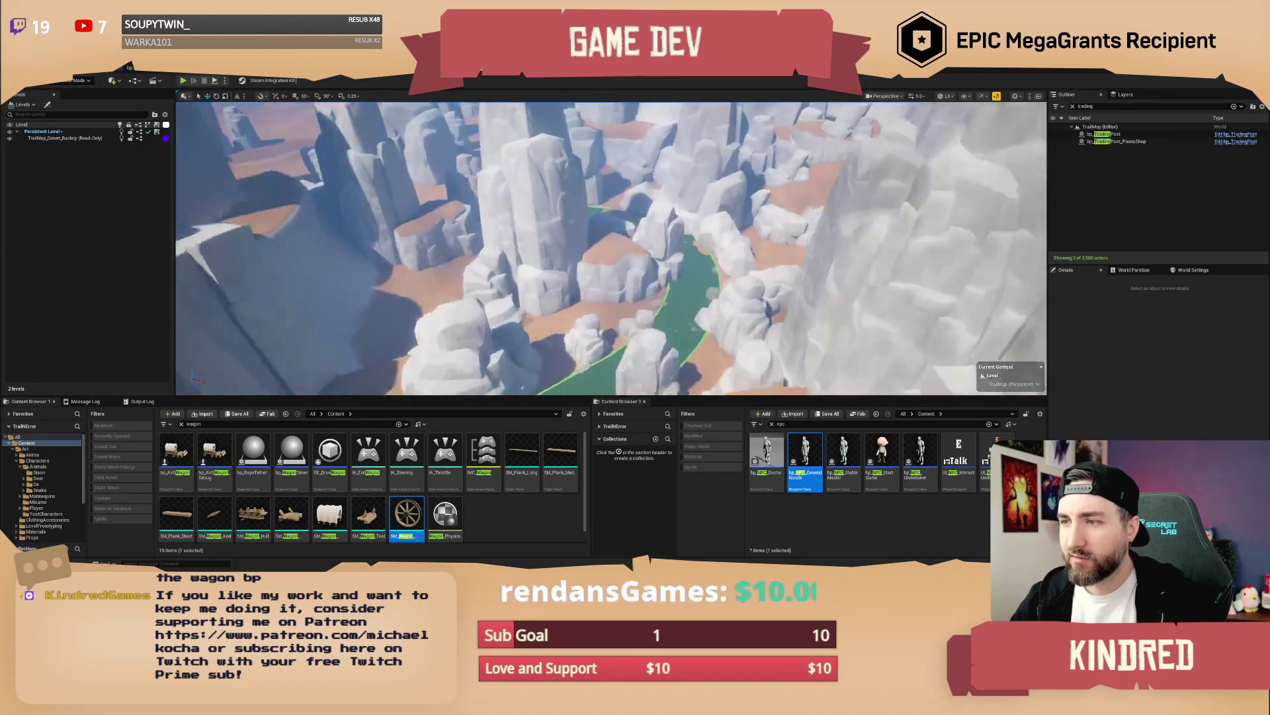
pyautogui.press('s')
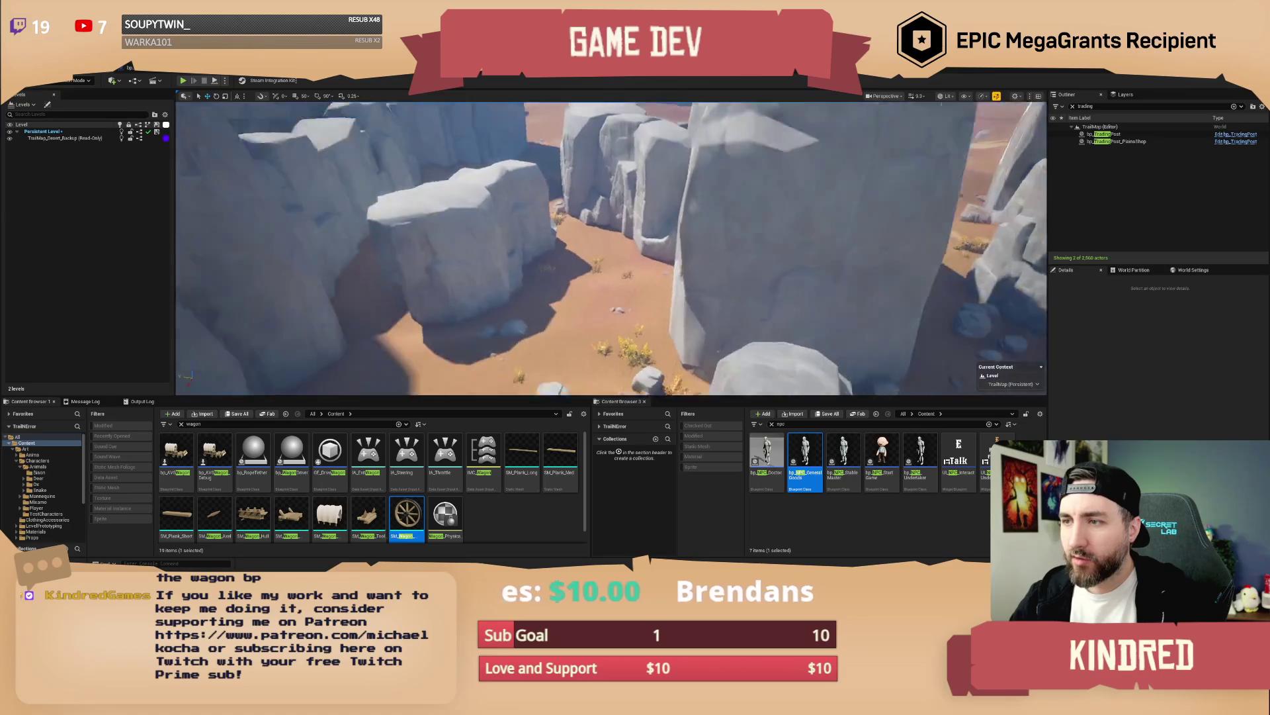
pyautogui.press('s')
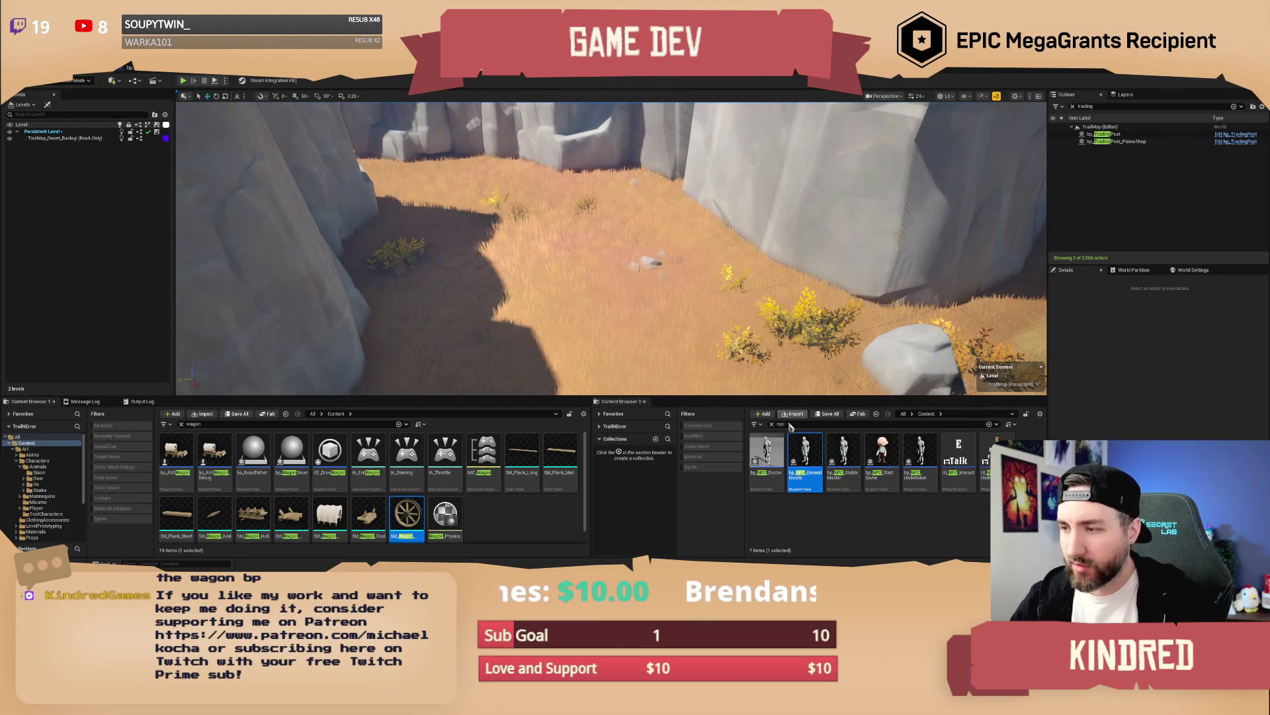
# Step: Search for 'wagon' assets and place SM_Wagon_Hull tilted about -11.6 degrees
pyautogui.write('wagon')
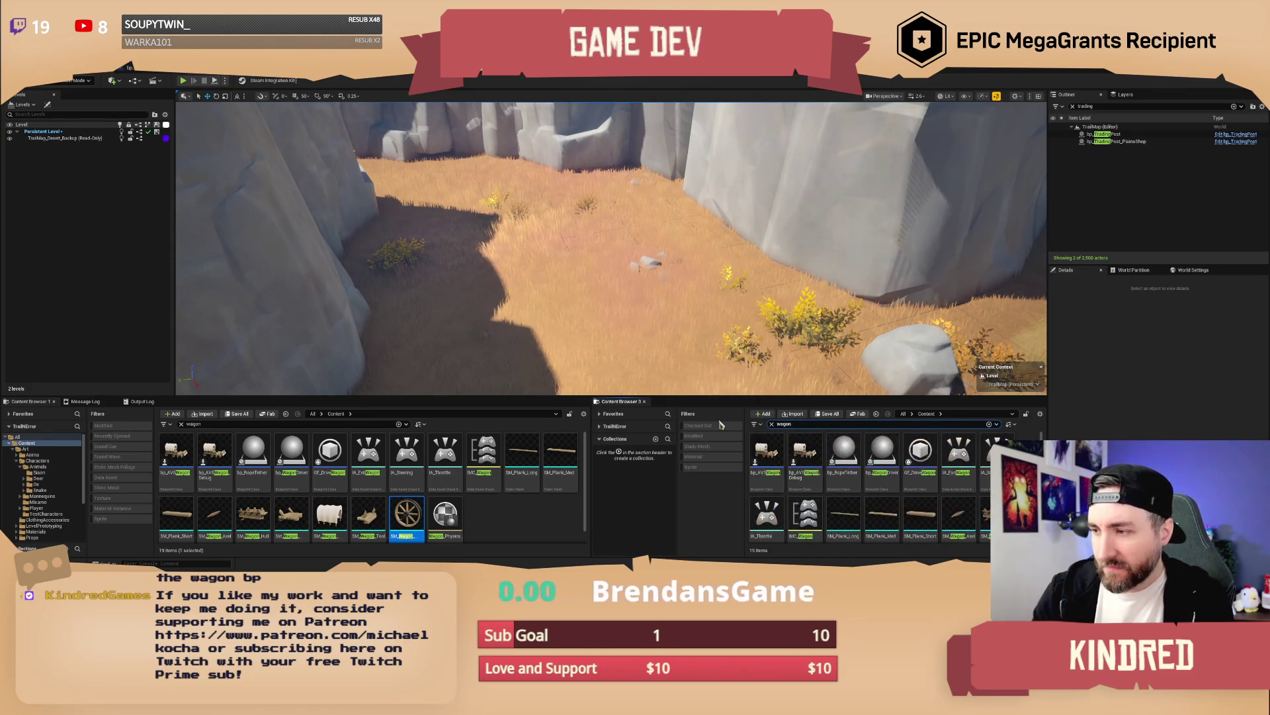
pyautogui.scroll(-2, 820, 473)
pyautogui.moveTo(986, 471)
pyautogui.mouseDown()
pyautogui.moveTo(538, 269)
pyautogui.moveTo(537, 257)
pyautogui.mouseUp()
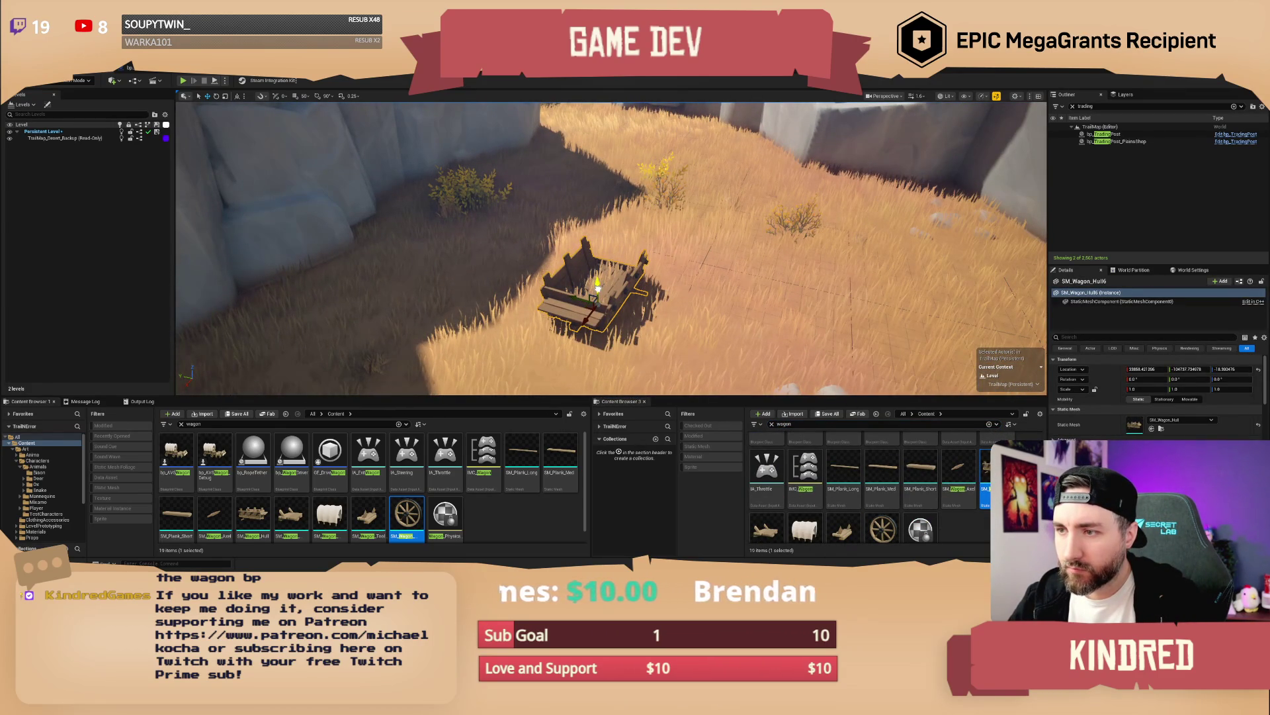
pyautogui.moveTo(626, 291); pyautogui.dragTo(628, 311)
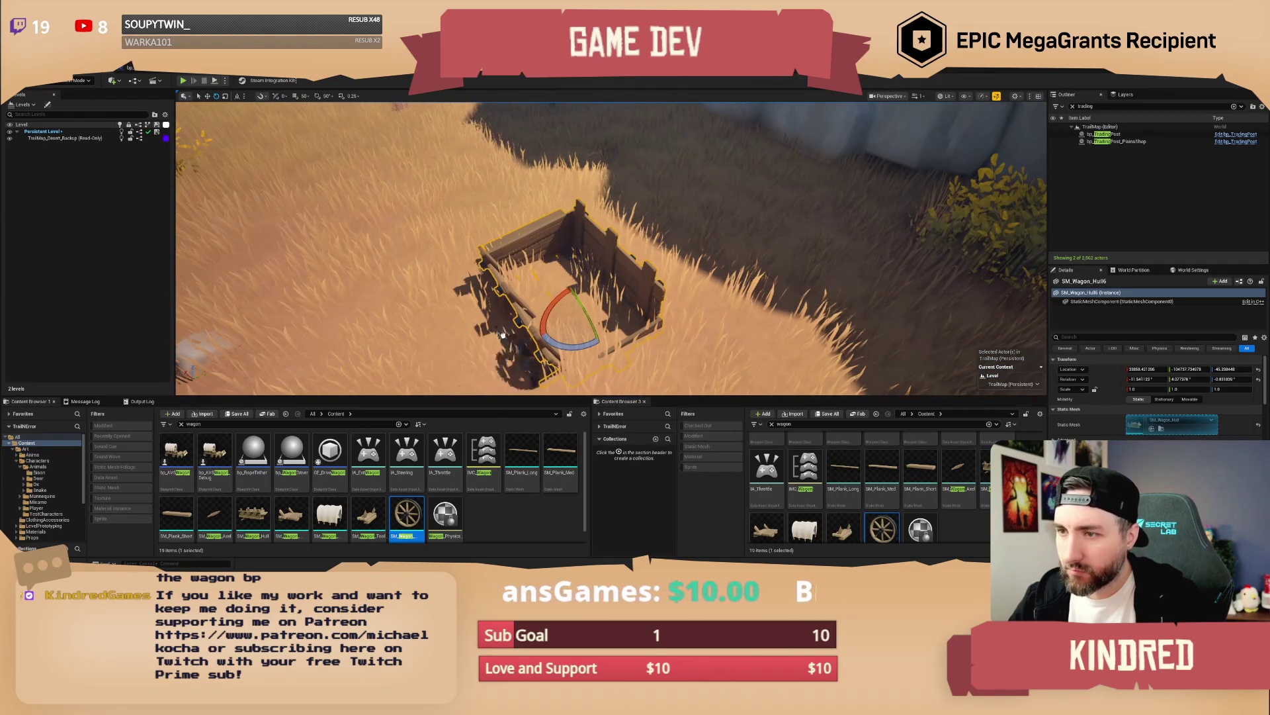
# Step: Place a SM_Wagon_Wheel beside the hull and raise it against the side
pyautogui.moveTo(512, 319); pyautogui.dragTo(512, 321)
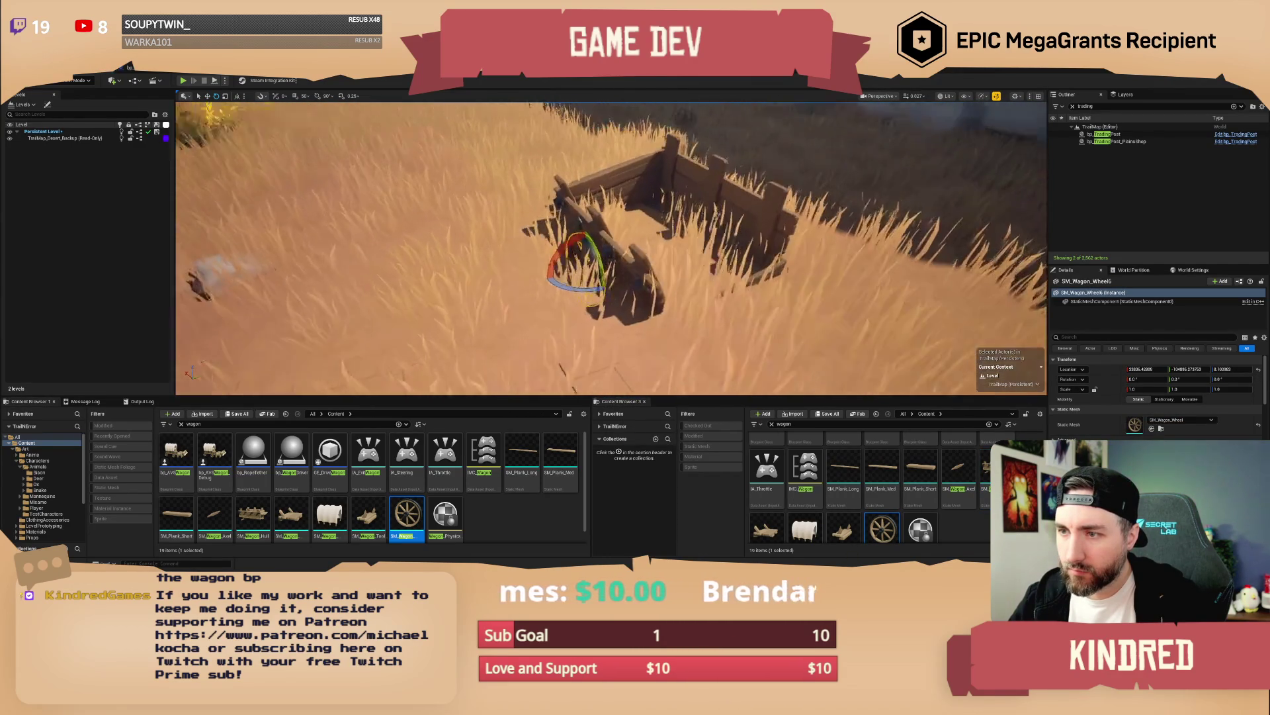
pyautogui.moveTo(582, 261)
pyautogui.mouseDown()
pyautogui.moveTo(582, 232)
pyautogui.moveTo(639, 254)
pyautogui.mouseUp()
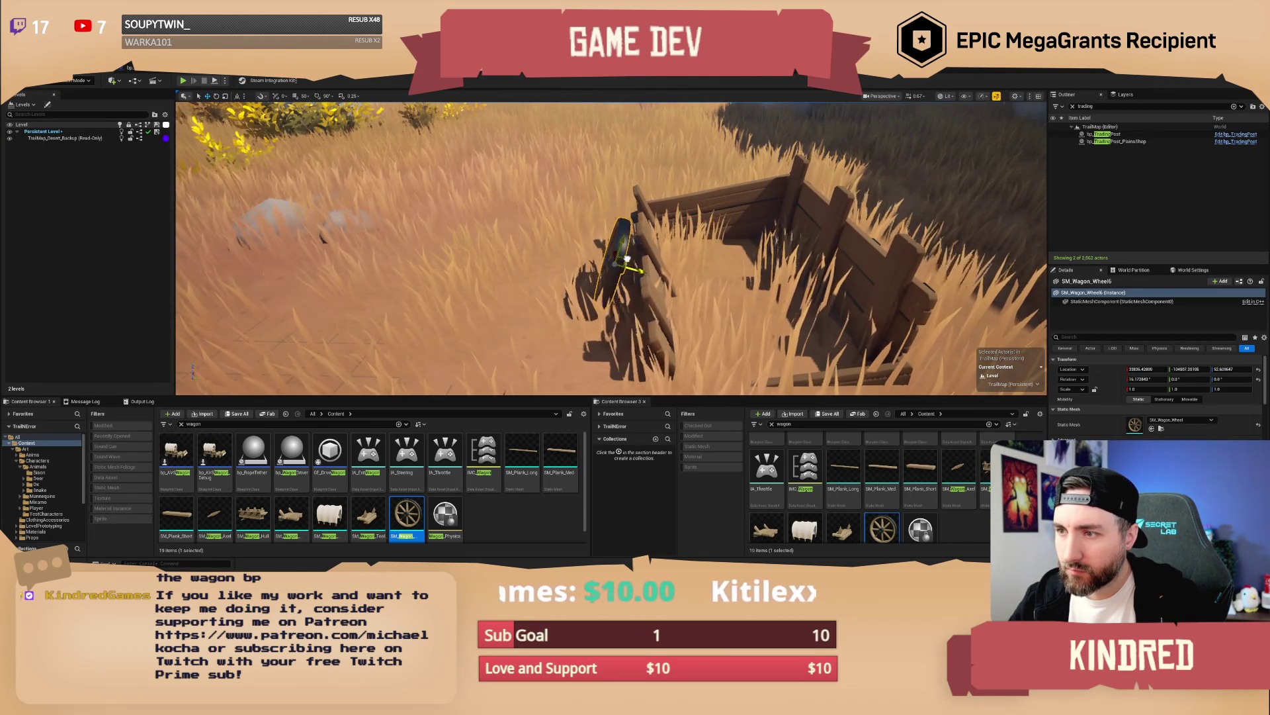
pyautogui.press('Escape')
pyautogui.moveTo(634, 263)
pyautogui.mouseDown()
pyautogui.moveTo(589, 273)
pyautogui.moveTo(589, 325)
pyautogui.mouseUp()
pyautogui.click(542, 291)
pyautogui.press('Escape')
# Step: Drop SM_Wagon_Axel on the ground nearby and rotate it about 10 degrees
pyautogui.moveTo(809, 355); pyautogui.dragTo(808, 356)
pyautogui.click(958, 476)
pyautogui.click(732, 272)
pyautogui.press('e')
pyautogui.moveTo(720, 288); pyautogui.dragTo(743, 246)
pyautogui.press('Escape')
pyautogui.scroll(3, 742, 246)
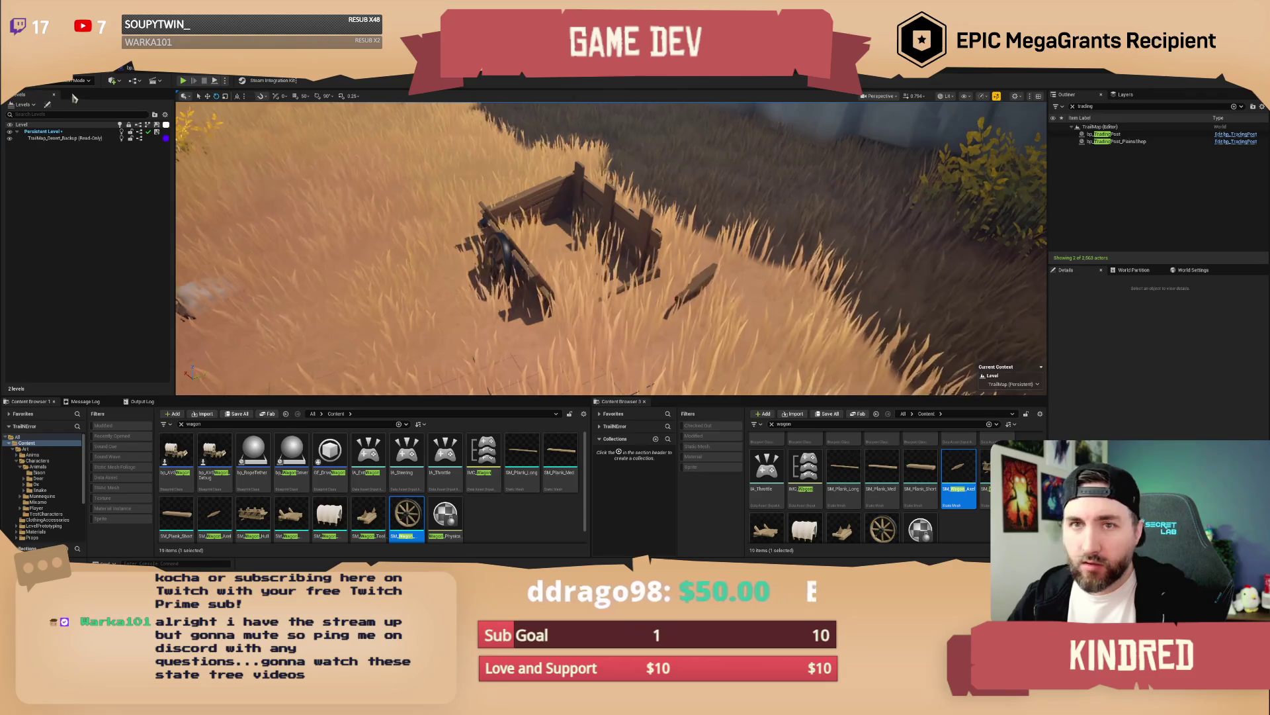
# Step: Search 'poi' and place a bp_POI Point of Interest at the broken wagon
pyautogui.press('d')
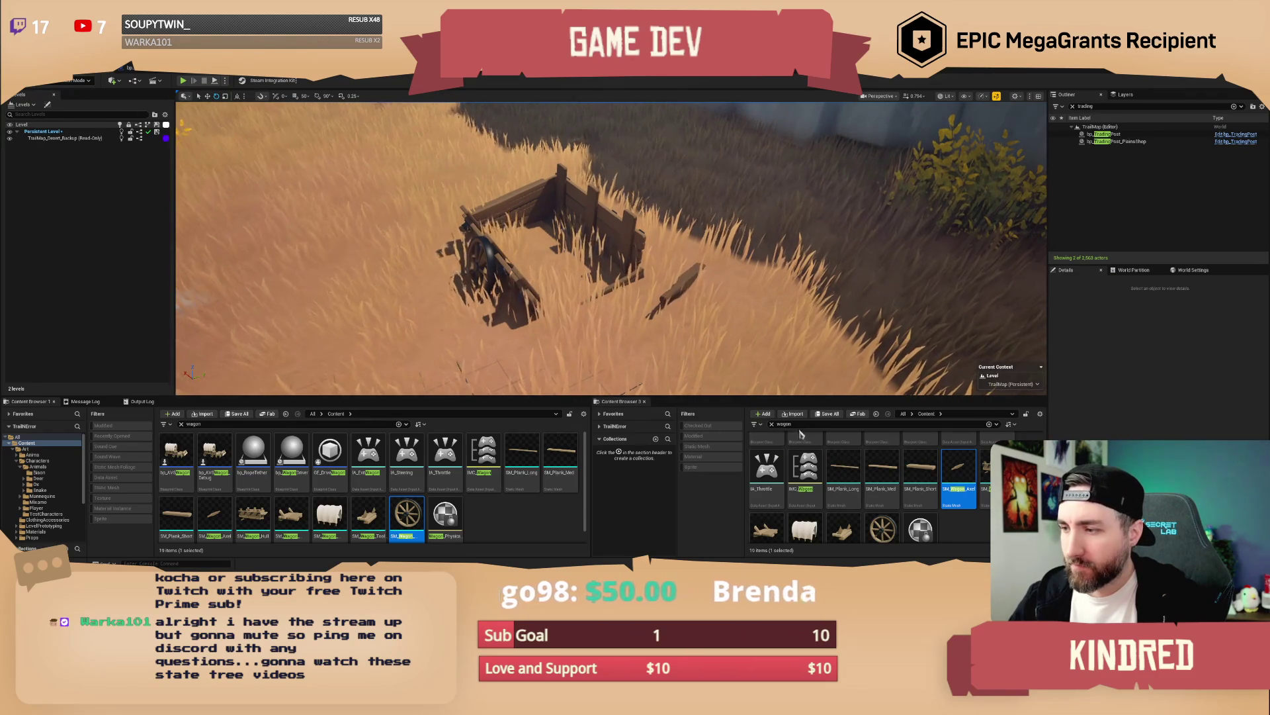
pyautogui.click(784, 424)
pyautogui.write('poi')
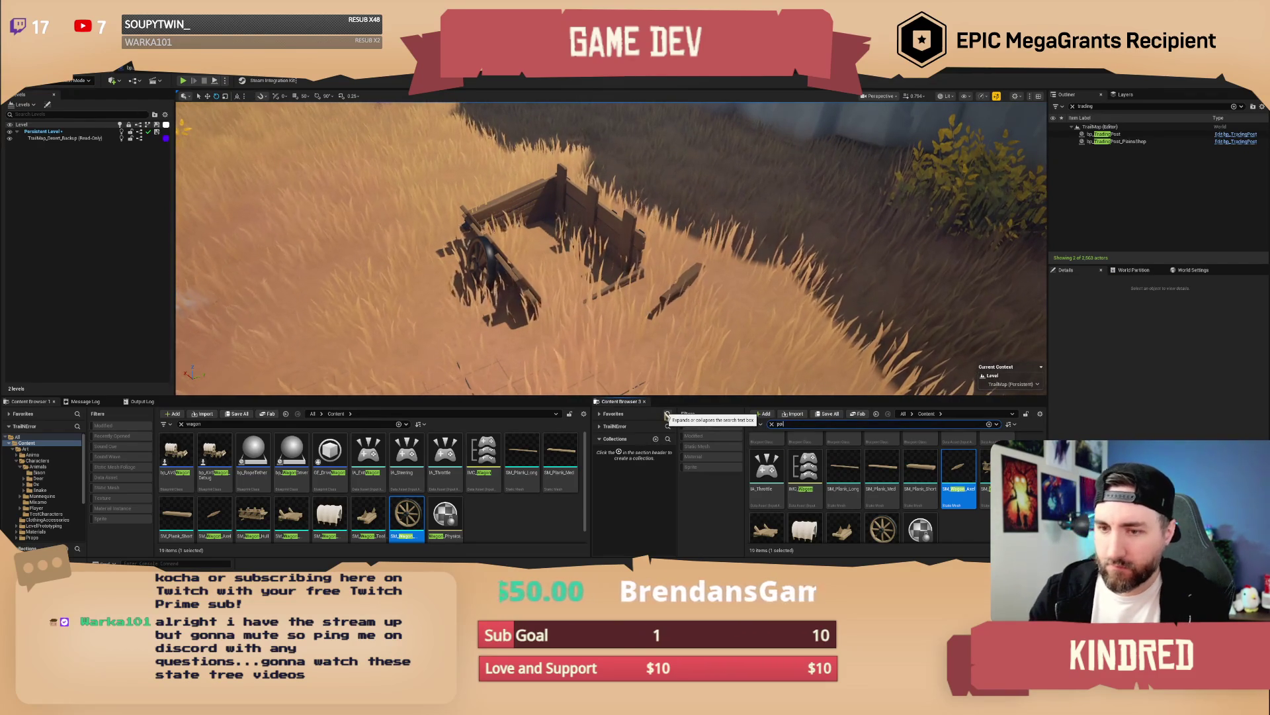
pyautogui.moveTo(558, 242); pyautogui.dragTo(558, 242)
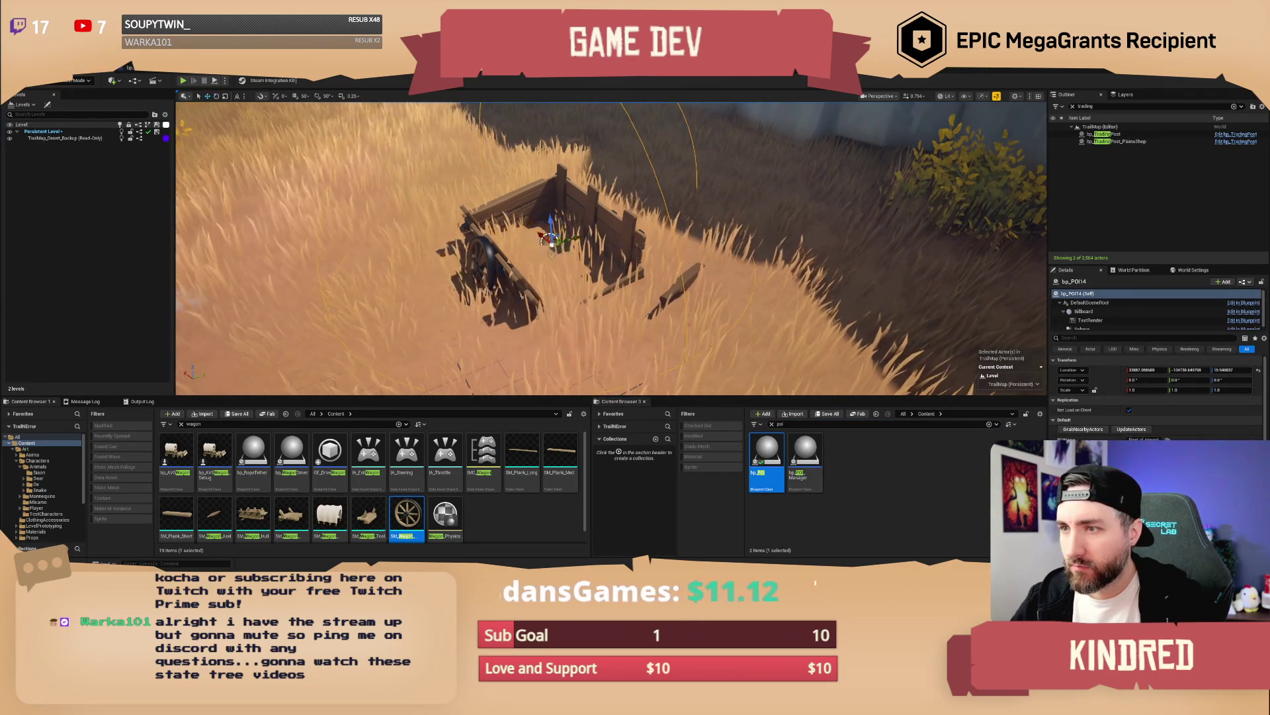
pyautogui.press('w')
# Step: Search 'random' and place three BP_RandomItemSpawners inside the wagon
pyautogui.click(784, 424)
pyautogui.write('random')
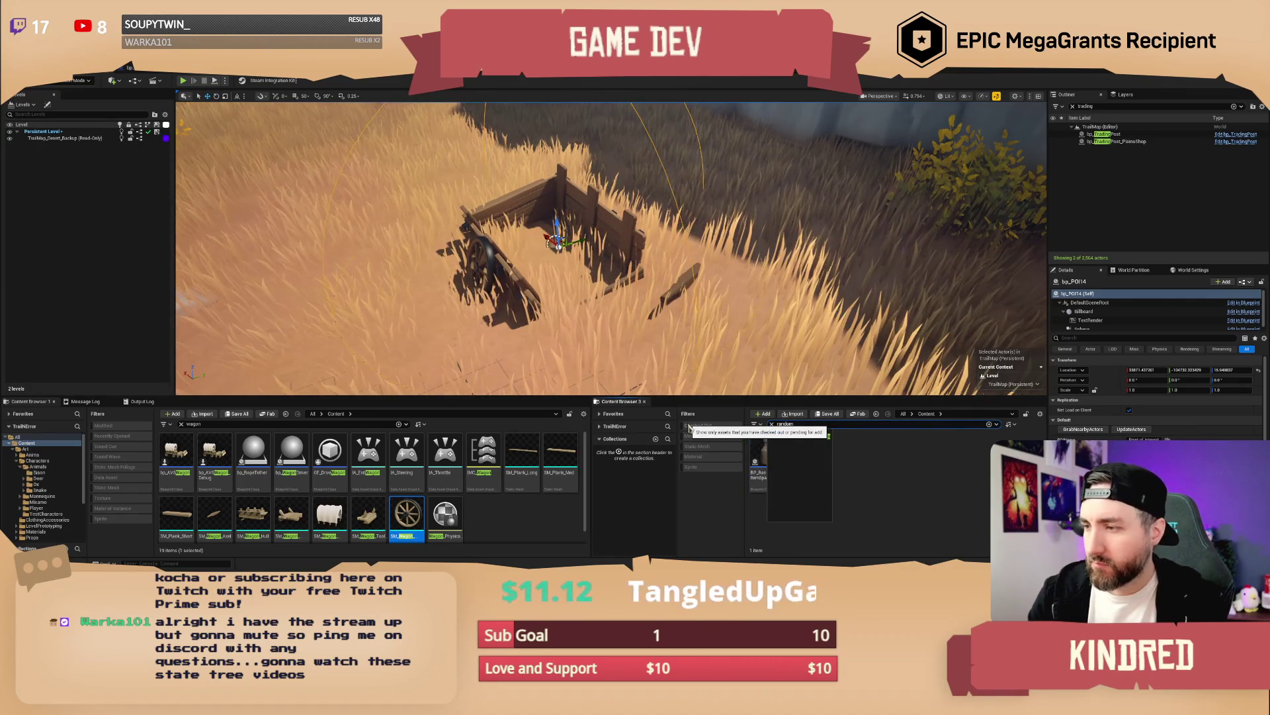
pyautogui.moveTo(647, 349)
pyautogui.mouseDown()
pyautogui.moveTo(521, 250)
pyautogui.moveTo(527, 217)
pyautogui.mouseUp()
pyautogui.moveTo(766, 463); pyautogui.dragTo(630, 311)
pyautogui.moveTo(579, 252); pyautogui.dragTo(578, 237)
pyautogui.moveTo(775, 457); pyautogui.dragTo(549, 281)
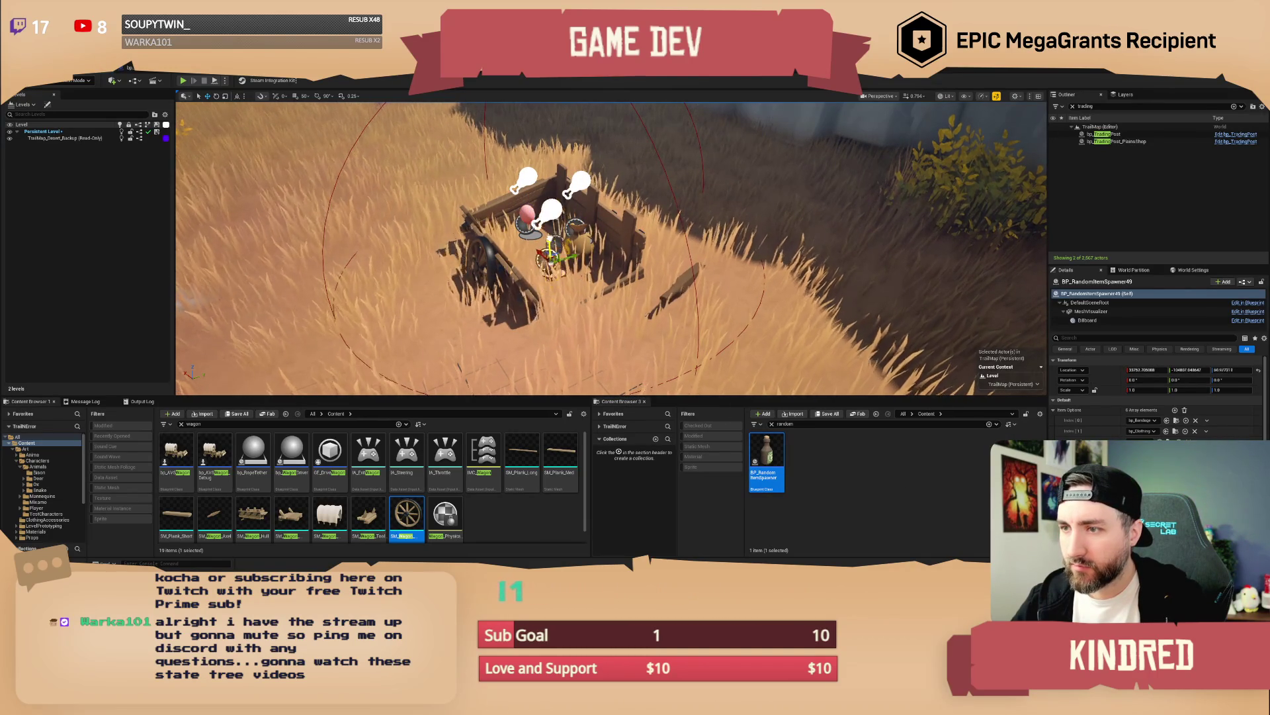
pyautogui.press('f')
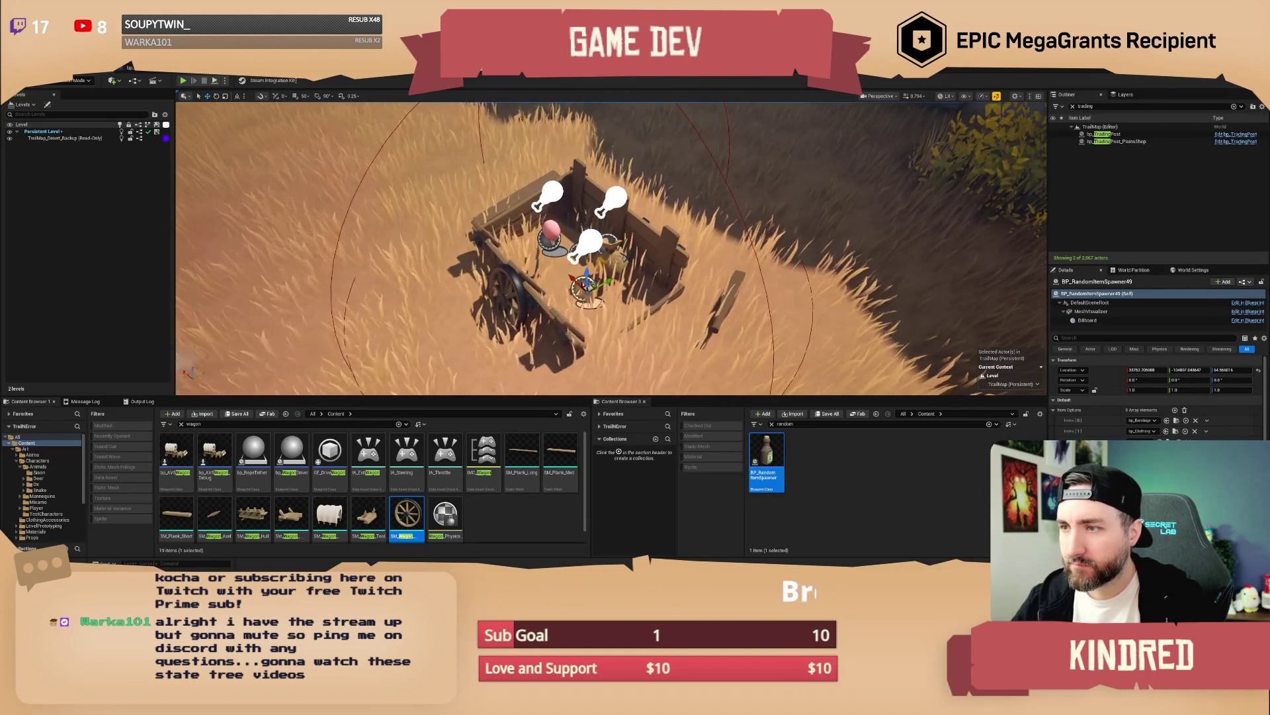
pyautogui.scroll(-3, 611, 249)
# Step: Select the new Point of Interest and switch to Landscape painting mode with Shift+2
pyautogui.click(605, 154)
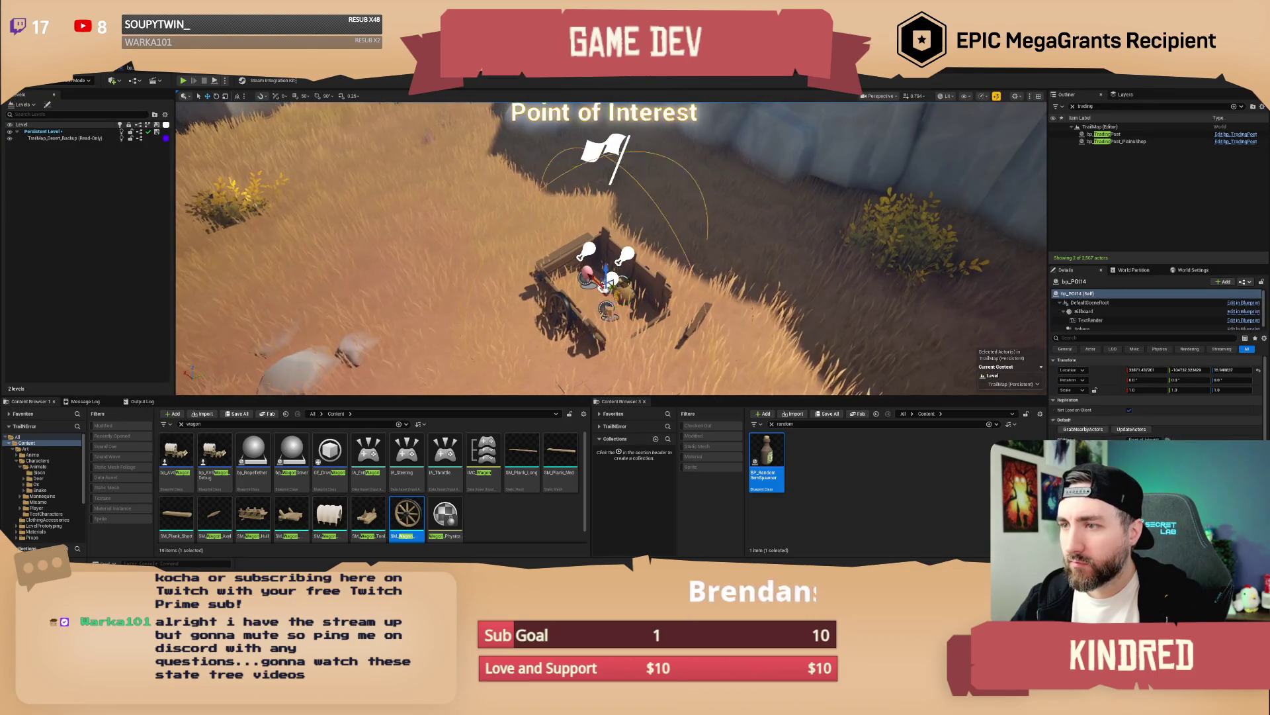
pyautogui.click(80, 80)
pyautogui.press('Escape')
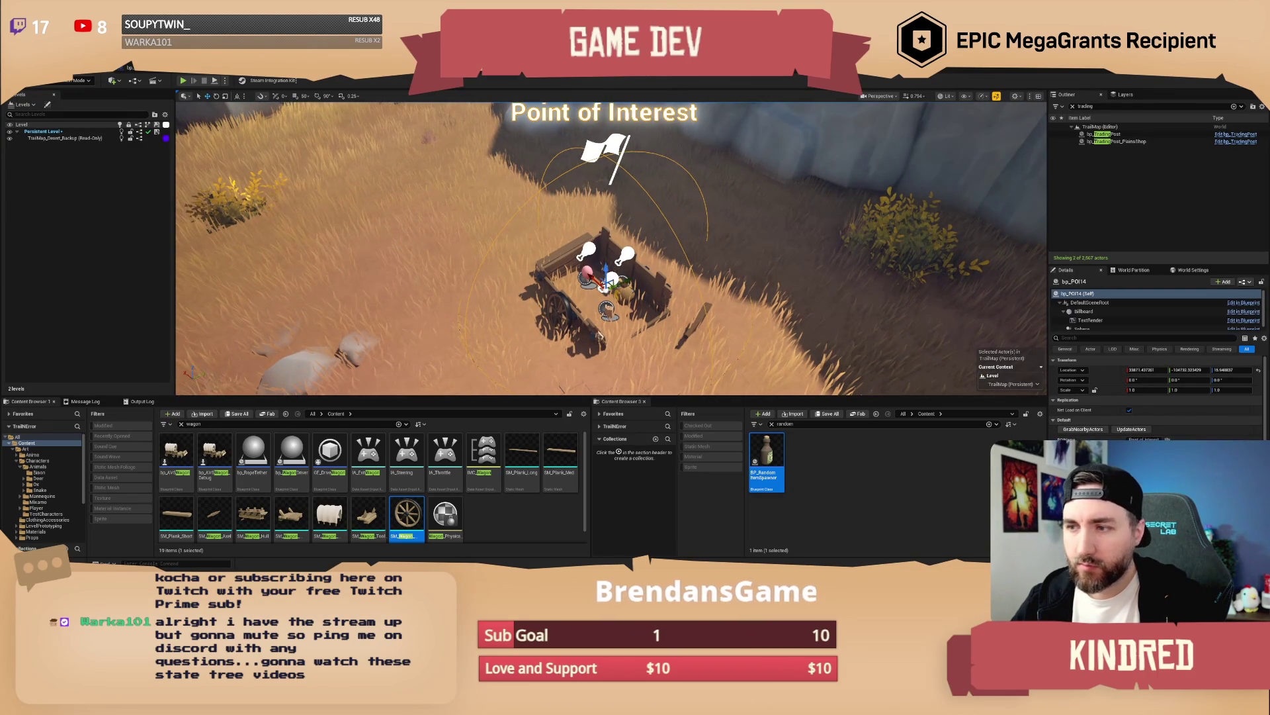
pyautogui.hotkey('shift', '2')
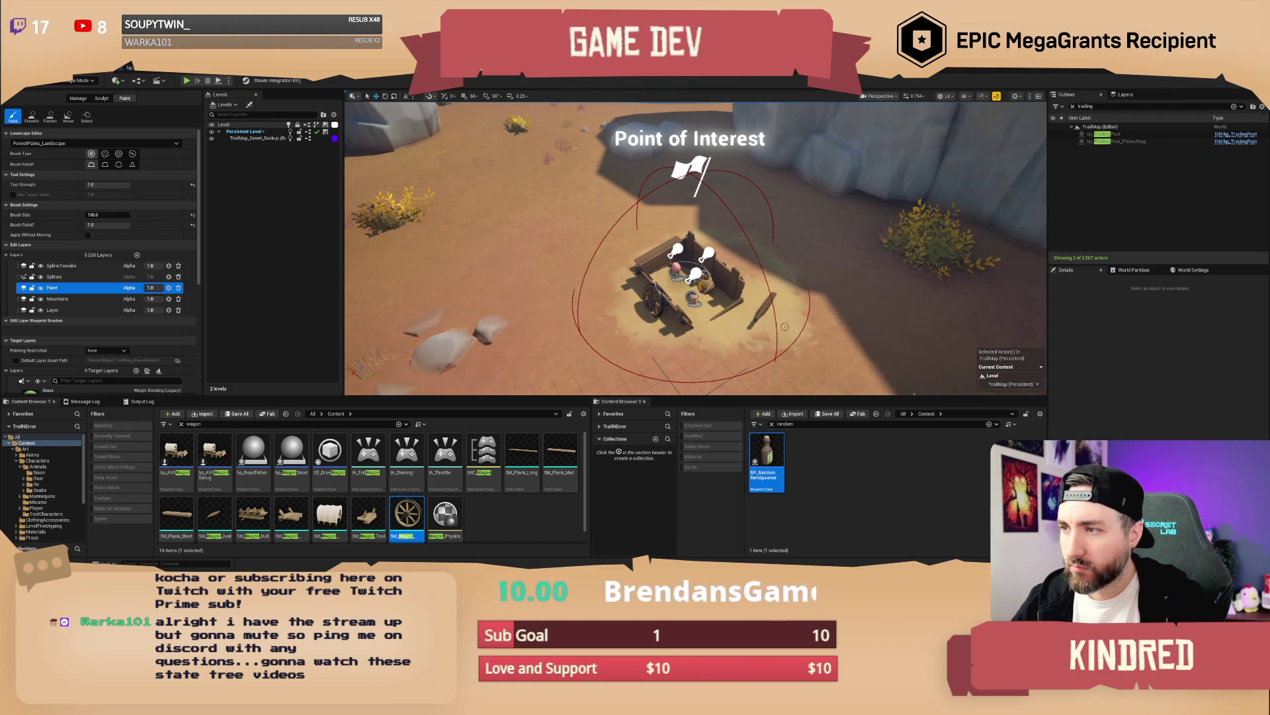
# Step: Return to Selection mode, select bp_POI14, and gather the nearby wagon actors into it
pyautogui.scroll(-3, 661, 265)
pyautogui.click(78, 80)
pyautogui.click(59, 87)
pyautogui.click(582, 162)
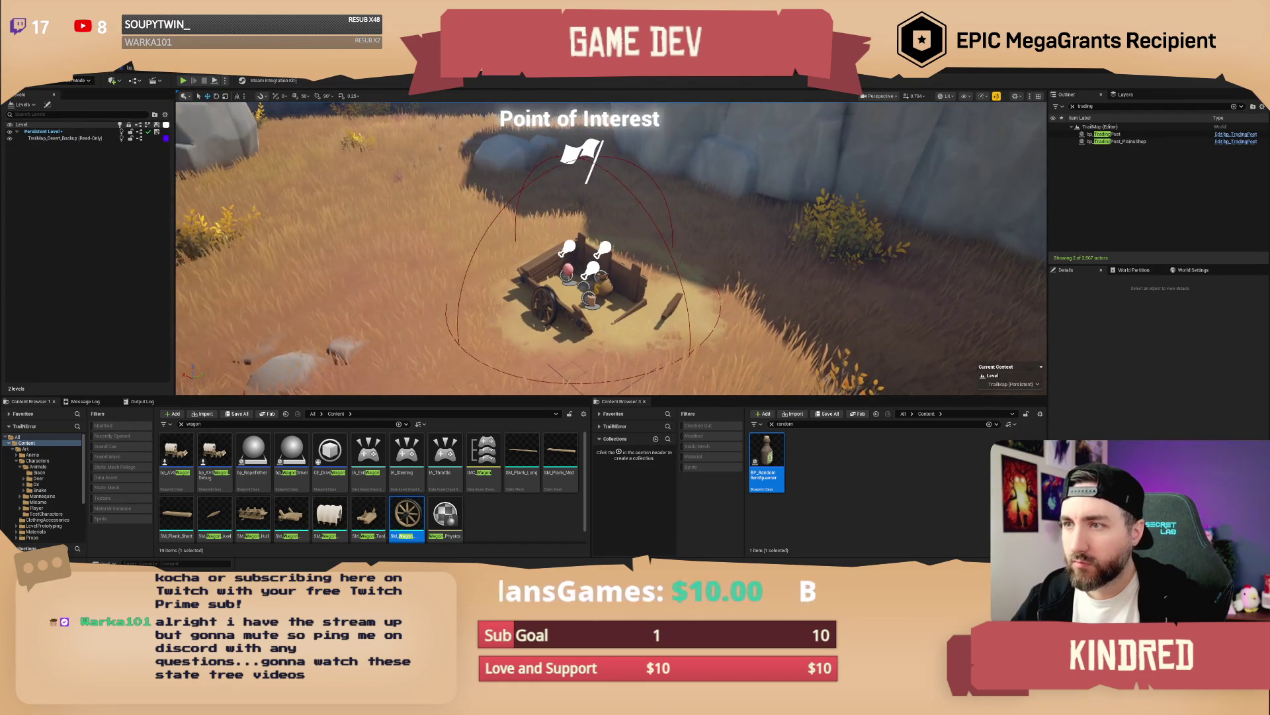
pyautogui.click(1096, 430)
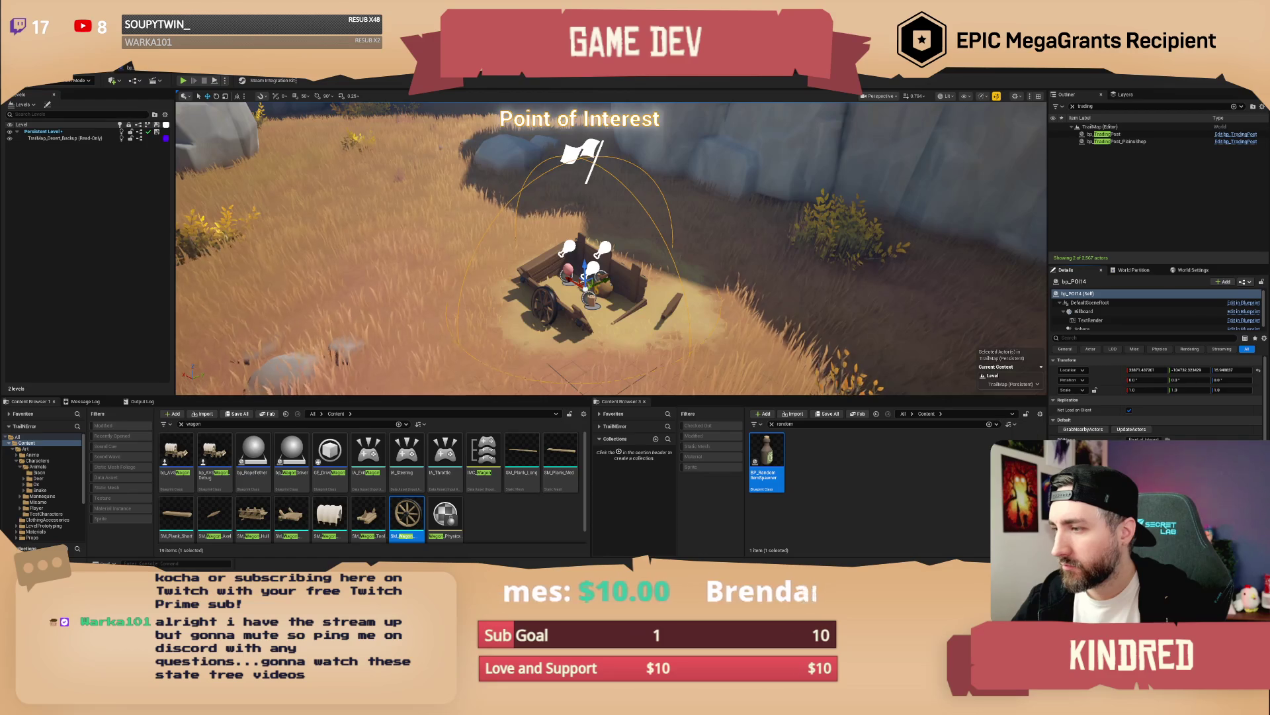
pyautogui.scroll(2, 821, 360)
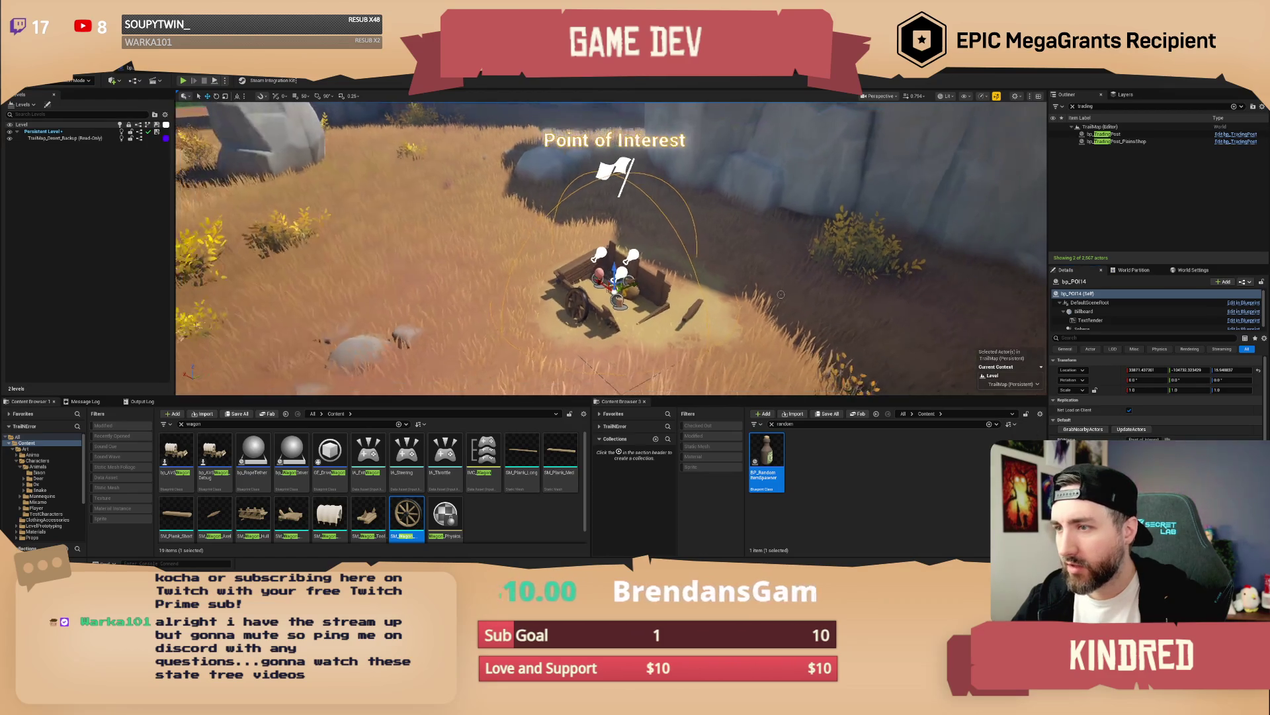
pyautogui.click(820, 360)
# Step: Name bp_POI14 'Broken Wagon' and save TrailMap
pyautogui.hotkey('ctrl', 'z')
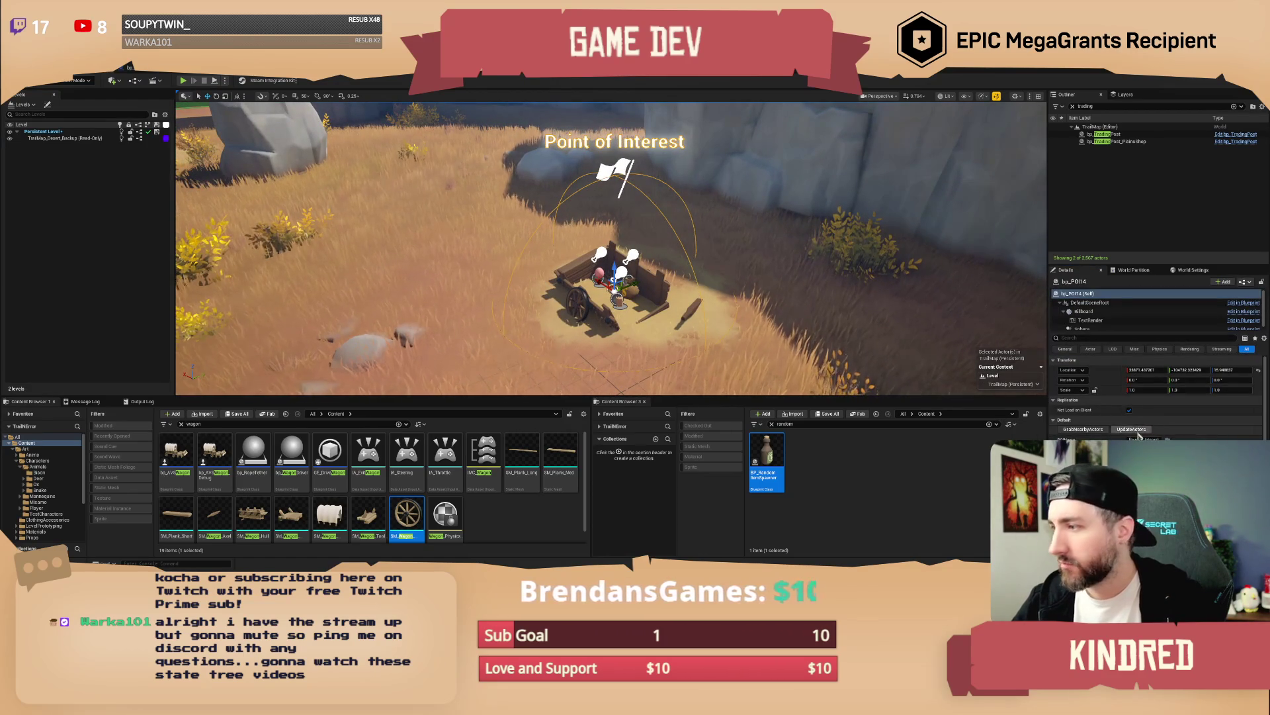
pyautogui.write('Broke')
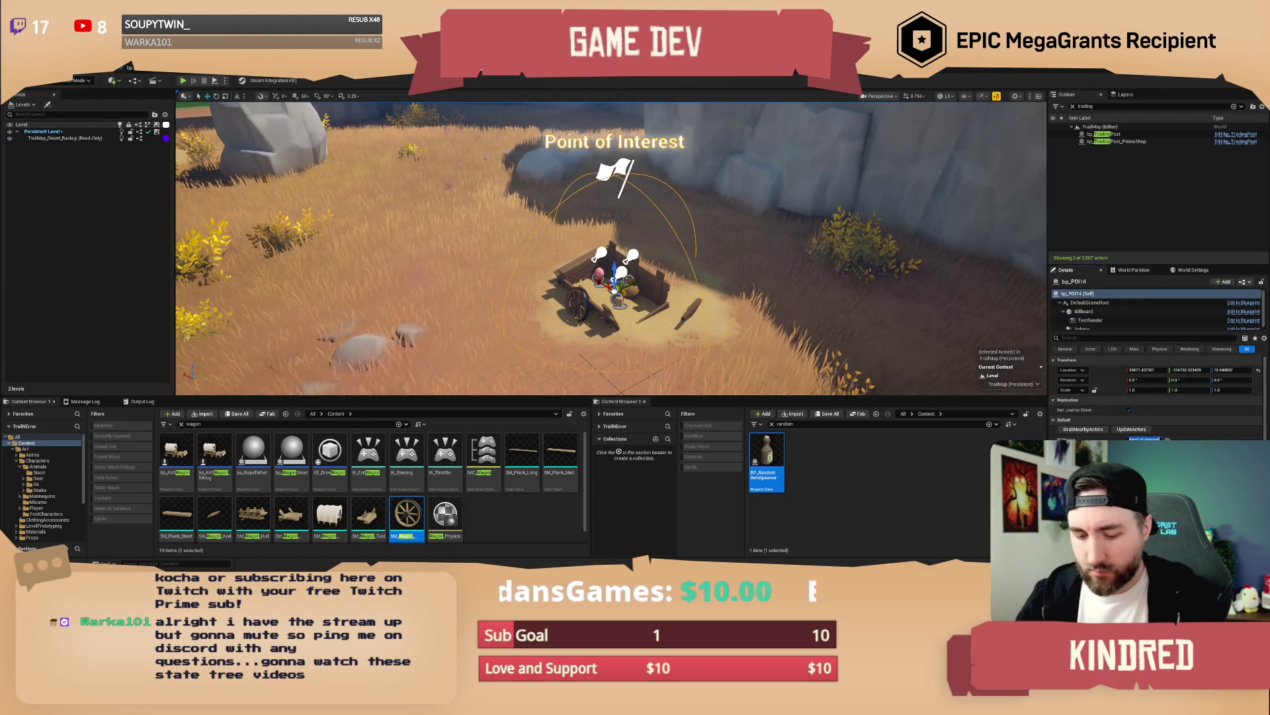
pyautogui.write('n Wagon')
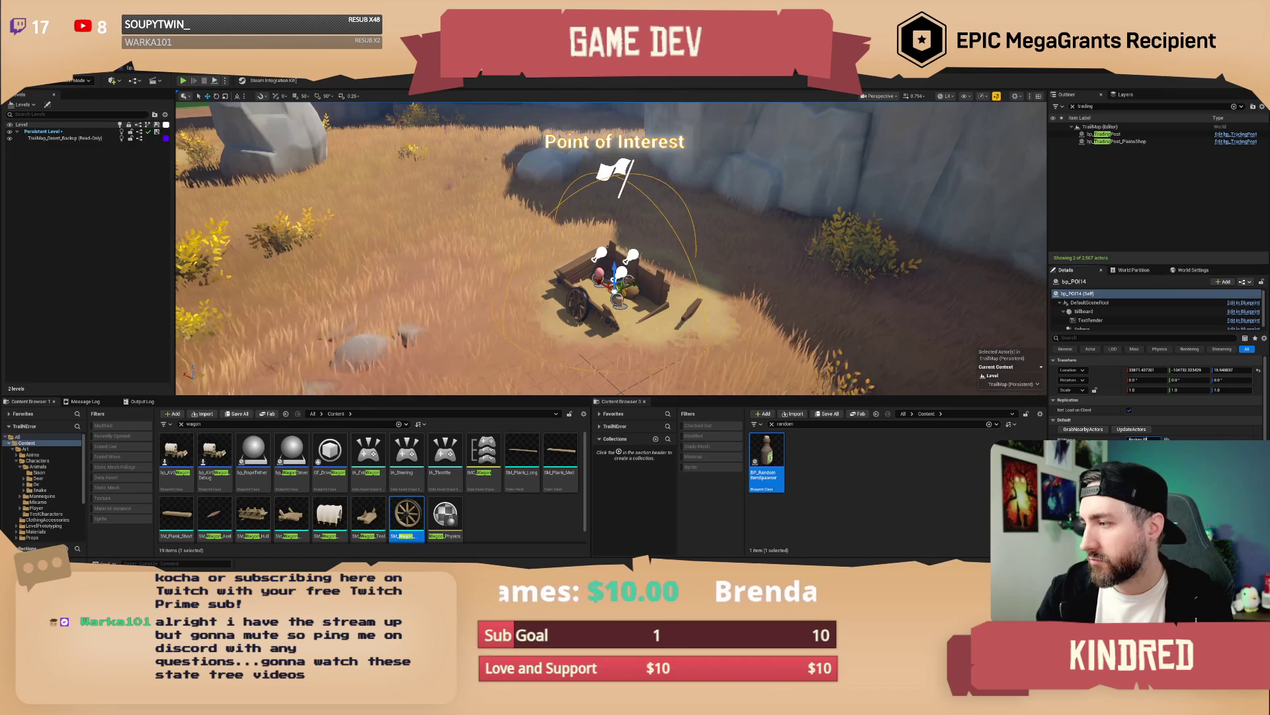
pyautogui.press('Return')
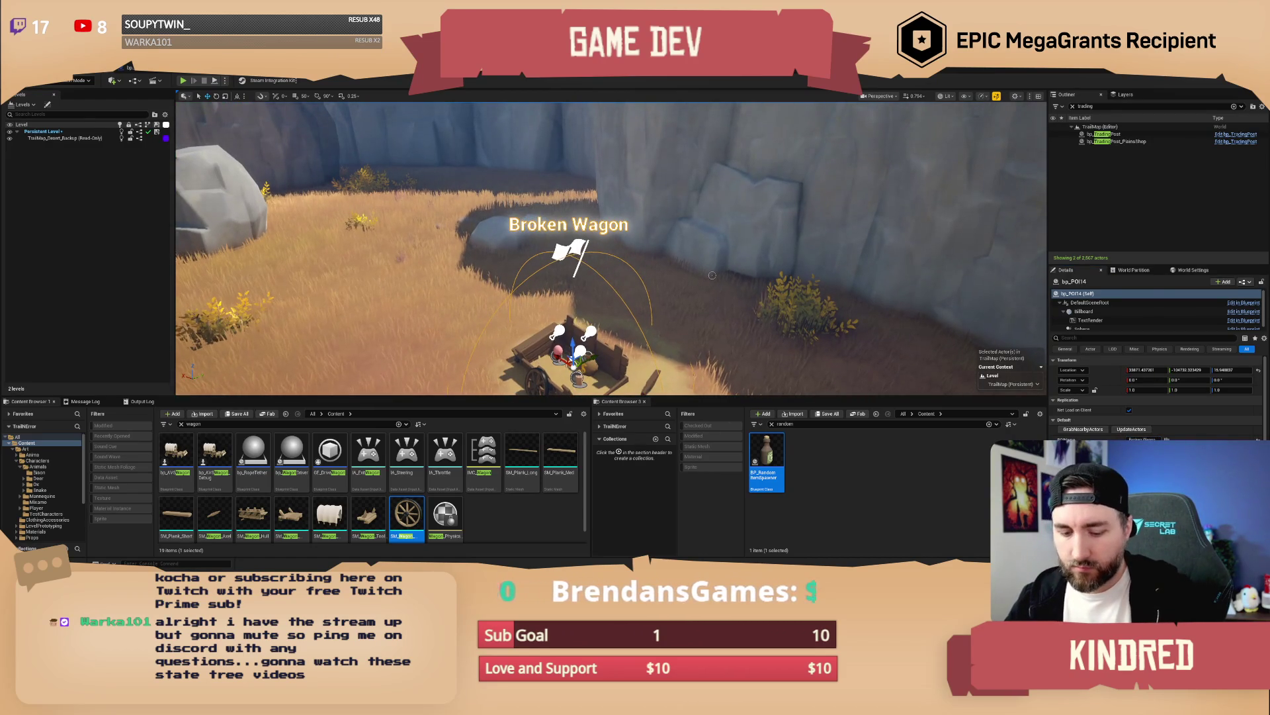
pyautogui.hotkey('ctrl', 's')
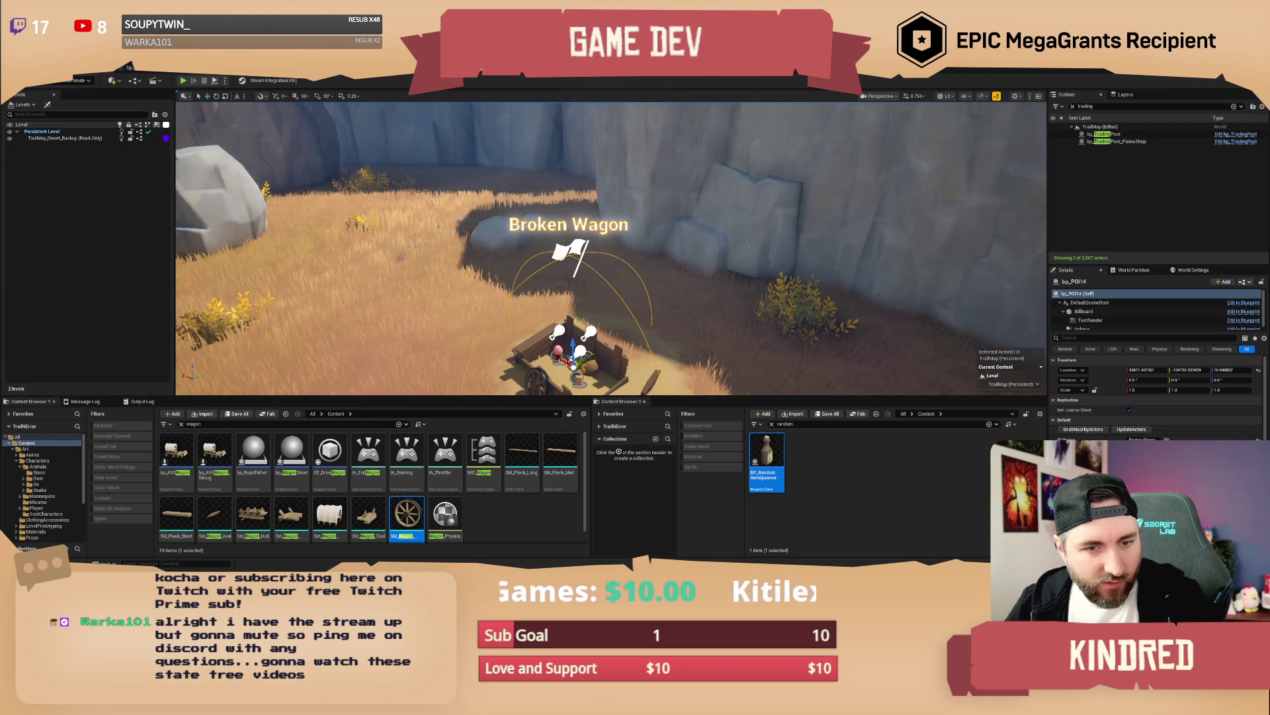
pyautogui.press('Escape')
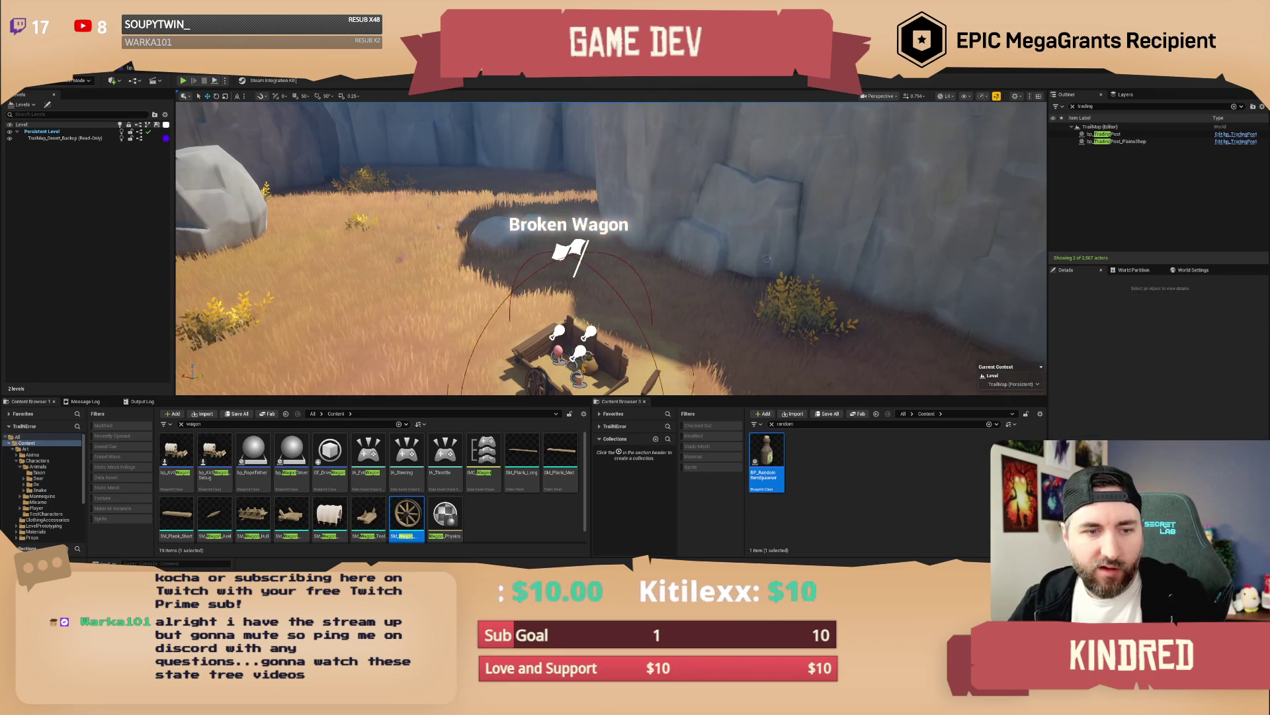
# Step: Fly the camera back across the canyon to the covered-wagon camp
pyautogui.scroll(5, 767, 258)
pyautogui.press('w')
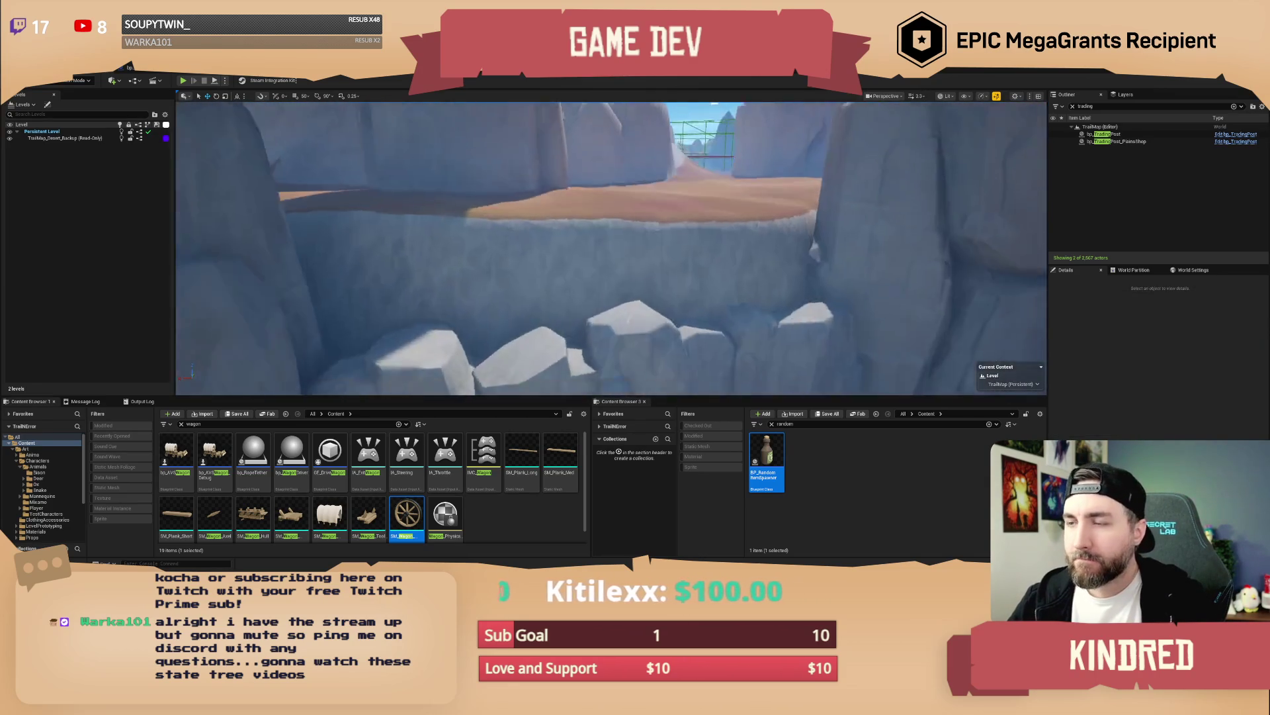
pyautogui.scroll(-5, 611, 248)
pyautogui.press('s')
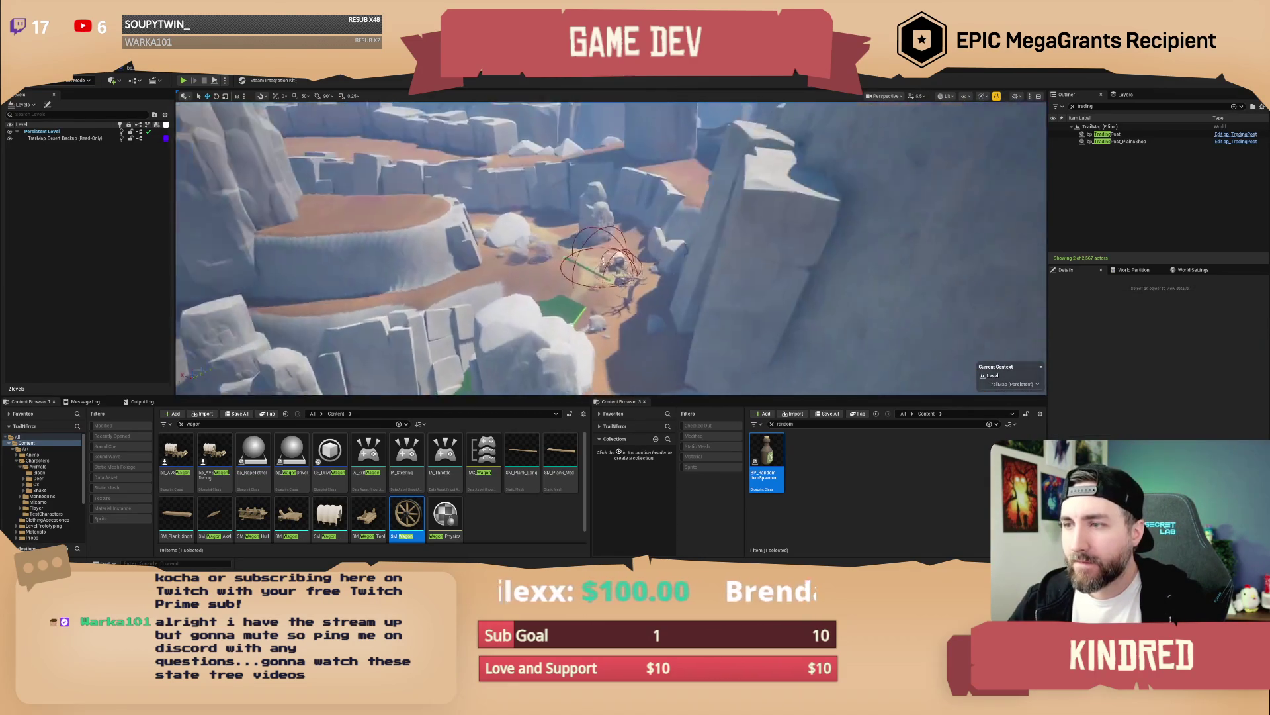
pyautogui.scroll(5, 611, 248)
pyautogui.press('w')
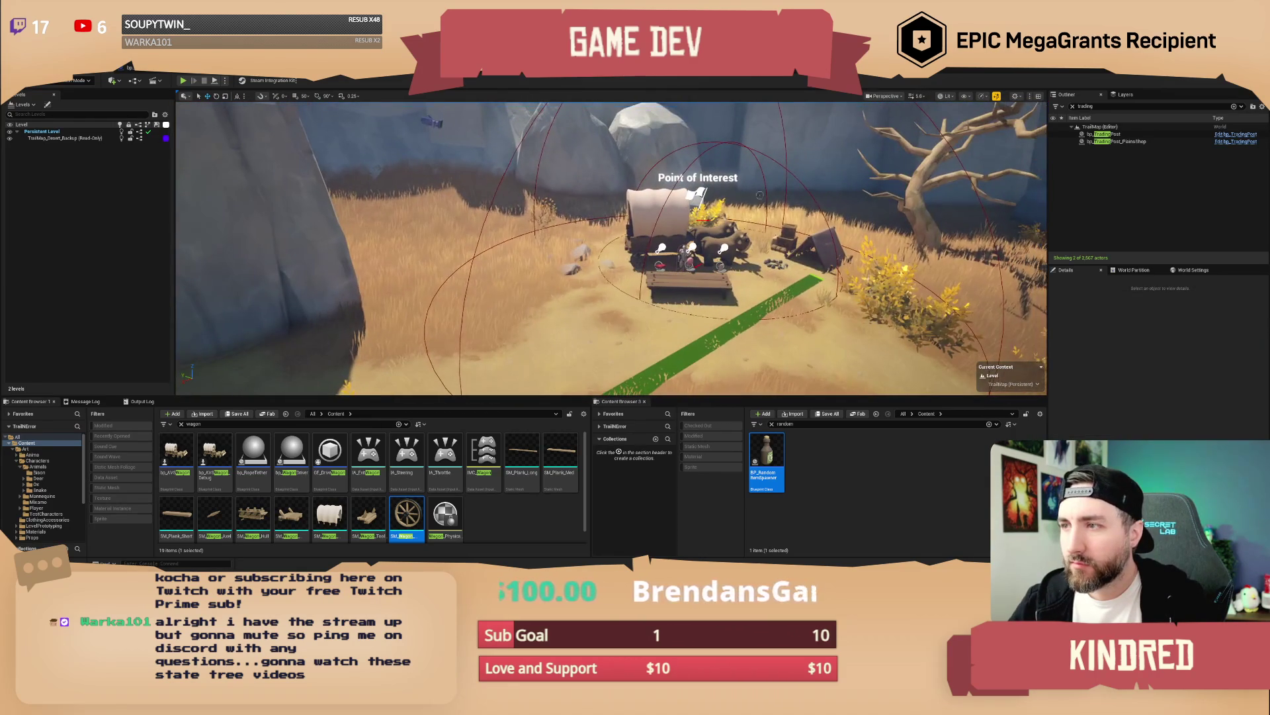
# Step: Rename the camp's point of interest bp_POI13 to 'Plains Shop'
pyautogui.click(760, 205)
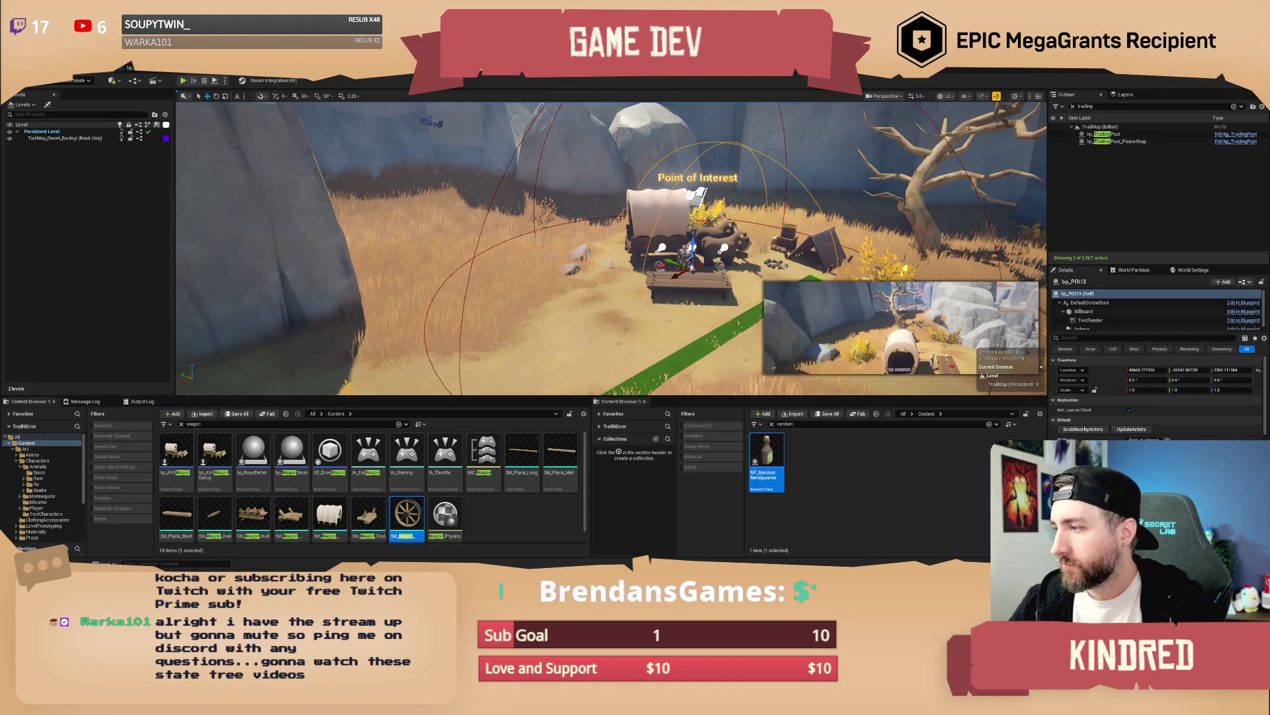
pyautogui.click(1144, 439)
pyautogui.write('Plains Shop')
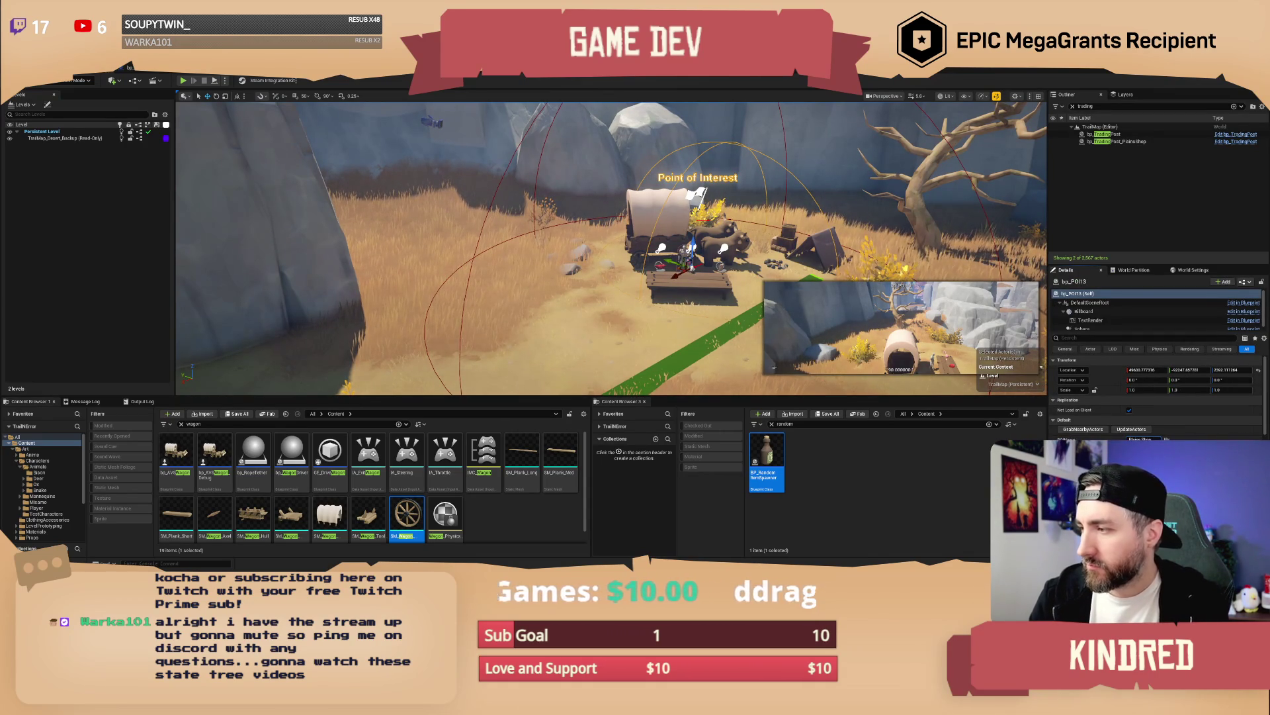
pyautogui.press('Return')
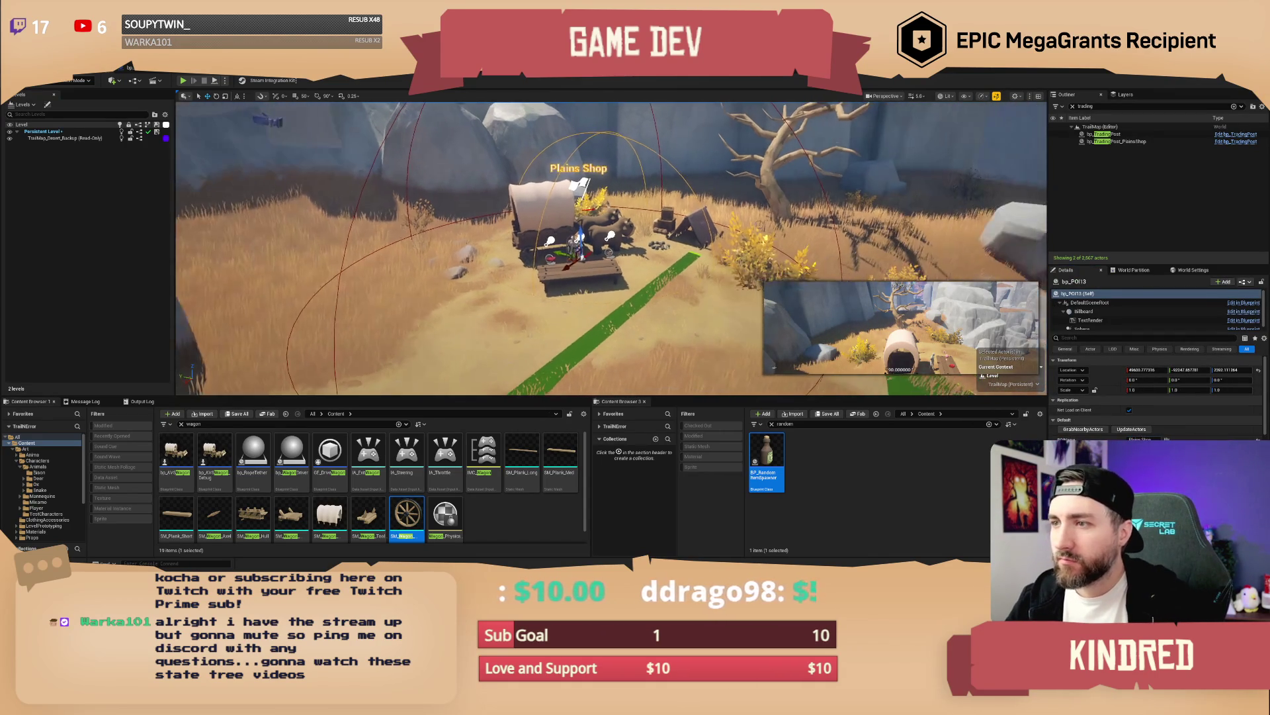
# Step: Save the map with Ctrl+S and fly from the Plains Shop across the canyon toward the rock pillars
pyautogui.press('w')
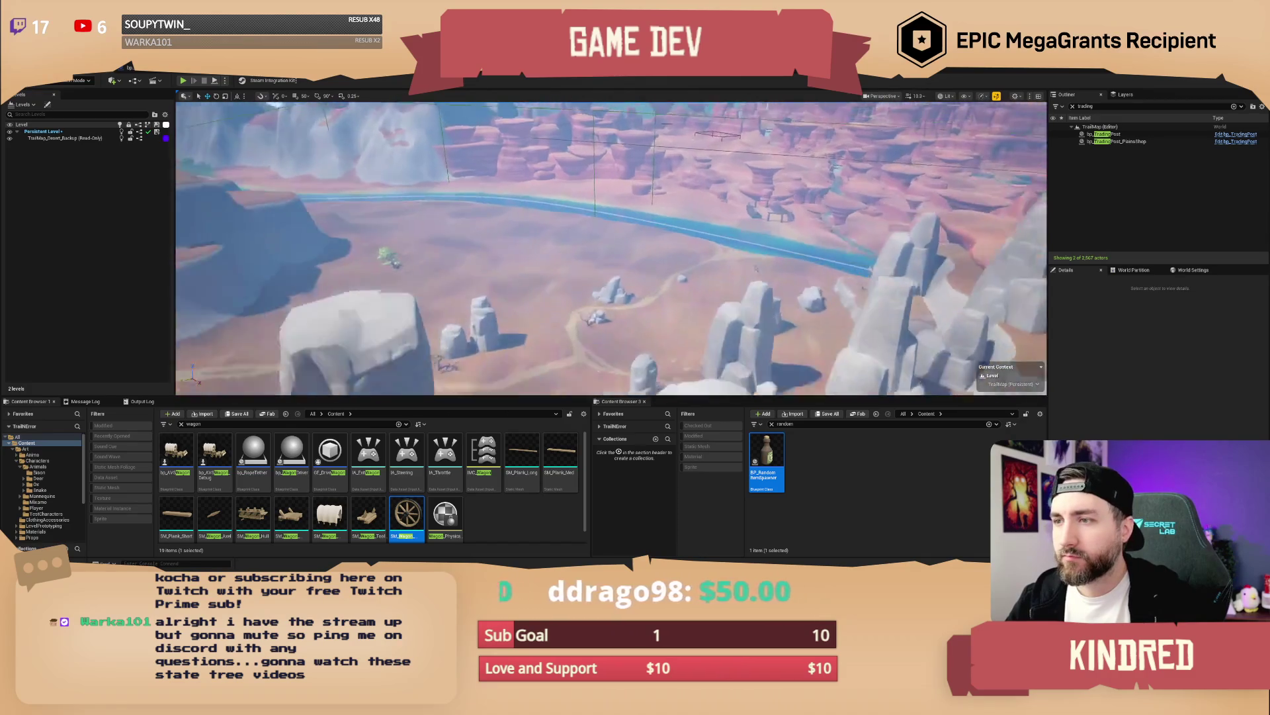
pyautogui.press('w')
pyautogui.hotkey('ctrl', 's')
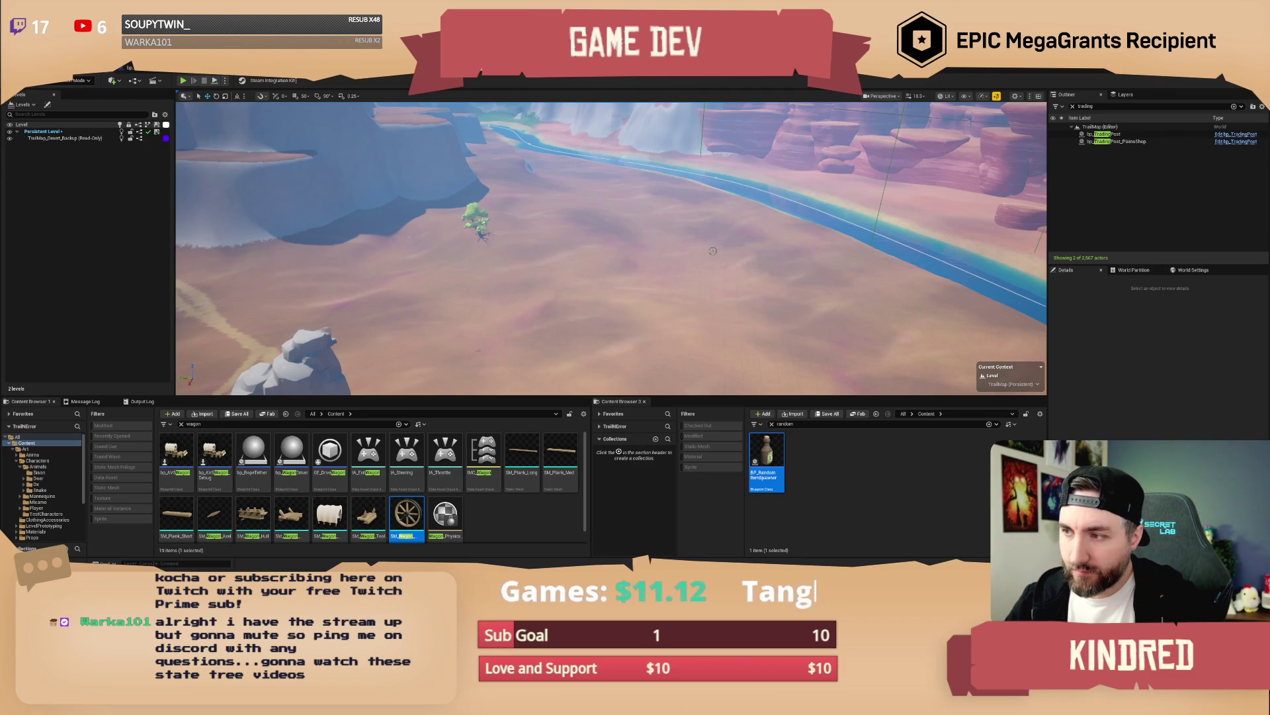
pyautogui.scroll(2, 721, 251)
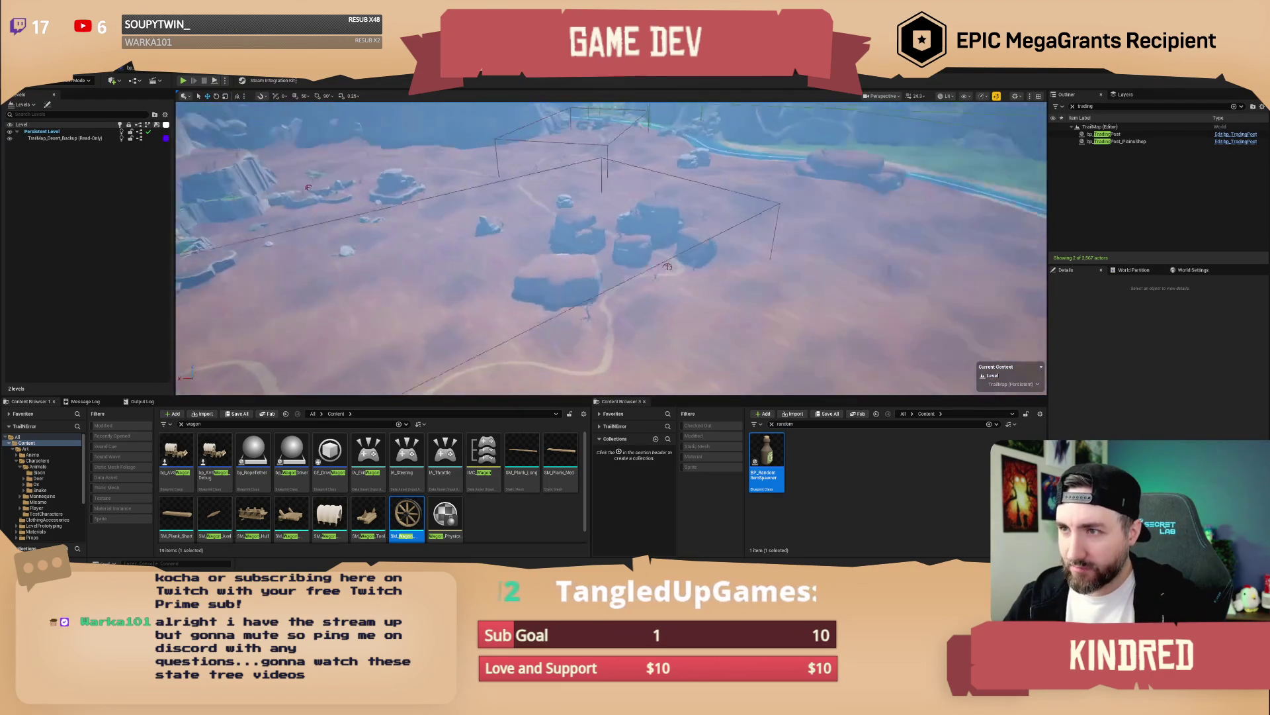
pyautogui.moveTo(691, 287)
pyautogui.mouseDown()
pyautogui.moveTo(691, 205)
pyautogui.moveTo(705, 193)
pyautogui.mouseUp()
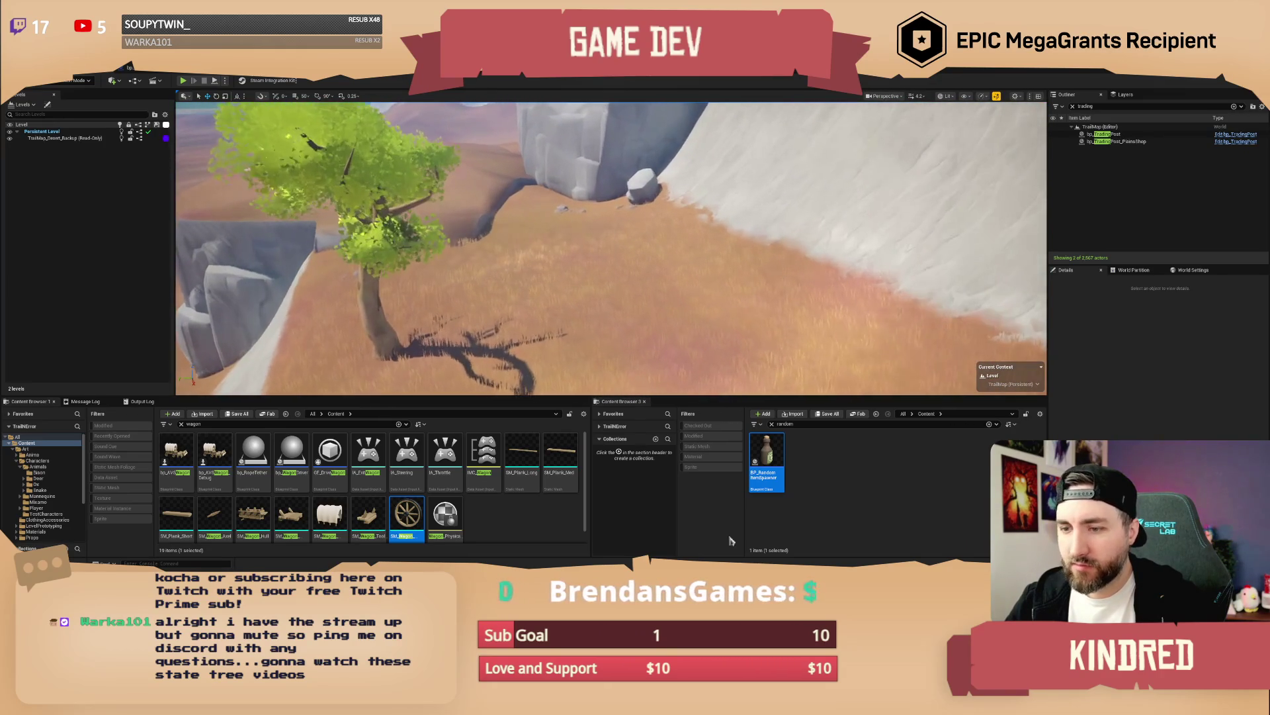
# Step: Drop two SM_Wagon_Hull / SM_Wagon covered wagons onto the grass by the tree
pyautogui.click(253, 516)
pyautogui.keyDown('ctrl'); pyautogui.click(327, 518); pyautogui.keyUp('ctrl')
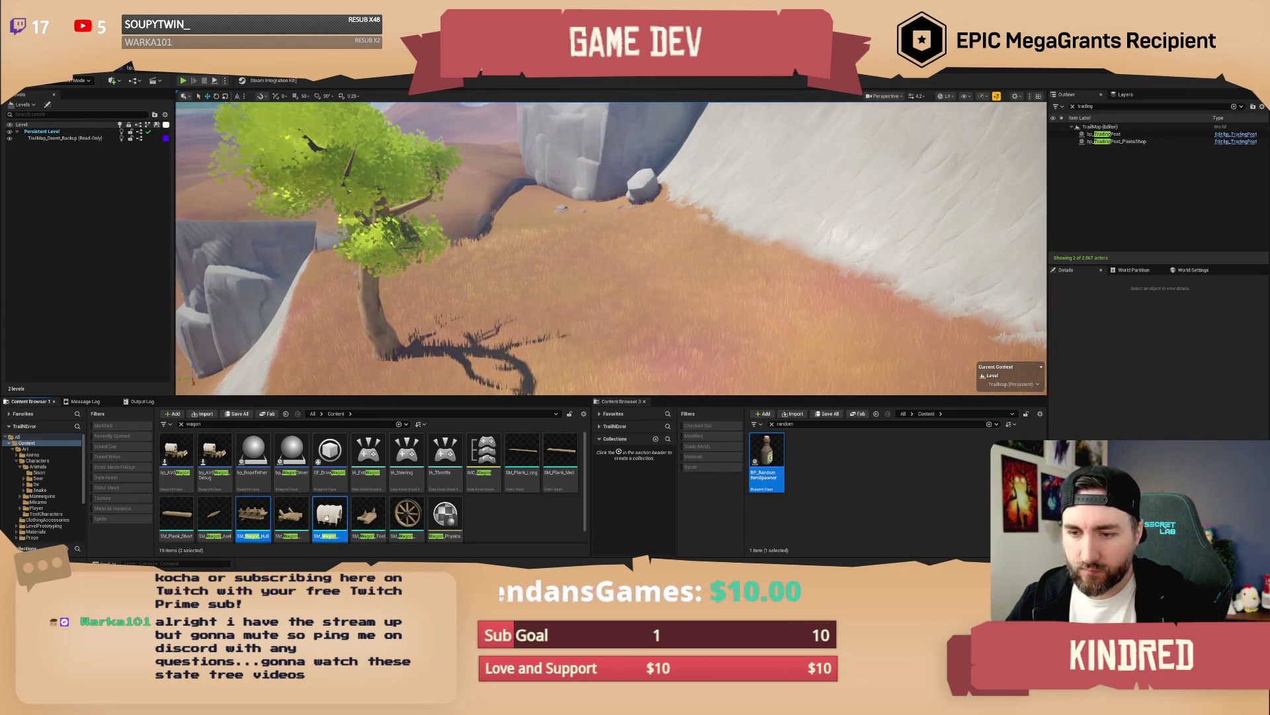
pyautogui.moveTo(327, 518); pyautogui.dragTo(633, 271)
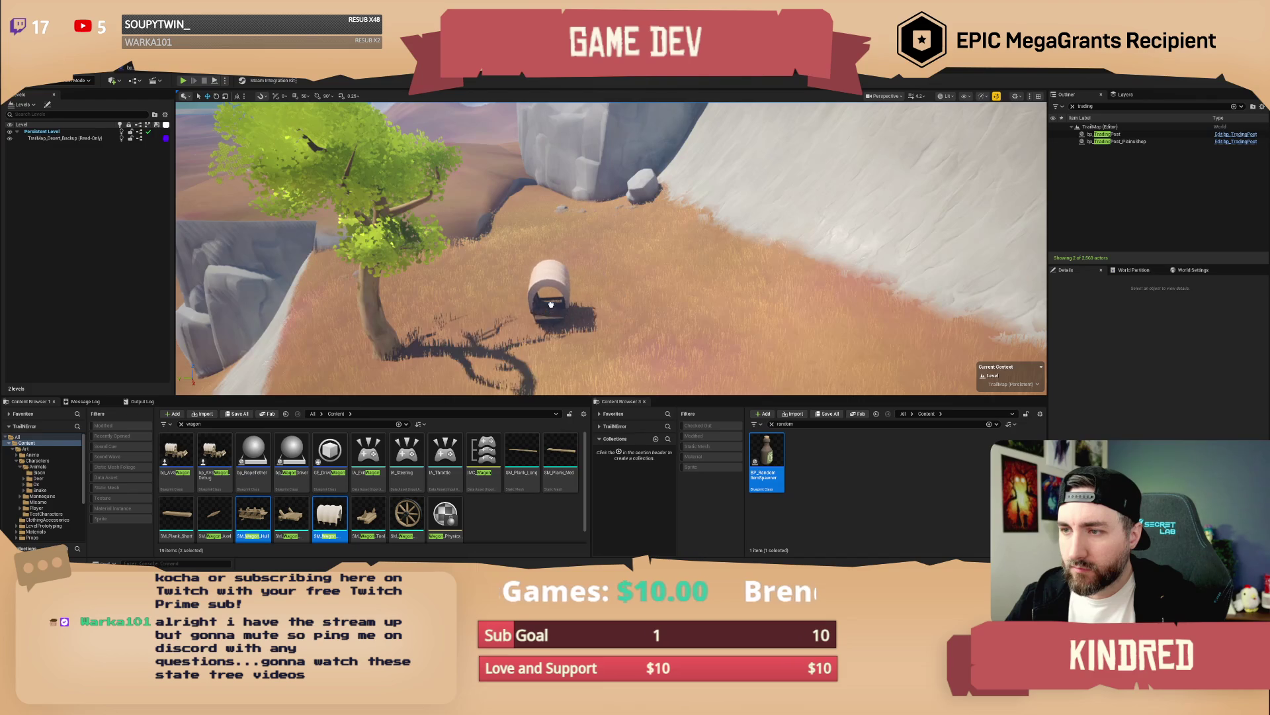
pyautogui.moveTo(551, 305); pyautogui.dragTo(551, 305)
pyautogui.moveTo(327, 518); pyautogui.dragTo(641, 265)
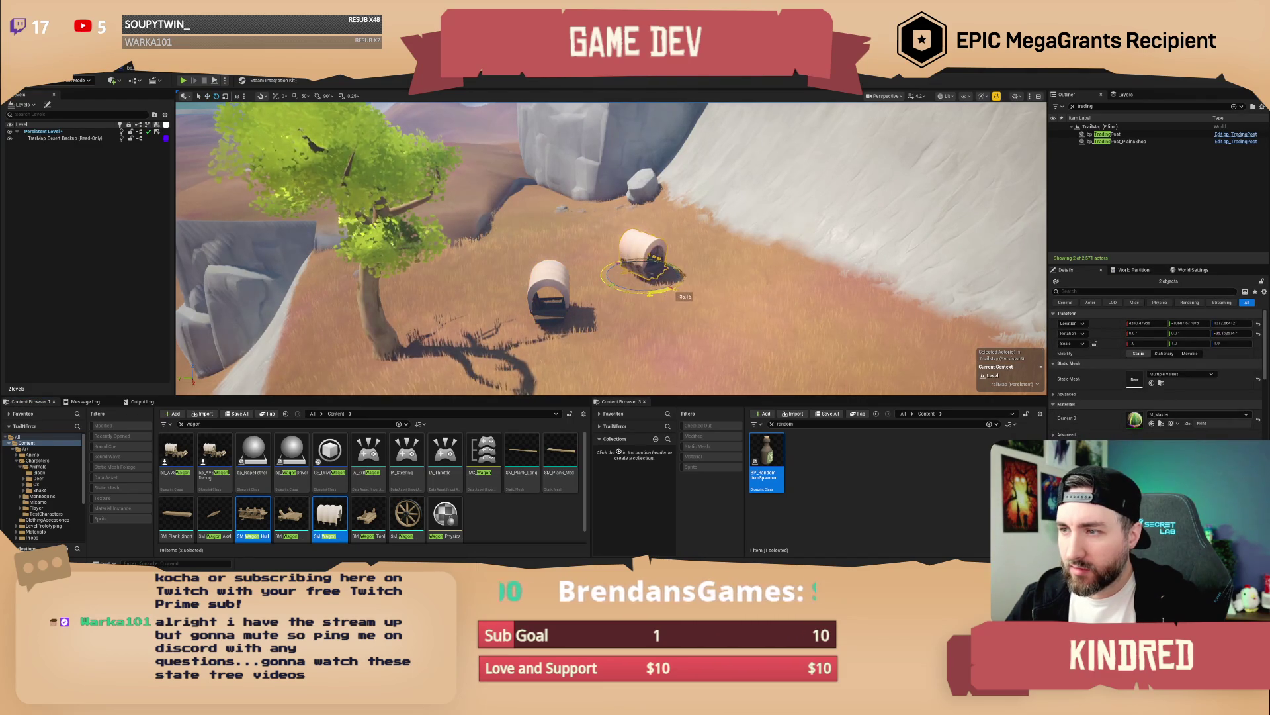
# Step: Nudge the second wagon slightly into place and deselect it to inspect the pair
pyautogui.press('w')
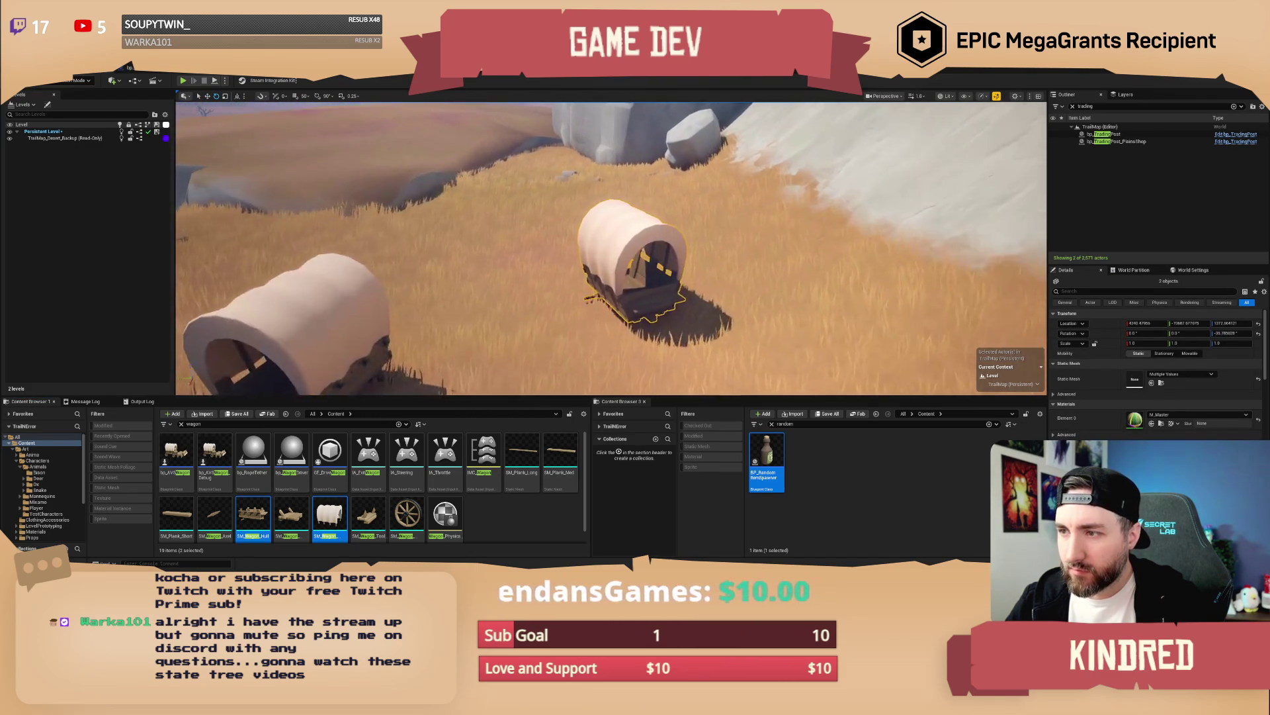
pyautogui.press('w')
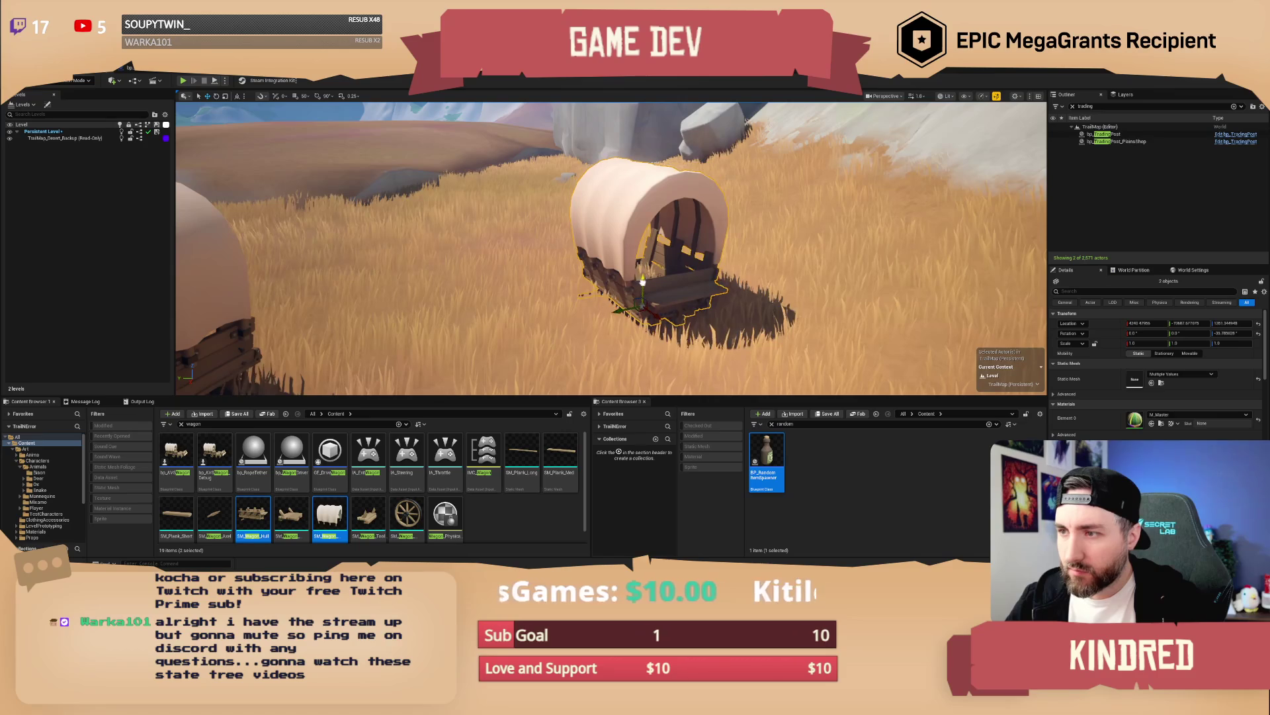
pyautogui.moveTo(644, 279)
pyautogui.mouseDown()
pyautogui.moveTo(666, 330)
pyautogui.moveTo(633, 290)
pyautogui.moveTo(644, 289)
pyautogui.mouseUp()
pyautogui.press('Escape')
pyautogui.scroll(10, 645, 290)
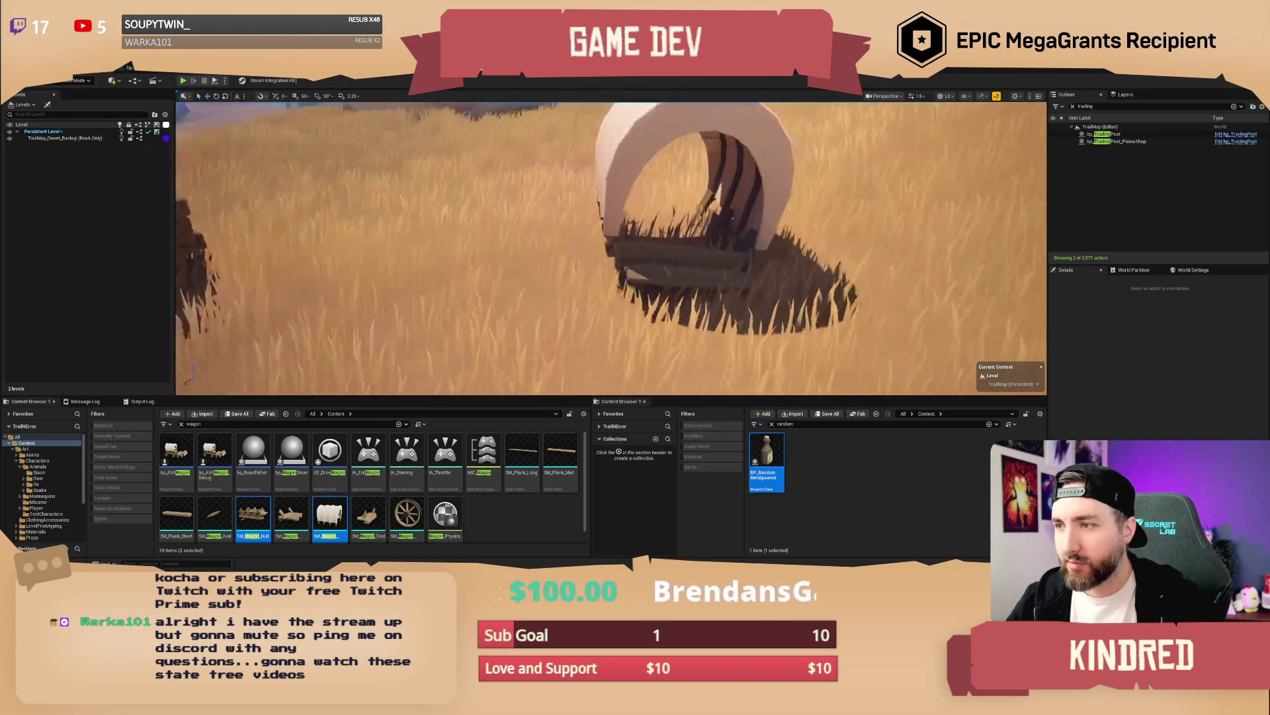
pyautogui.scroll(-5, 612, 248)
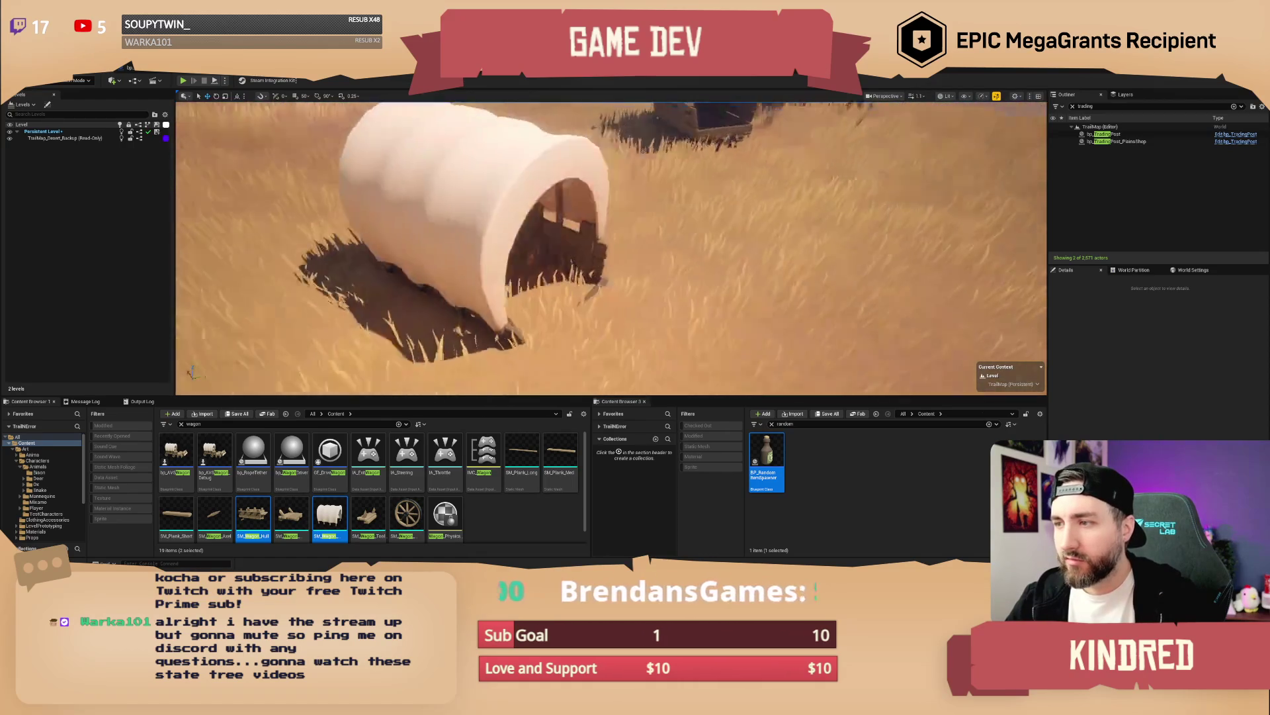